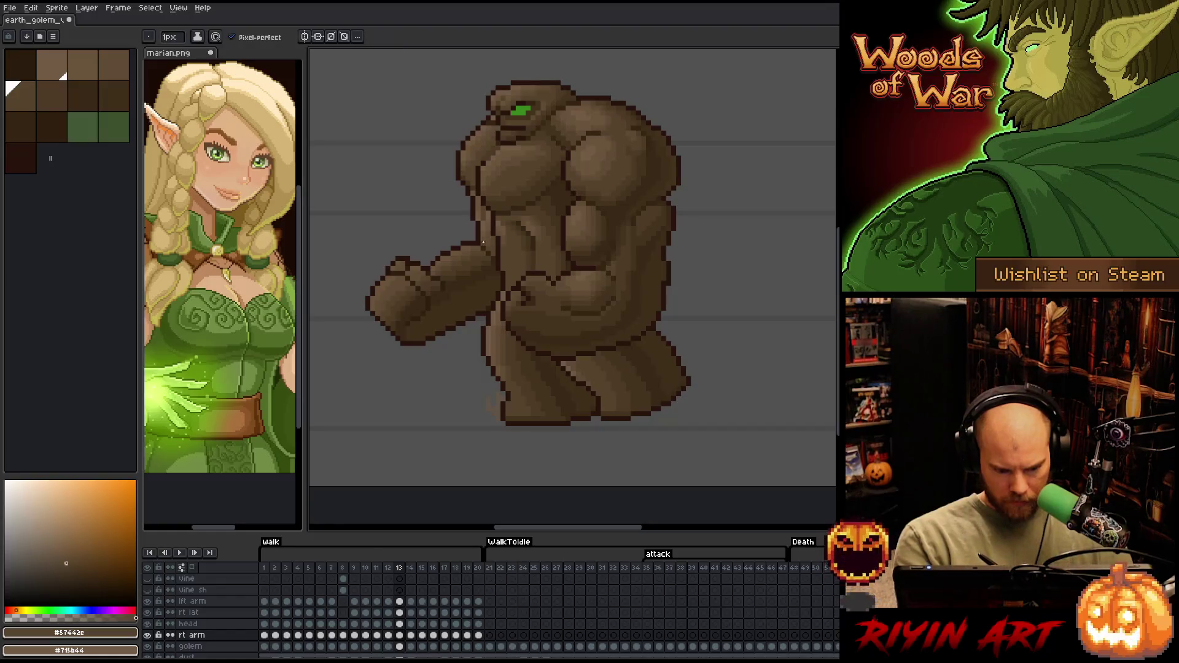
Sample four brown shading tones from the golem's body with the eyedropper
{"action": "left_click", "coordinate": [488, 231], "text": "alt"}
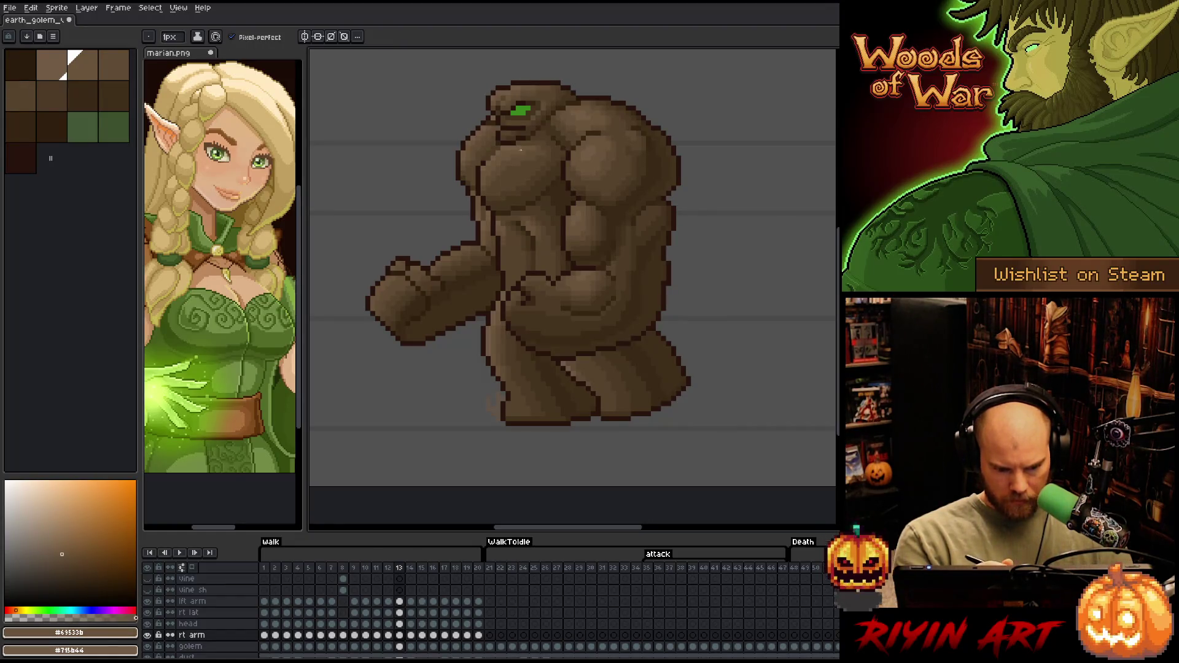
{"action": "left_click", "coordinate": [487, 244], "text": "alt"}
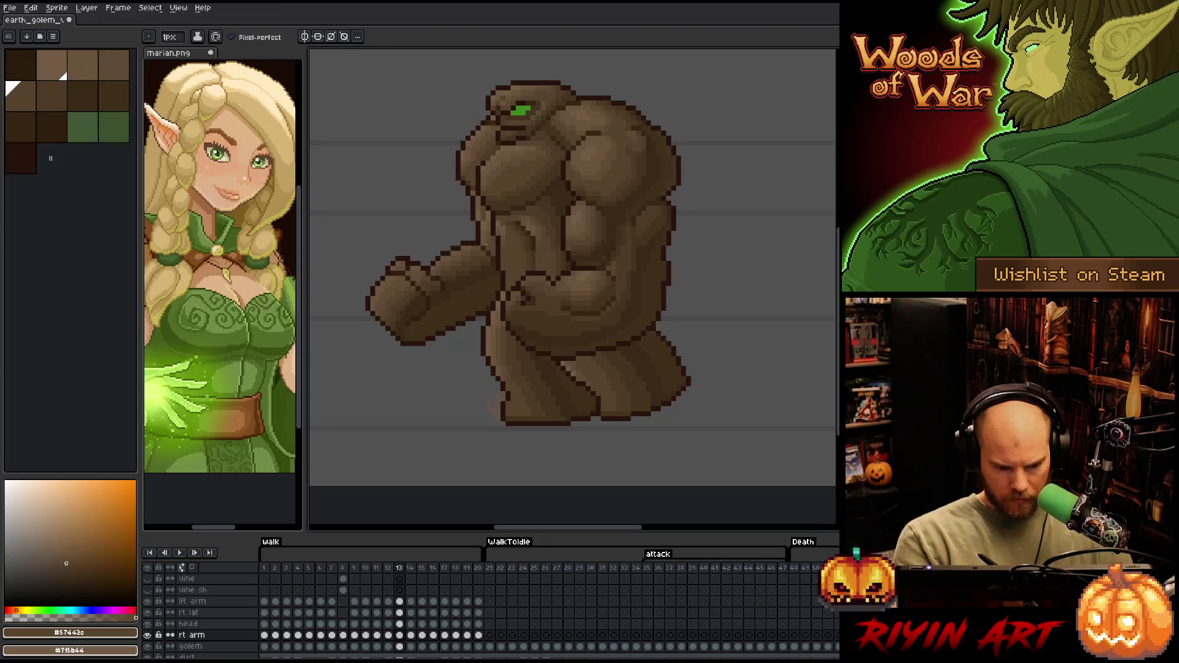
{"action": "left_click", "coordinate": [492, 222], "text": "alt"}
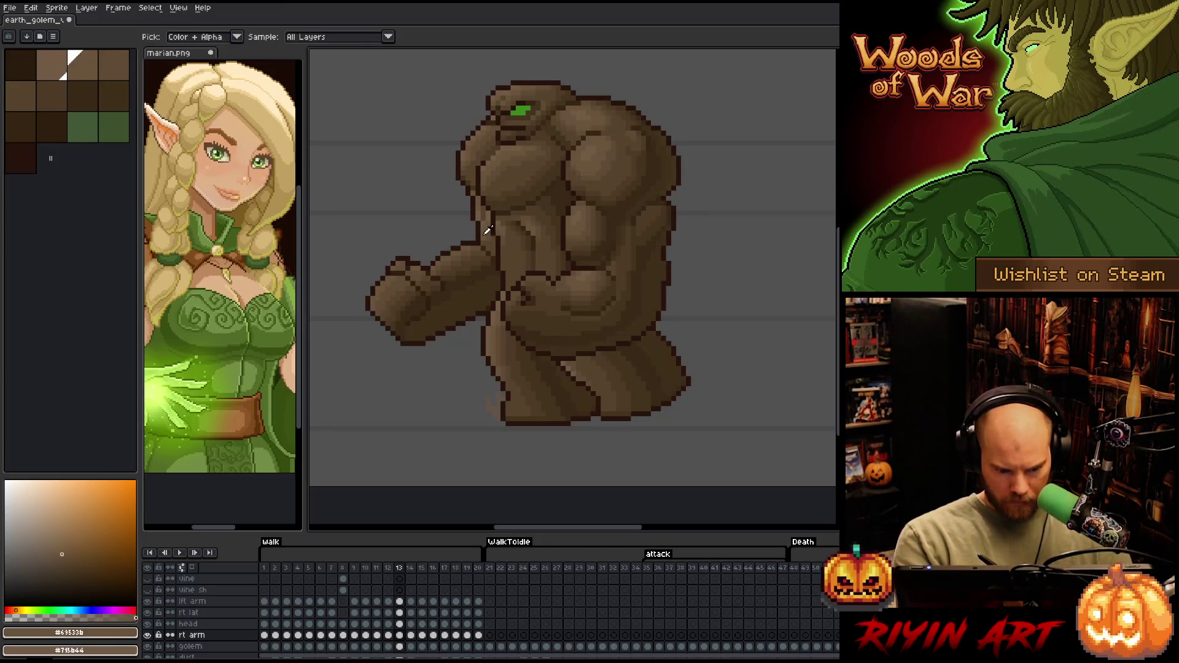
{"action": "left_click", "coordinate": [488, 242], "text": "alt"}
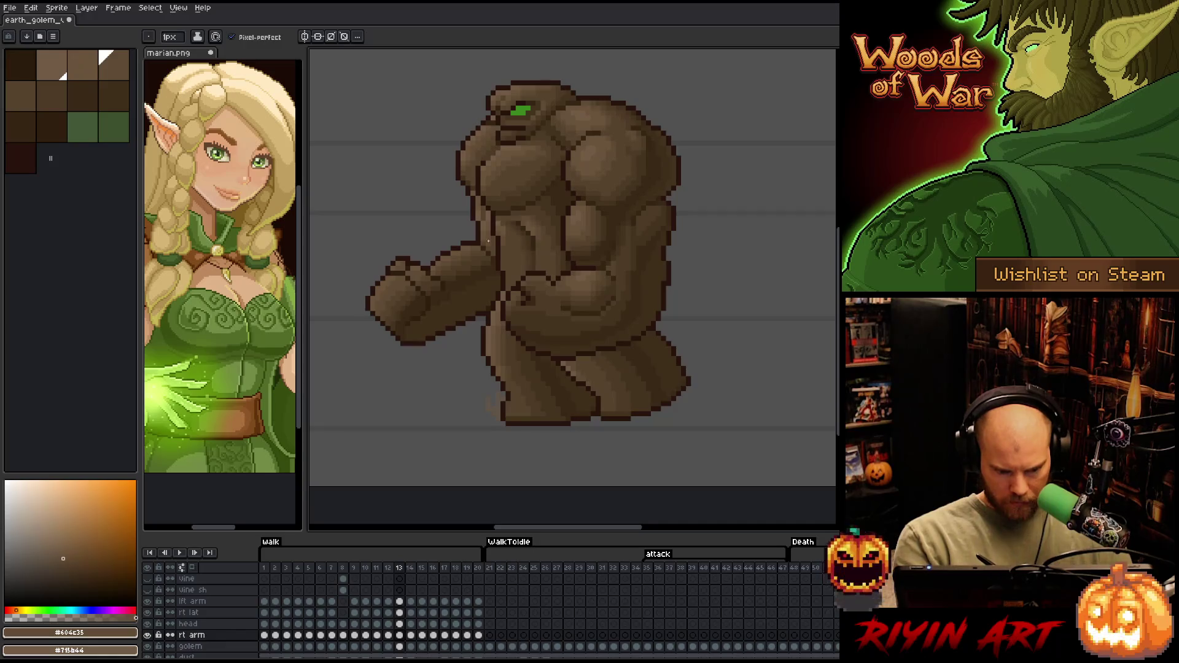
Step back and forth through walk frames 11 to 14, ending on frame 14
{"action": "key", "text": "comma"}
{"action": "key", "text": "period"}
{"action": "key", "text": "comma"}
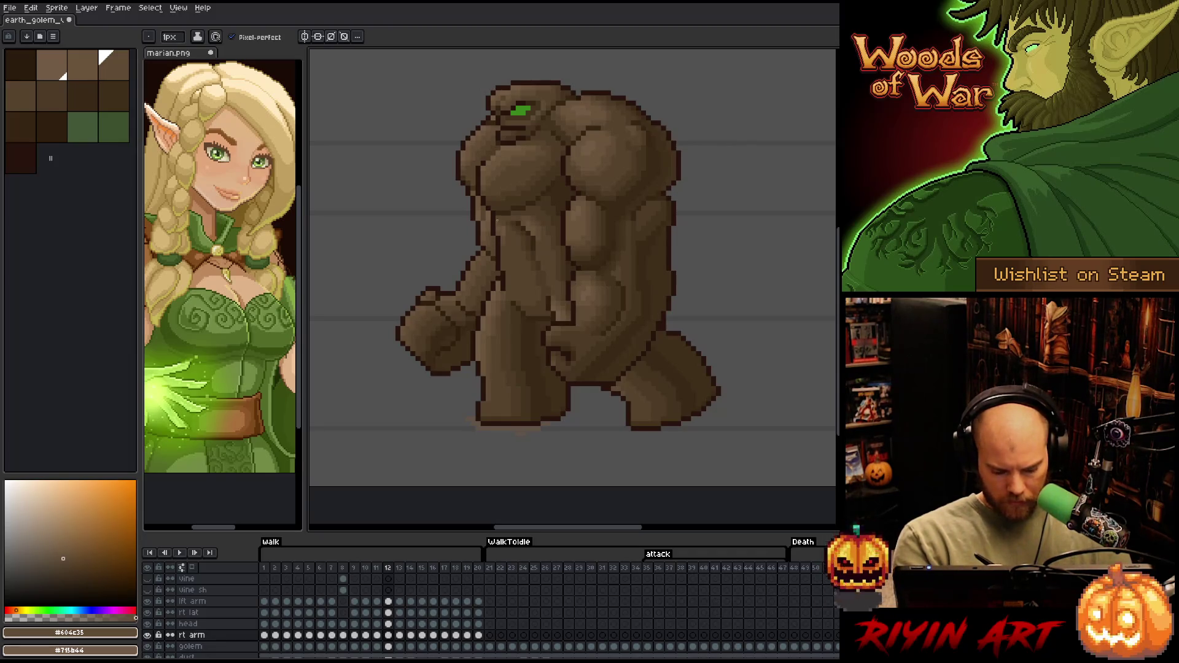
{"action": "key", "text": "period"}
{"action": "left_click", "coordinate": [489, 214], "text": "alt"}
{"action": "key", "text": "comma"}
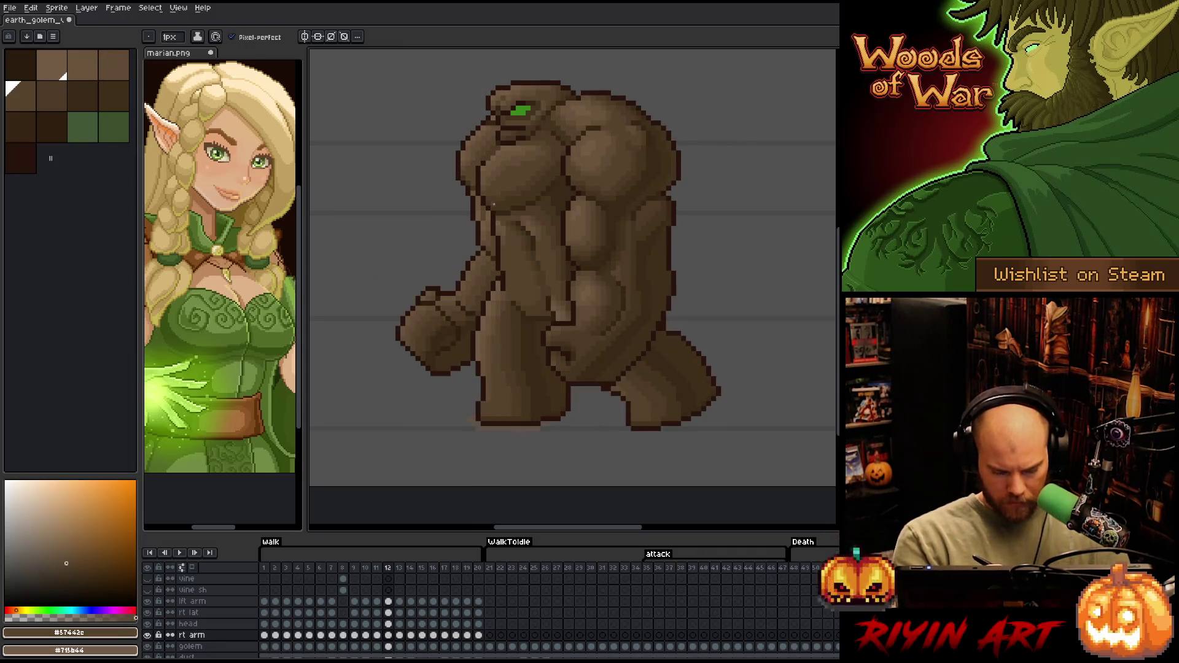
{"action": "key", "text": "period"}
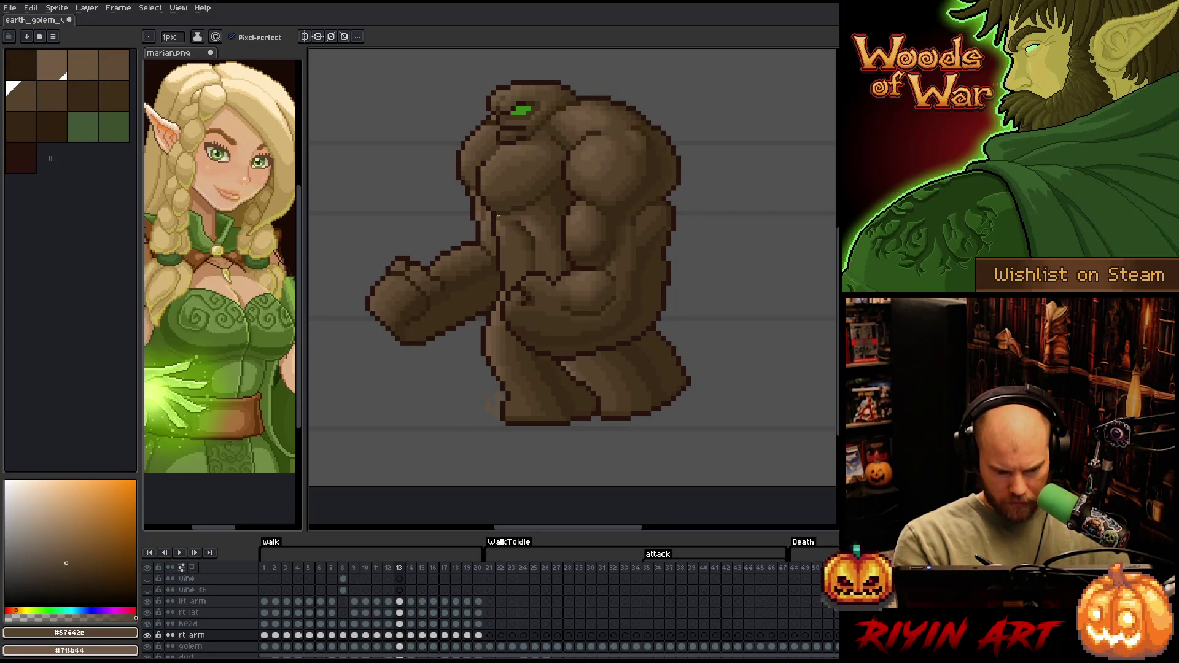
{"action": "key", "text": "comma"}
{"action": "key", "text": "comma"}
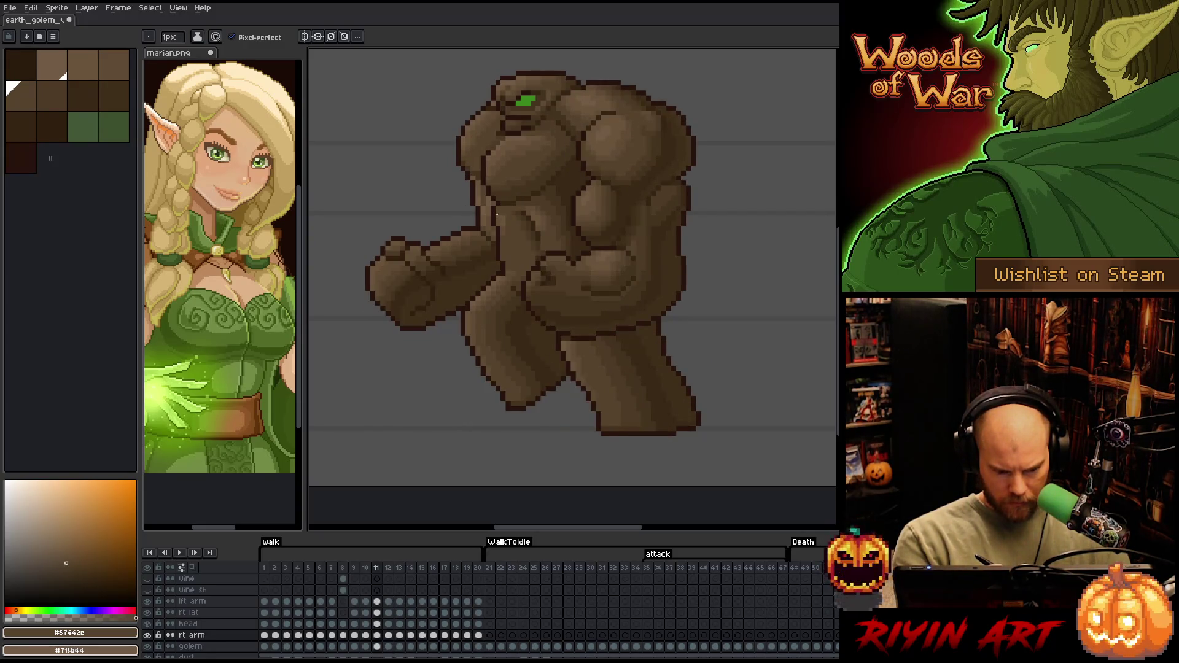
{"action": "key", "text": "period"}
{"action": "key", "text": "period"}
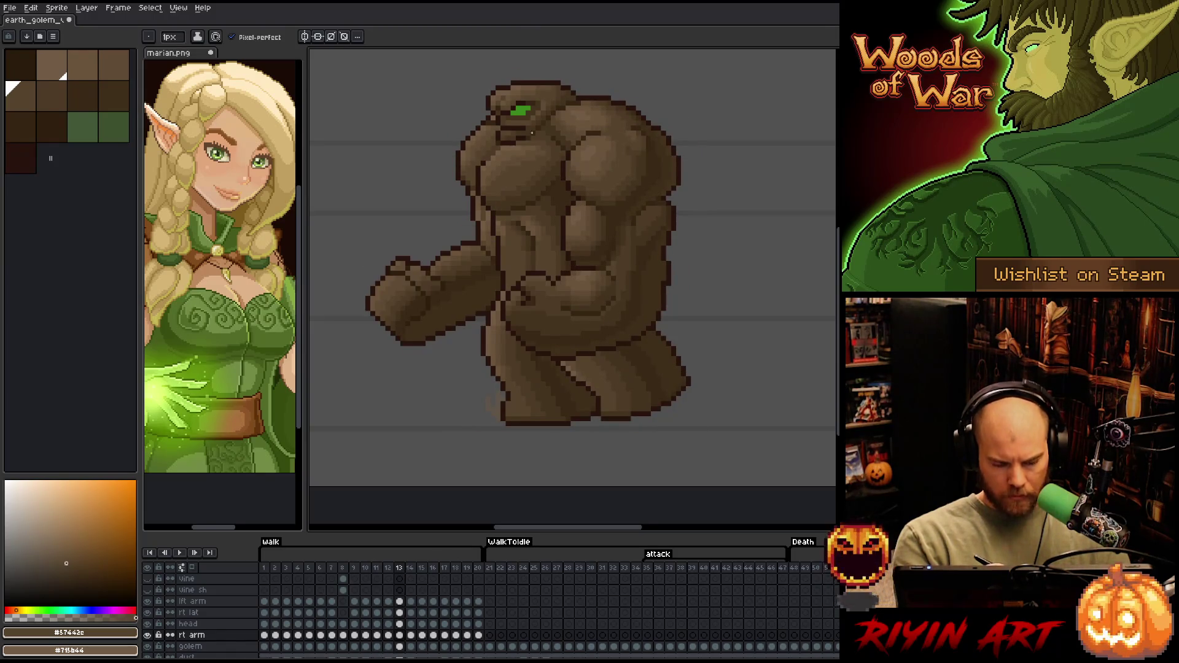
{"action": "key", "text": "period"}
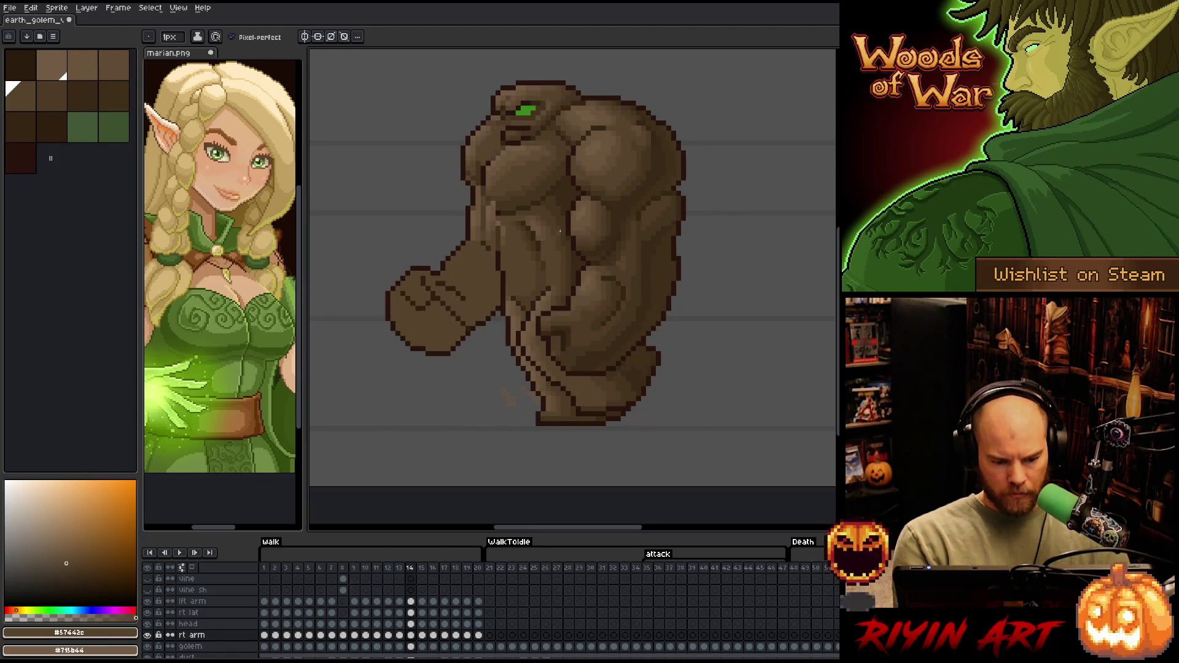
{"action": "key", "text": "comma"}
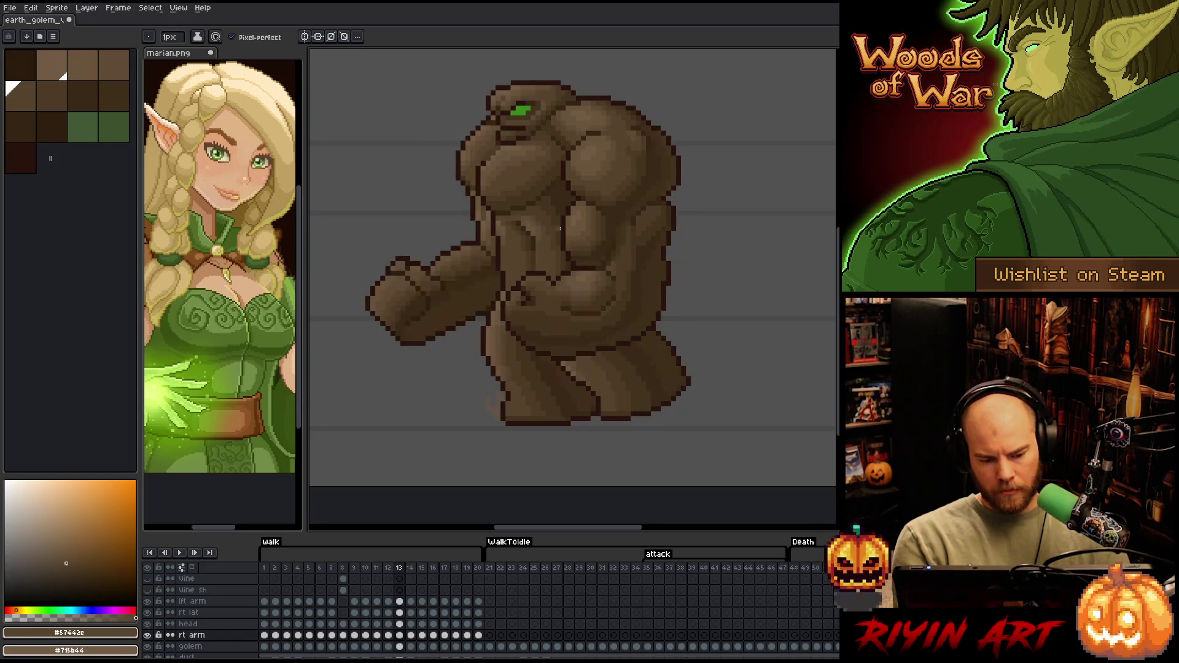
{"action": "key", "text": "period"}
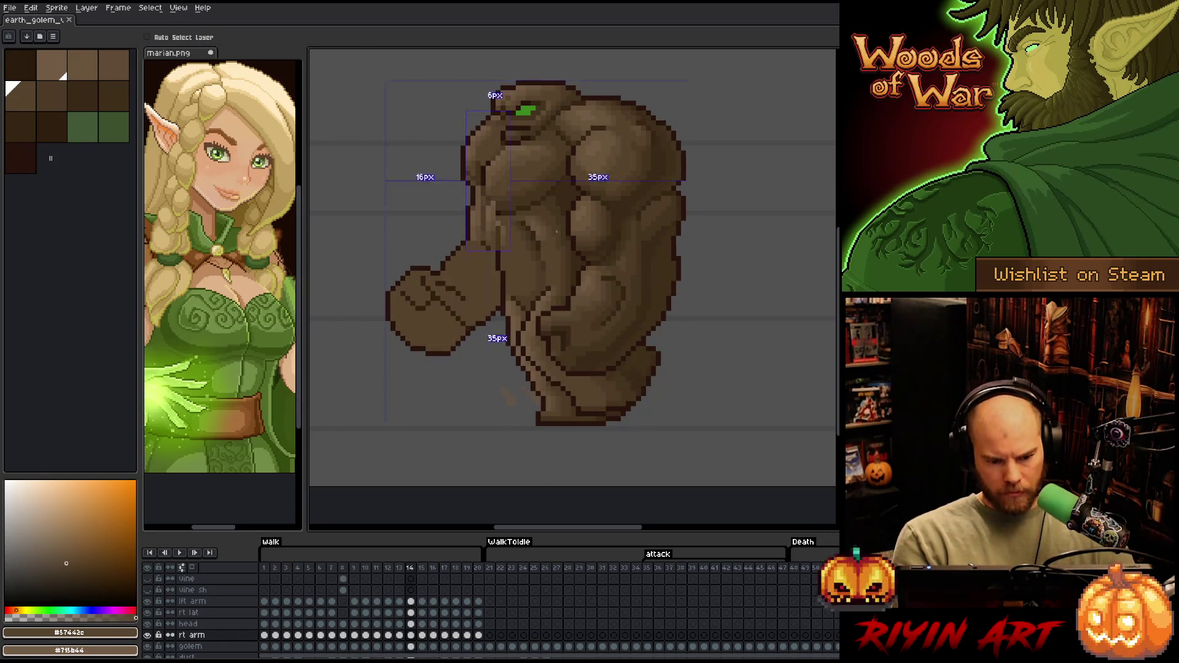
Flip repeatedly between walk frames 13 and 14 to compare the golem's poses
{"action": "key", "text": "e"}
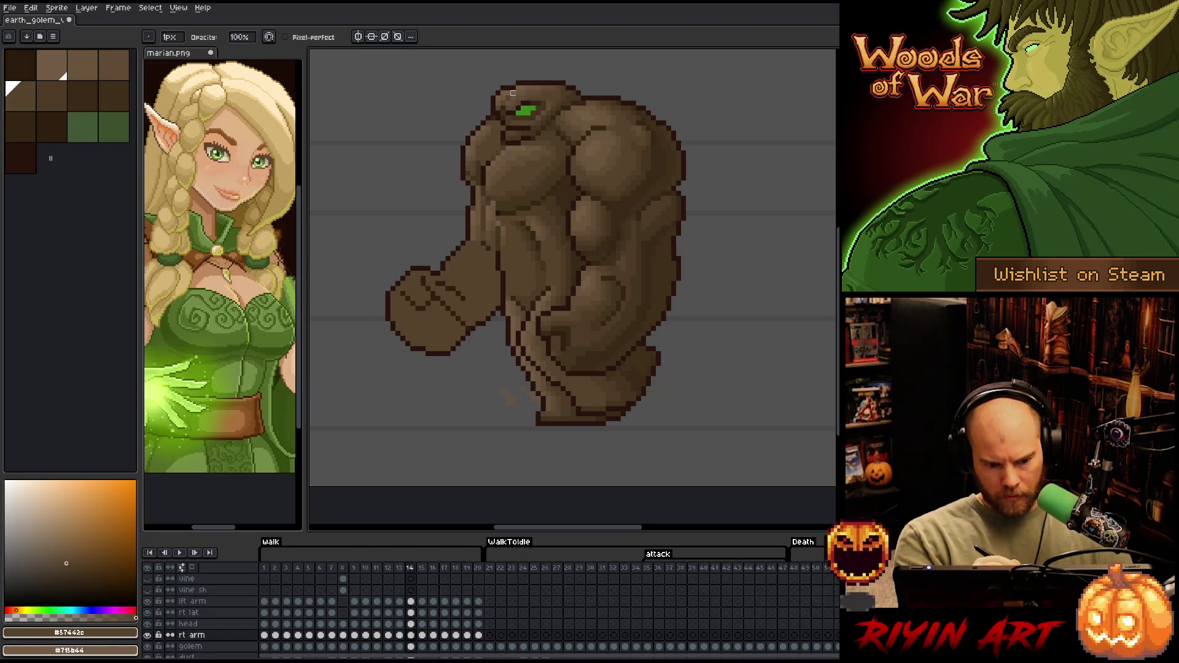
{"action": "key", "text": "Left"}
{"action": "key", "text": "Right"}
{"action": "key", "text": "Left"}
{"action": "key", "text": "Right"}
{"action": "key", "text": "Left"}
{"action": "key", "text": "Right"}
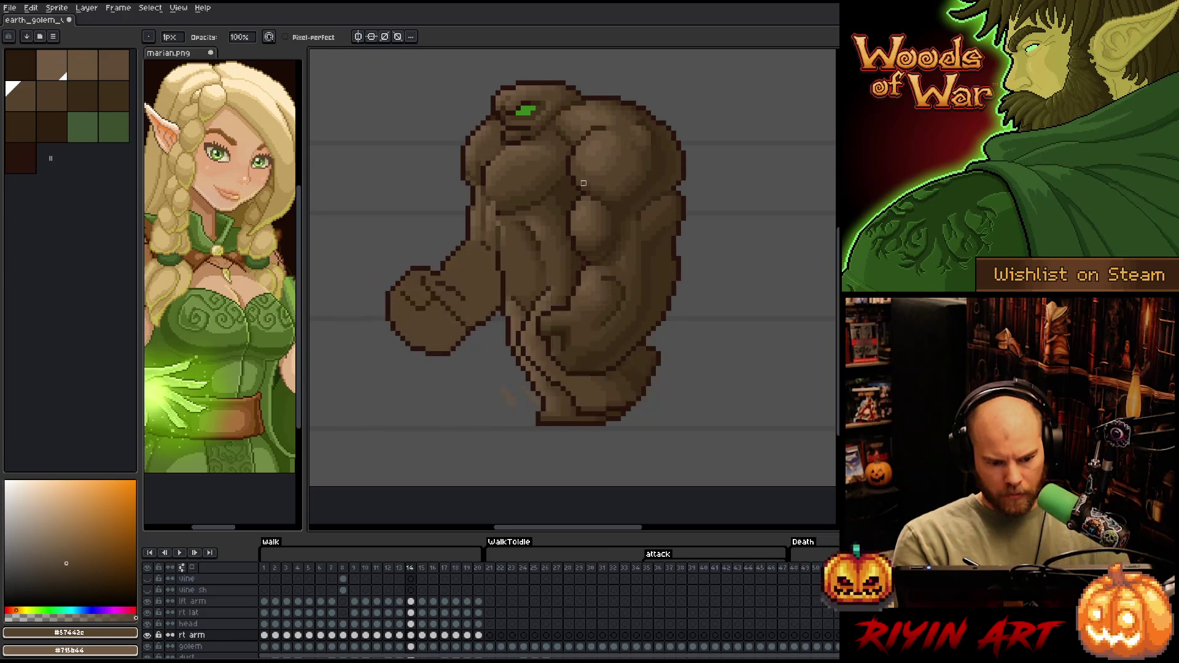
{"action": "key", "text": "Left"}
{"action": "key", "text": "Right"}
Select a patch around the golem's shoulder, deselect it, and pick the dark shadow brown #44331f
{"action": "key", "text": "m"}
{"action": "mouse_move", "coordinate": [484, 151]}
{"action": "left_mouse_down"}
{"action": "mouse_move", "coordinate": [465, 173]}
{"action": "mouse_move", "coordinate": [502, 187]}
{"action": "left_mouse_up"}
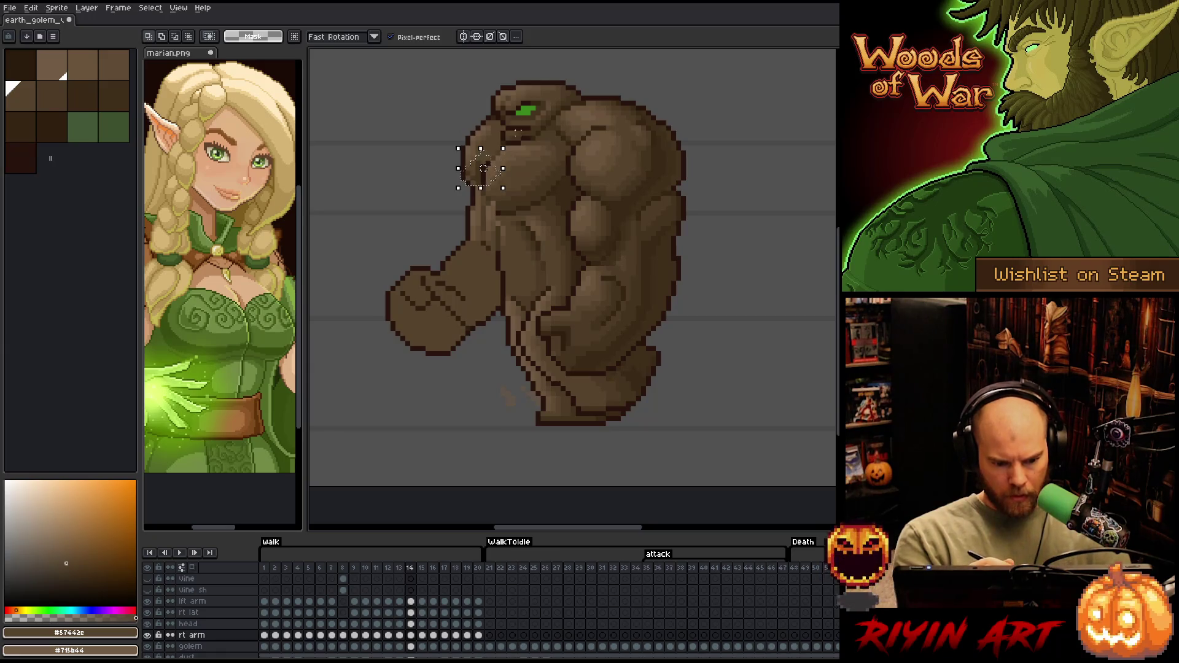
{"action": "key", "text": "ctrl+d"}
{"action": "key", "text": "b"}
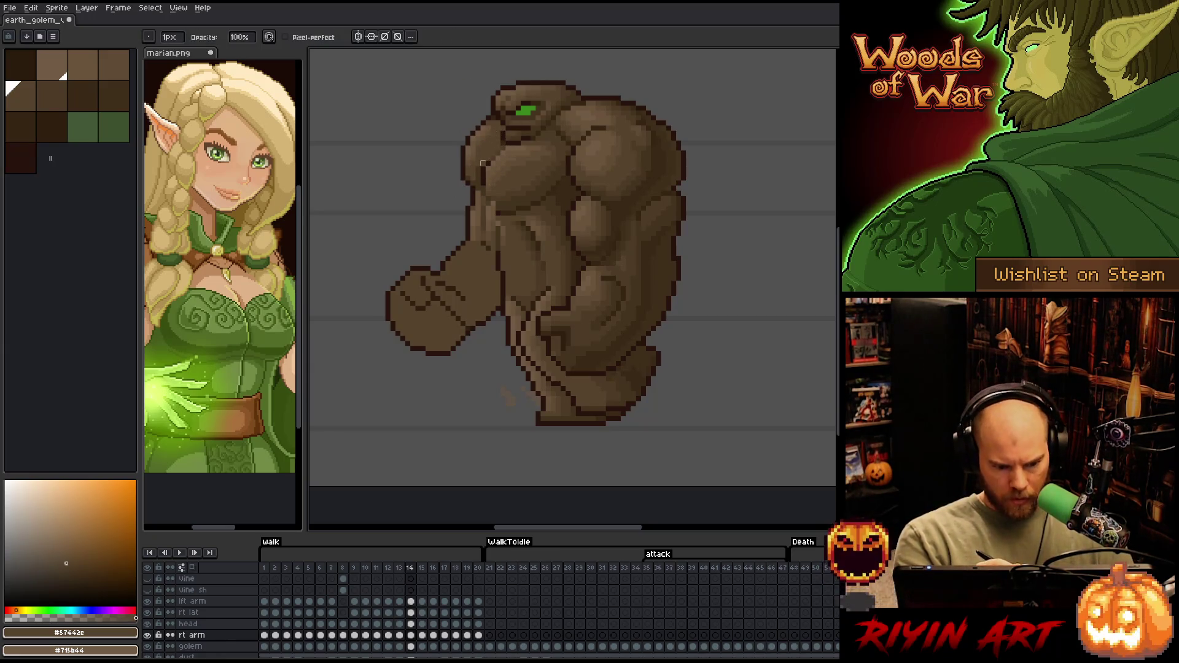
{"action": "left_click", "coordinate": [484, 153], "text": "alt"}
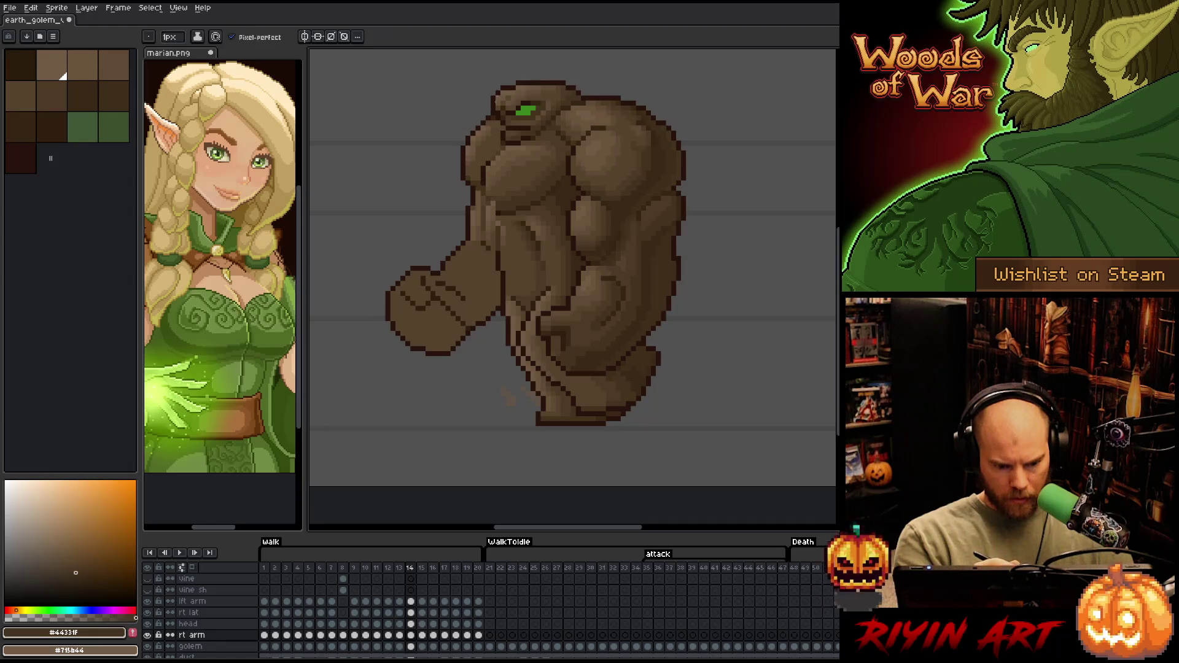
Sample browns #57442c and #715b44 from the golem for the right-arm shading
{"action": "left_click", "coordinate": [479, 149], "text": "alt"}
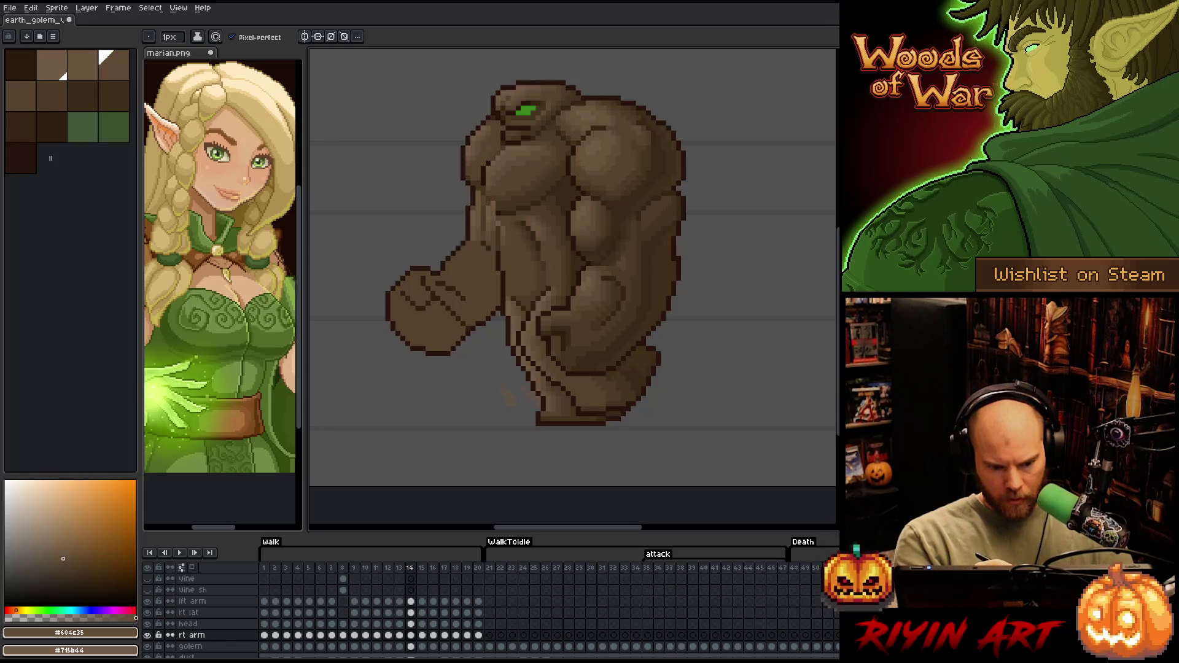
{"action": "left_click", "coordinate": [493, 125], "text": "alt"}
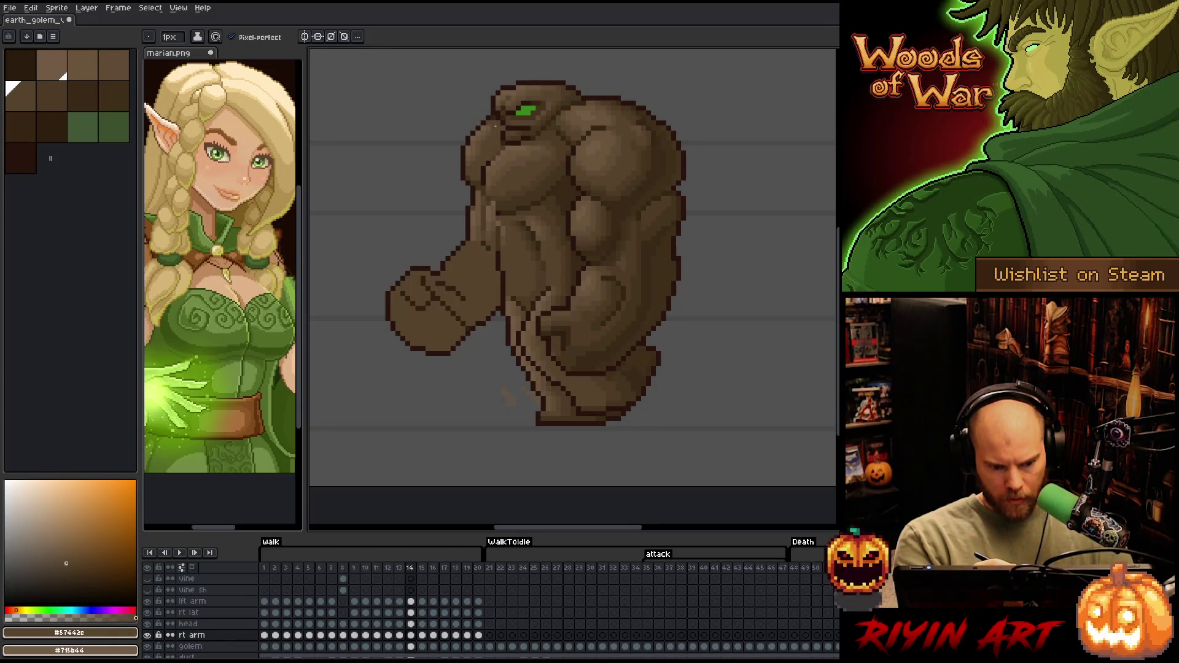
{"action": "key", "text": "e"}
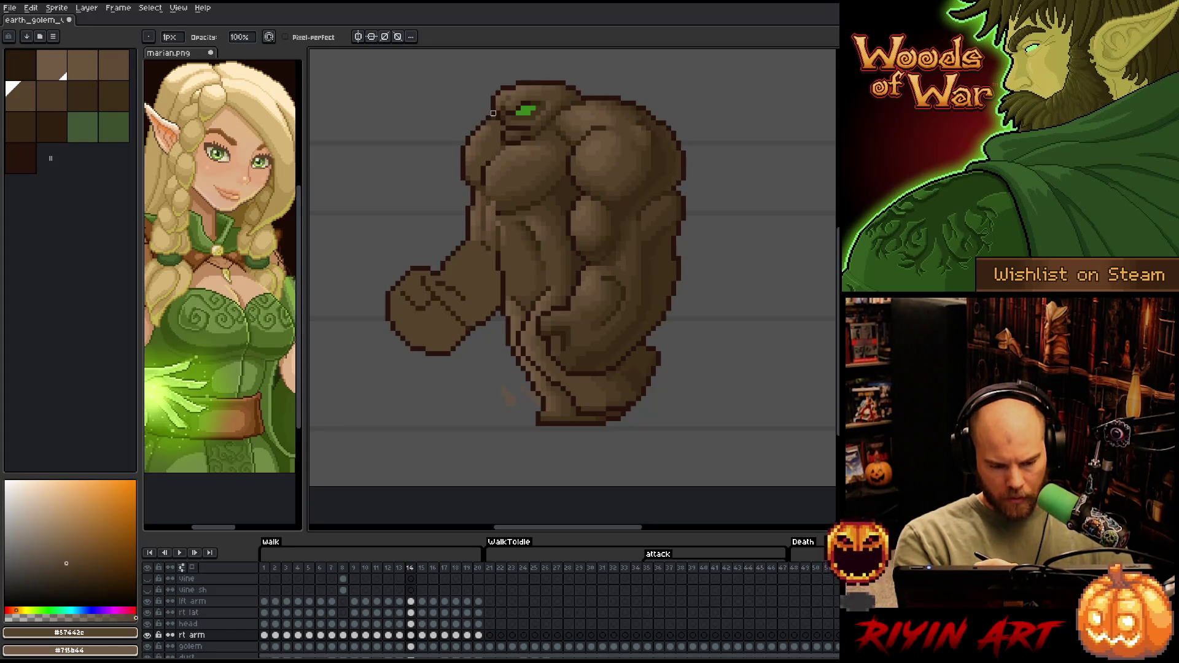
{"action": "key", "text": "v"}
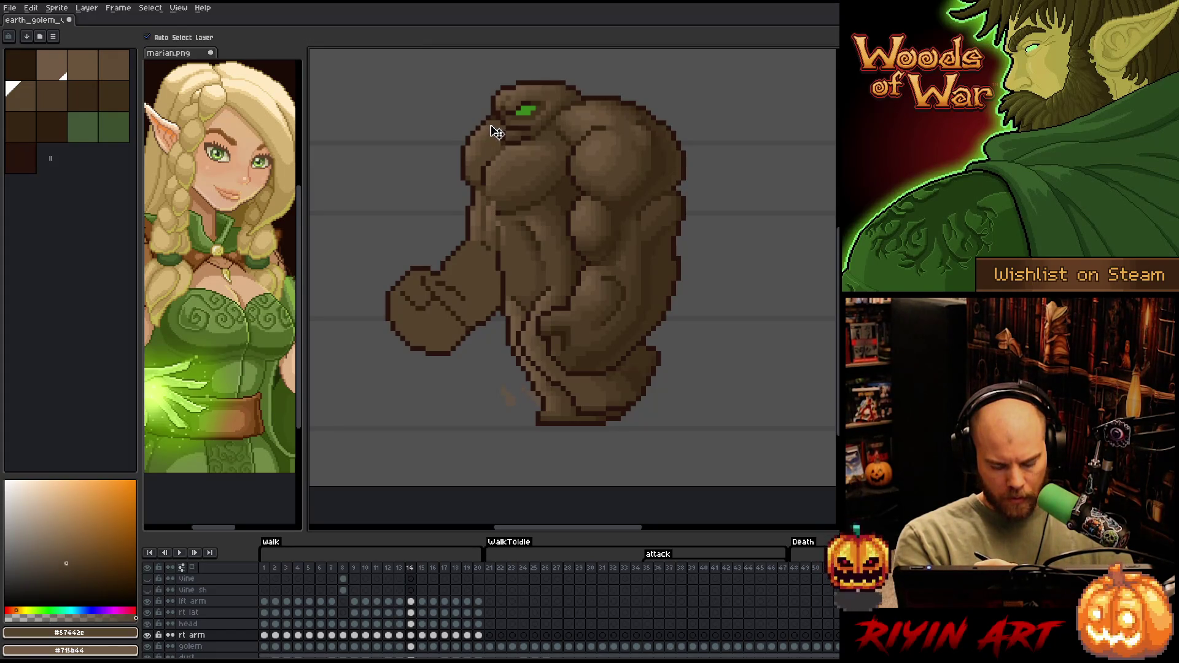
{"action": "key", "text": "i"}
{"action": "left_click", "coordinate": [493, 125]}
{"action": "key", "text": "b"}
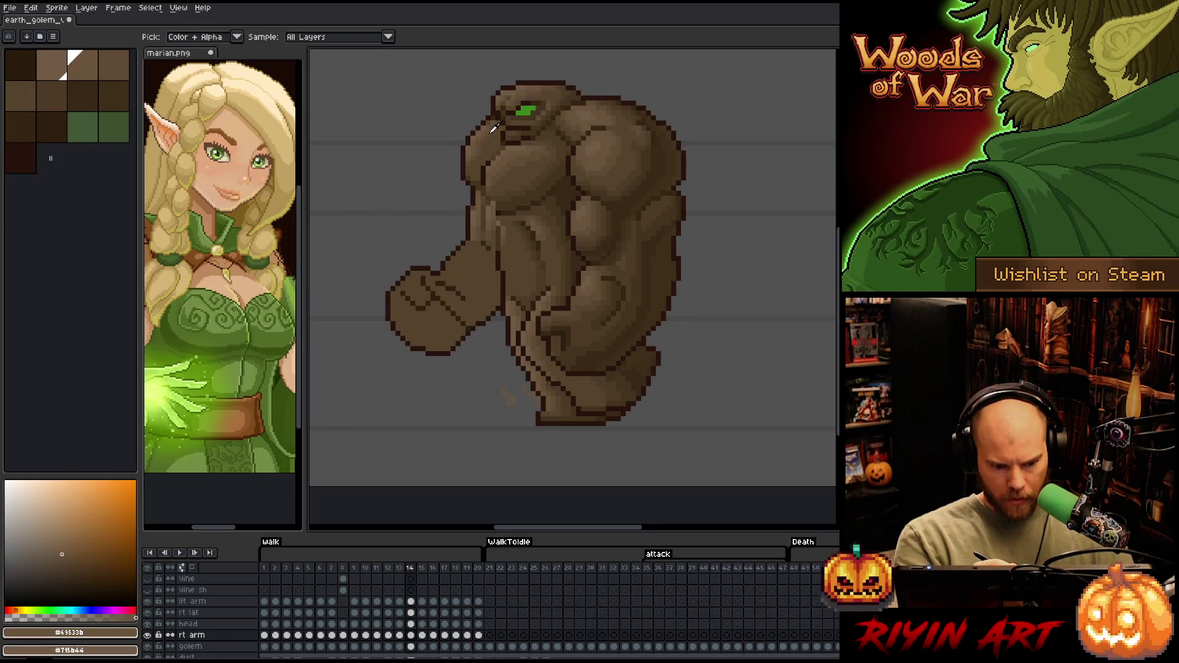
{"action": "left_click", "coordinate": [485, 159], "text": "alt"}
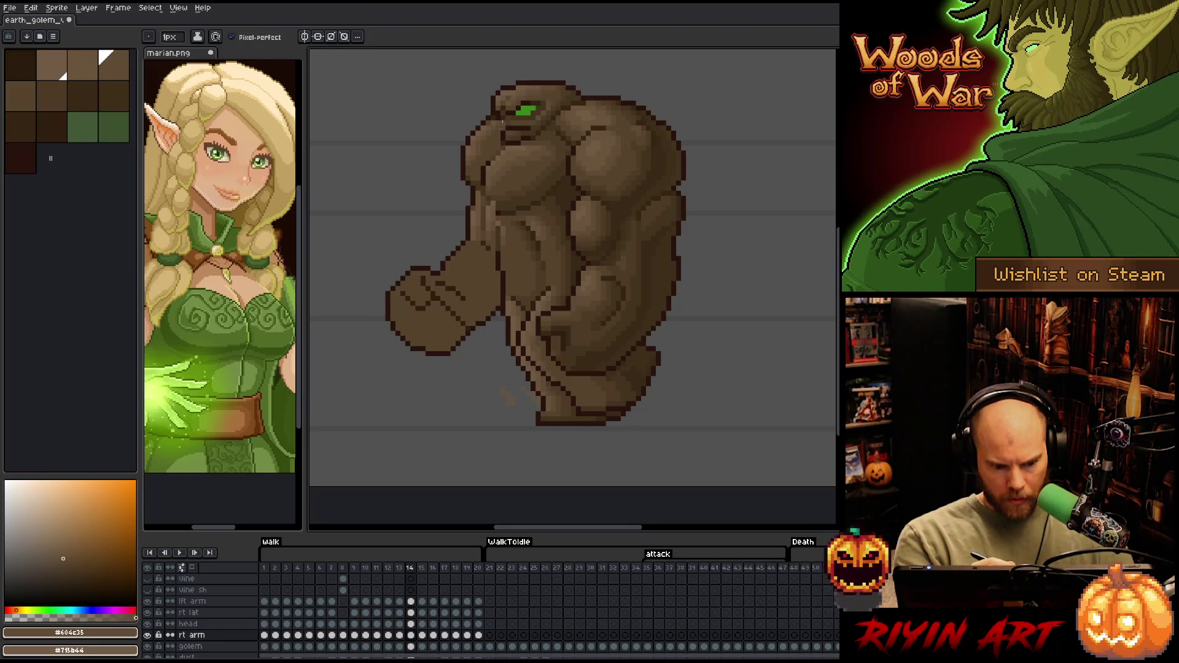
{"action": "left_click", "coordinate": [495, 113], "text": "alt"}
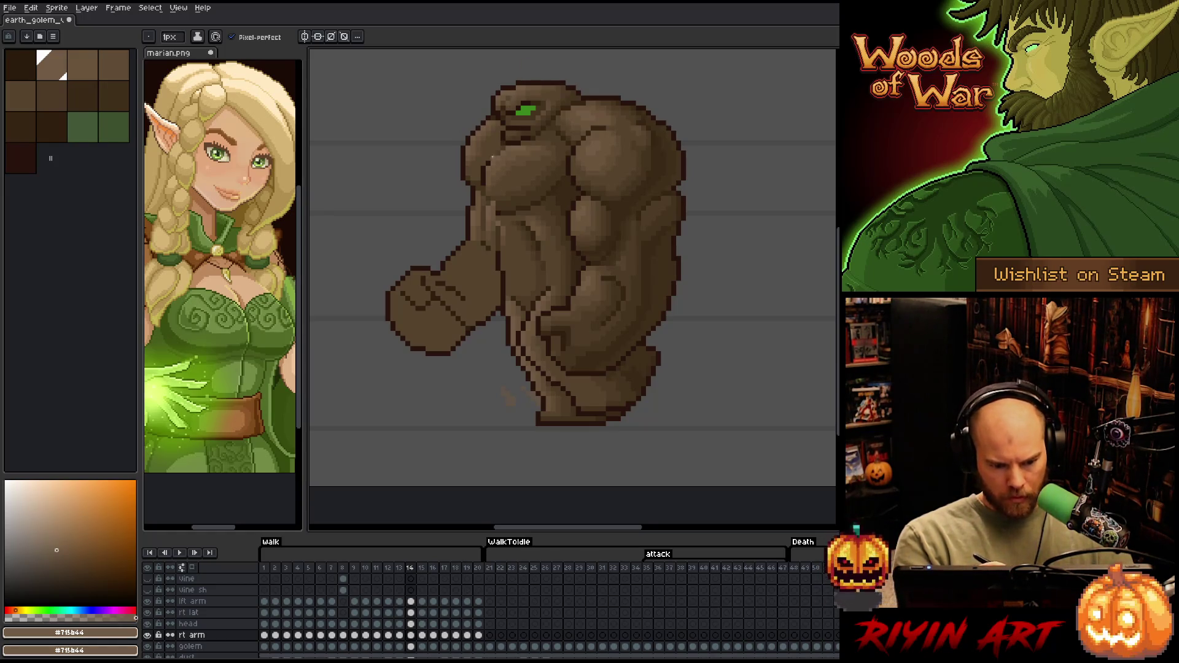
Repaint the forward arm's shading using darker browns #4d3b26 and #604c35
{"action": "key", "text": "e"}
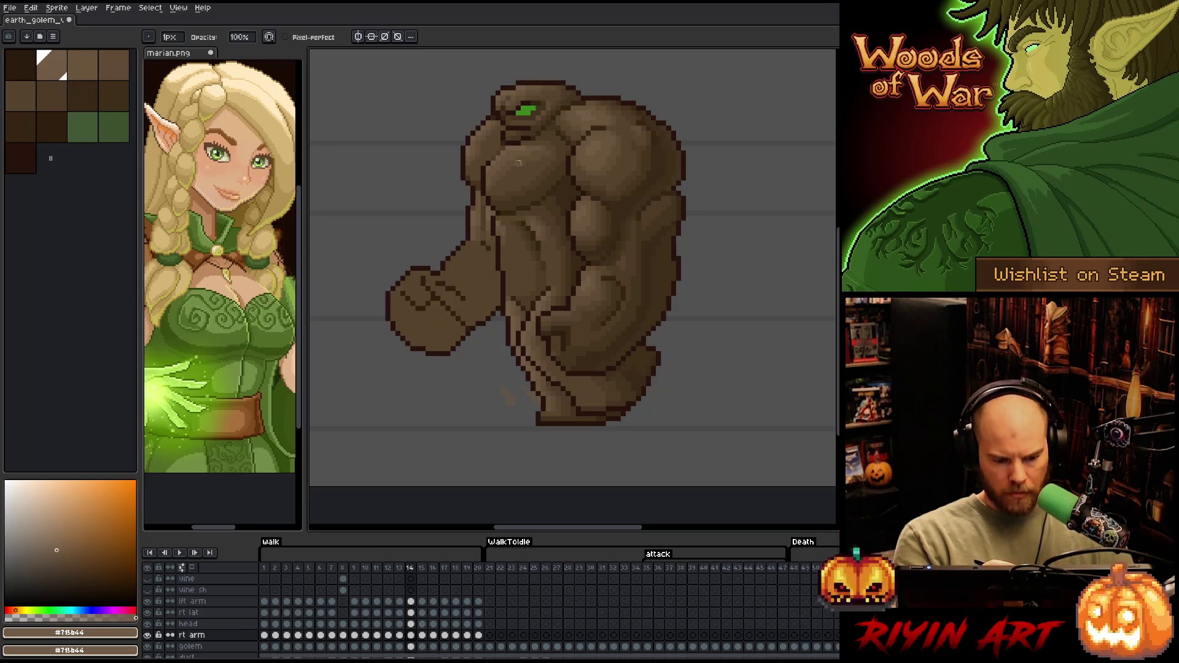
{"action": "key", "text": "b"}
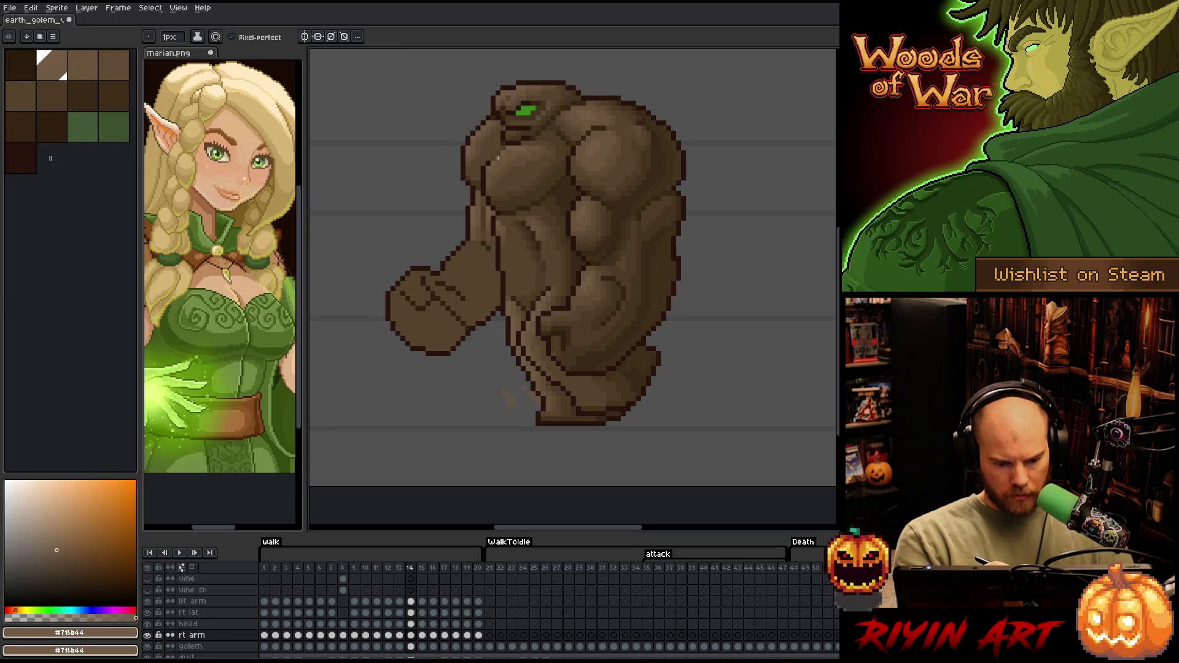
{"action": "key", "text": "e"}
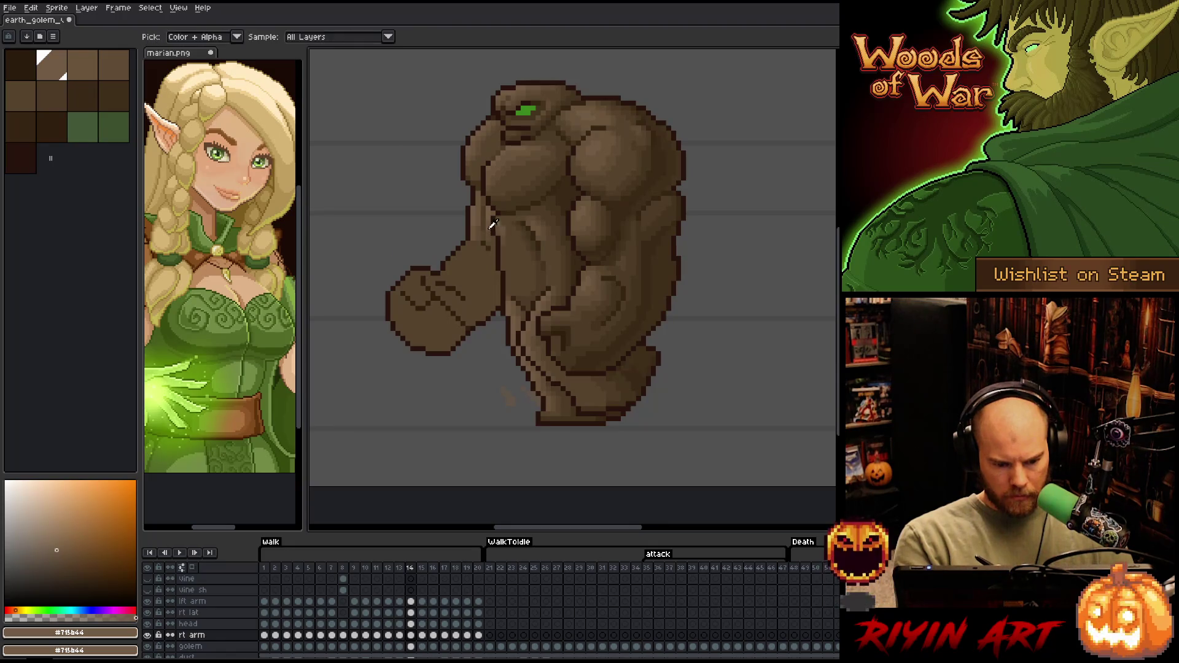
{"action": "left_click", "coordinate": [487, 217], "text": "alt"}
{"action": "left_click", "coordinate": [482, 236], "text": "alt"}
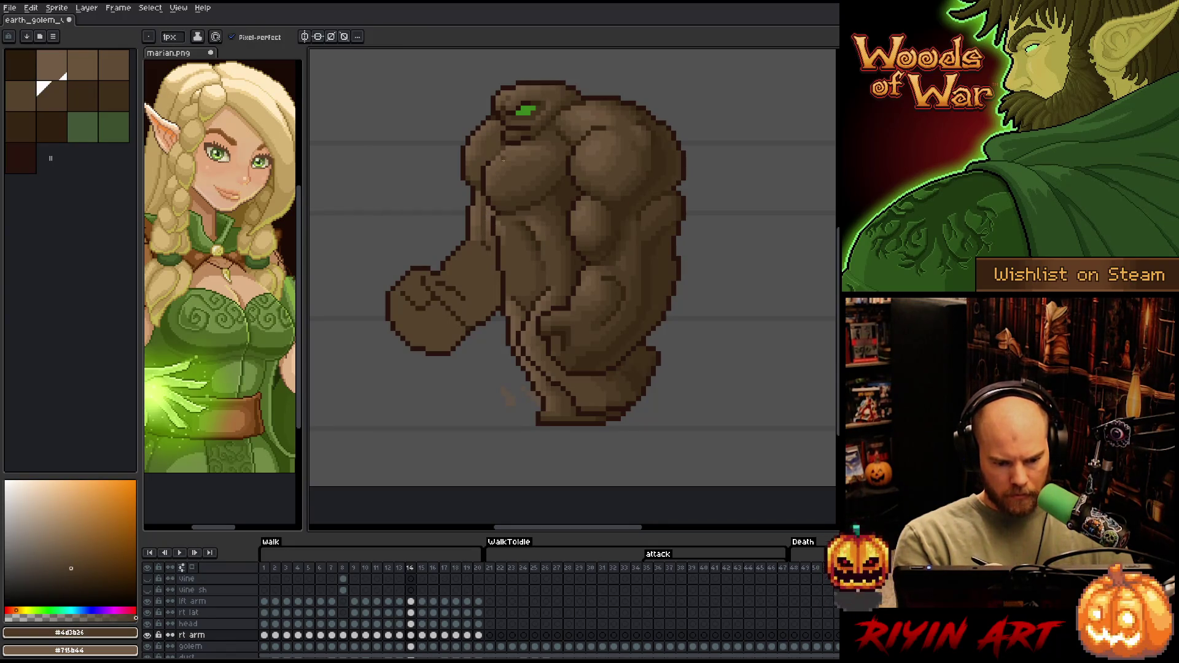
{"action": "left_click", "coordinate": [493, 238], "text": "alt"}
{"action": "key", "text": "e"}
{"action": "key", "text": "b"}
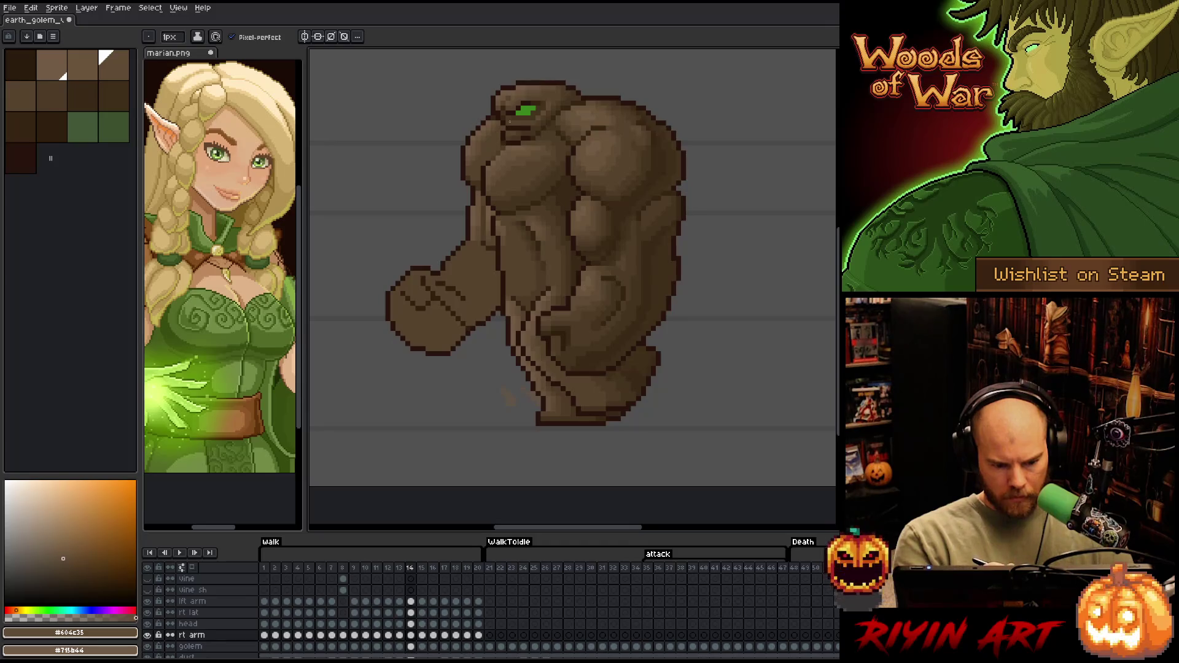
Save the sprite, step back to frame 13, and sample the arm's mid-brown
{"action": "right_click", "coordinate": [572, 264]}
{"action": "key", "text": "Escape"}
{"action": "key", "text": "ctrl+s"}
{"action": "key", "text": "comma"}
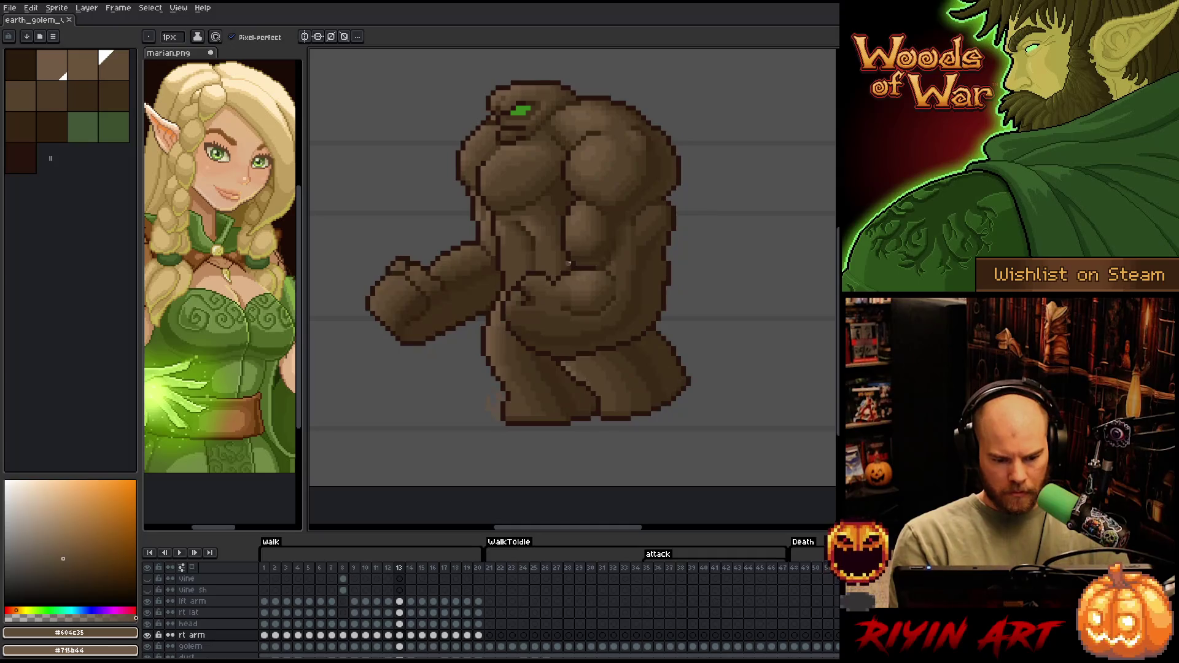
{"action": "left_click", "coordinate": [469, 278], "text": "alt"}
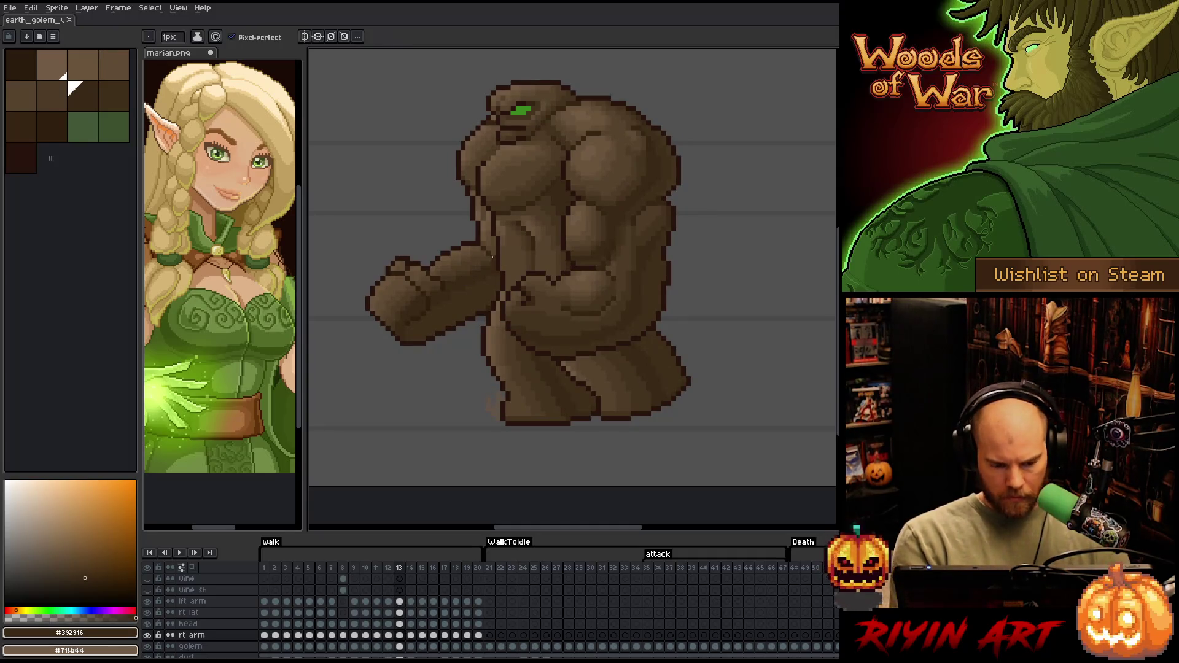
Pick the arm's darker brown from frame 13 and resume shading on frame 14
{"action": "left_click", "coordinate": [468, 243], "text": "alt"}
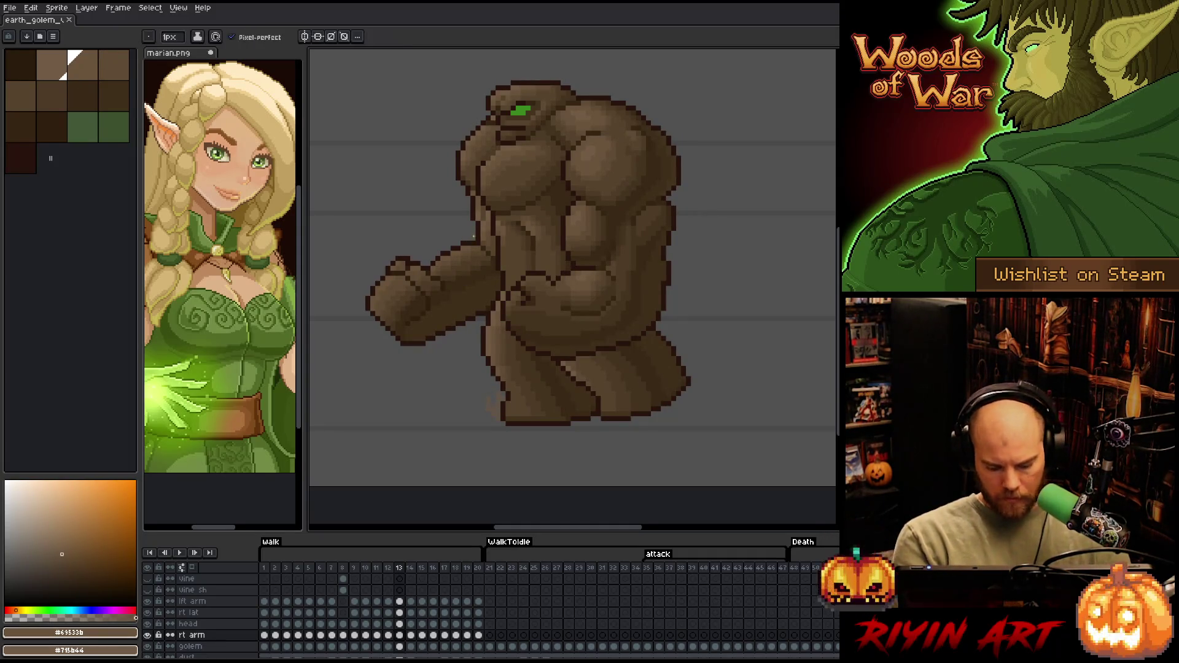
{"action": "key", "text": "period"}
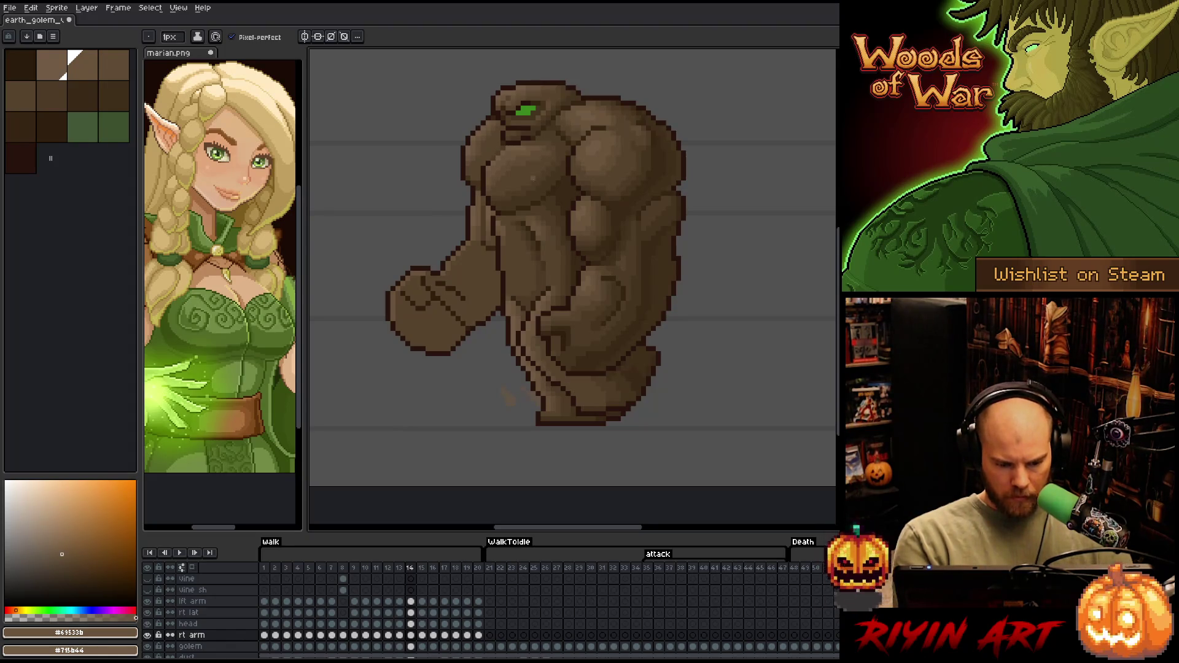
{"action": "key", "text": "comma"}
{"action": "key", "text": "i"}
{"action": "left_click", "coordinate": [482, 237]}
{"action": "key", "text": "b"}
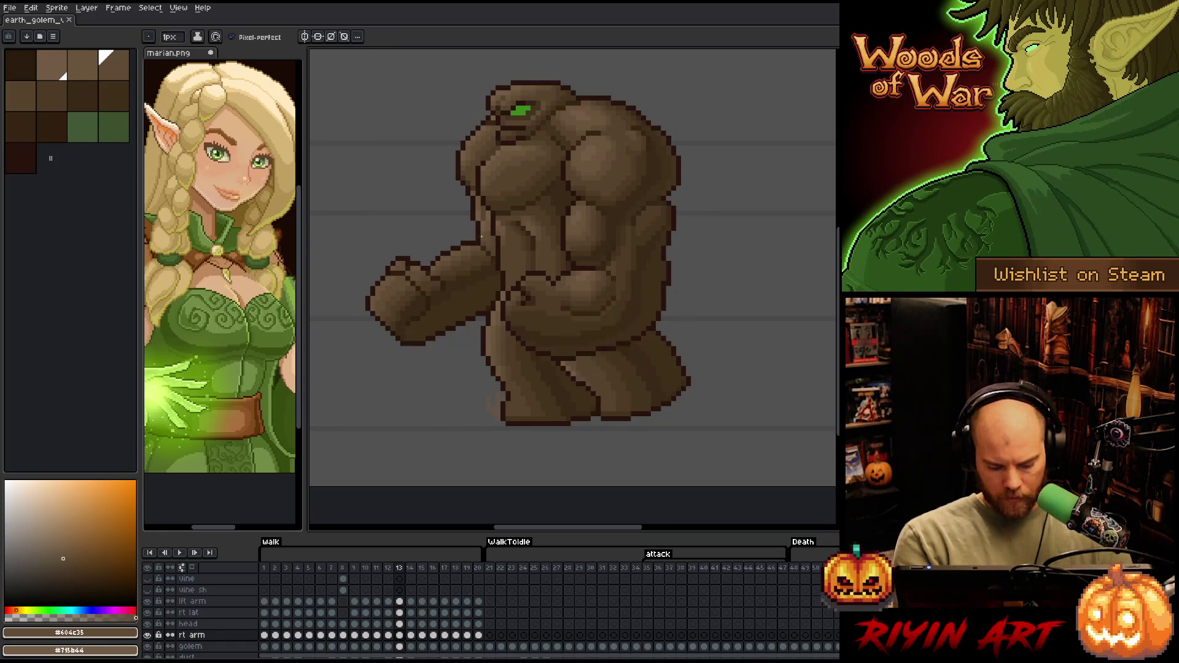
{"action": "key", "text": "period"}
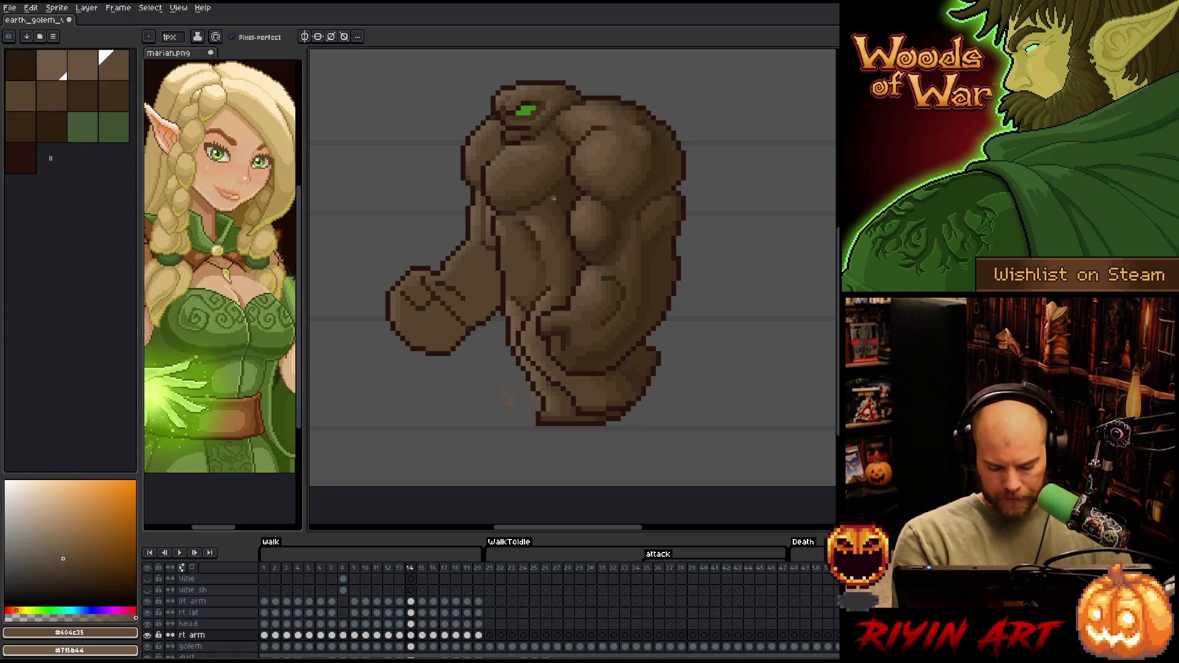
Shade frame 14's forearm with shadow and mid-browns sampled from frame 13's arm
{"action": "key", "text": "comma"}
{"action": "left_click", "coordinate": [461, 272], "text": "alt"}
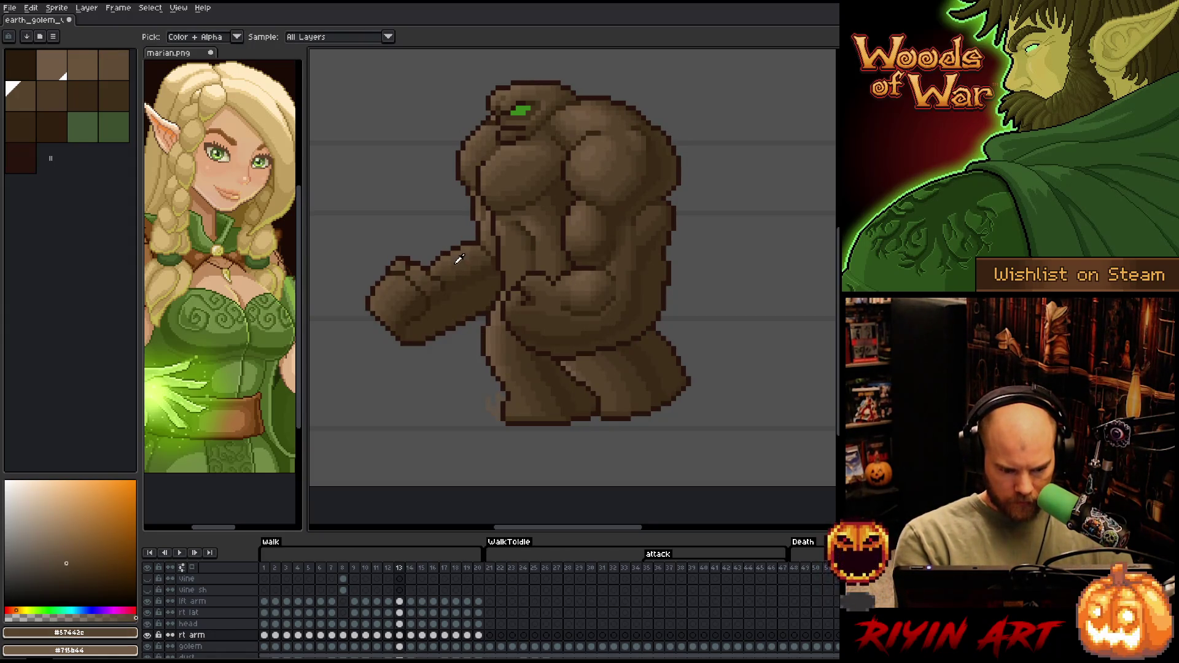
{"action": "key", "text": "period"}
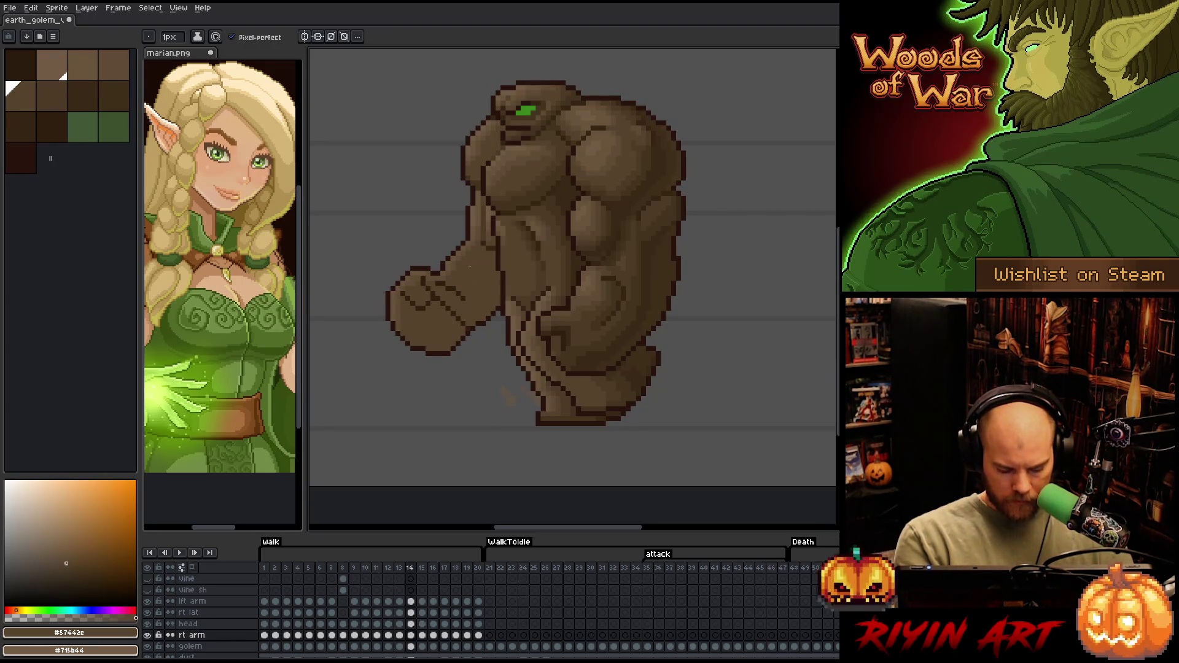
{"action": "key", "text": "comma"}
{"action": "key", "text": "alt"}
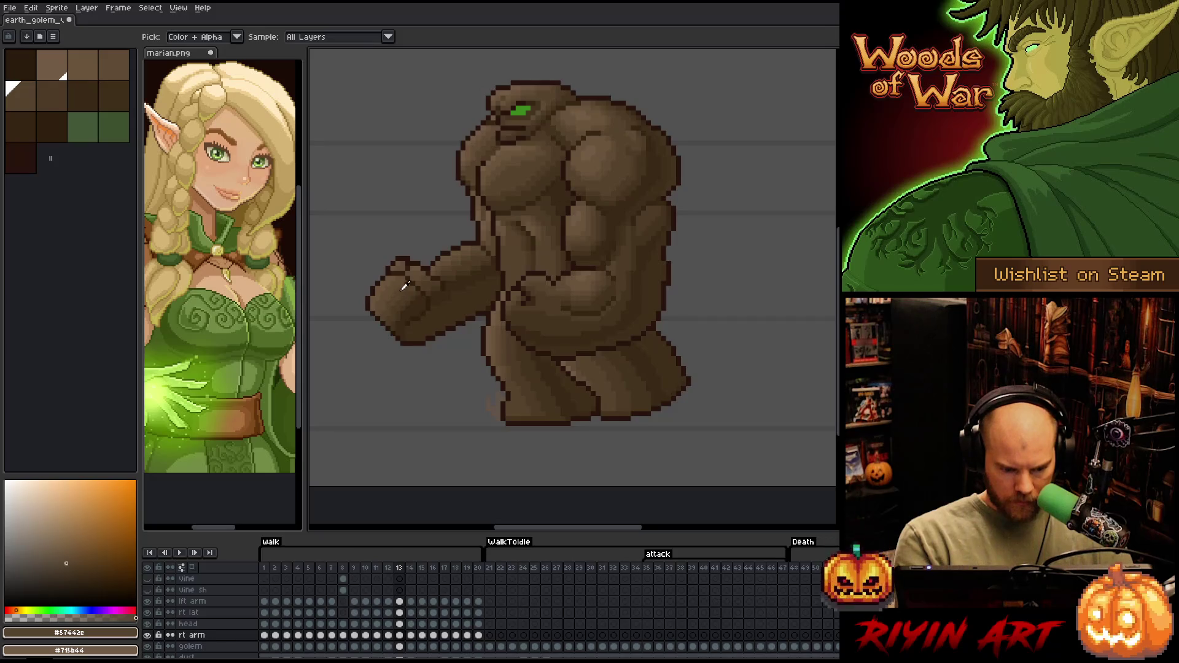
{"action": "key", "text": "period"}
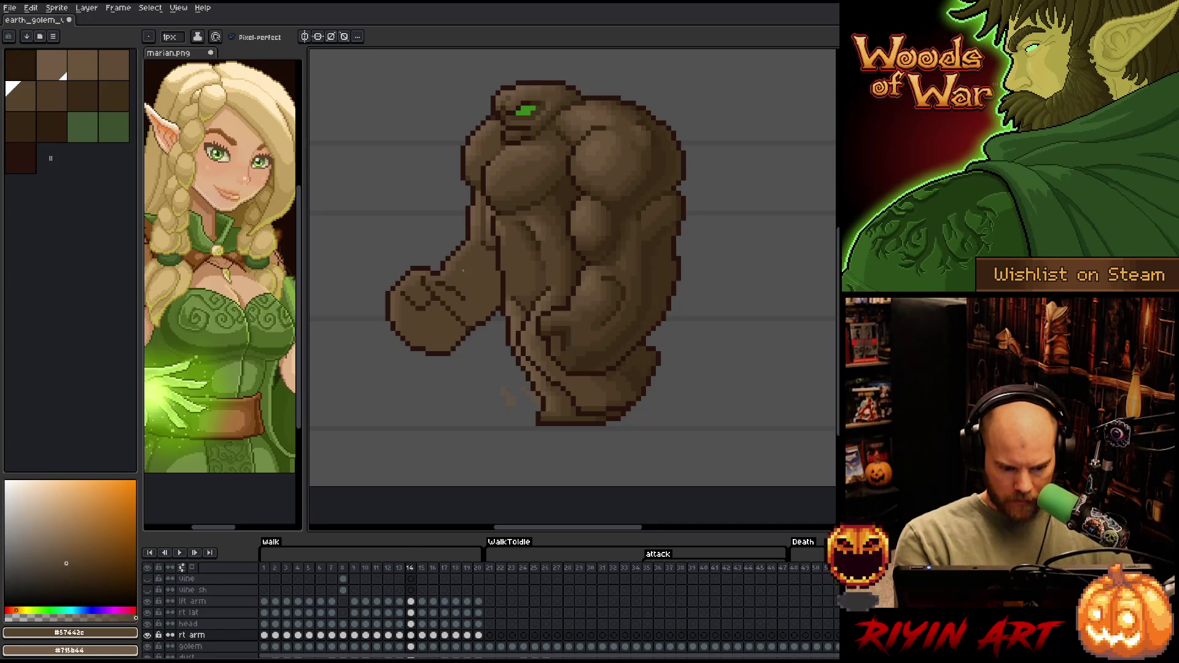
{"action": "key", "text": "comma"}
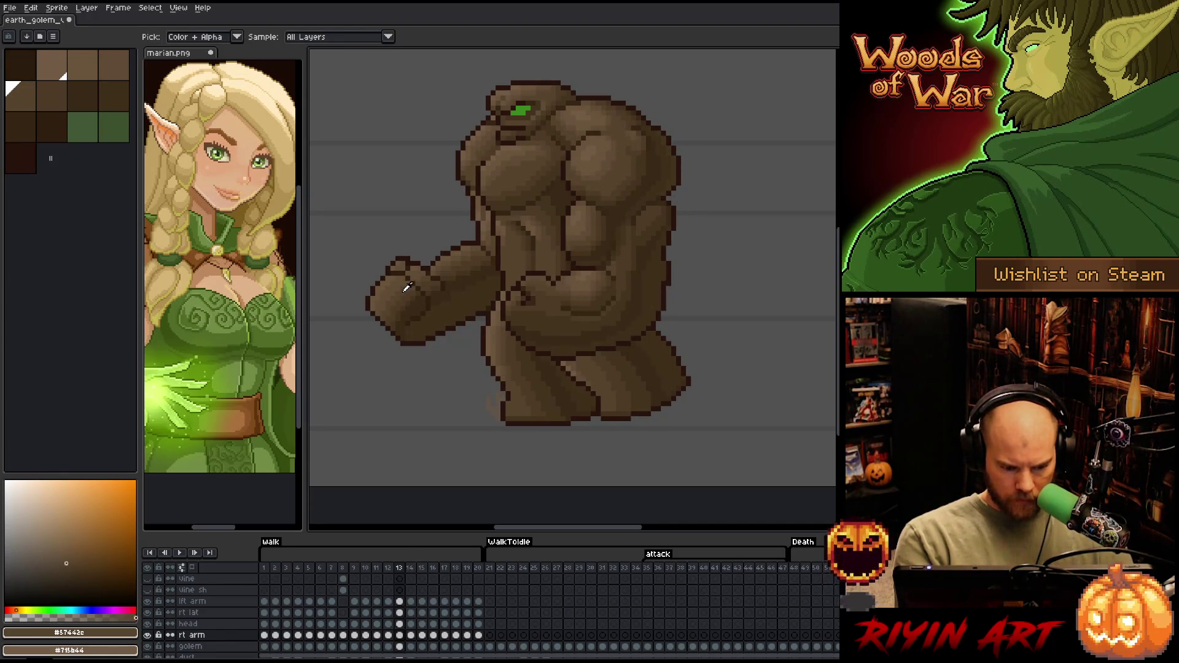
{"action": "left_click", "coordinate": [404, 285], "text": "alt"}
{"action": "key", "text": "period"}
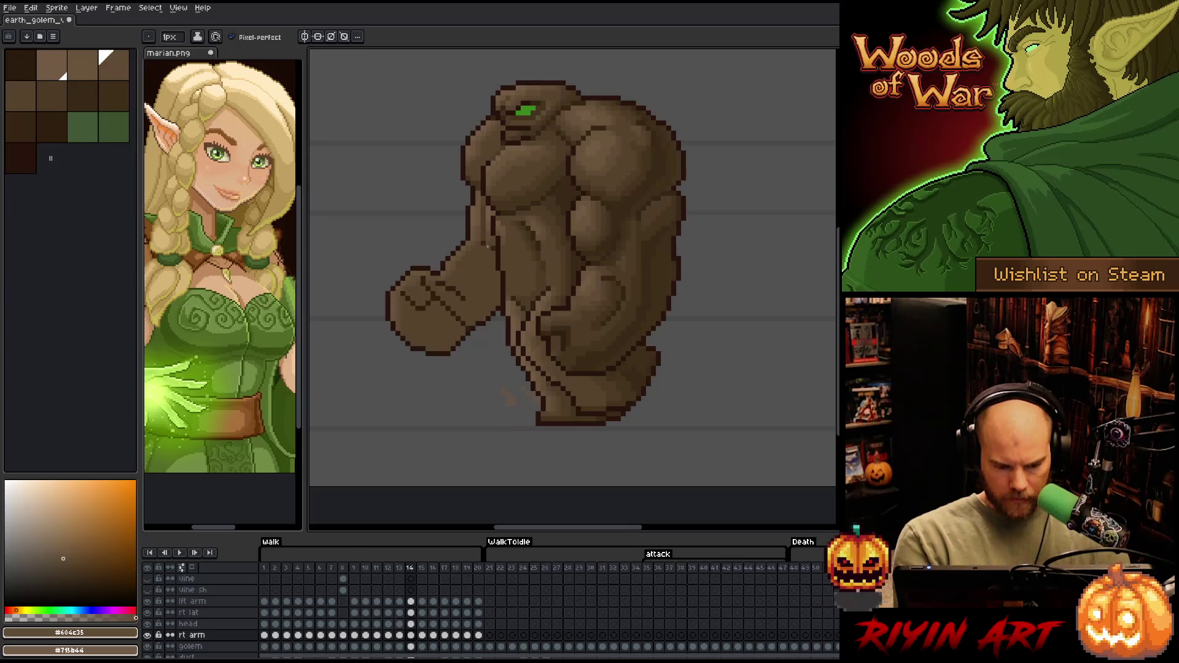
{"action": "key", "text": "comma"}
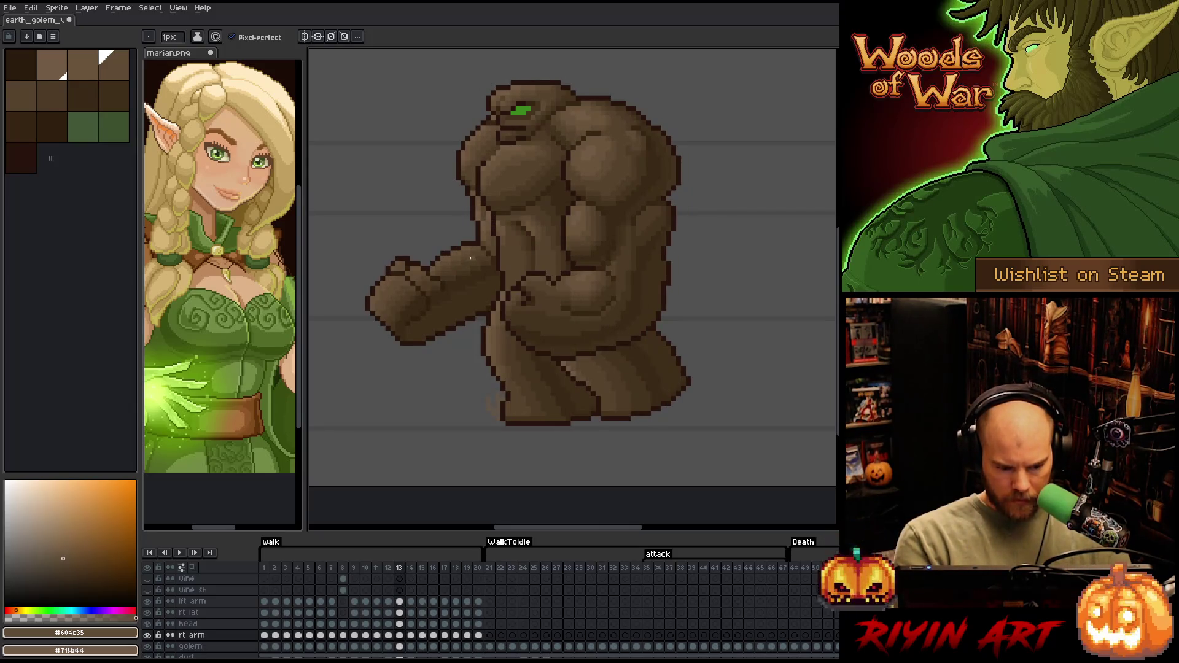
{"action": "key", "text": "period"}
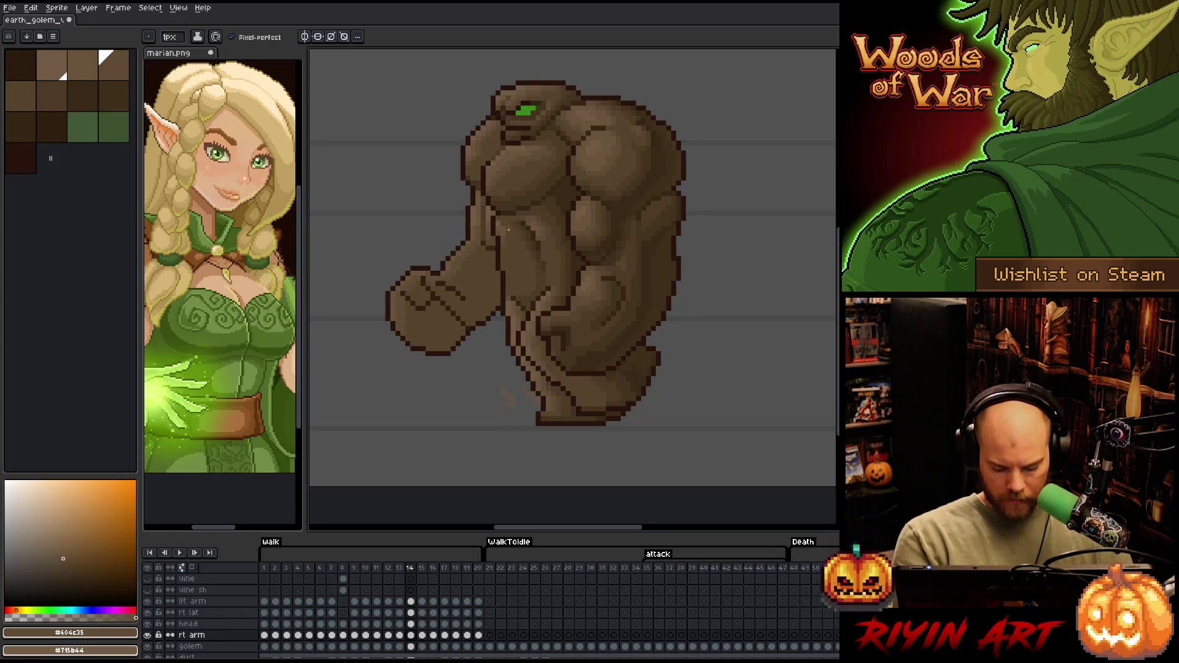
Paint darker shadow browns from frame 13 onto frame 14's fist
{"action": "key", "text": "Left"}
{"action": "left_click", "coordinate": [464, 269], "text": "alt"}
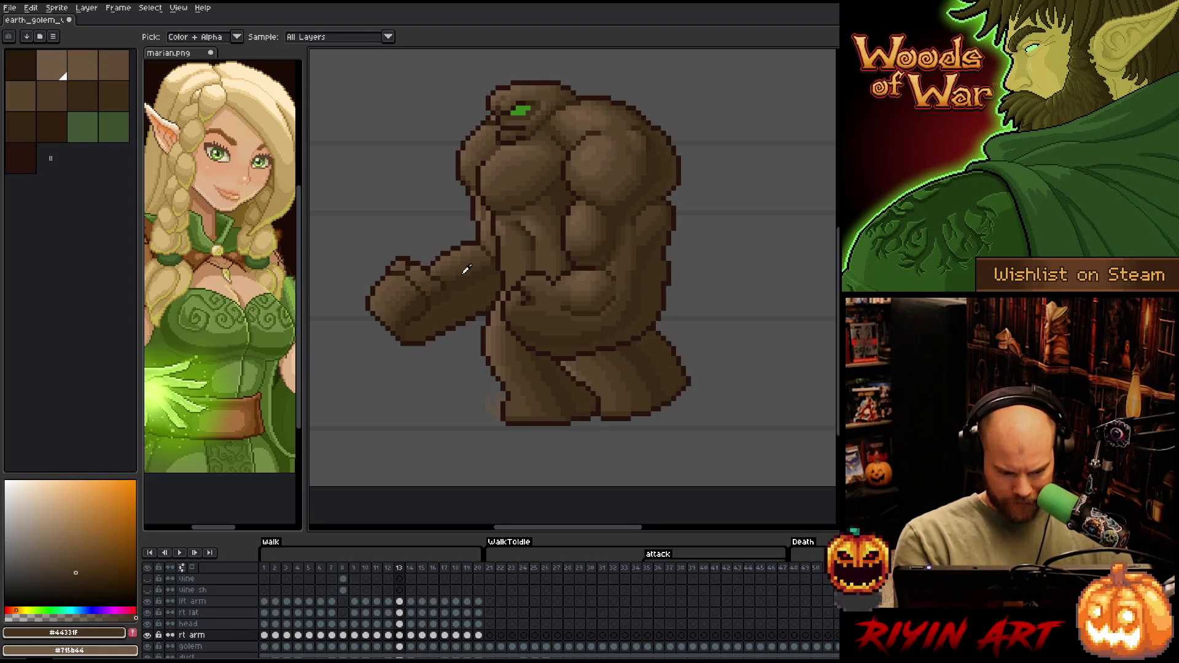
{"action": "key", "text": "Right"}
{"action": "key", "text": "Left"}
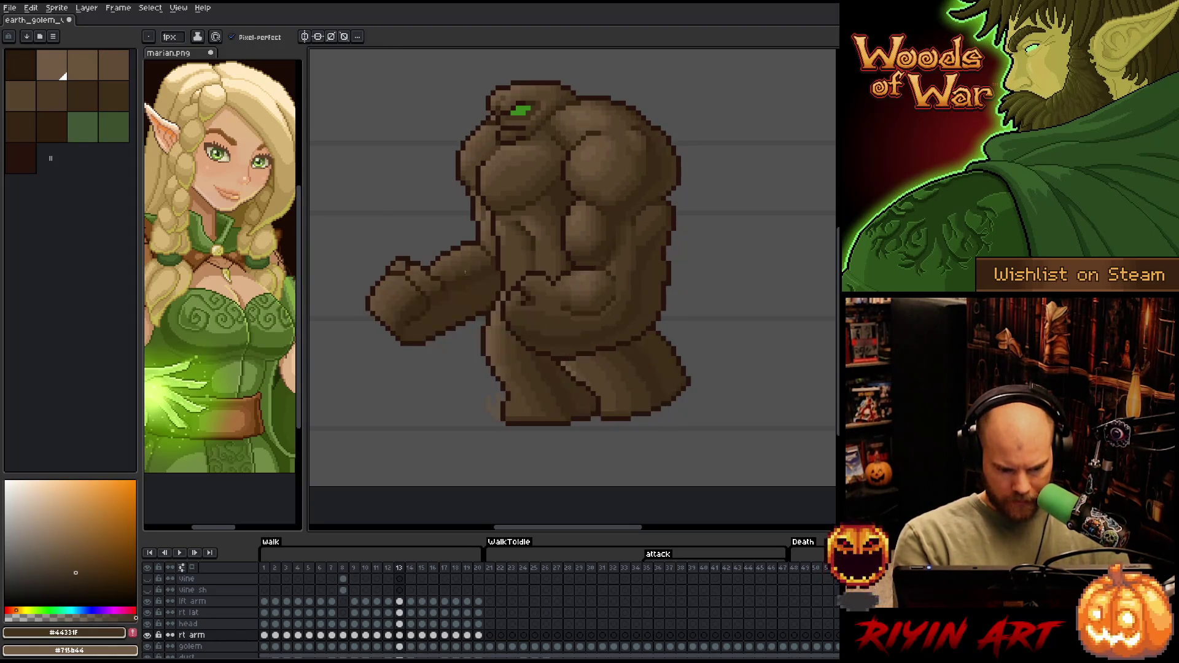
{"action": "left_click", "coordinate": [465, 271], "text": "alt"}
{"action": "key", "text": "Right"}
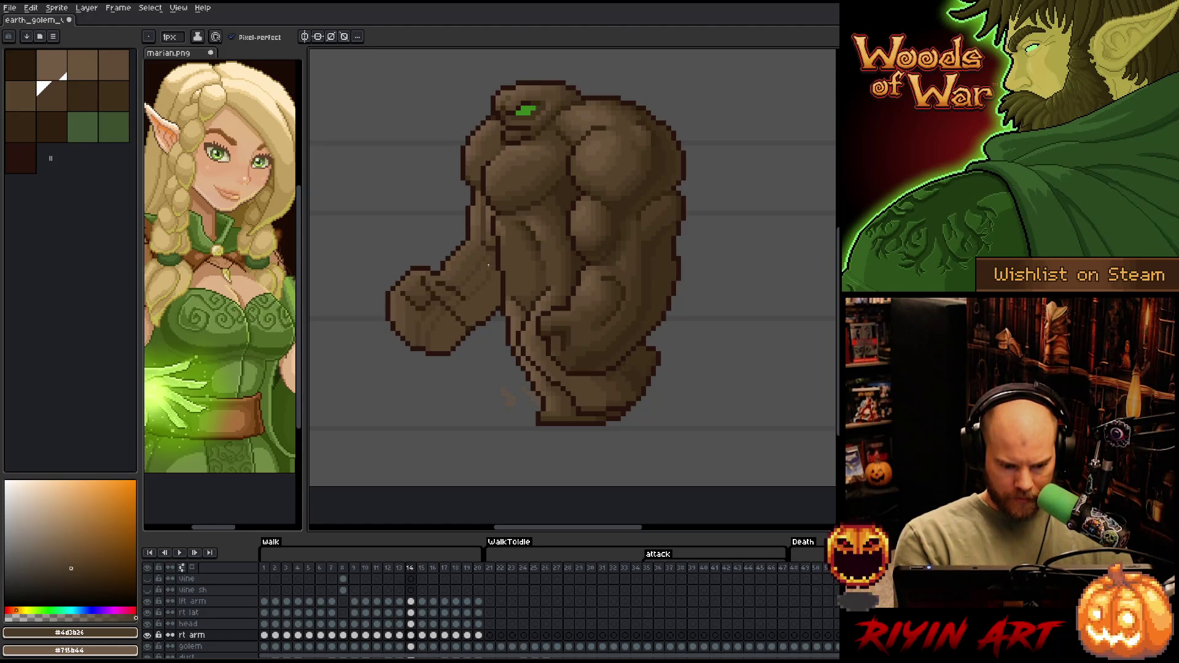
{"action": "key", "text": "g"}
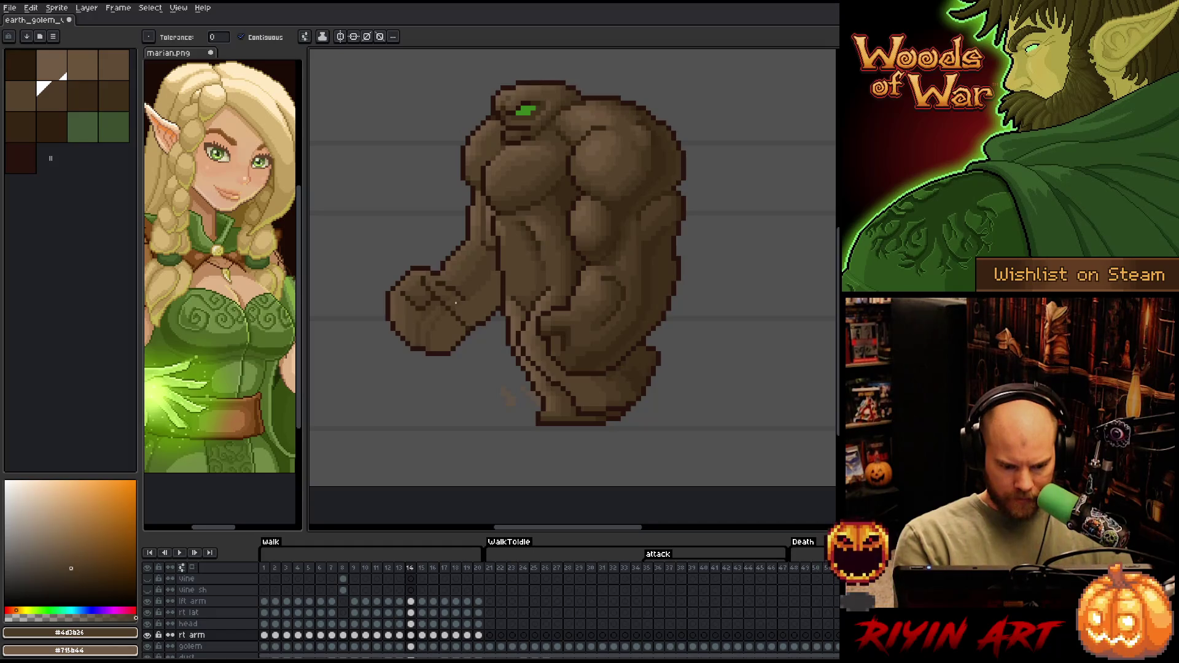
{"action": "key", "text": "b"}
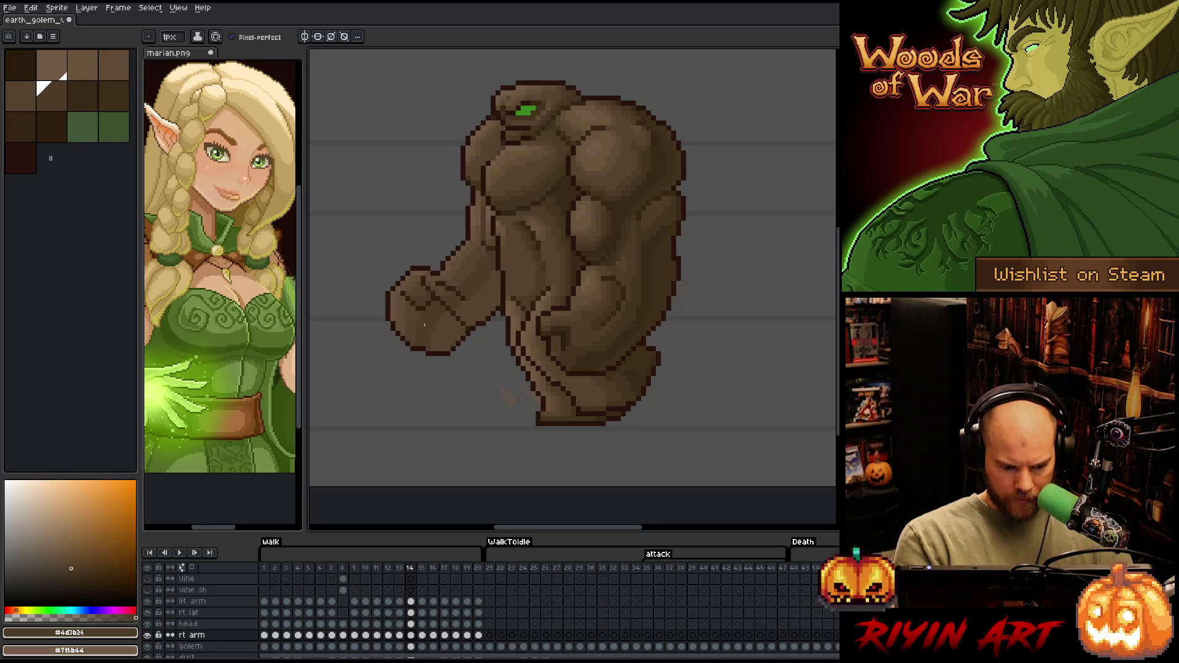
Deepen frame 14's knuckle creases with the darkest outline and shadow browns
{"action": "key", "text": "comma"}
{"action": "left_click", "coordinate": [448, 289], "text": "alt"}
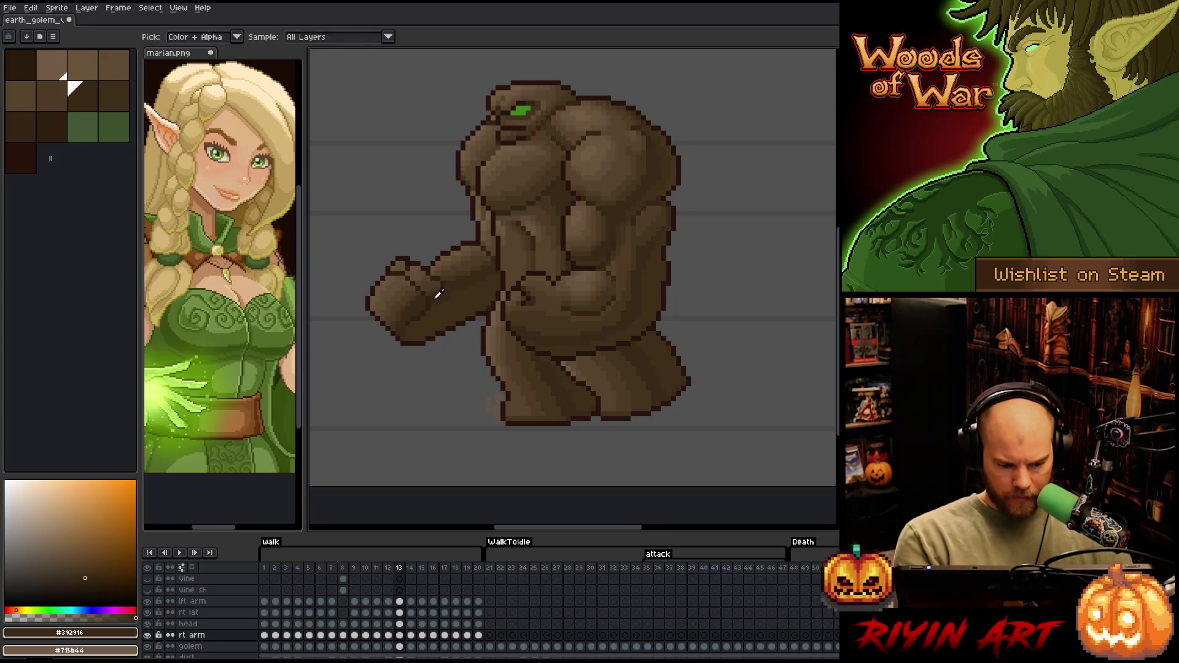
{"action": "key", "text": "period"}
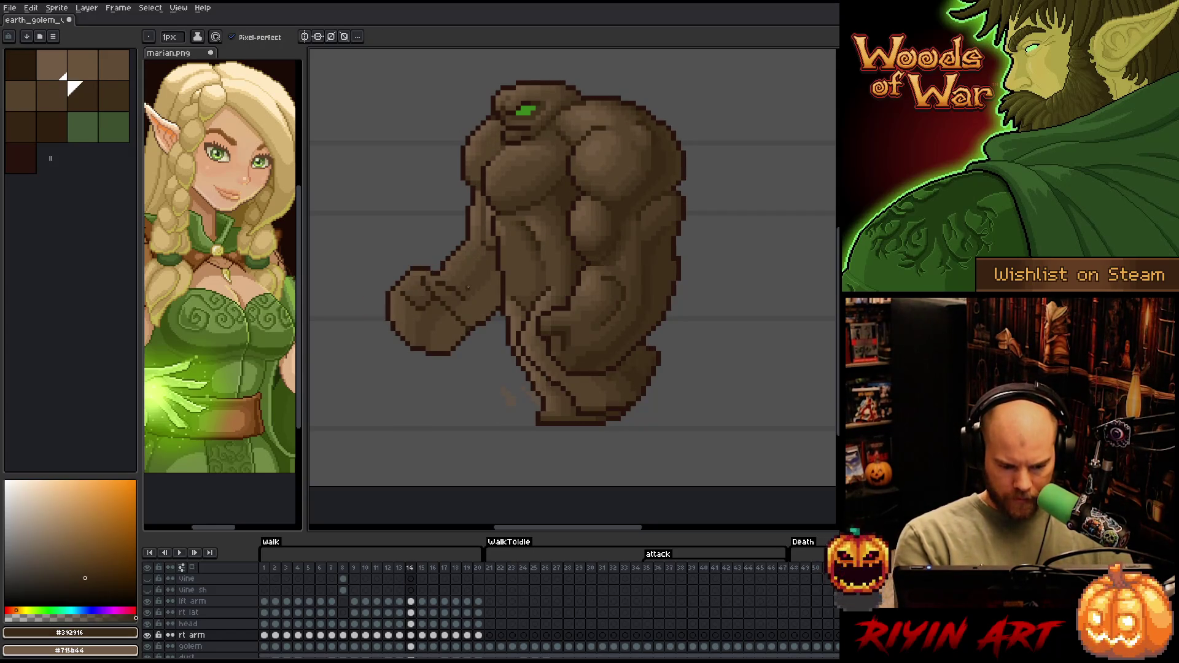
{"action": "key", "text": "comma"}
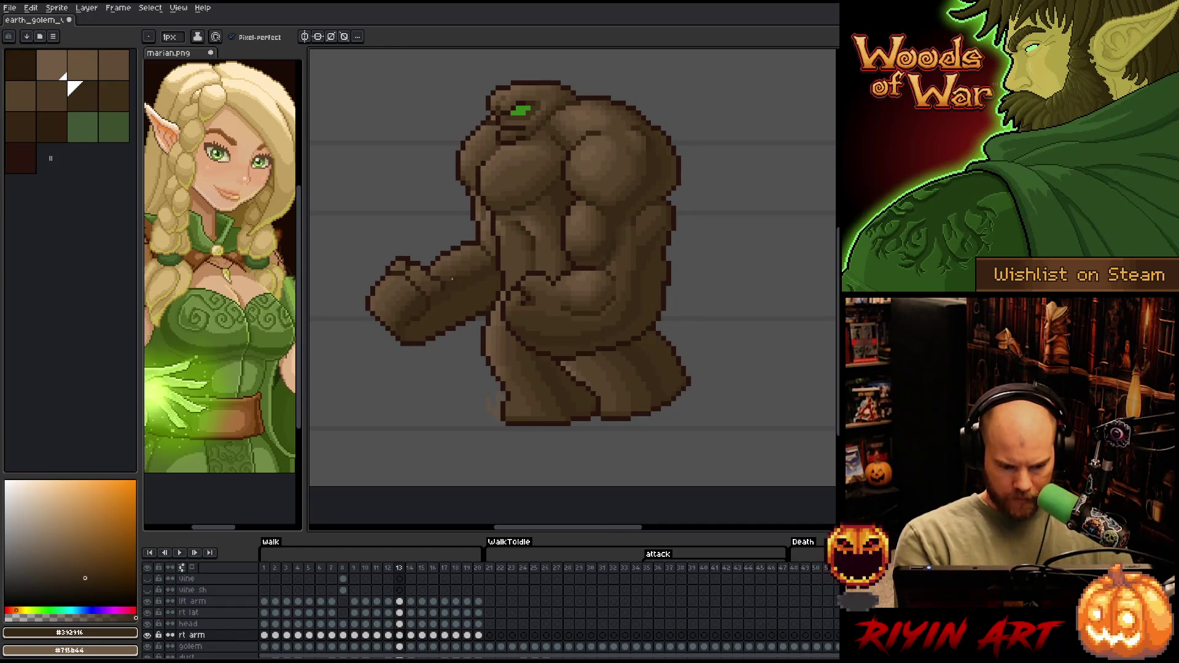
{"action": "left_click", "coordinate": [457, 273], "text": "alt"}
{"action": "key", "text": "period"}
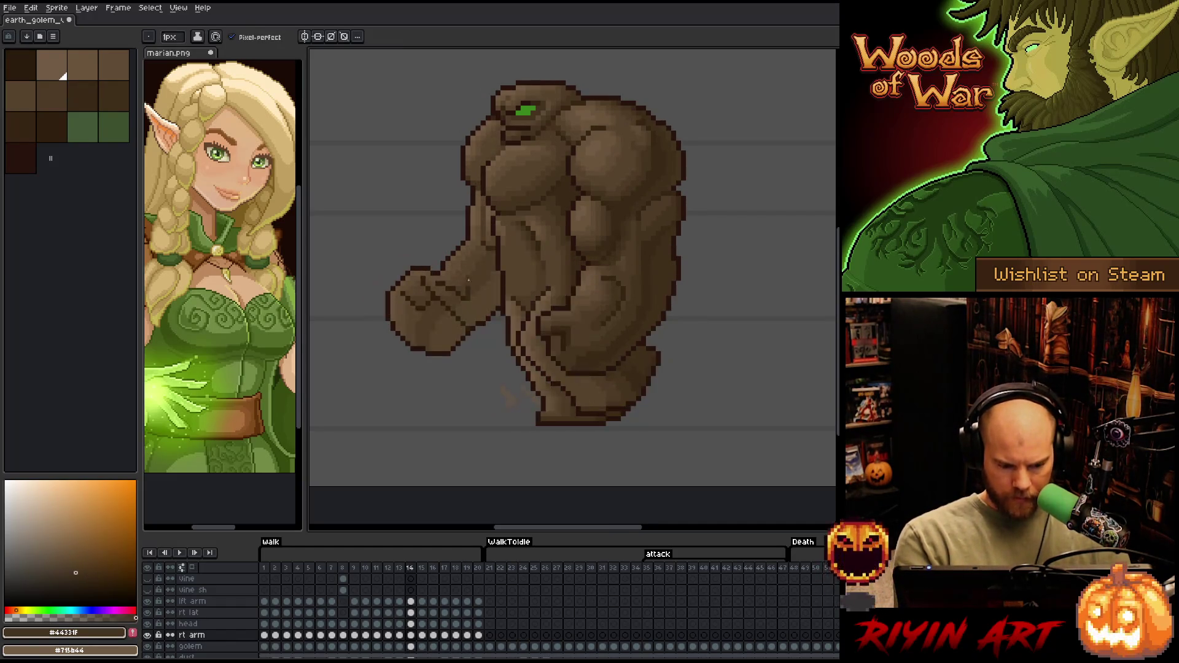
{"action": "left_click", "coordinate": [487, 265], "text": "alt"}
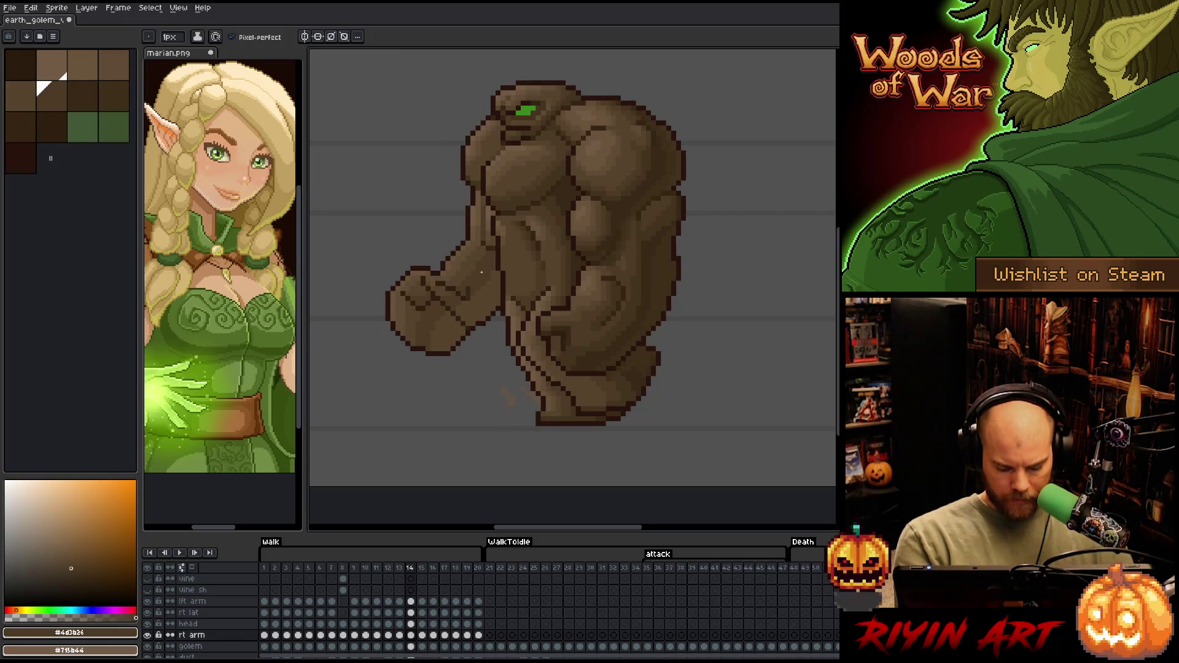
{"action": "key", "text": "comma"}
{"action": "left_click", "coordinate": [467, 268], "text": "alt"}
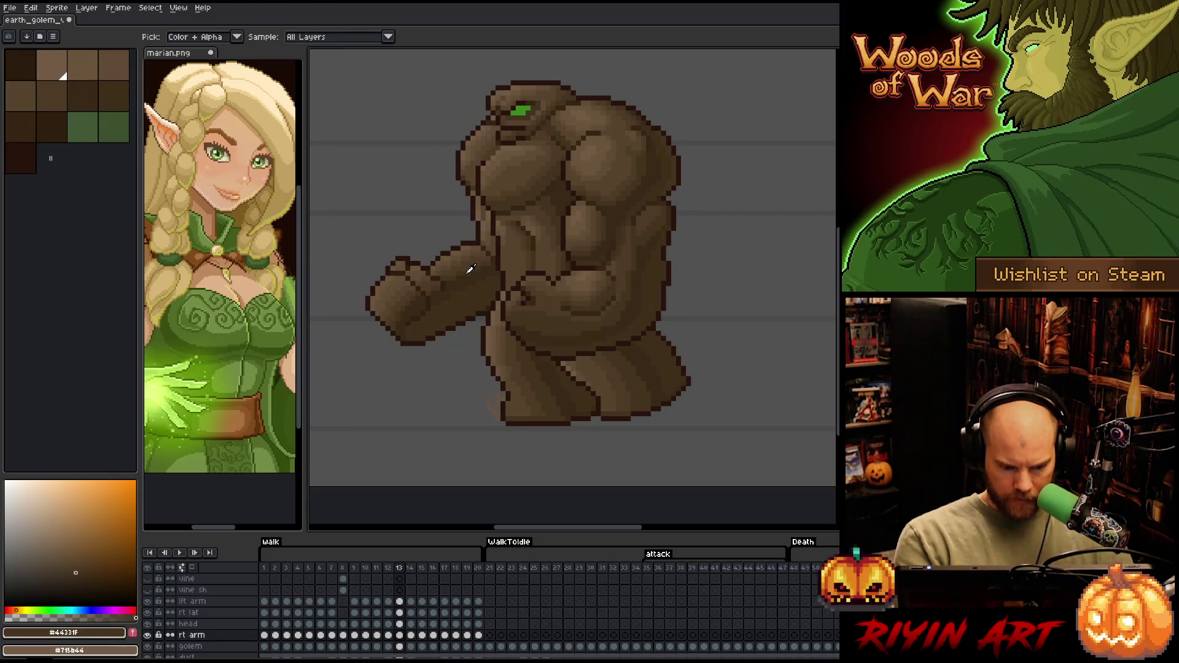
{"action": "key", "text": "period"}
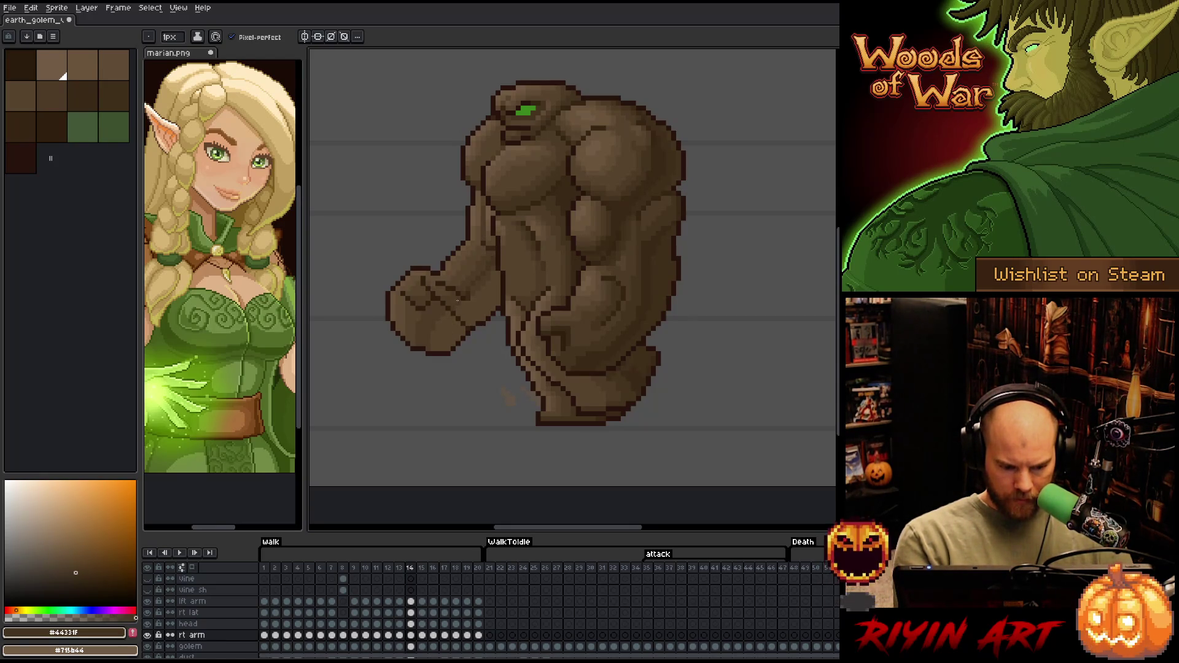
Sample the fist's mid-shadow and frame 15's darkest brown, then return to frame 14
{"action": "left_click", "coordinate": [422, 339], "text": "alt"}
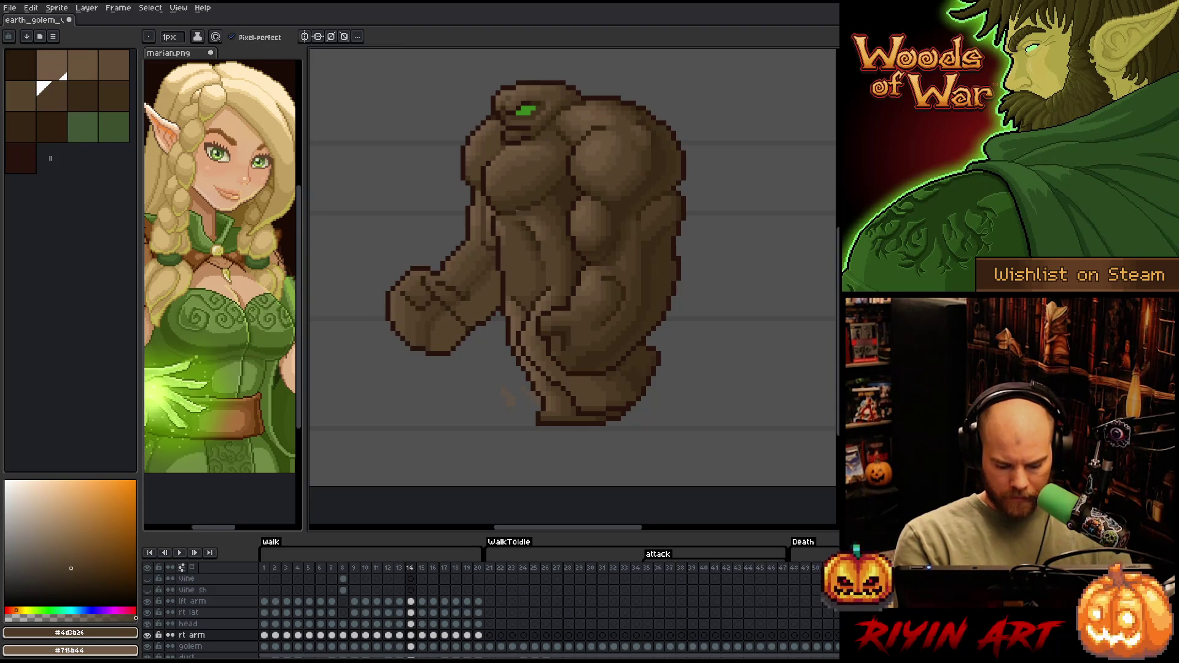
{"action": "key", "text": "Right"}
{"action": "left_click", "coordinate": [496, 242], "text": "alt"}
{"action": "key", "text": "Left"}
Draw a dark crease on the golem's fist and sample #402f1b from frame 13
{"action": "mouse_move", "coordinate": [435, 349]}
{"action": "left_mouse_down"}
{"action": "mouse_move", "coordinate": [435, 330]}
{"action": "mouse_move", "coordinate": [437, 346]}
{"action": "left_mouse_up"}
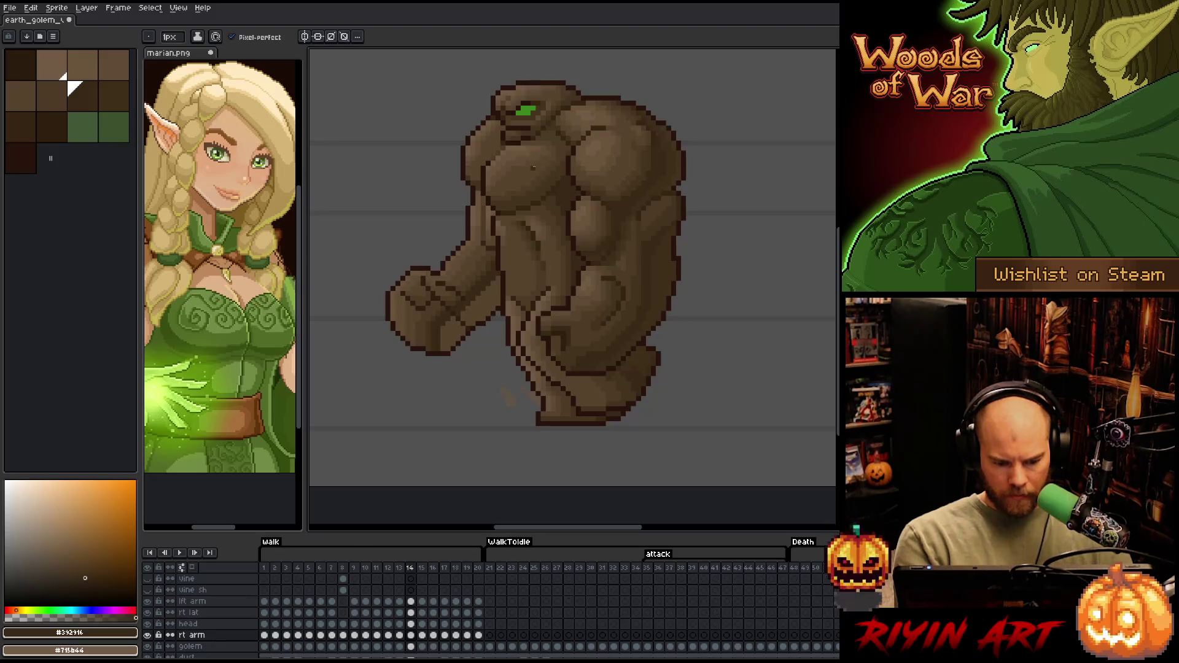
{"action": "key", "text": "comma"}
{"action": "left_click", "coordinate": [464, 299], "text": "alt"}
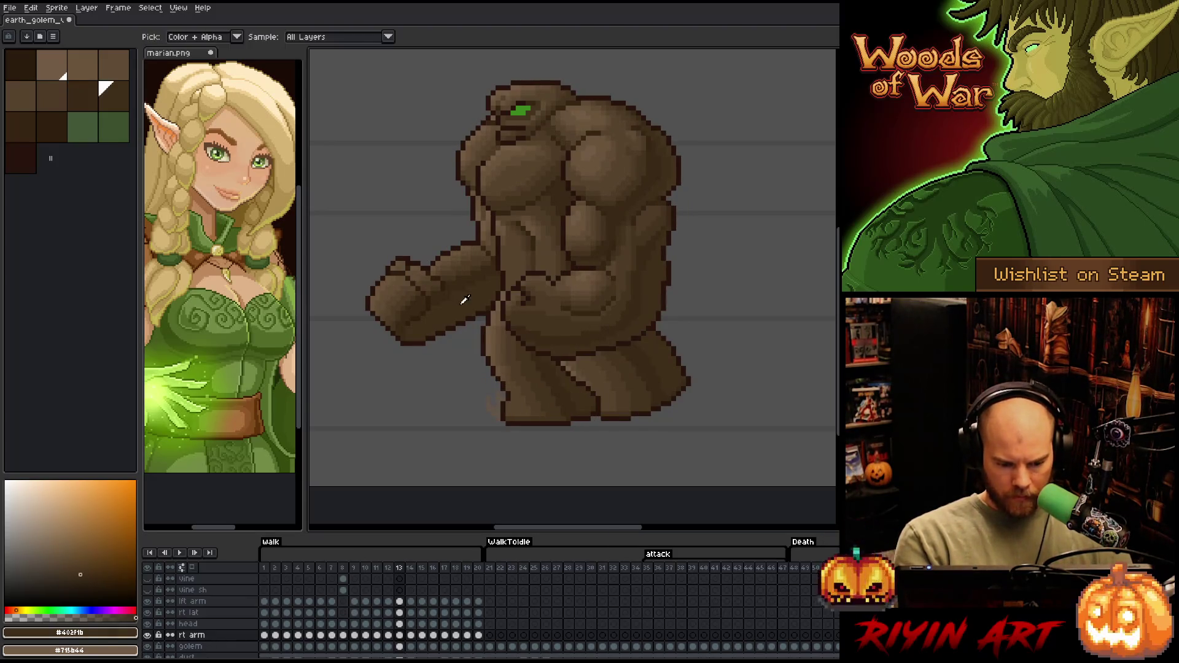
{"action": "key", "text": "period"}
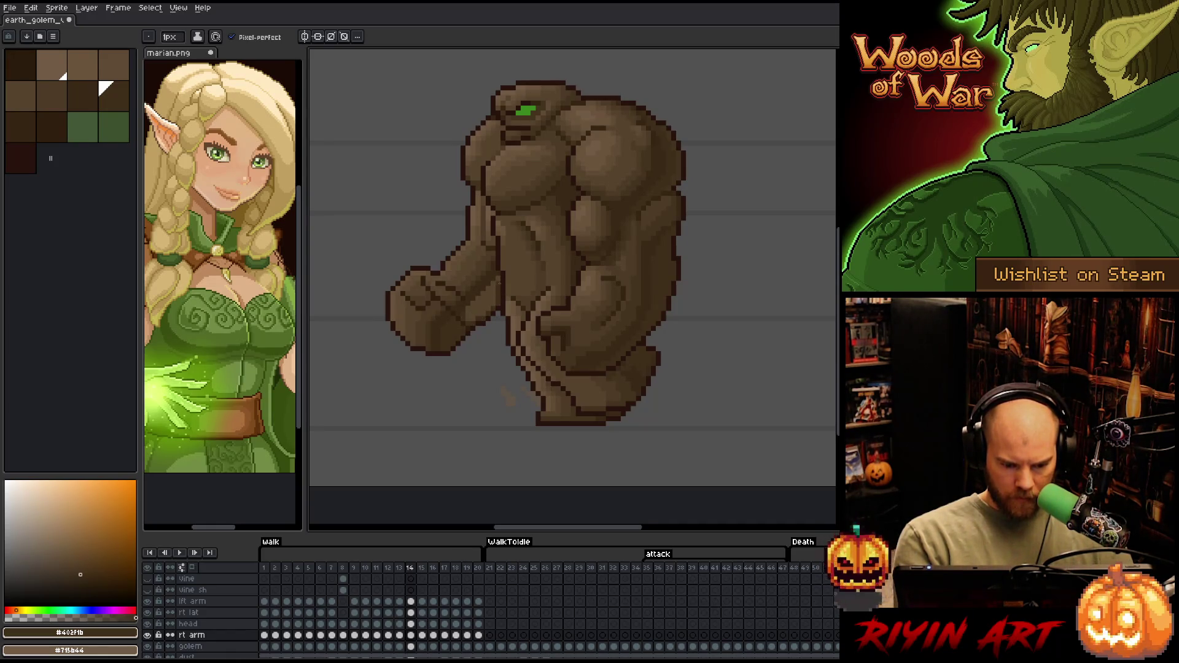
Compare frames 13 and 14, then sample the lighter brown #604c35
{"action": "key", "text": "g"}
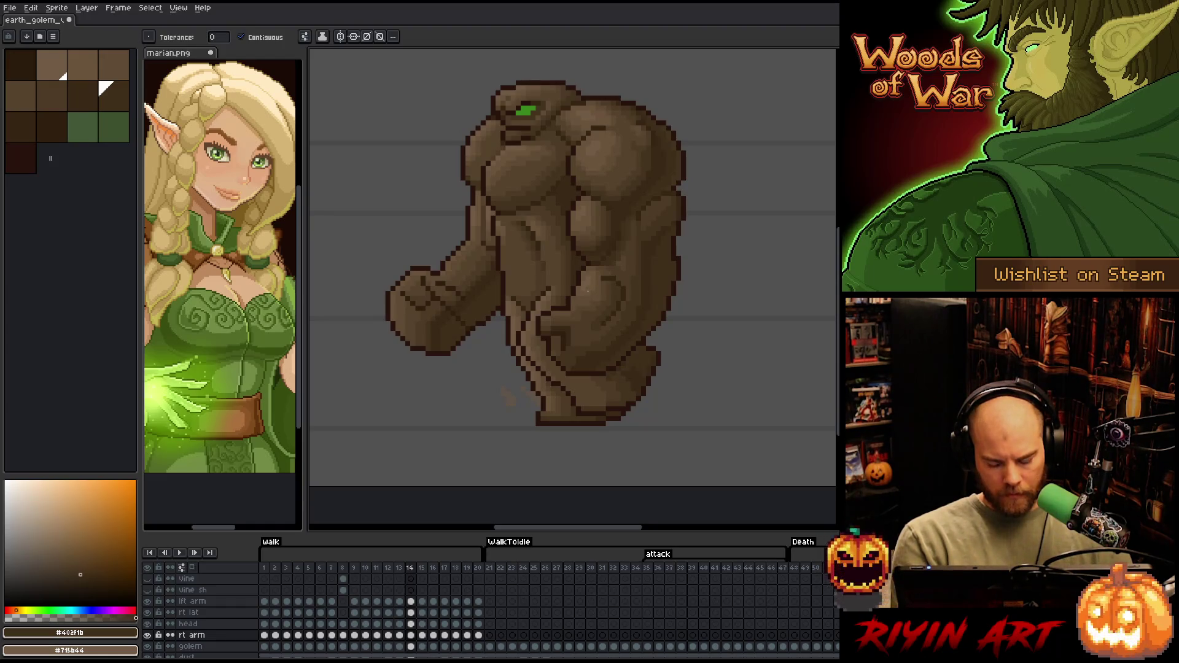
{"action": "key", "text": "Left"}
{"action": "key", "text": "Right"}
{"action": "key", "text": "Left"}
{"action": "key", "text": "Right"}
{"action": "key", "text": "i"}
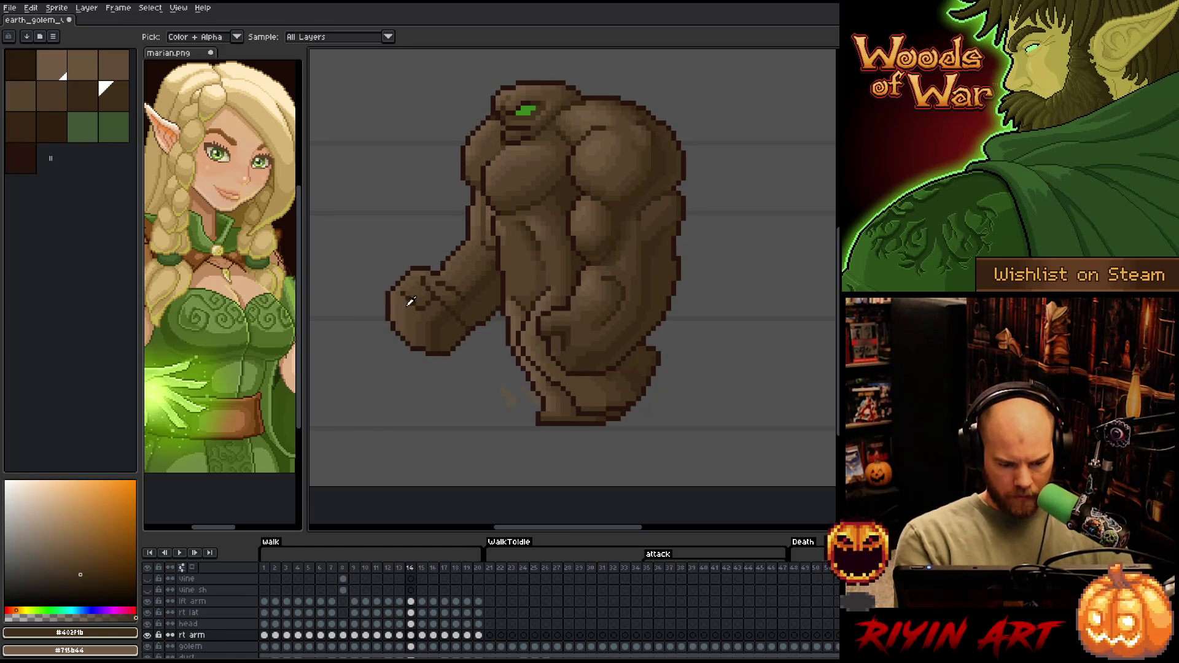
{"action": "left_click", "coordinate": [411, 301]}
{"action": "key", "text": "b"}
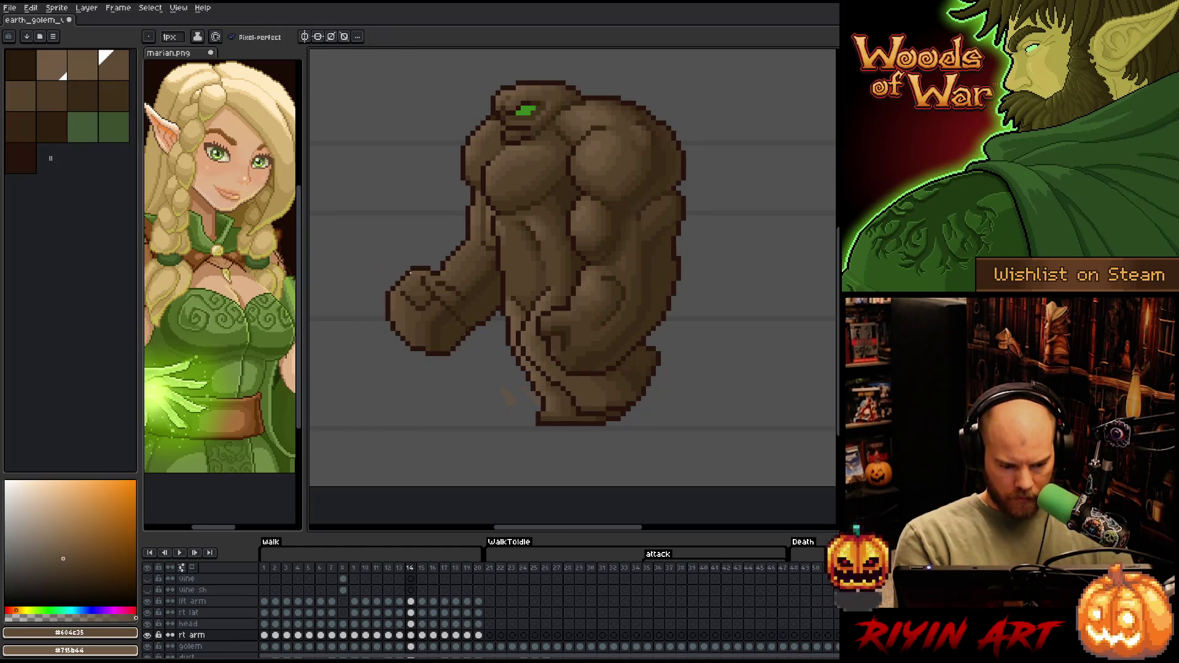
Shade the right arm with palette browns #57442c, #4d3b26, #44331f, #402f1b and #392916
{"action": "left_click", "coordinate": [404, 320], "text": "alt"}
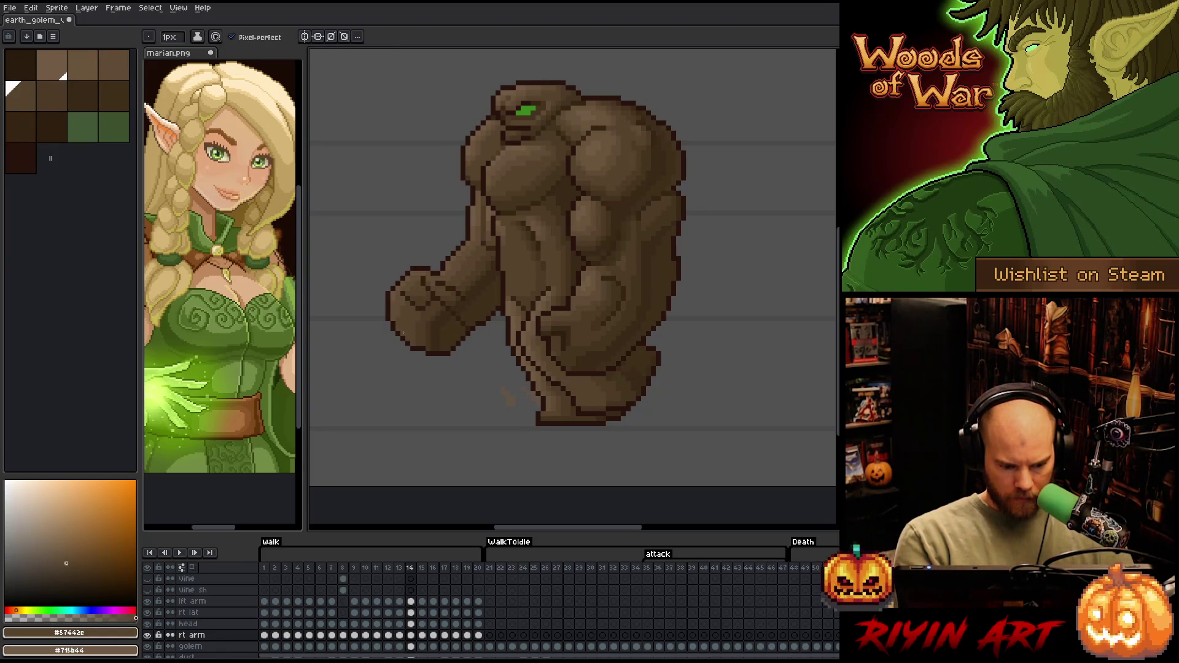
{"action": "left_click", "coordinate": [418, 317], "text": "alt"}
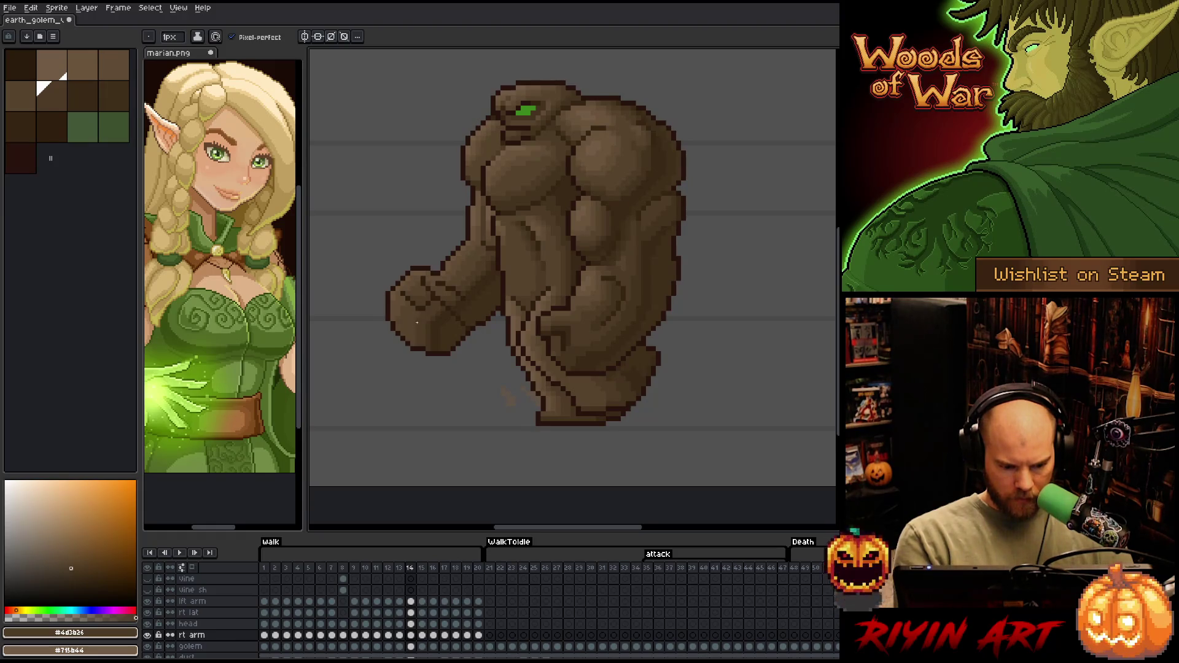
{"action": "left_click", "coordinate": [418, 334], "text": "alt"}
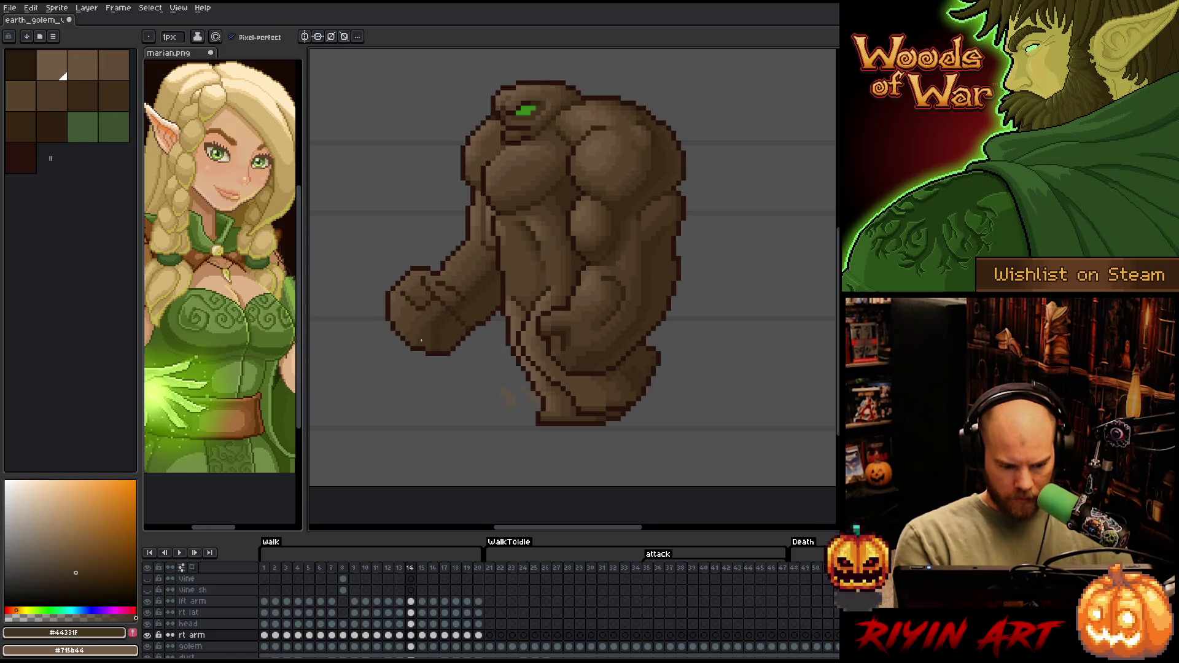
{"action": "left_click", "coordinate": [429, 339], "text": "alt"}
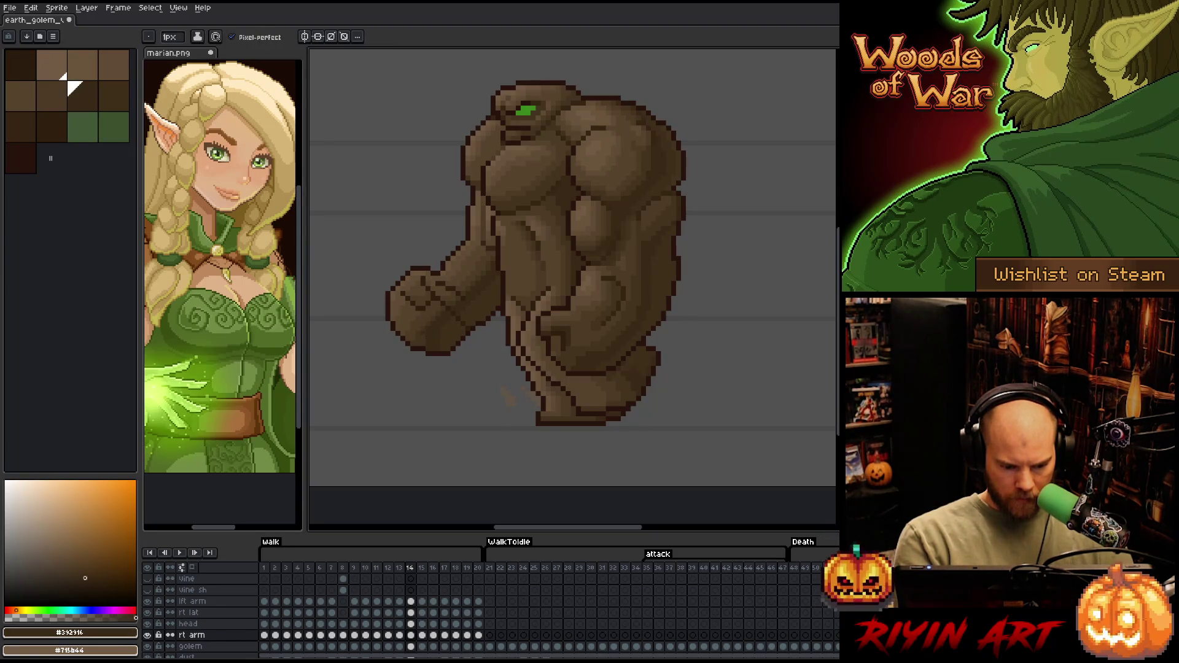
{"action": "left_click", "coordinate": [439, 334], "text": "alt"}
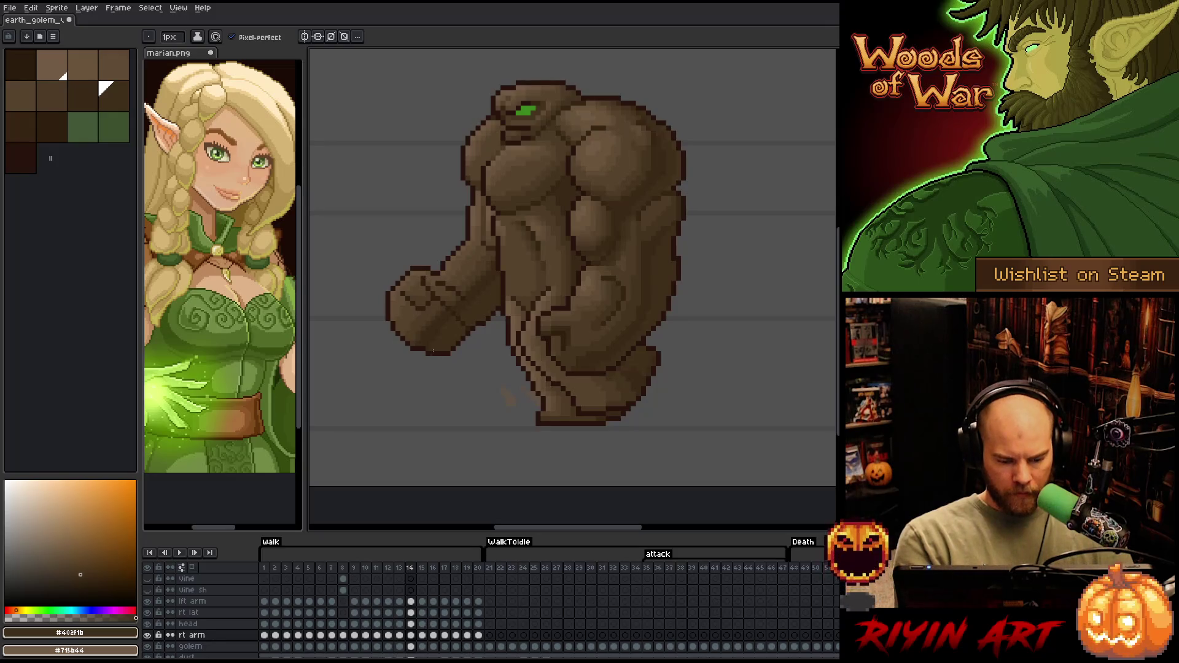
{"action": "left_click", "coordinate": [470, 302], "text": "alt"}
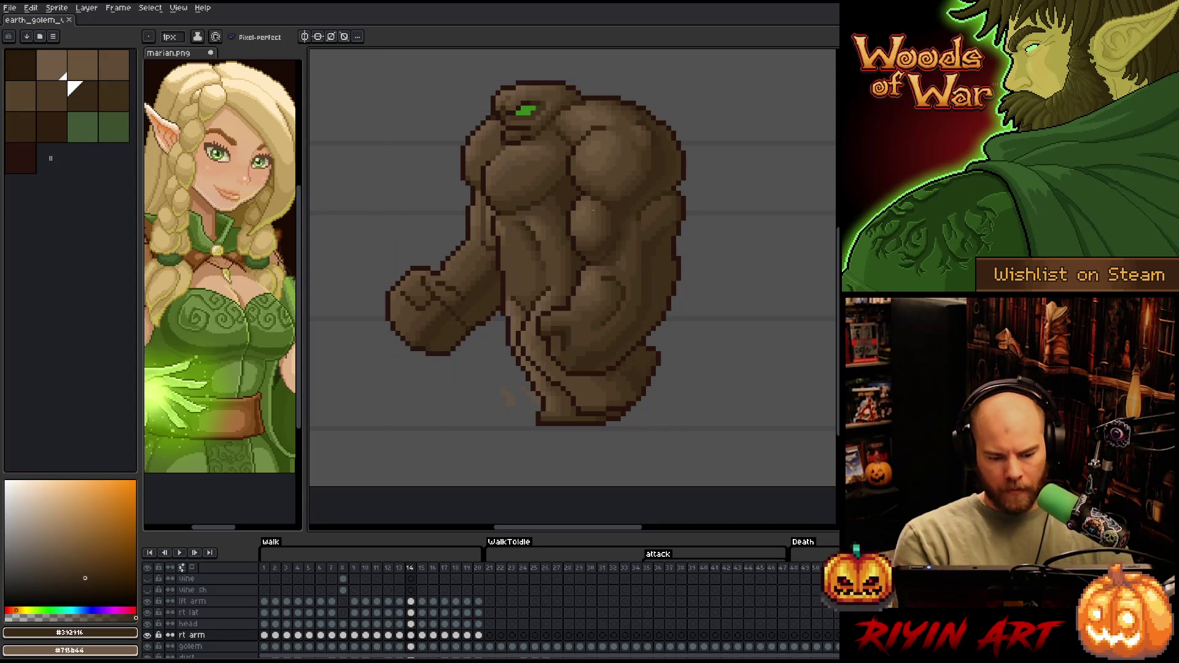
Flip between frames 13 and 14 to check the animation, then advance to frame 15
{"action": "key", "text": "Left"}
{"action": "key", "text": "Right"}
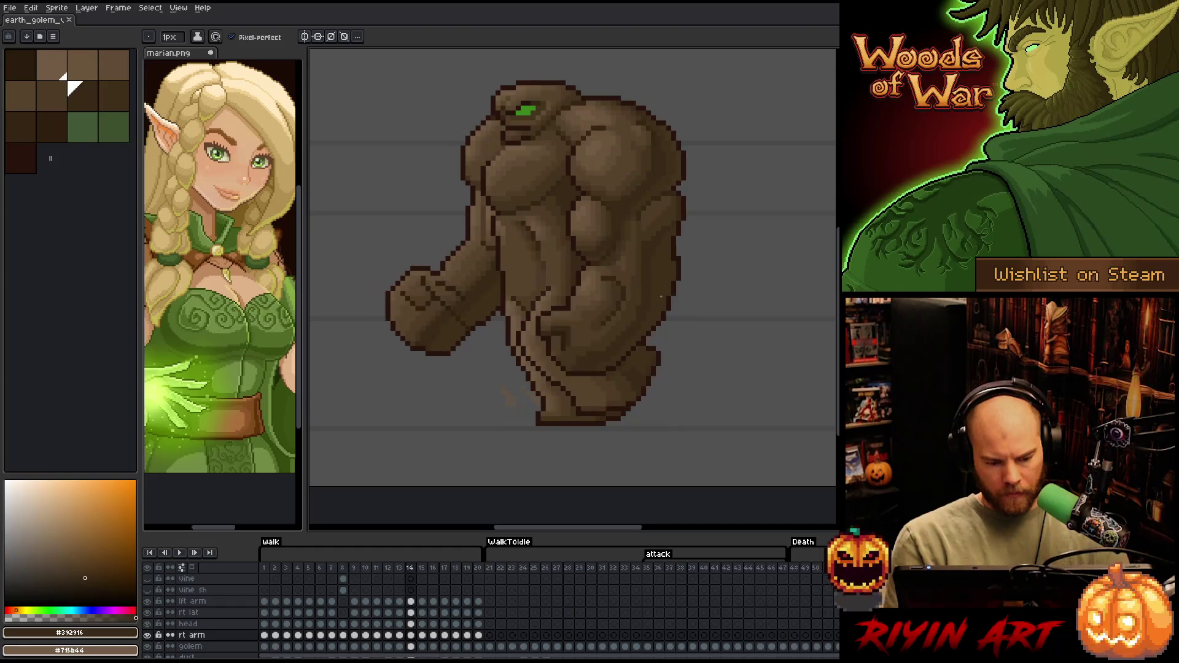
{"action": "key", "text": "Left"}
{"action": "key", "text": "Right"}
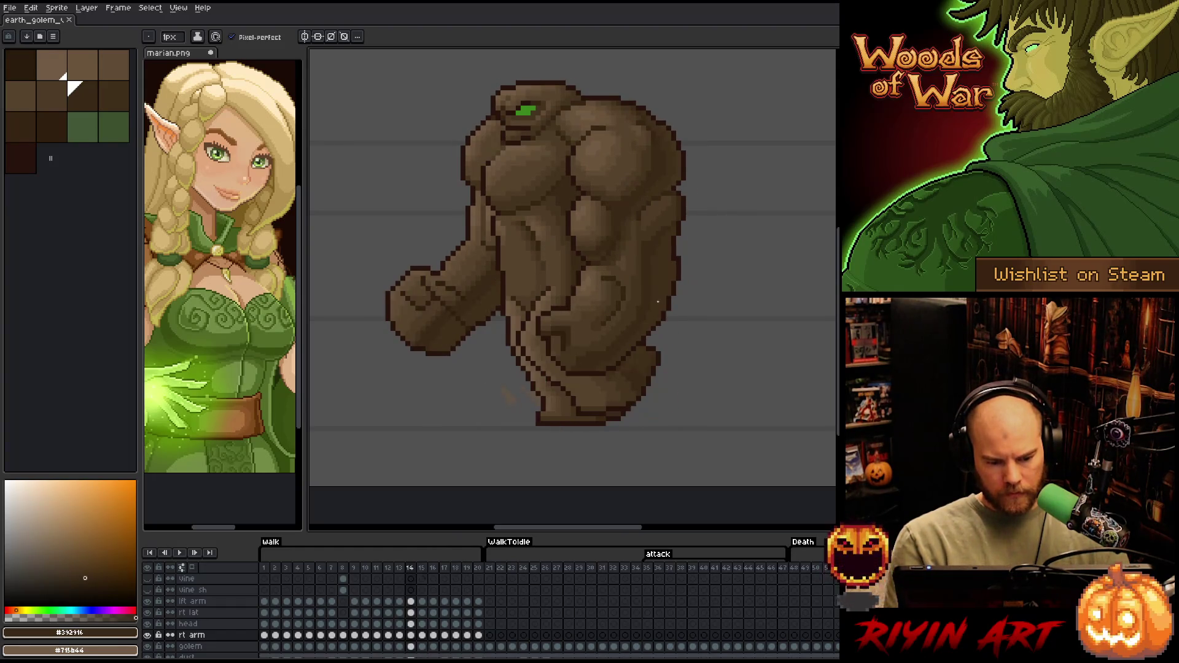
{"action": "key", "text": "Right"}
Lasso the hanging front arm on frame 15, nudge it down, and commit the move
{"action": "key", "text": "q"}
{"action": "mouse_move", "coordinate": [440, 147]}
{"action": "left_mouse_down"}
{"action": "mouse_move", "coordinate": [496, 149]}
{"action": "mouse_move", "coordinate": [514, 162]}
{"action": "mouse_move", "coordinate": [525, 332]}
{"action": "mouse_move", "coordinate": [430, 149]}
{"action": "left_mouse_up"}
{"action": "mouse_move", "coordinate": [560, 408]}
{"action": "left_mouse_down"}
{"action": "mouse_move", "coordinate": [560, 353]}
{"action": "mouse_move", "coordinate": [535, 274]}
{"action": "mouse_move", "coordinate": [465, 235]}
{"action": "mouse_move", "coordinate": [405, 227]}
{"action": "left_mouse_up"}
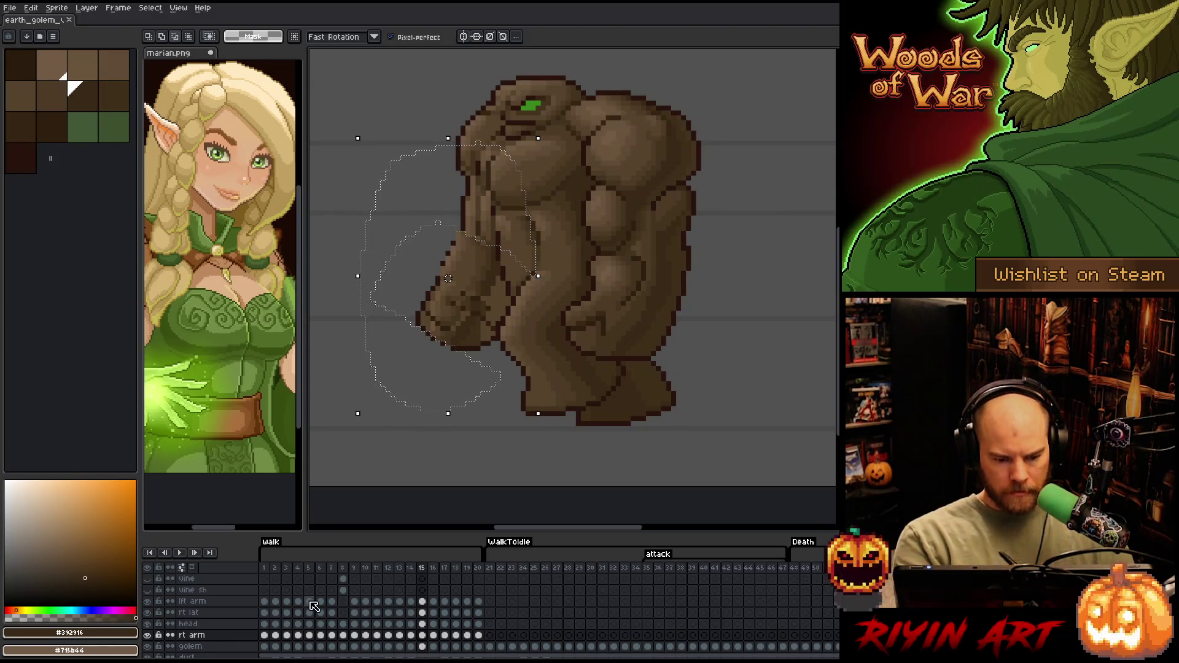
{"action": "key", "text": "Down"}
{"action": "key", "text": "ctrl+d"}
{"action": "key", "text": "b"}
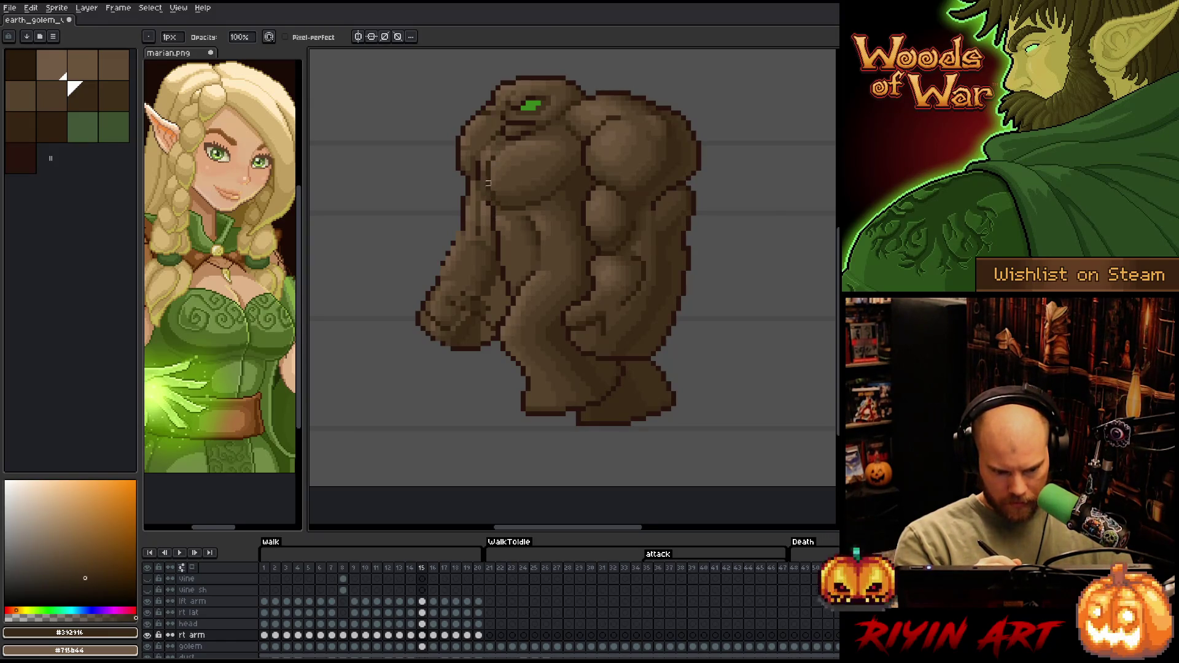
Draw a dark outline on the golem's left edge in frame 15, then step back to frames 10–14
{"action": "left_click_drag", "start_coordinate": [480, 175], "coordinate": [477, 188]}
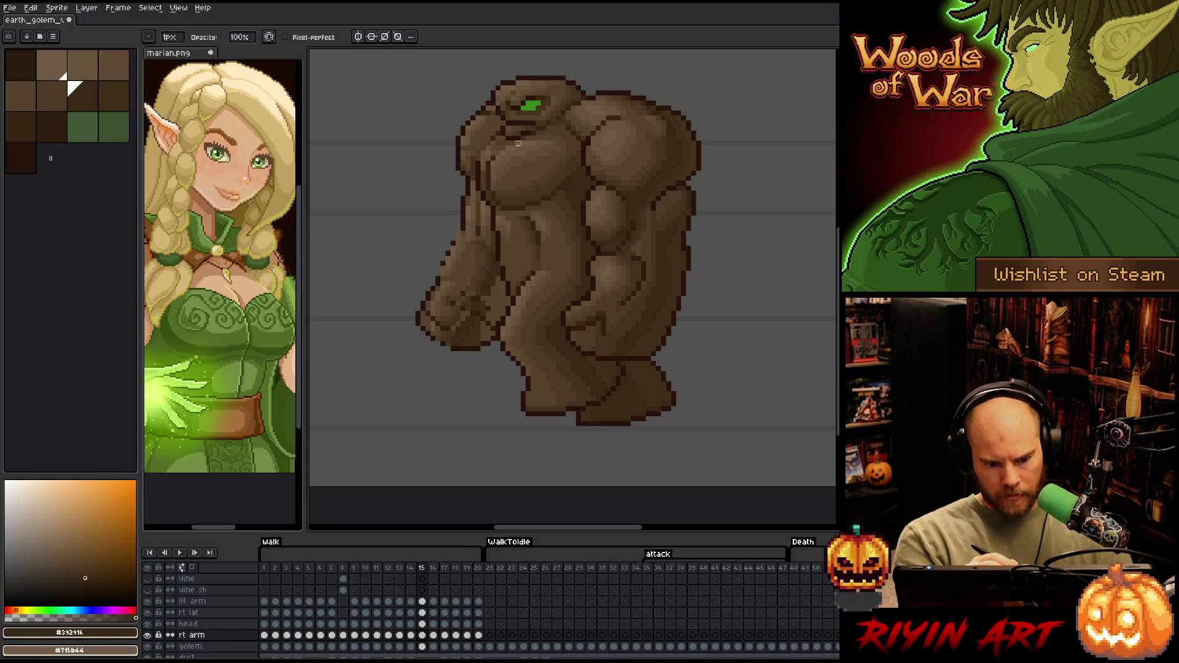
{"action": "key", "text": "Left"}
{"action": "key", "text": "Left"}
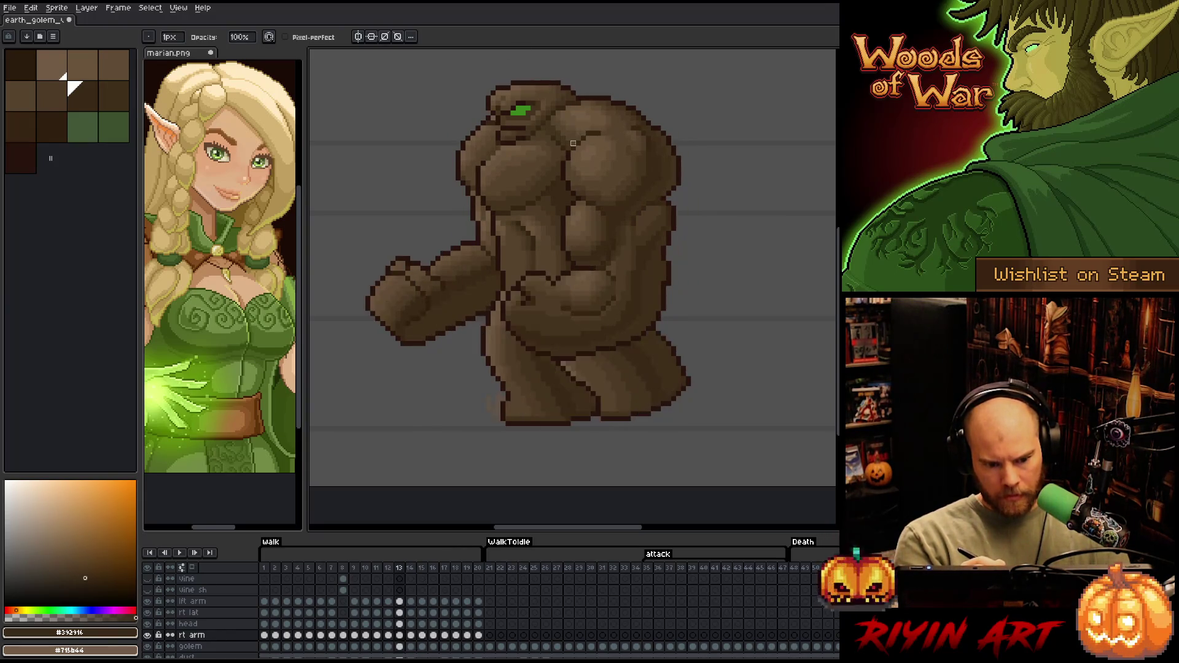
{"action": "key", "text": "Right"}
{"action": "key", "text": "Right"}
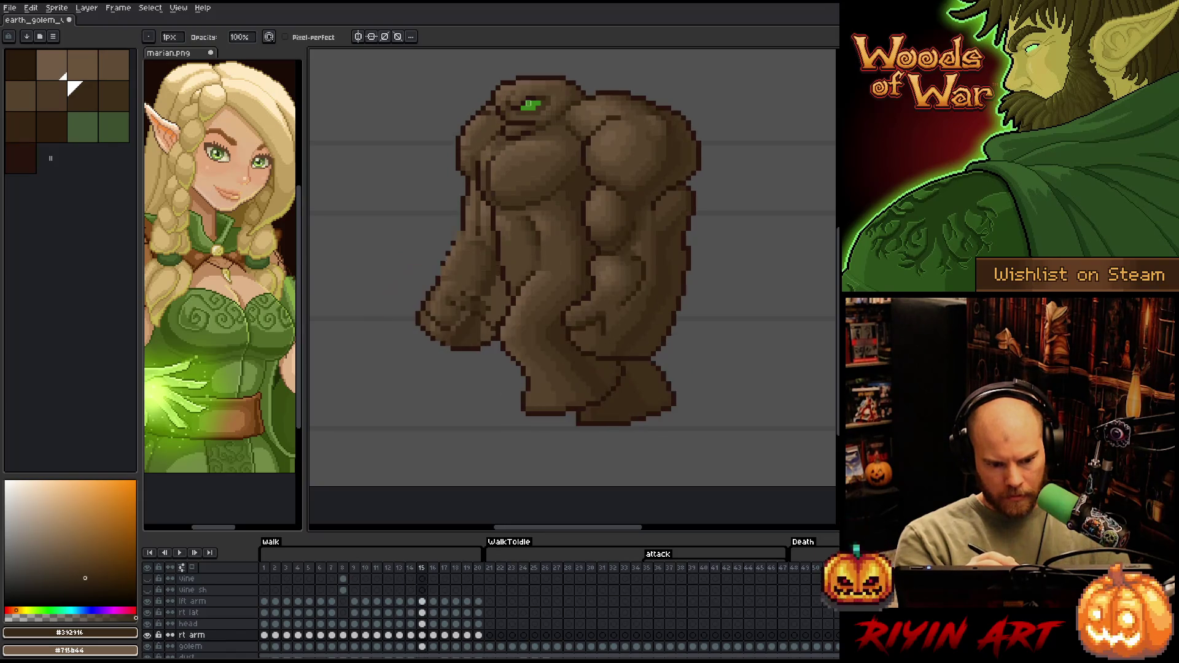
{"action": "key", "text": "Left"}
{"action": "key", "text": "Left"}
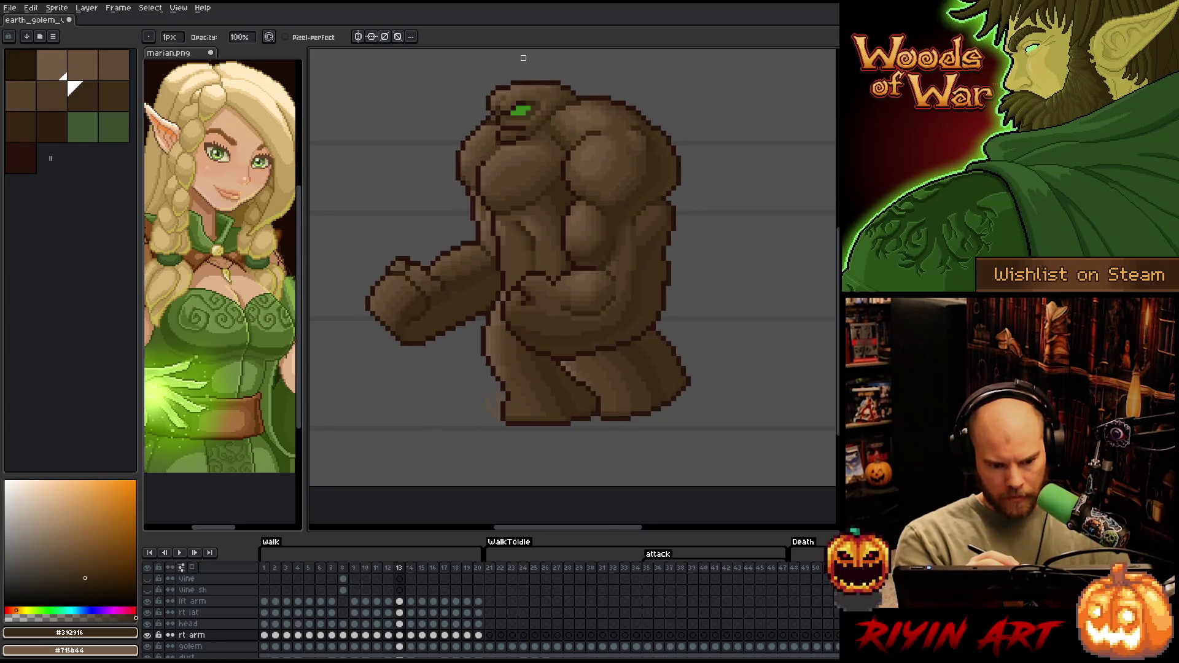
{"action": "key", "text": "Right"}
{"action": "key", "text": "Left"}
{"action": "key", "text": "Left"}
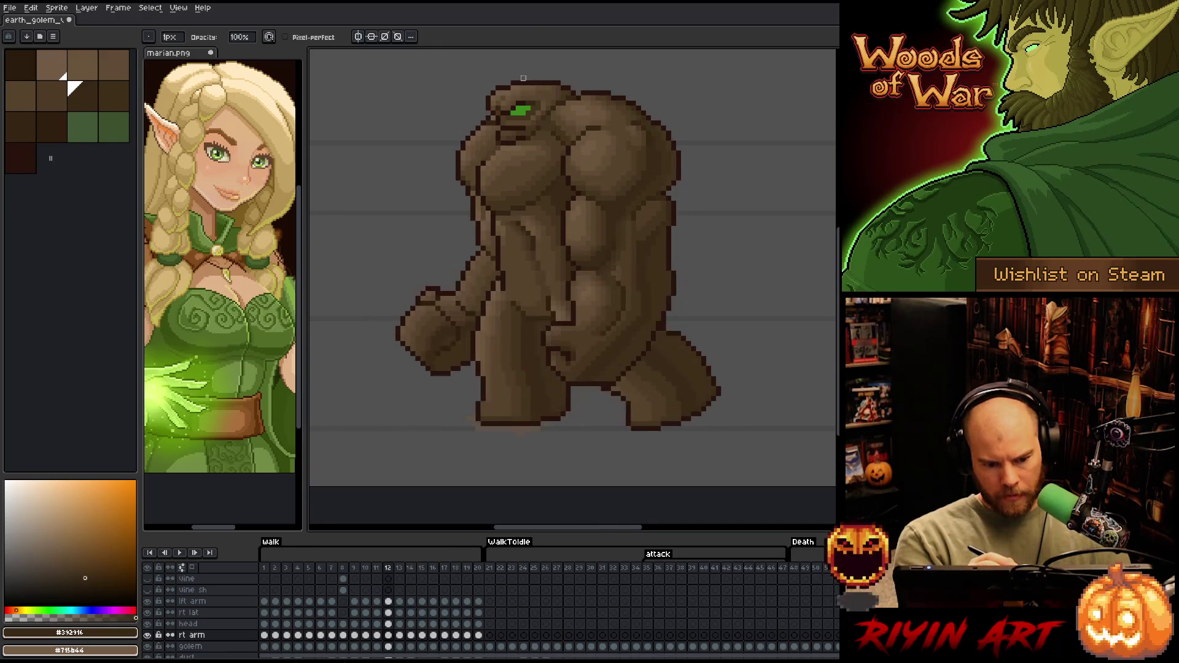
{"action": "key", "text": "Left"}
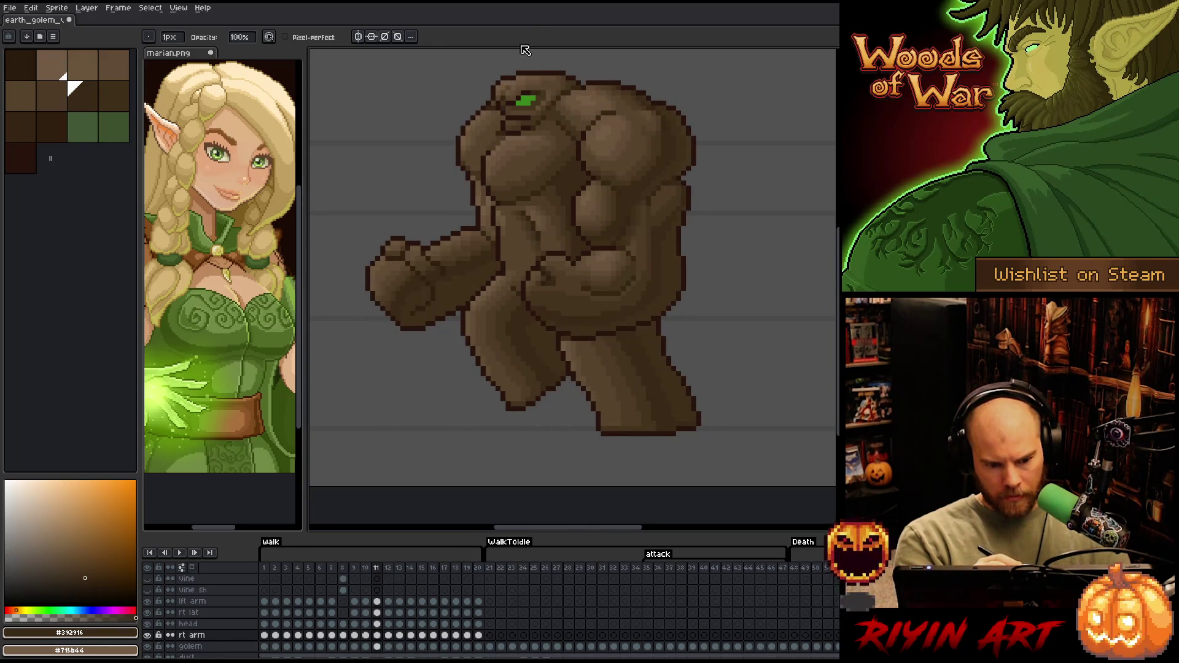
{"action": "key", "text": "Left"}
Flip between frames 14, 15 and 16 to compare the arm motion
{"action": "key", "text": "Right"}
{"action": "key", "text": "Right"}
{"action": "key", "text": "Right"}
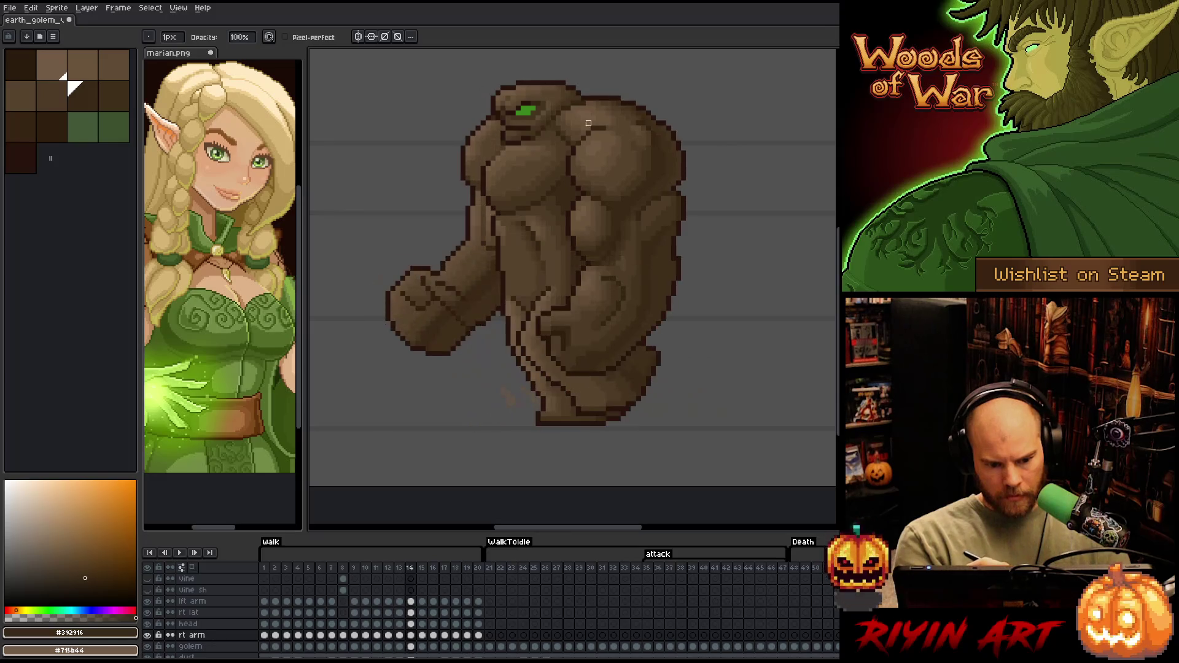
{"action": "key", "text": "Left"}
{"action": "key", "text": "Right"}
{"action": "key", "text": "Left"}
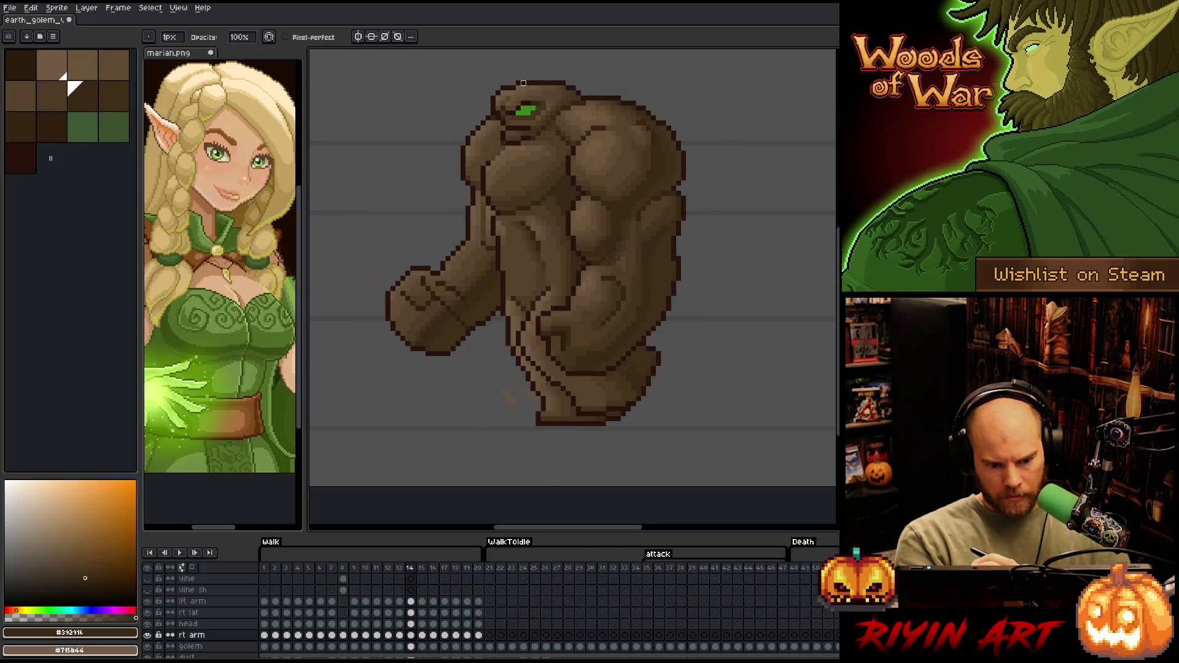
{"action": "key", "text": "Right"}
{"action": "key", "text": "Right"}
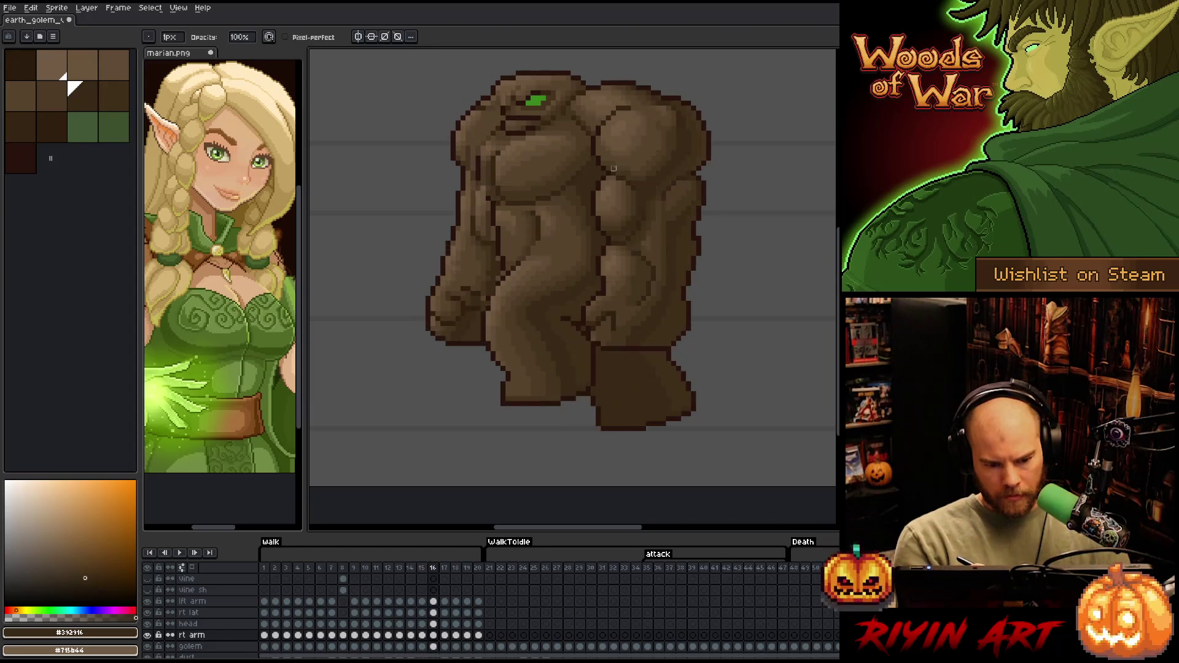
{"action": "key", "text": "Left"}
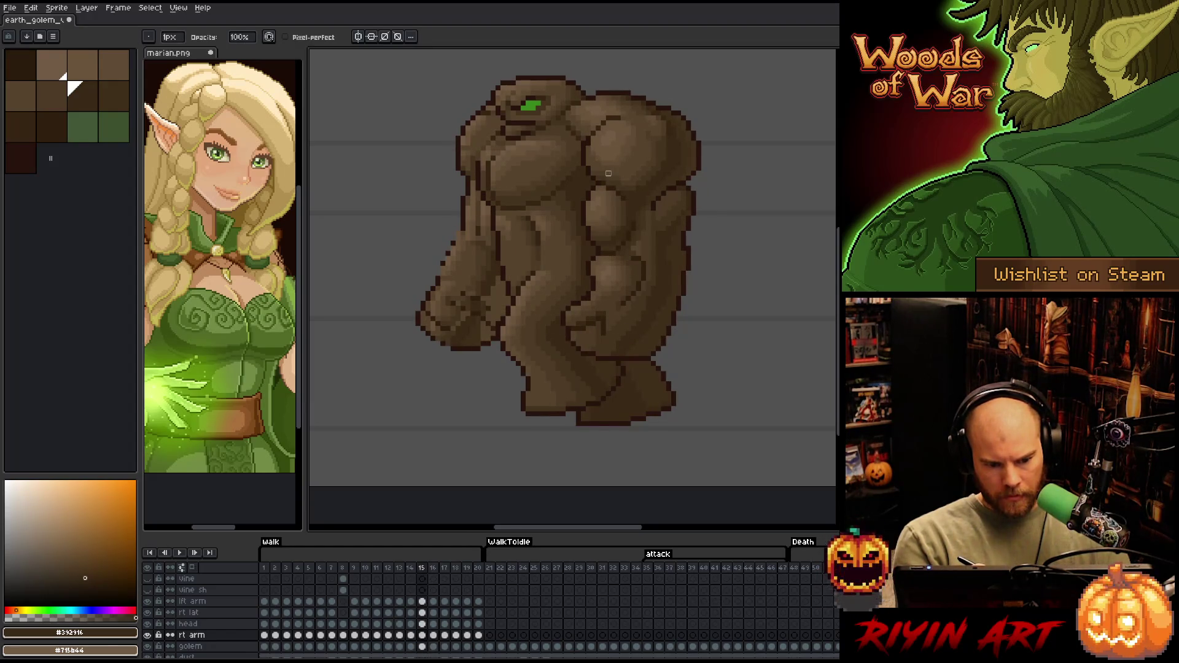
{"action": "key", "text": "Right"}
{"action": "key", "text": "Left"}
{"action": "key", "text": "Right"}
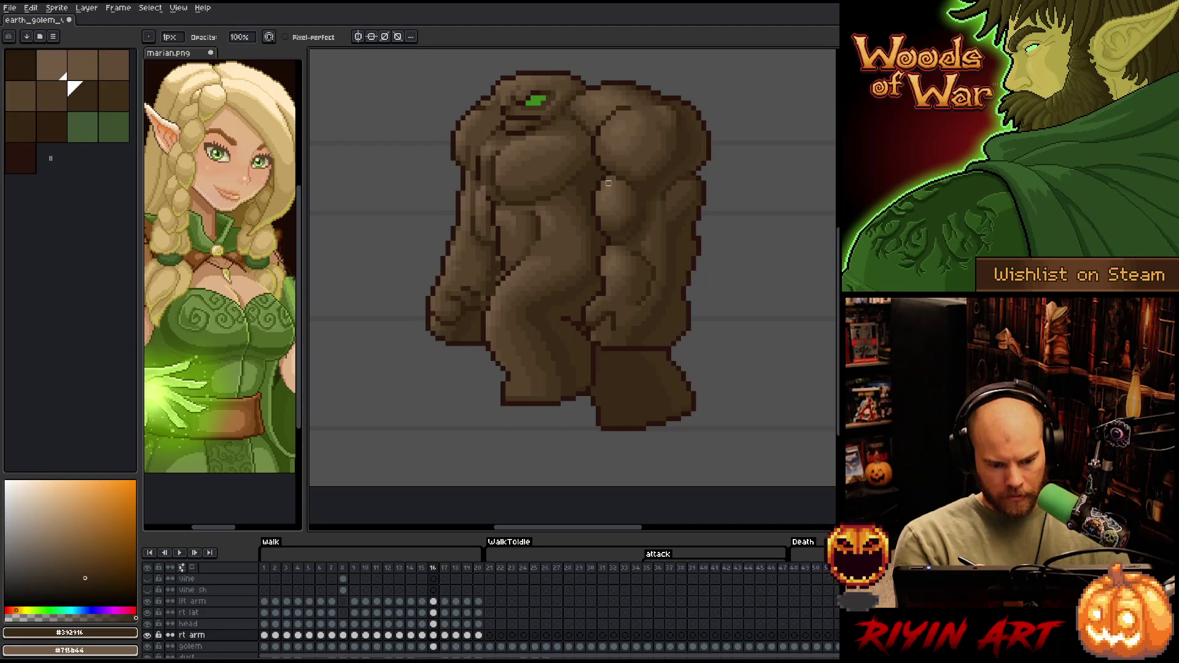
{"action": "key", "text": "Left"}
{"action": "key", "text": "Left"}
{"action": "key", "text": "Right"}
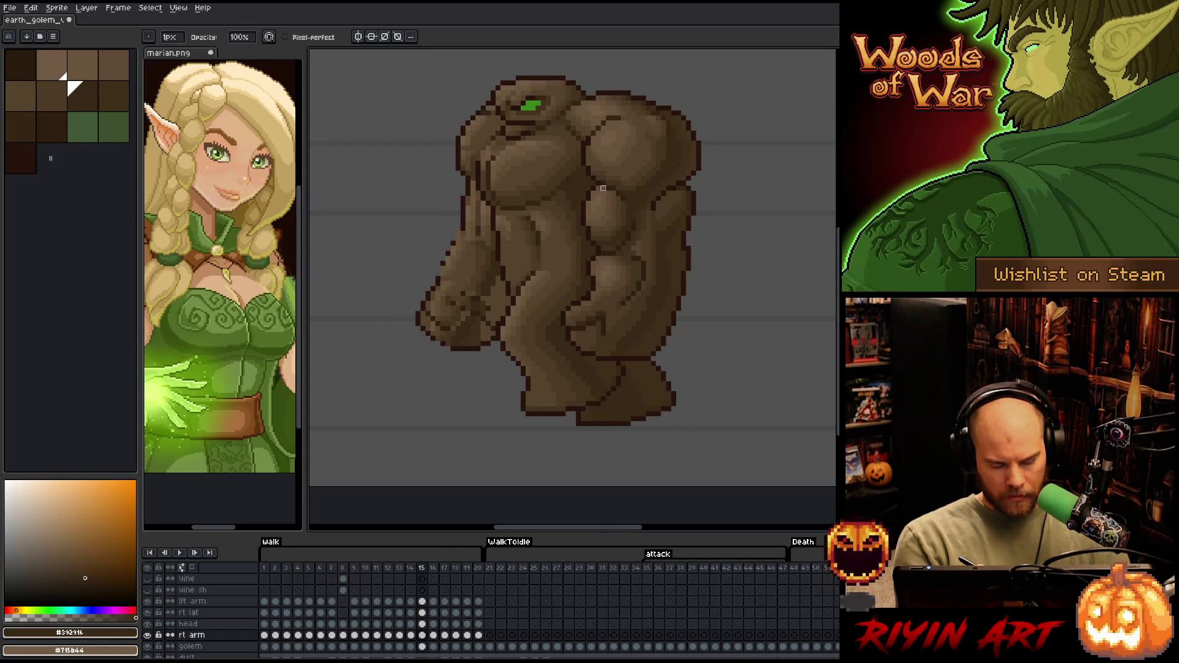
Save the sprite and open the rt arm layer's properties
{"action": "key", "text": "ctrl+s"}
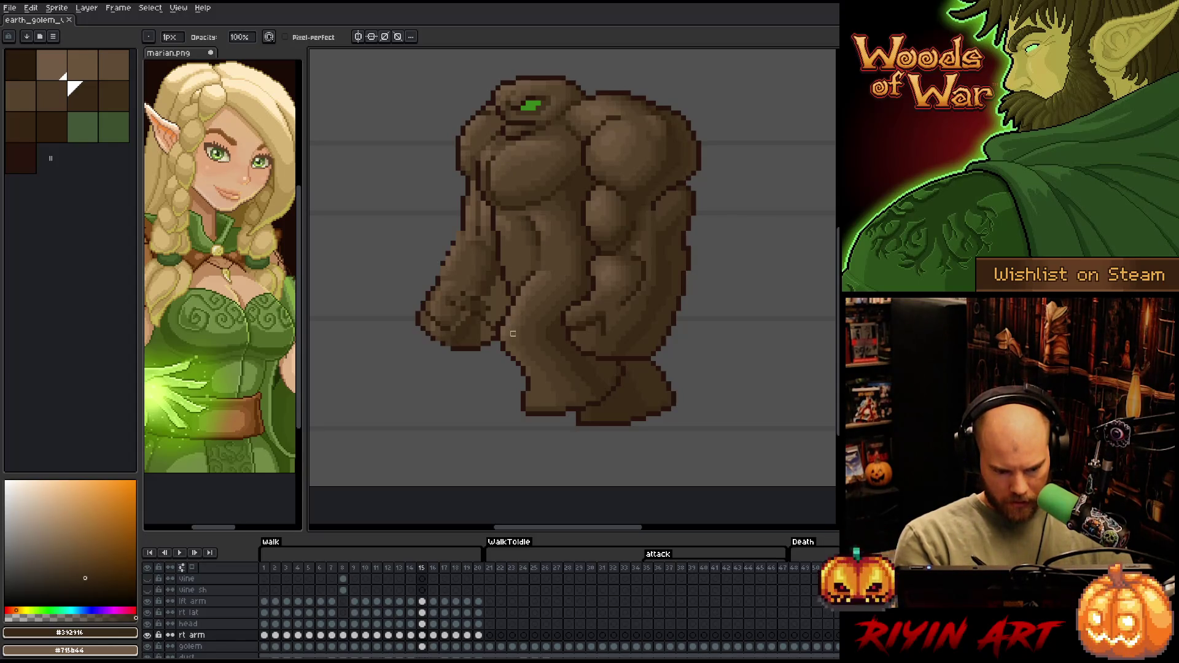
{"action": "key", "text": "e"}
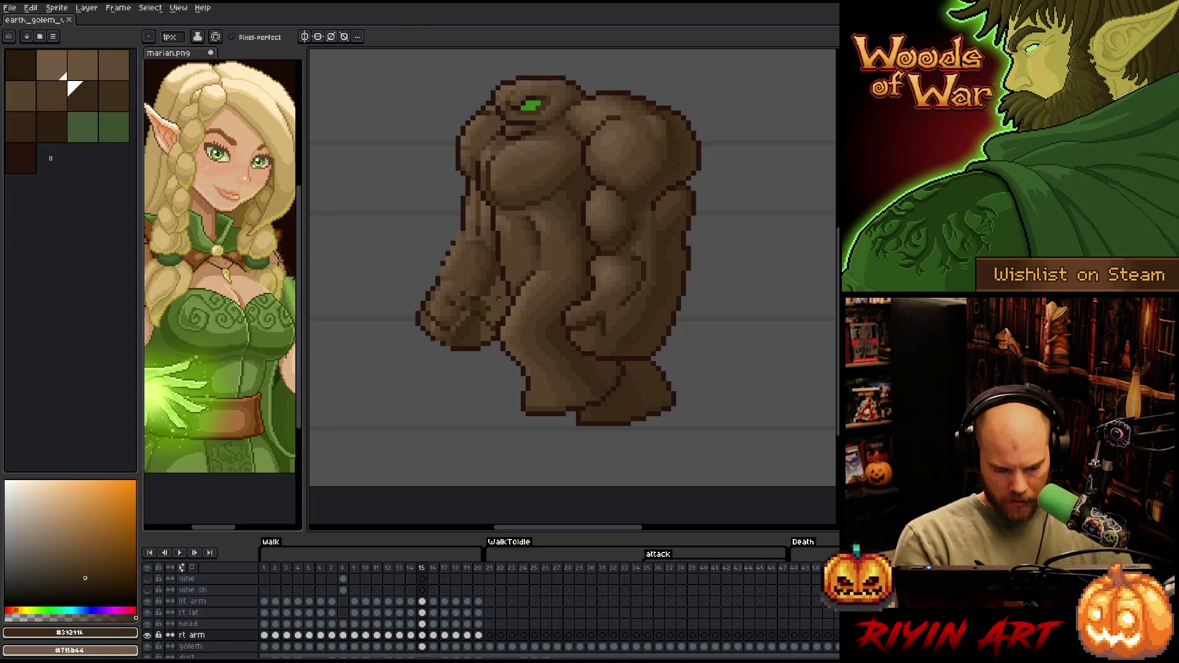
{"action": "double_click", "coordinate": [192, 635]}
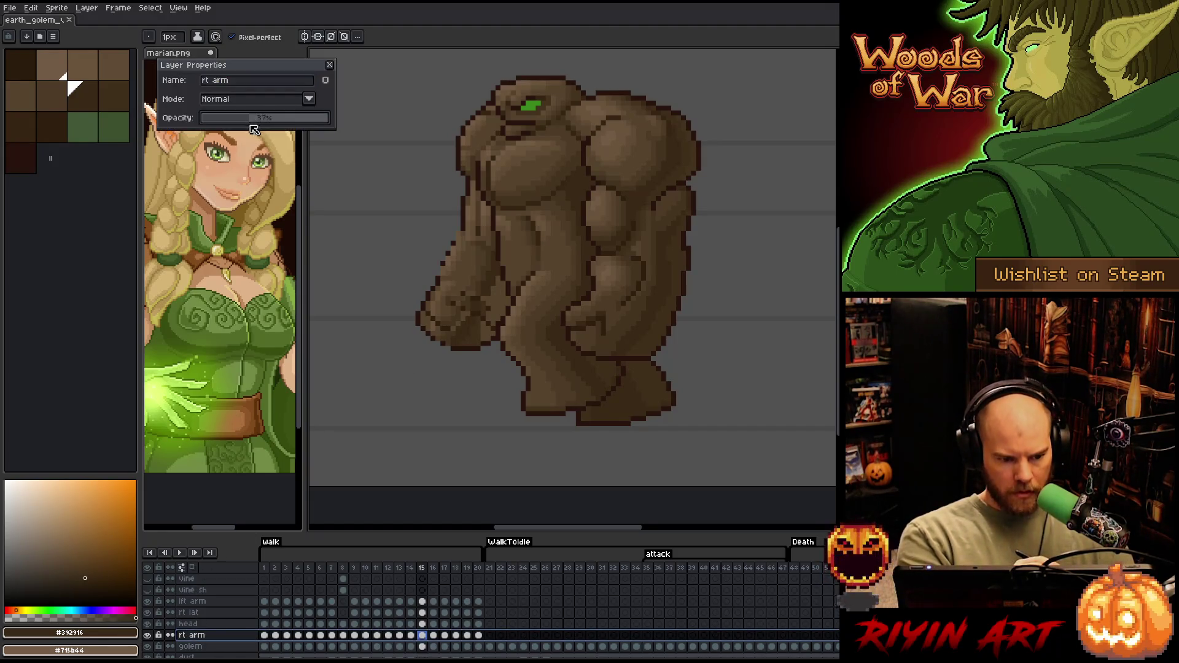
Close the rt arm layer properties and review the arm across frames 13–16, ending on frame 15
{"action": "key", "text": "Return"}
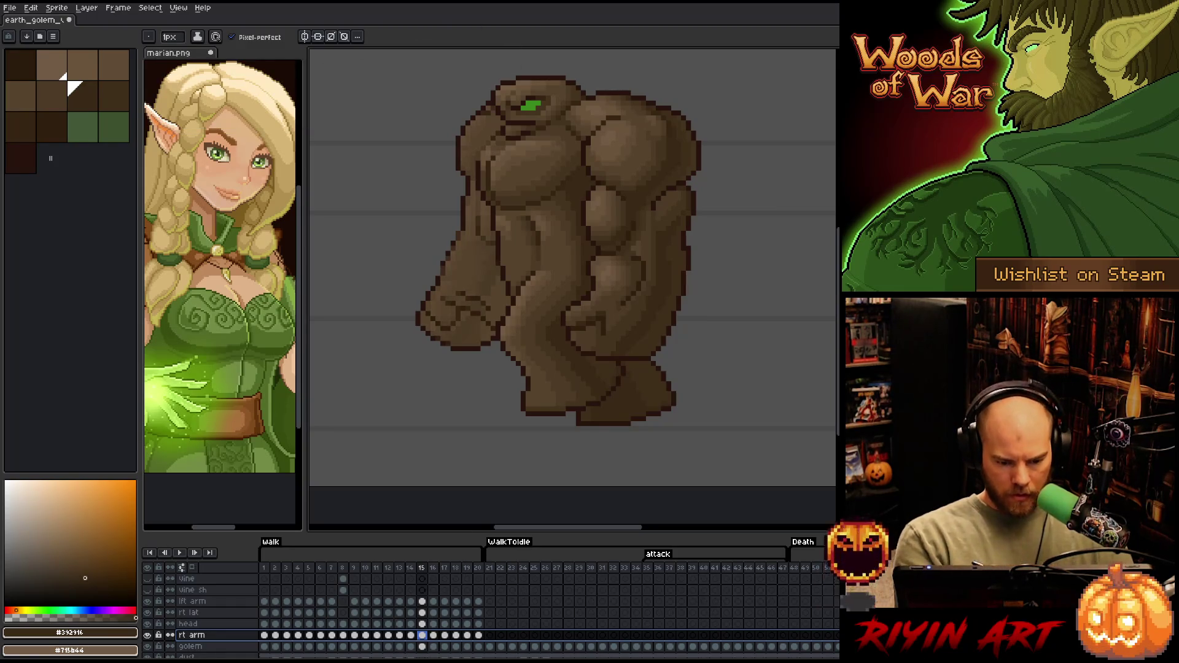
{"action": "key", "text": "b"}
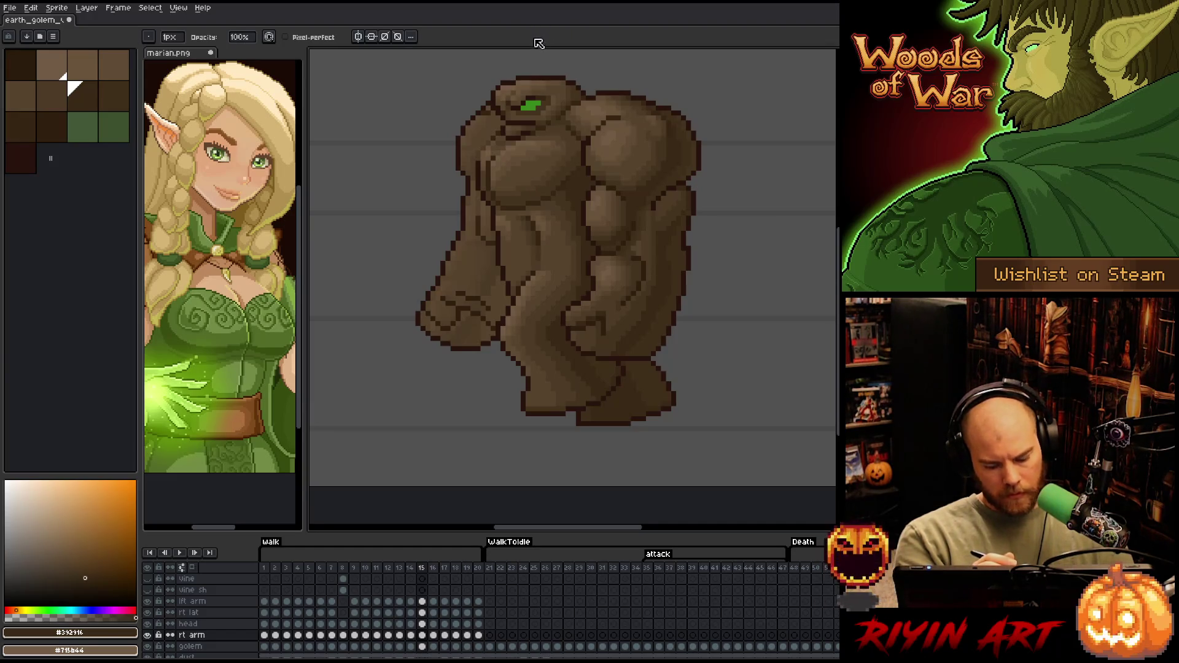
{"action": "key", "text": "Left"}
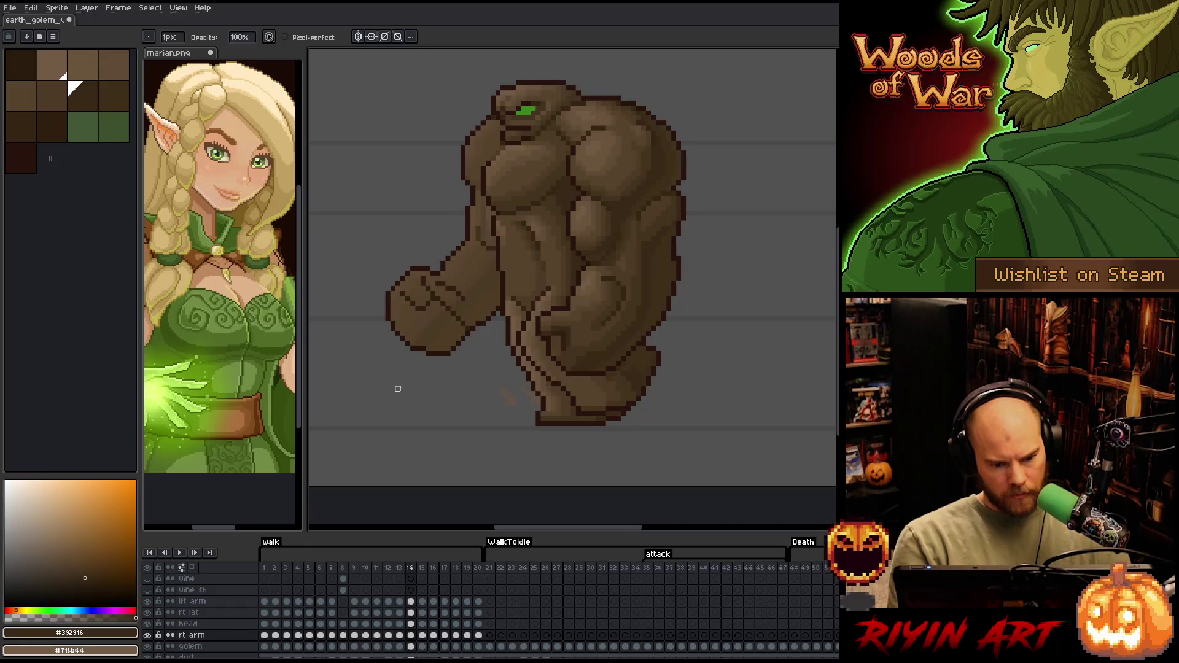
{"action": "key", "text": "Left"}
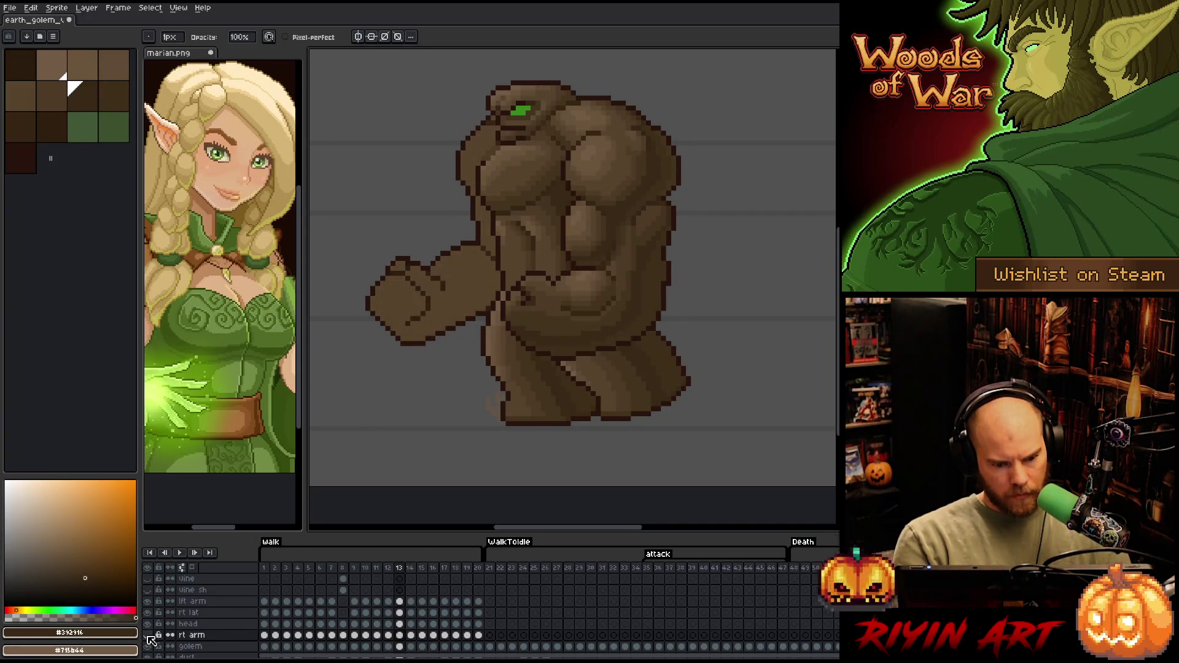
{"action": "key", "text": "Right"}
{"action": "key", "text": "Right"}
{"action": "key", "text": "Right"}
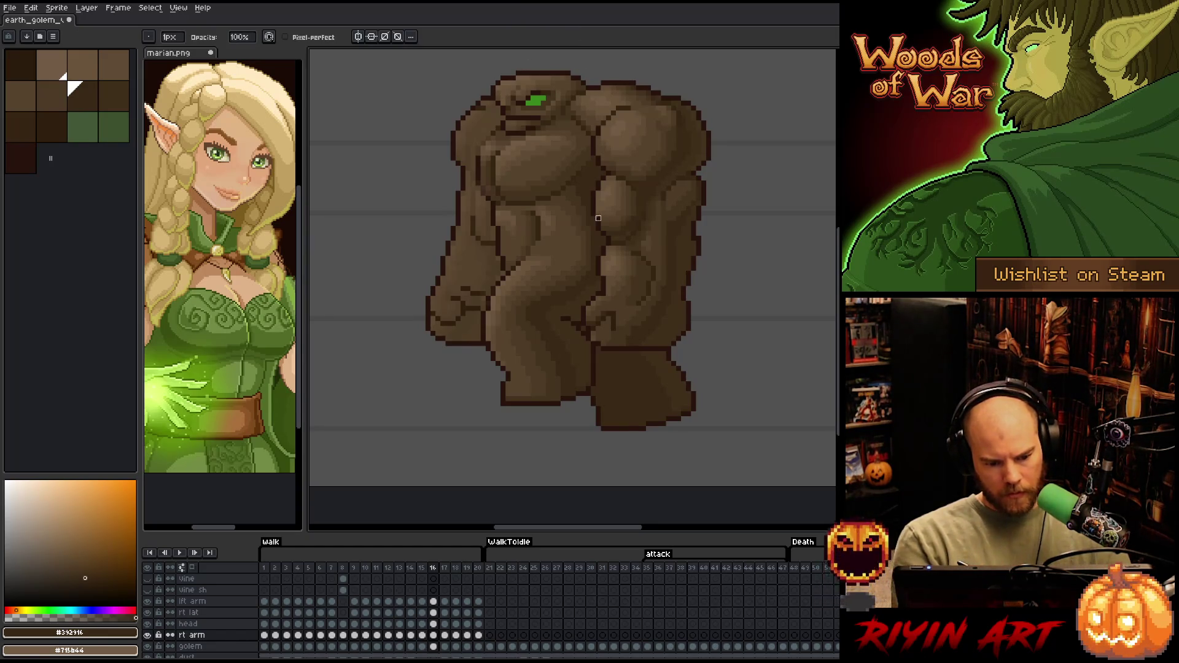
{"action": "key", "text": "comma"}
{"action": "key", "text": "comma"}
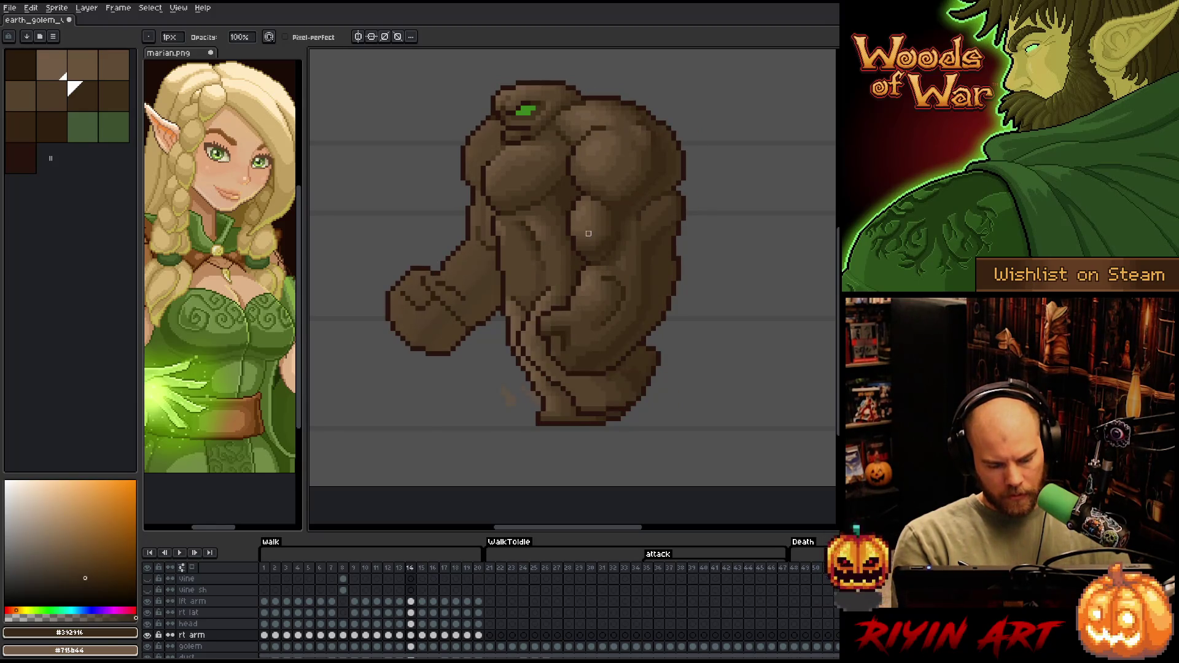
{"action": "key", "text": "period"}
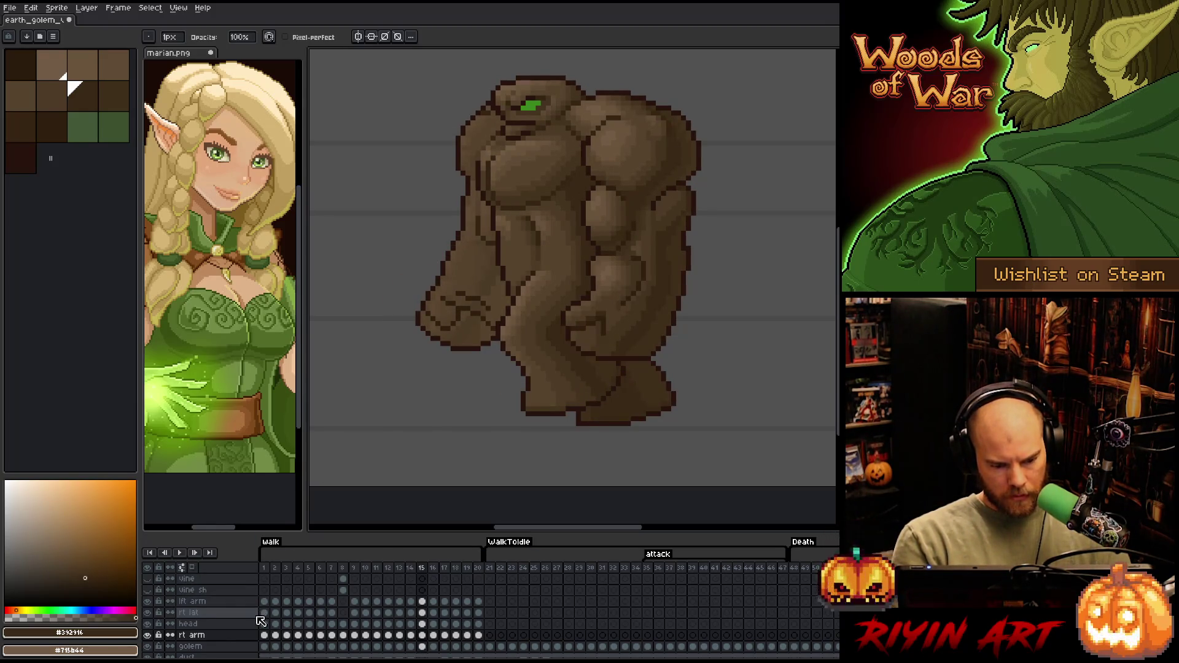
{"action": "left_click", "coordinate": [256, 633]}
Check the rt arm layer properties, compare the arm in frame 14, and return to frame 15
{"action": "double_click", "coordinate": [256, 634]}
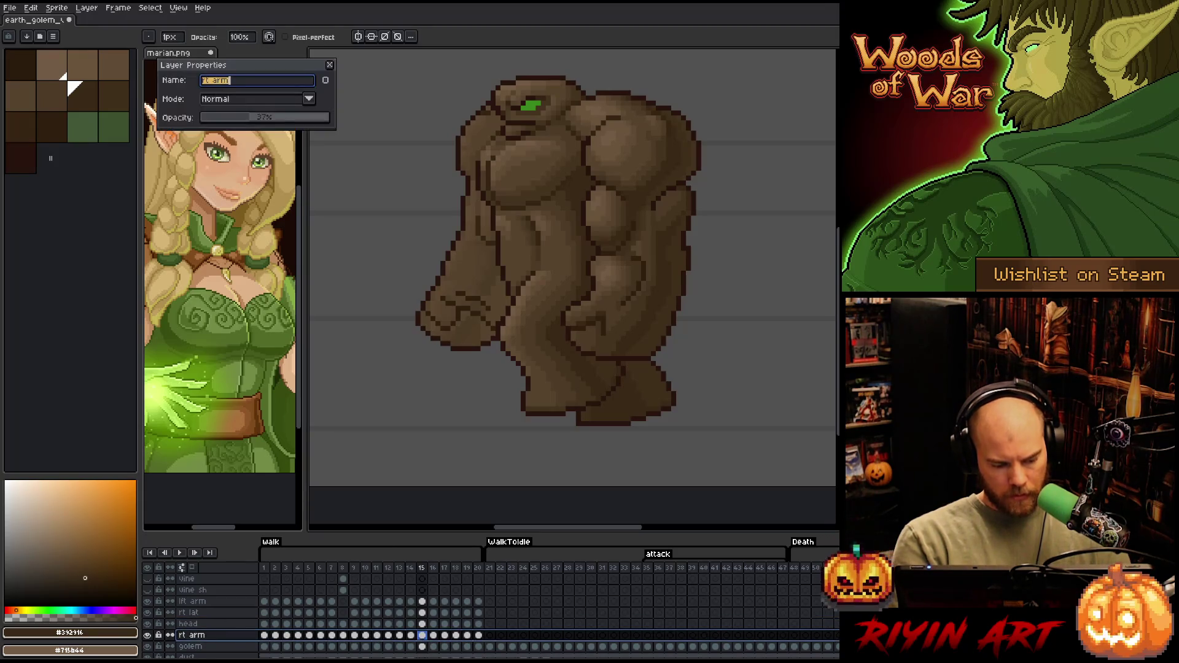
{"action": "key", "text": "Escape"}
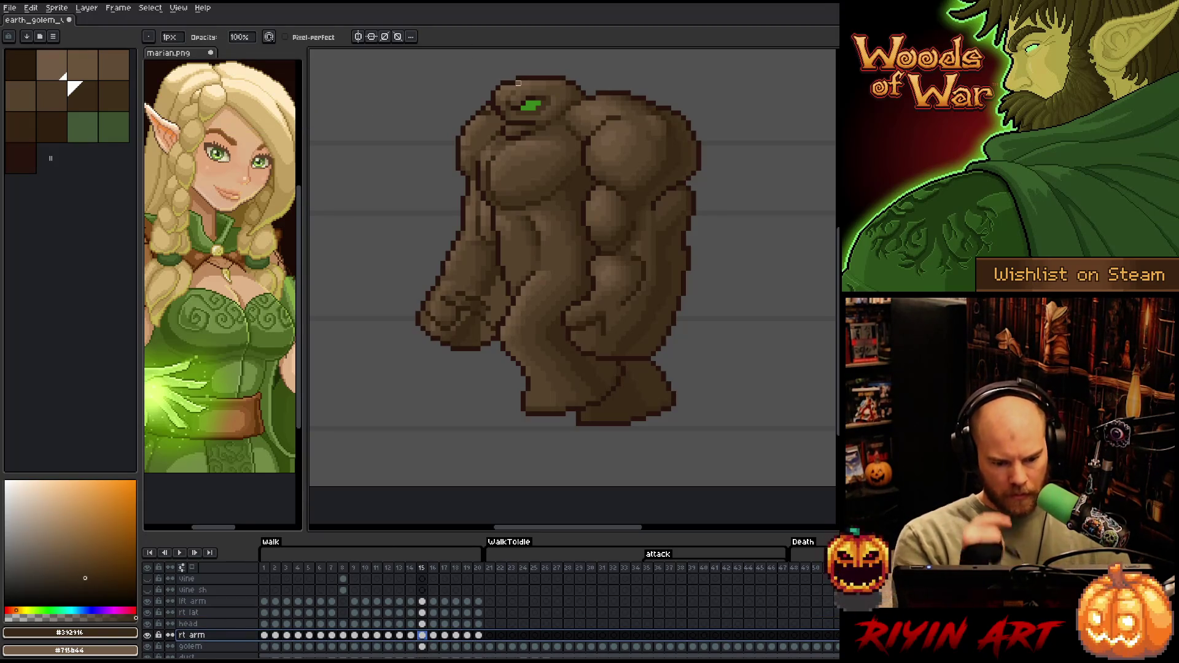
{"action": "key", "text": "comma"}
{"action": "key", "text": "period"}
{"action": "key", "text": "ctrl"}
{"action": "key", "text": "alt"}
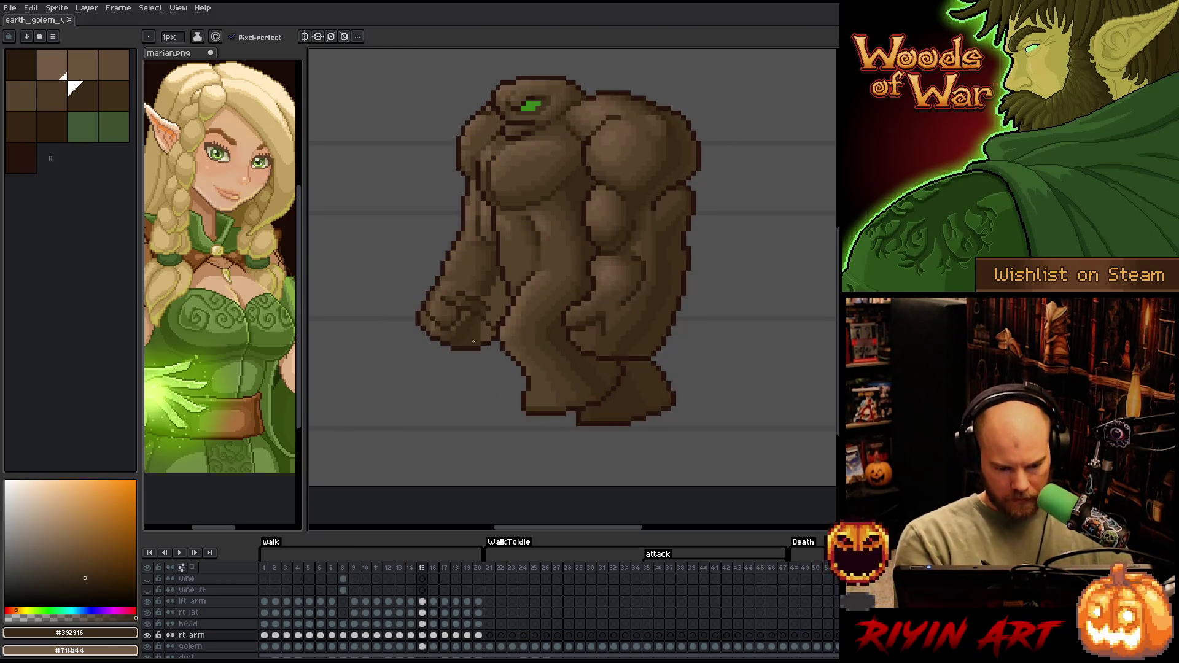
Shade the arm with dark browns #402f1b, #392916, #44331f and #4d3b26
{"action": "left_click", "coordinate": [488, 328], "text": "alt"}
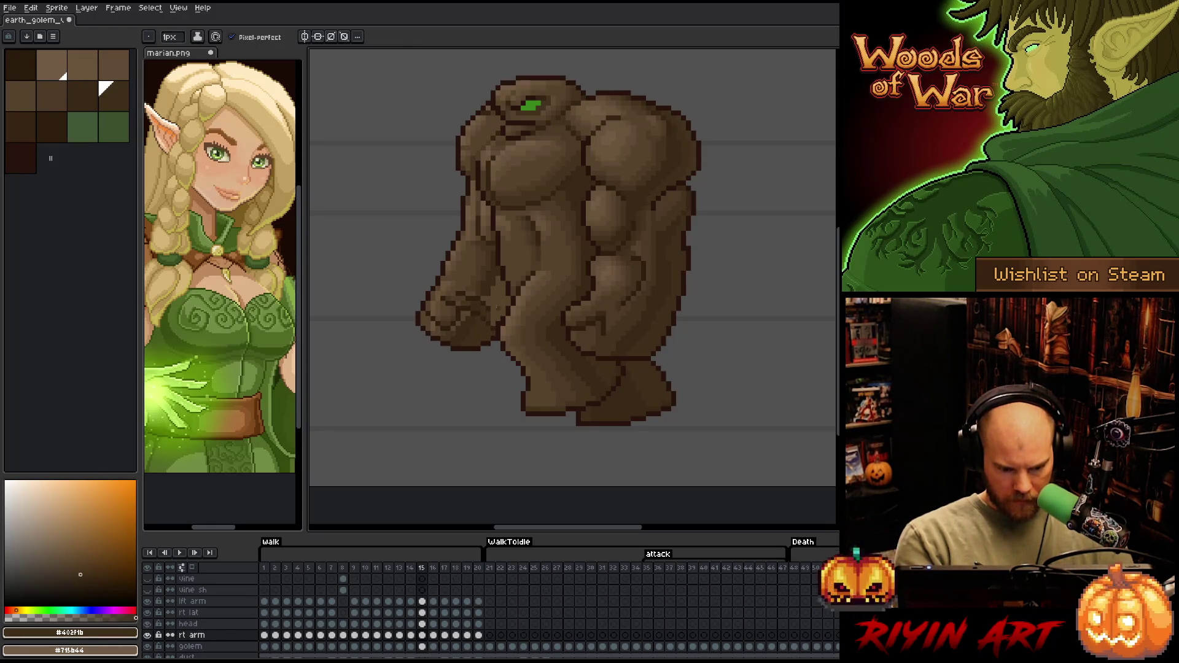
{"action": "left_click", "coordinate": [487, 295], "text": "alt"}
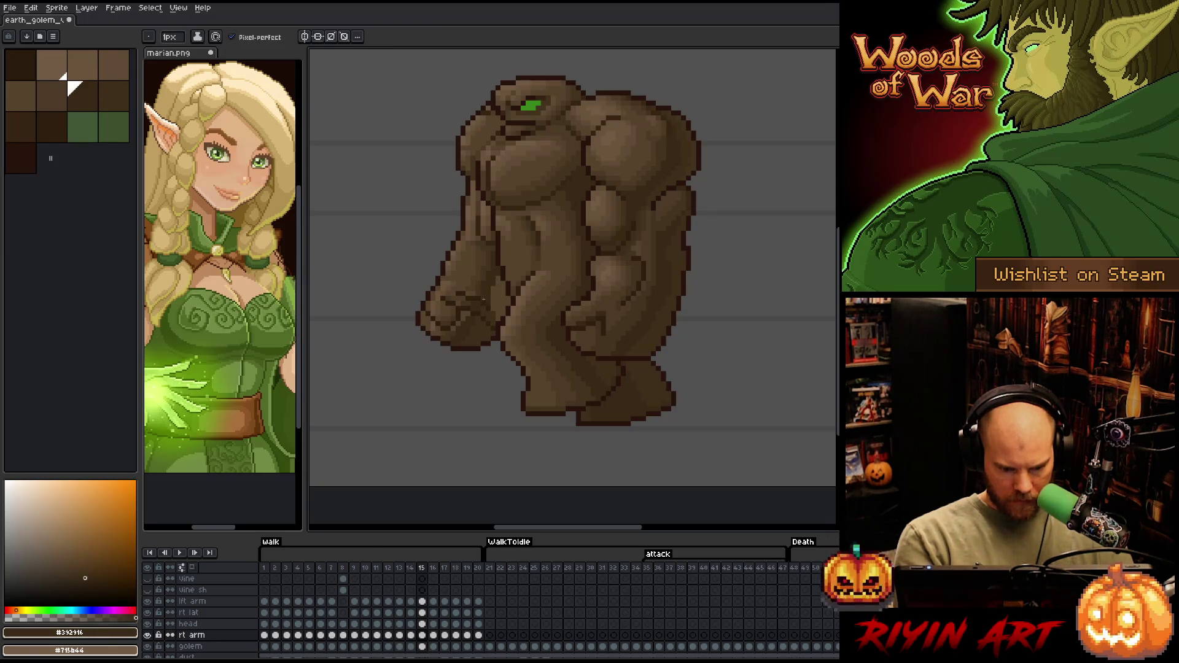
{"action": "left_click", "coordinate": [497, 313], "text": "alt"}
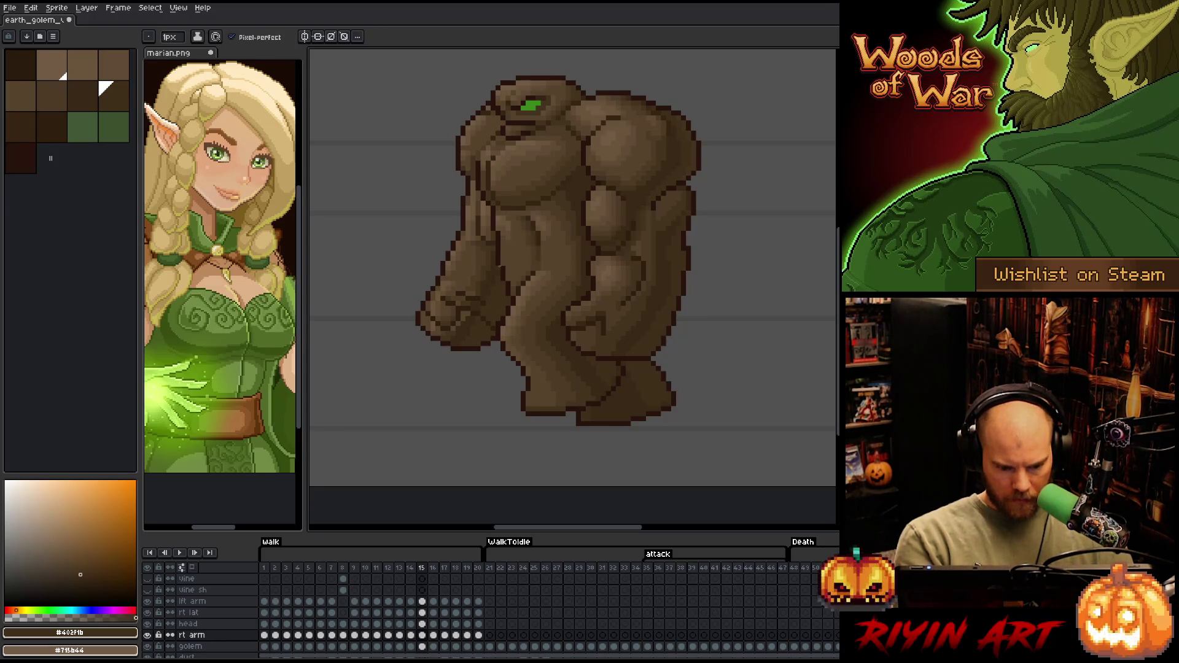
{"action": "left_click", "coordinate": [452, 328], "text": "alt"}
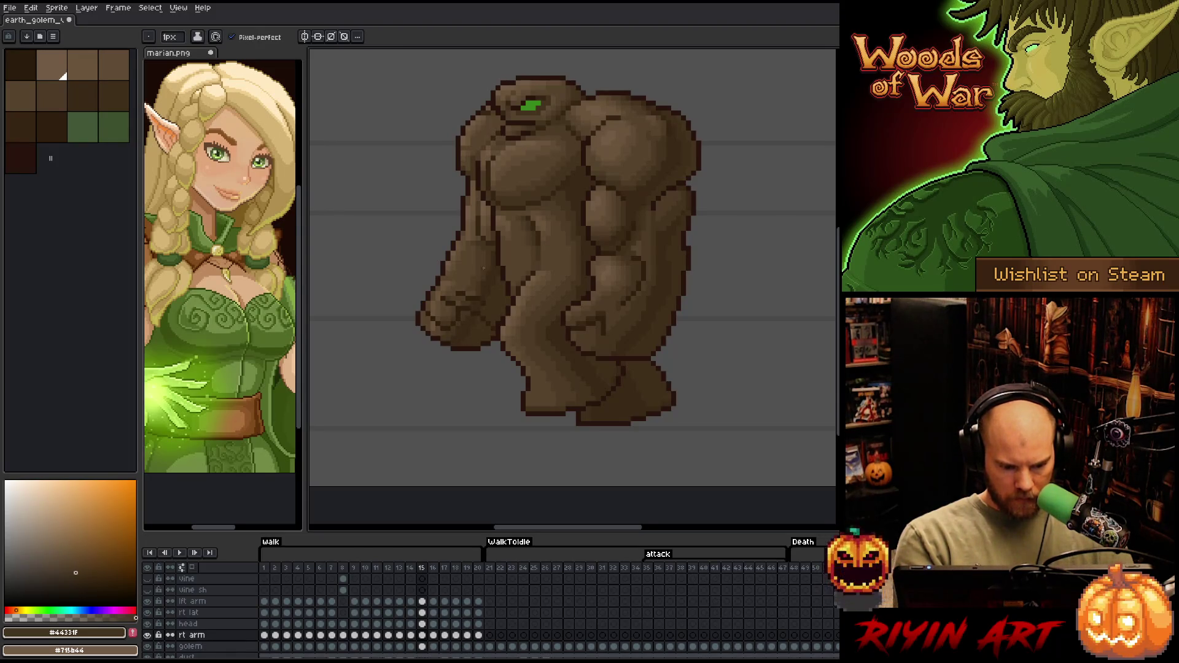
{"action": "left_click", "coordinate": [470, 293], "text": "alt"}
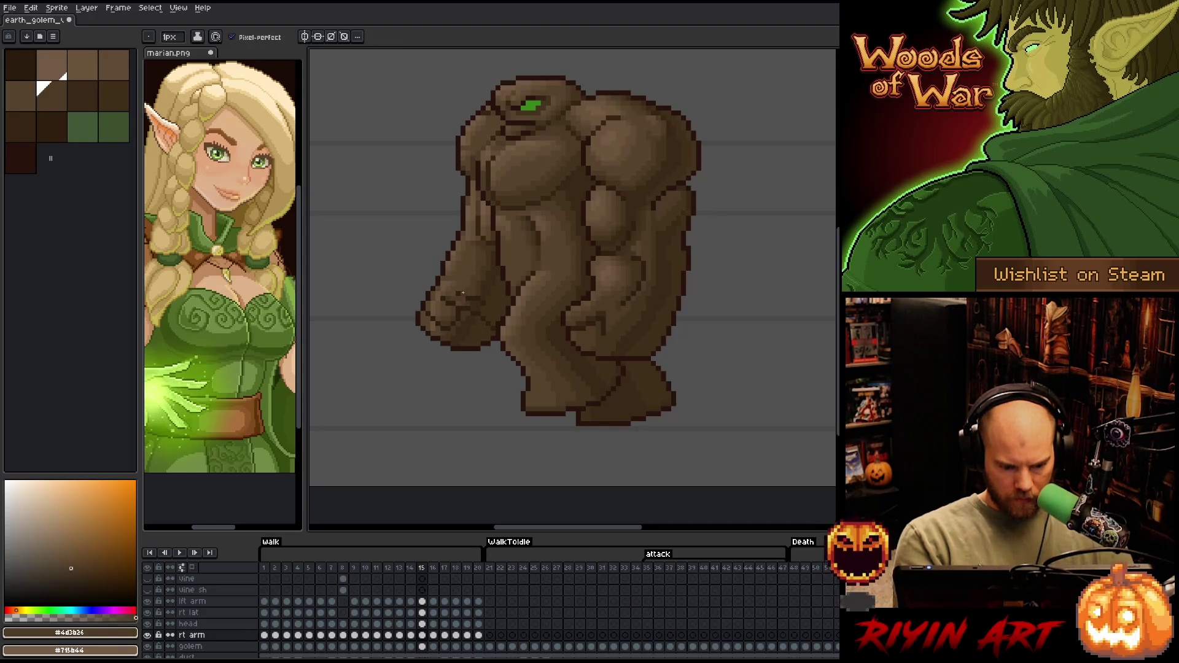
{"action": "left_click", "coordinate": [466, 302], "text": "alt"}
{"action": "left_click", "coordinate": [461, 265], "text": "alt"}
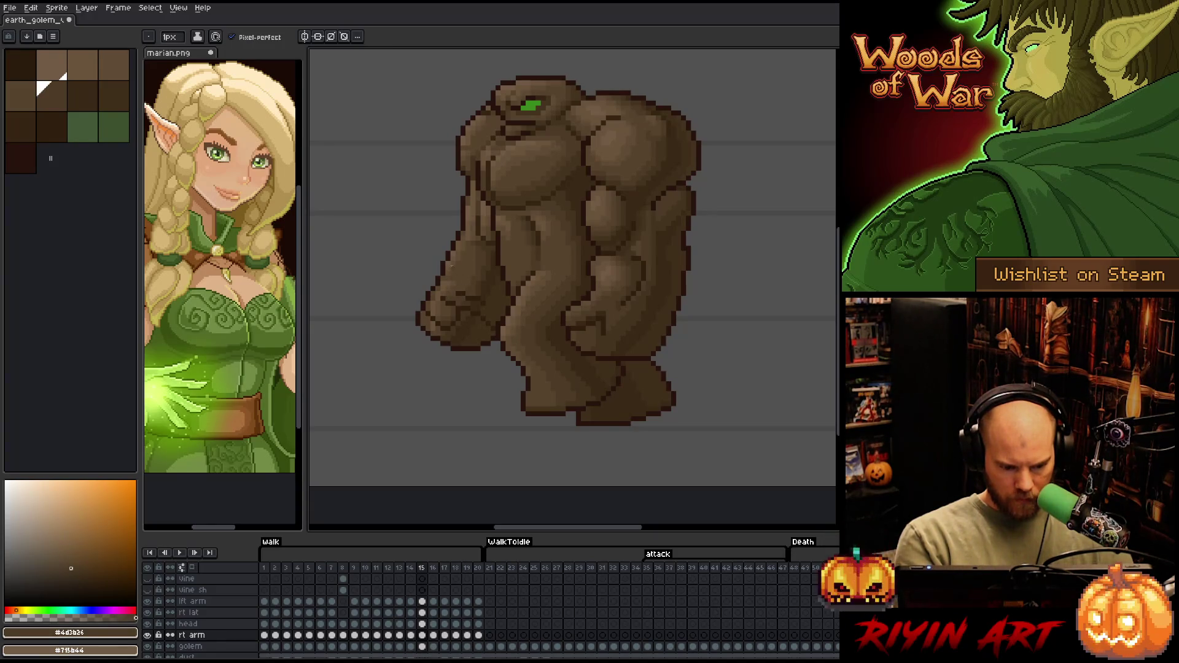
Add lighter shading with #69533b, #715b44 and #604c35 browns sampled from arm and body
{"action": "left_click", "coordinate": [452, 278], "text": "alt"}
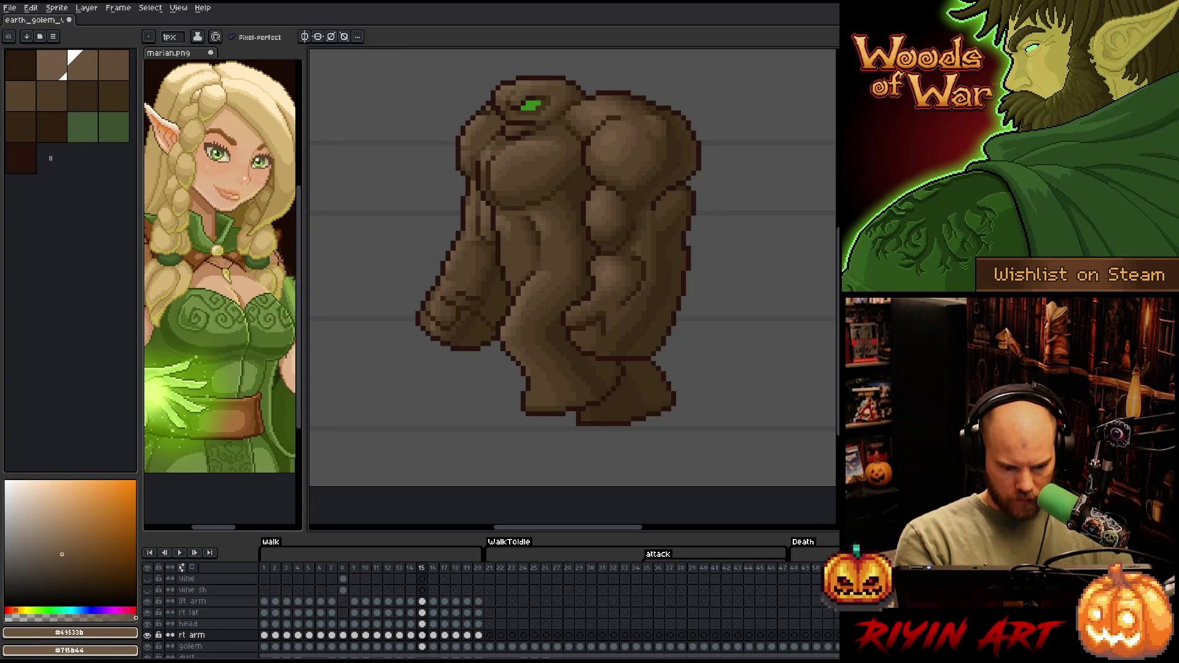
{"action": "left_click", "coordinate": [453, 255], "text": "alt"}
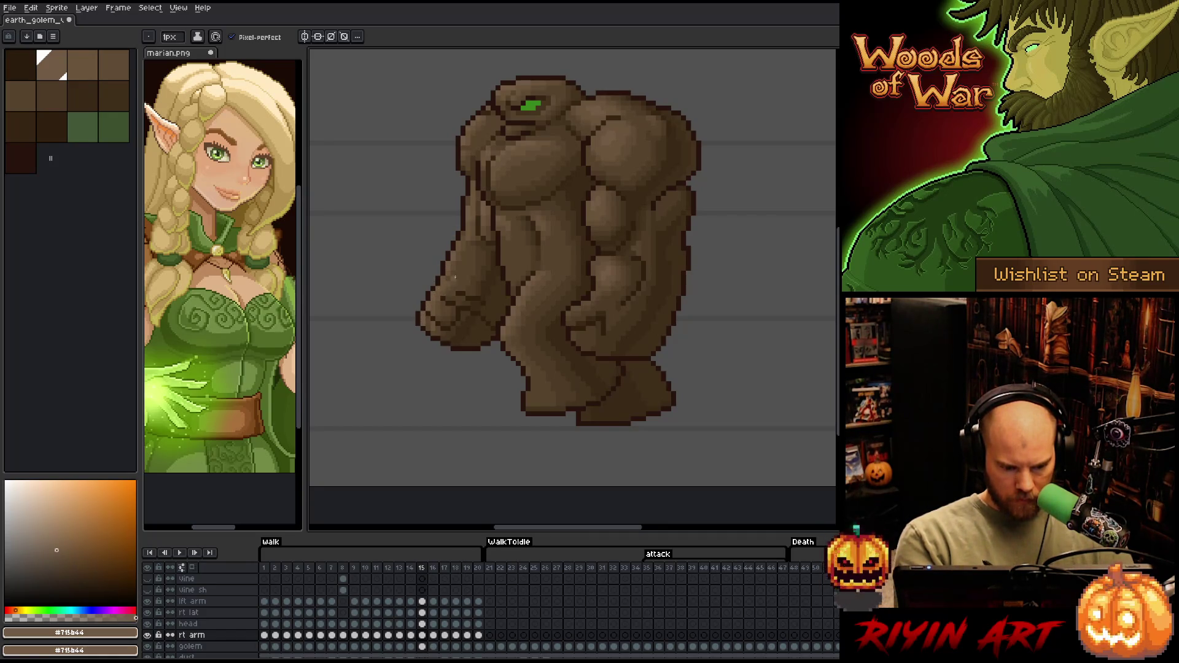
{"action": "left_click", "coordinate": [460, 242], "text": "alt"}
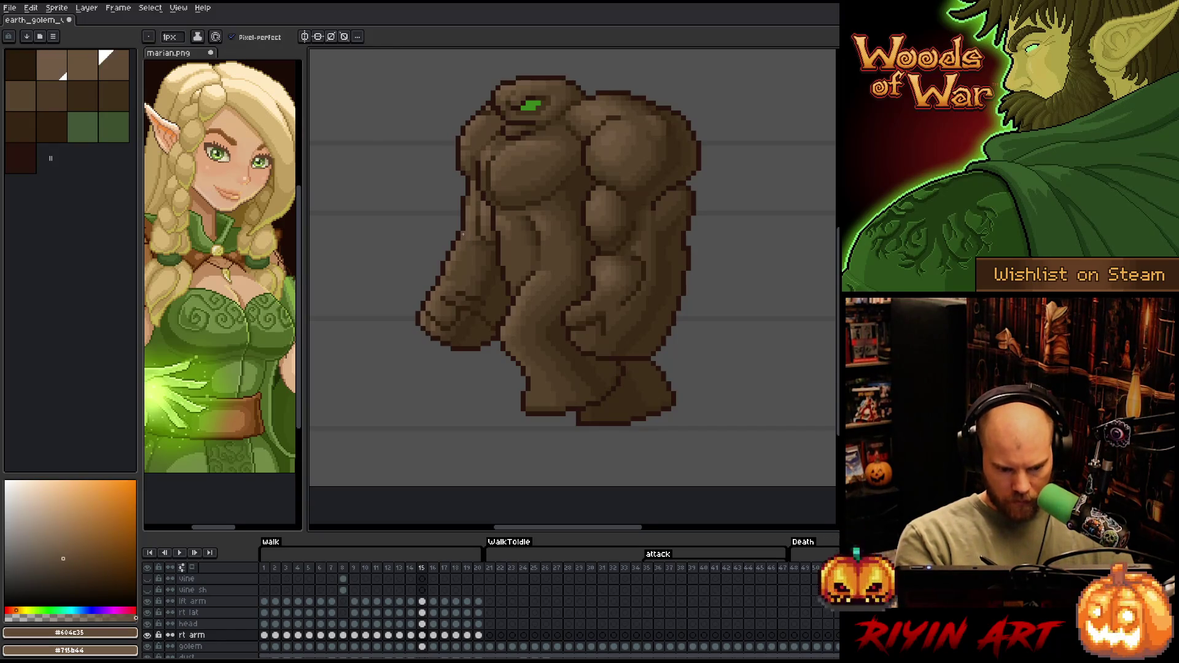
{"action": "left_click", "coordinate": [463, 238], "text": "alt"}
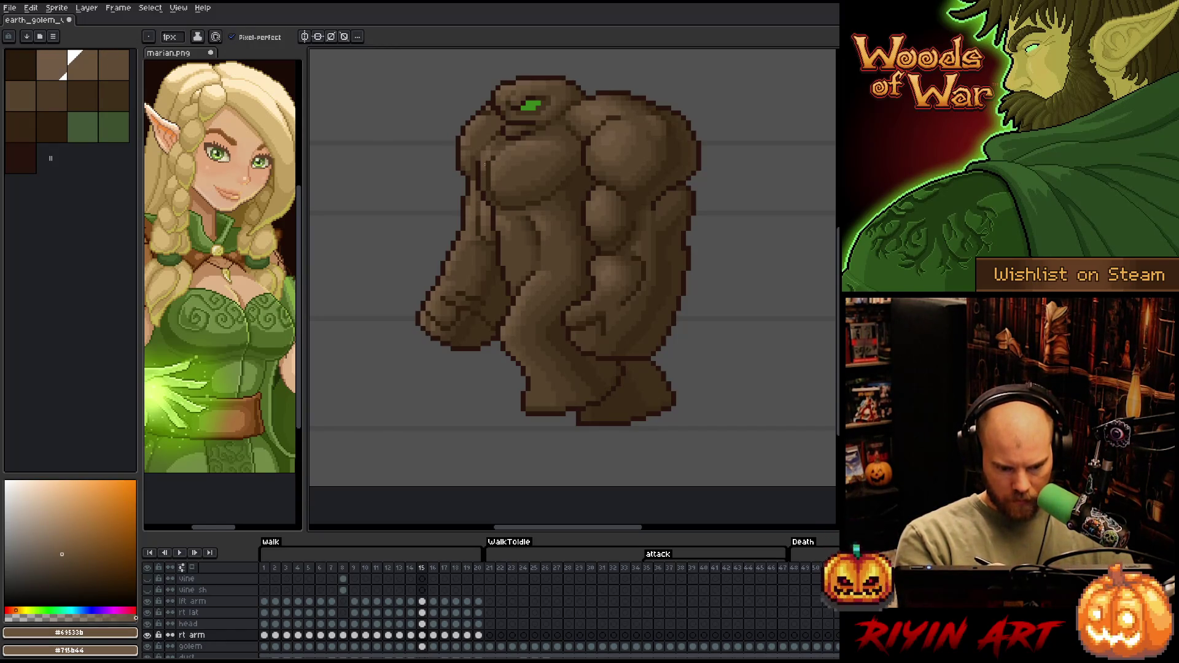
{"action": "left_click", "coordinate": [485, 164], "text": "alt"}
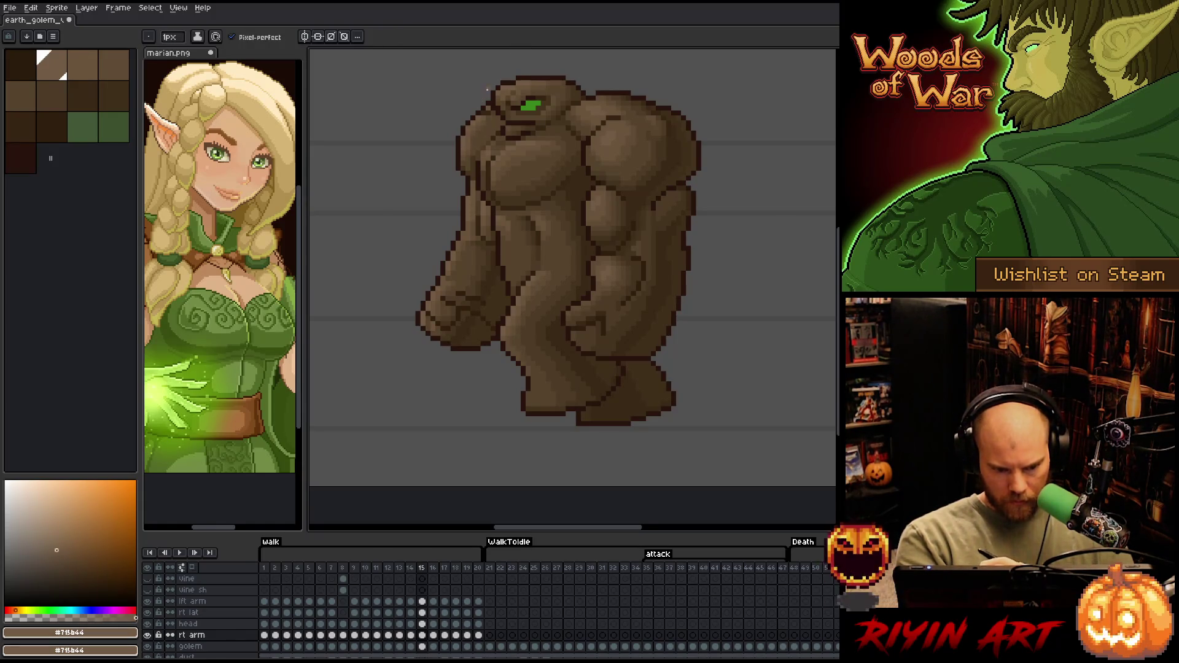
{"action": "left_click", "coordinate": [476, 134], "text": "alt"}
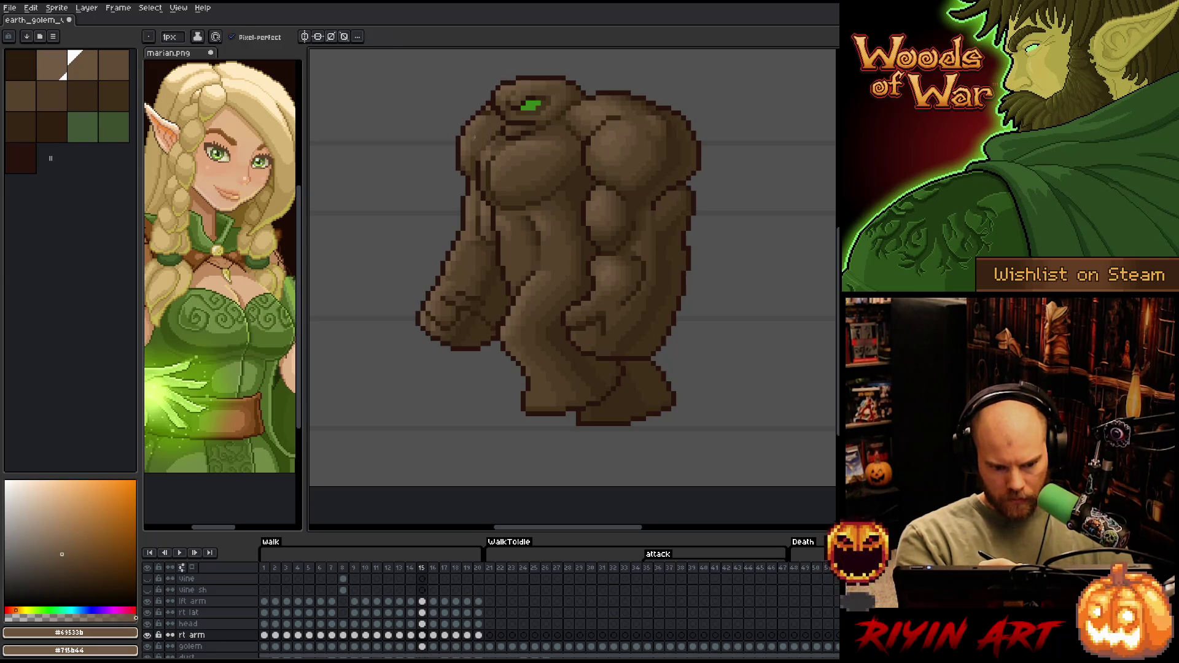
{"action": "left_click", "coordinate": [476, 138], "text": "alt"}
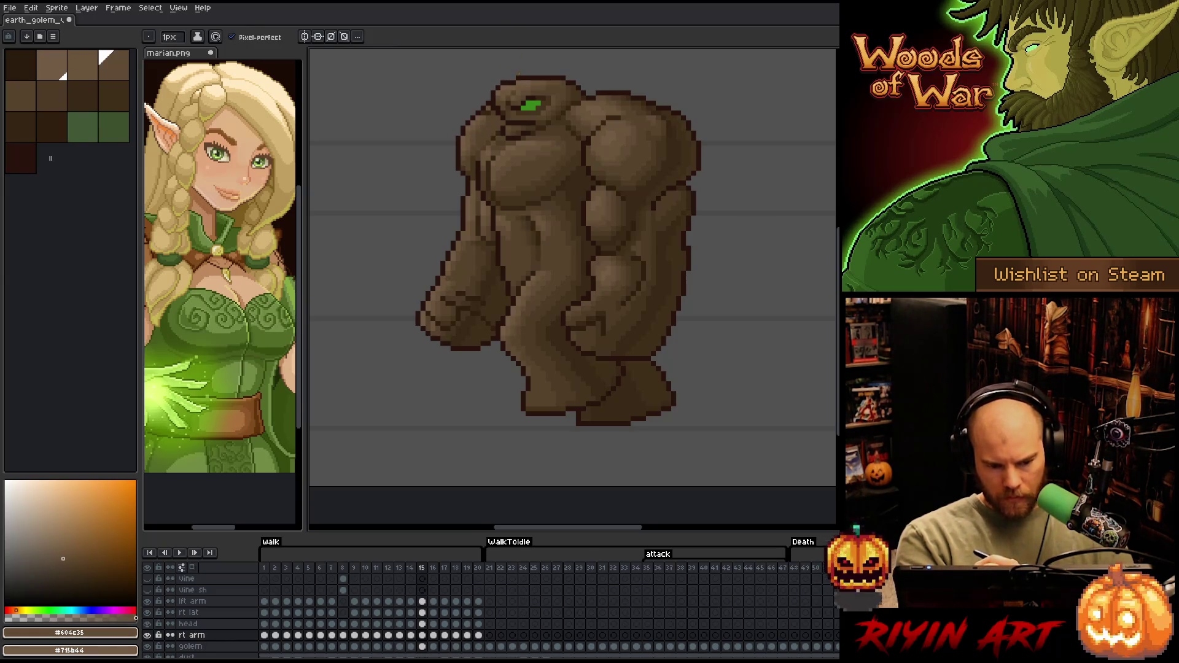
{"action": "left_click", "coordinate": [453, 261], "text": "alt"}
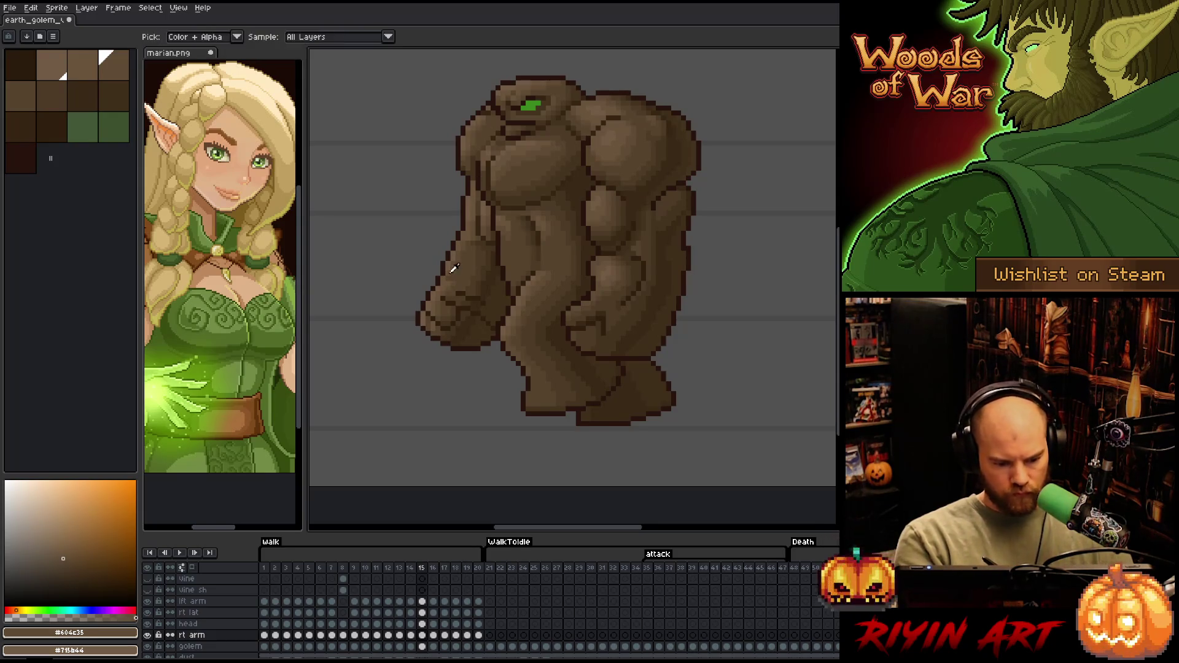
Shade the arm with #715b44, #69533b, #604c35, #44331f, #4d3b26 and #57442c browns
{"action": "left_click", "coordinate": [452, 258], "text": "alt"}
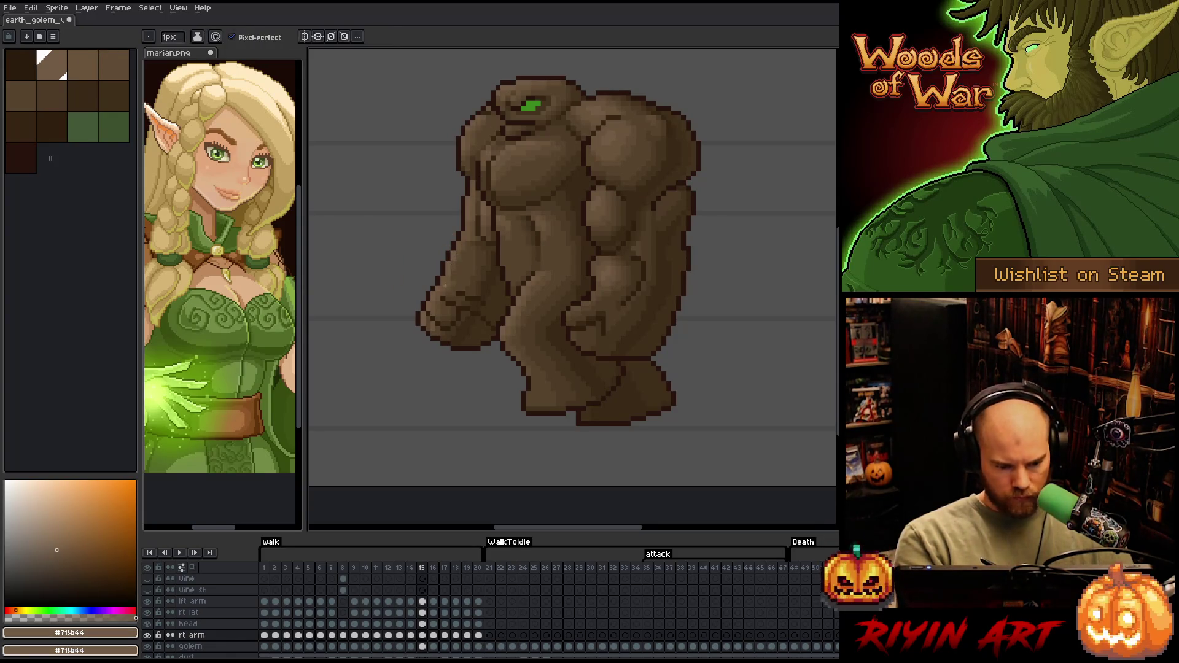
{"action": "left_click", "coordinate": [453, 272], "text": "alt"}
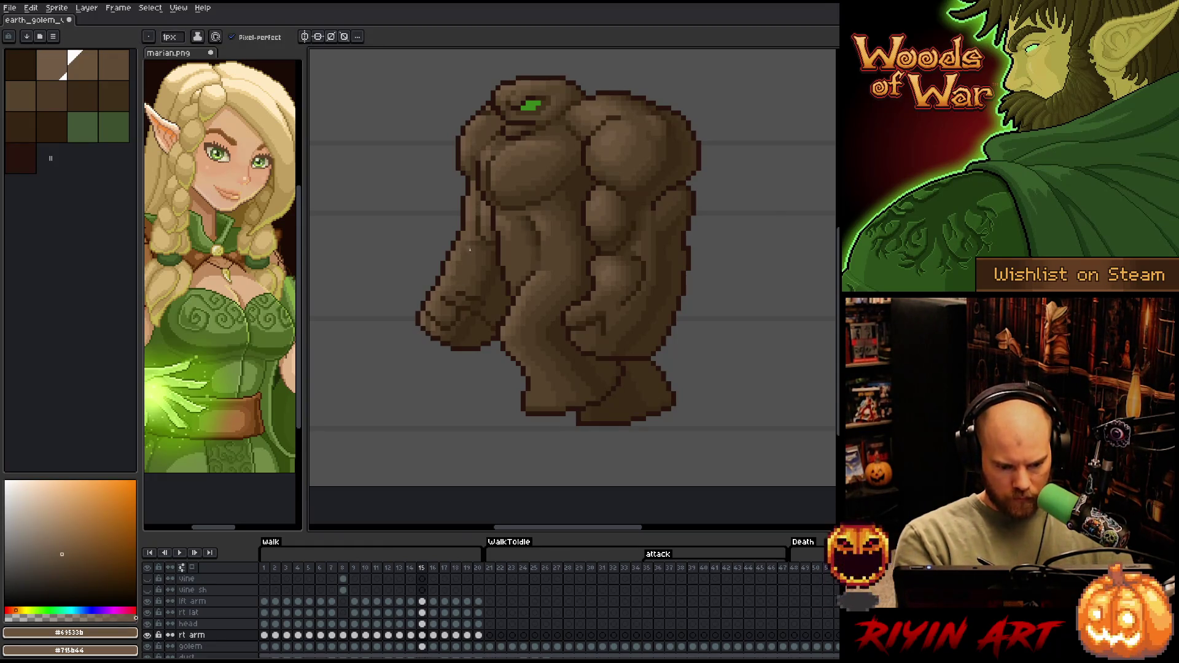
{"action": "left_click", "coordinate": [455, 278], "text": "alt"}
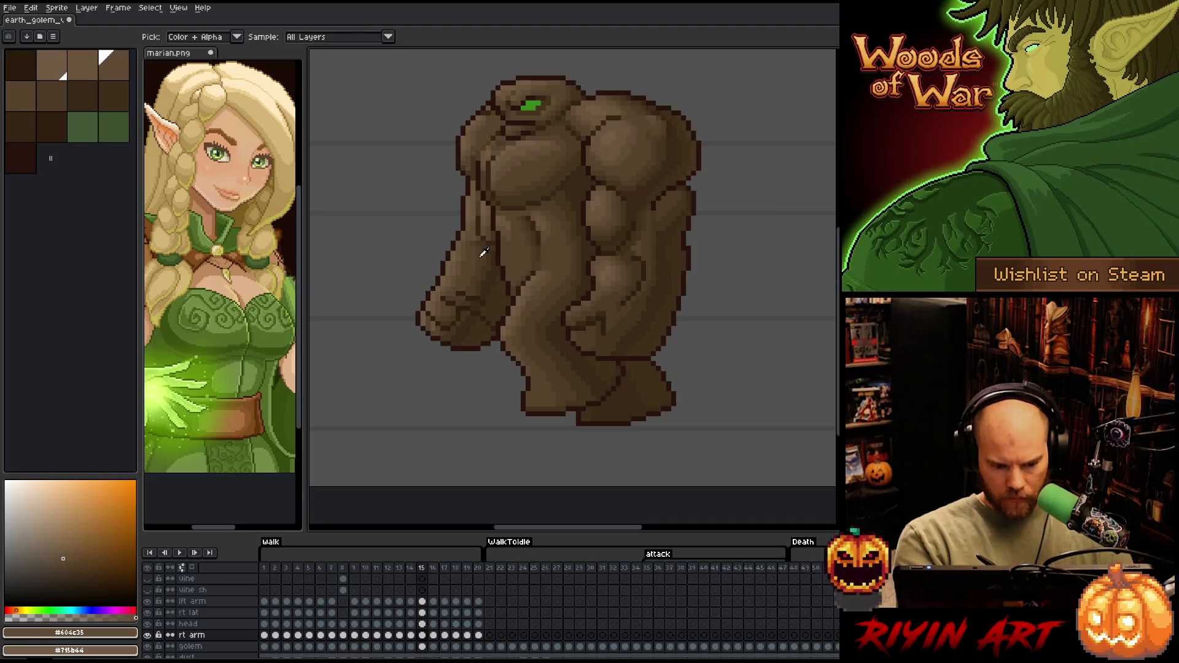
{"action": "left_click", "coordinate": [489, 231], "text": "alt"}
{"action": "left_click", "coordinate": [479, 236], "text": "alt"}
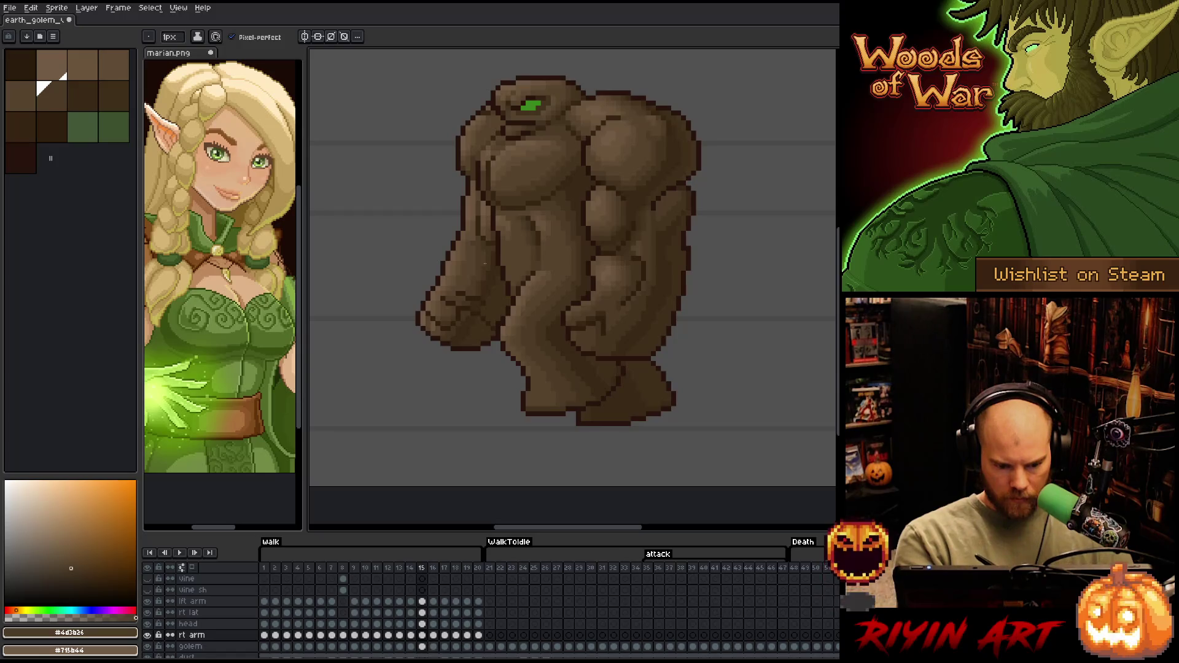
{"action": "left_click", "coordinate": [474, 244], "text": "alt"}
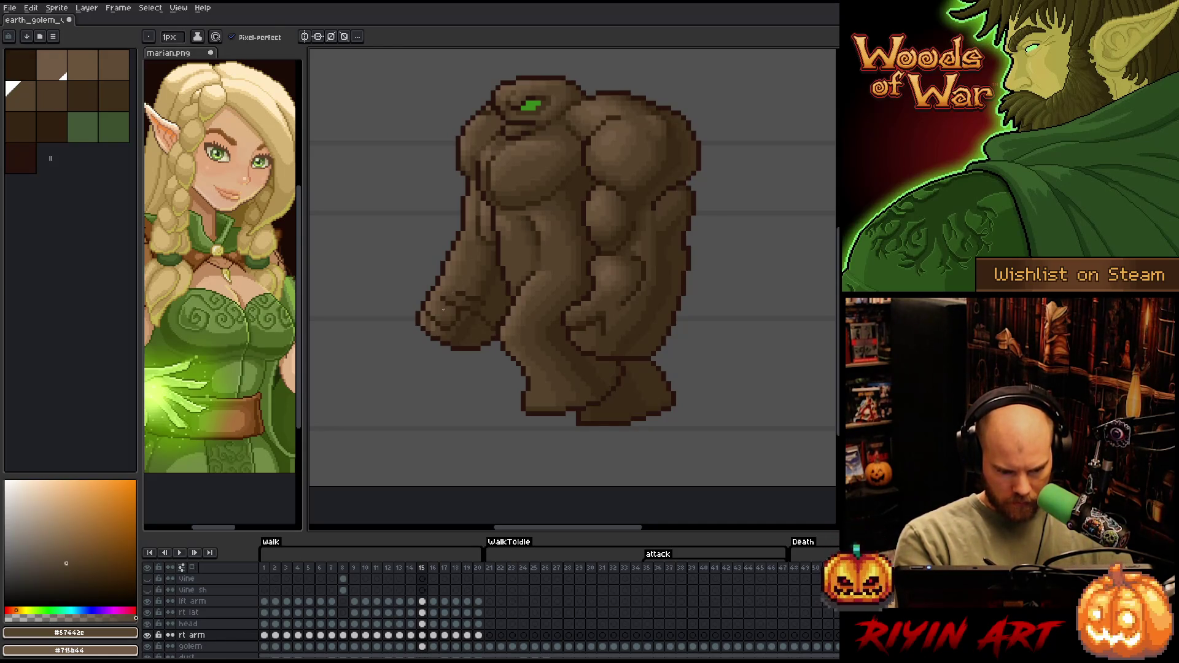
Touch up the fist with mid, darker and deep shadow browns, then save
{"action": "left_click", "coordinate": [443, 307], "text": "alt"}
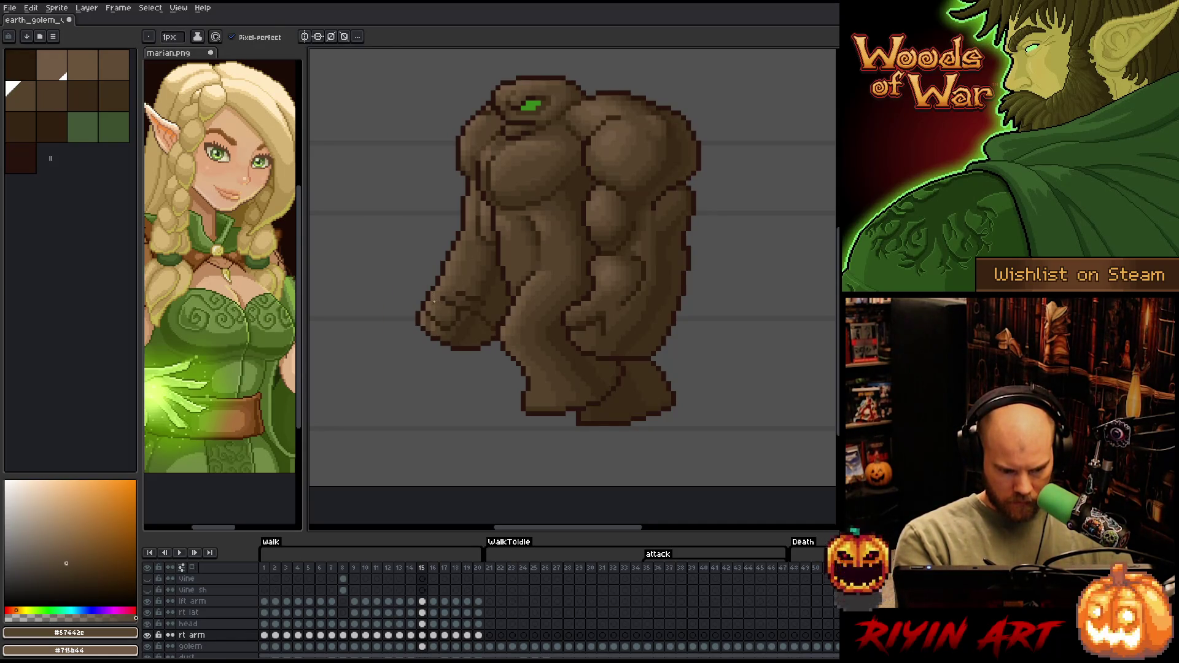
{"action": "left_click", "coordinate": [436, 300], "text": "alt"}
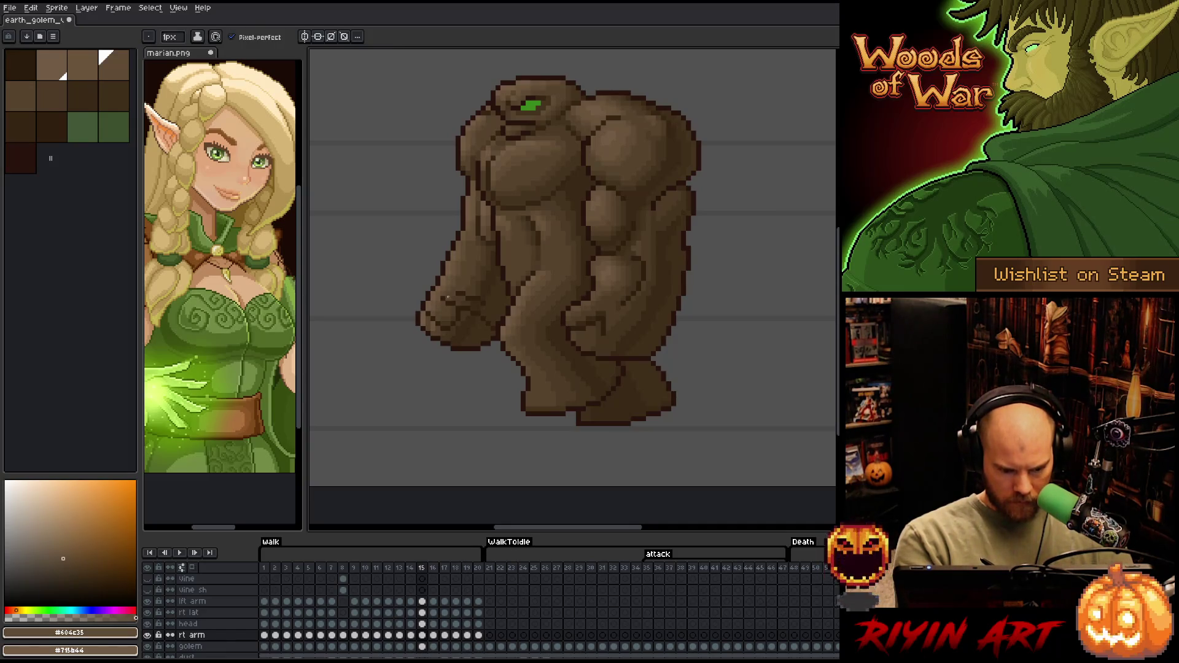
{"action": "left_click", "coordinate": [438, 307], "text": "alt"}
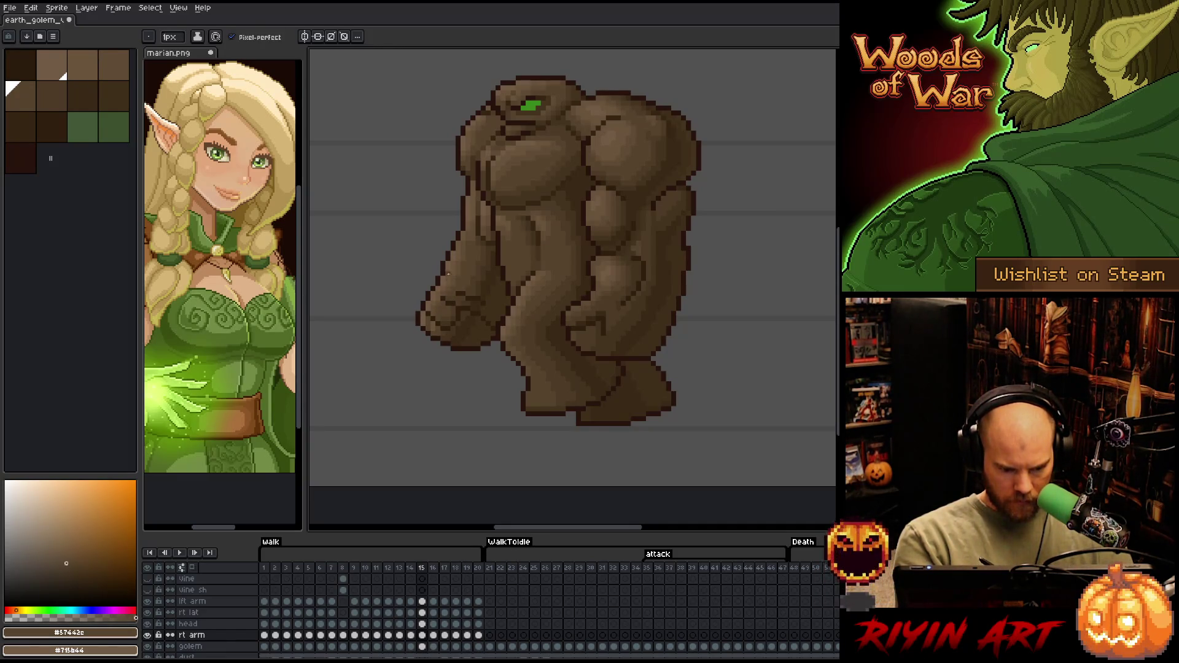
{"action": "left_click", "coordinate": [441, 293], "text": "alt"}
{"action": "key", "text": "alt"}
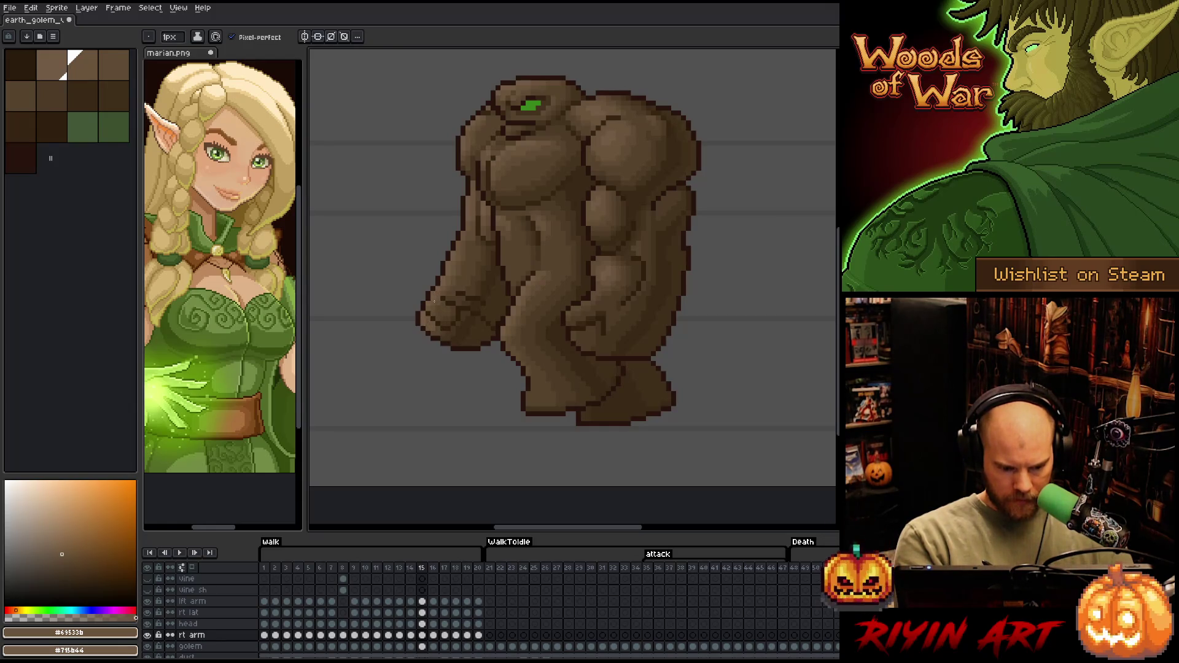
{"action": "left_click", "coordinate": [435, 302], "text": "alt"}
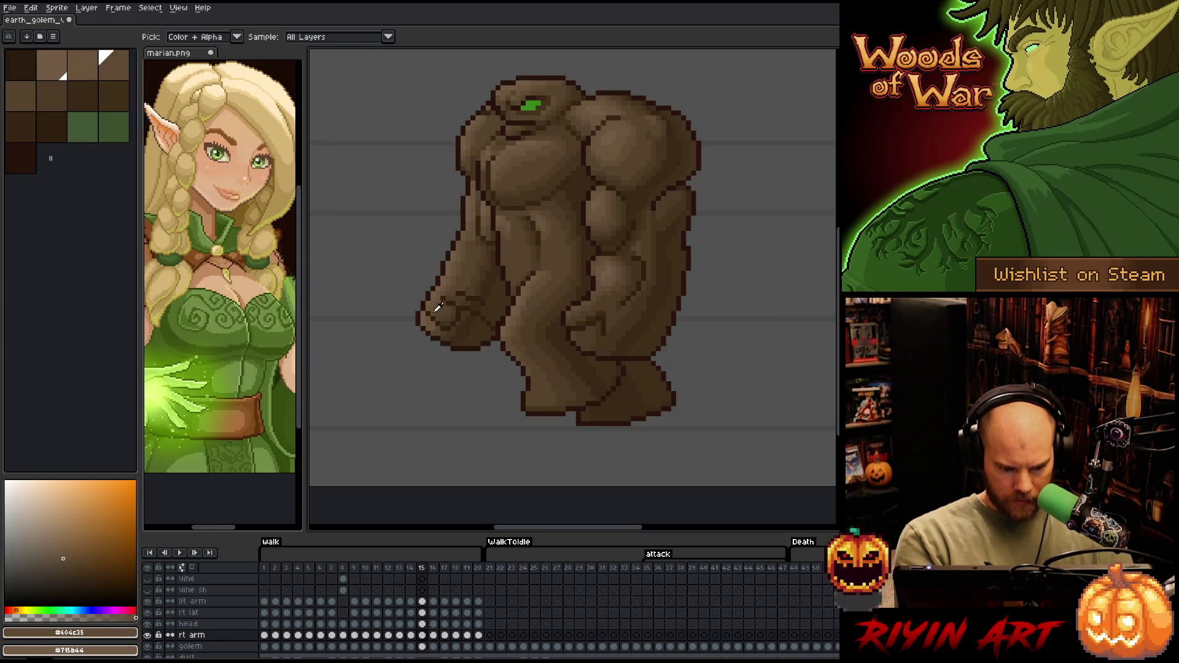
{"action": "left_click", "coordinate": [438, 318], "text": "alt"}
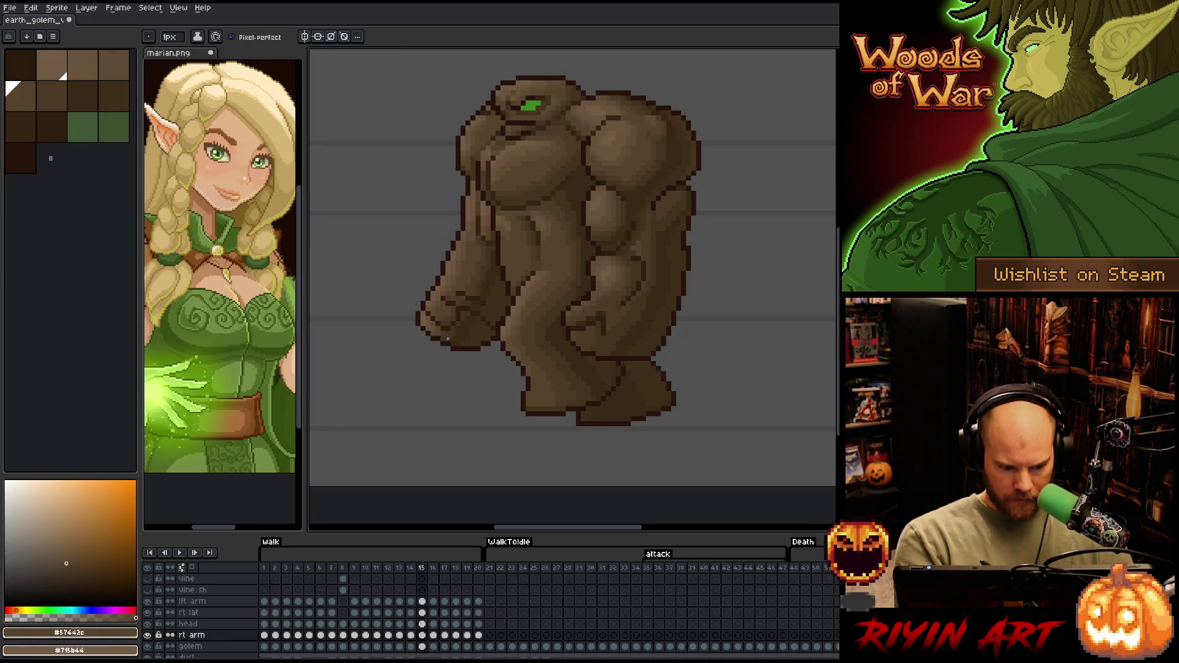
{"action": "left_click", "coordinate": [456, 300], "text": "alt"}
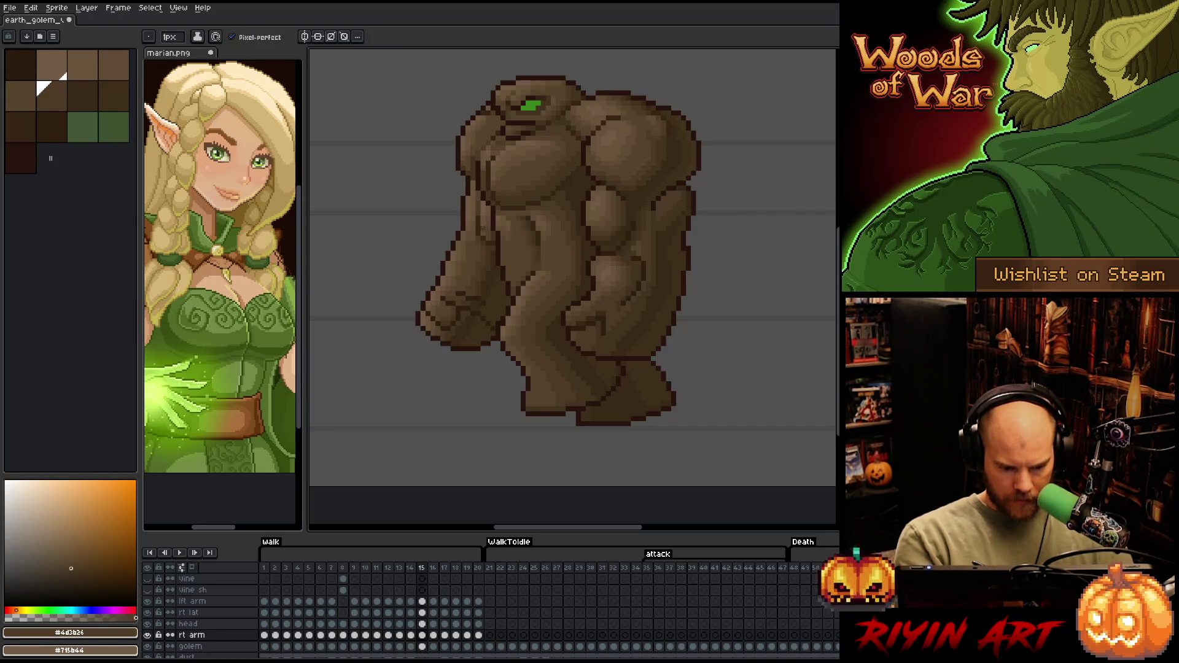
{"action": "left_click", "coordinate": [465, 280], "text": "alt"}
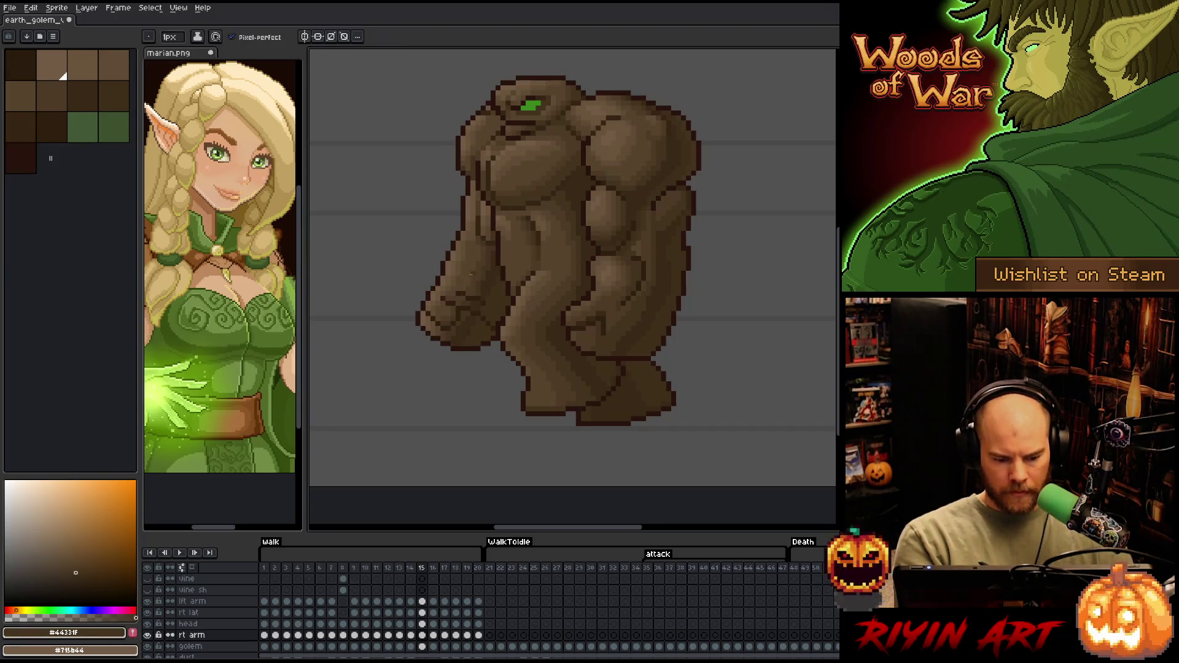
{"action": "key", "text": "ctrl+s"}
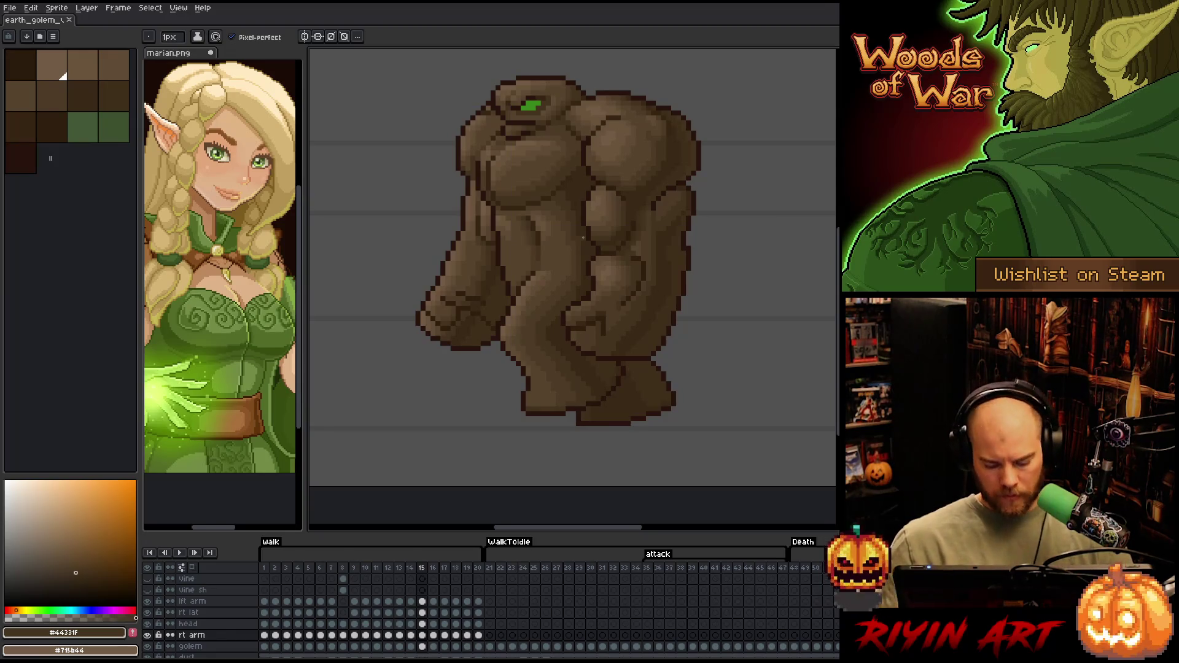
Preview the arm motion across frames 14–16, then sample the light #715b44 brown from the body
{"action": "key", "text": "comma"}
{"action": "key", "text": "period"}
{"action": "key", "text": "comma"}
{"action": "key", "text": "period"}
{"action": "key", "text": "comma"}
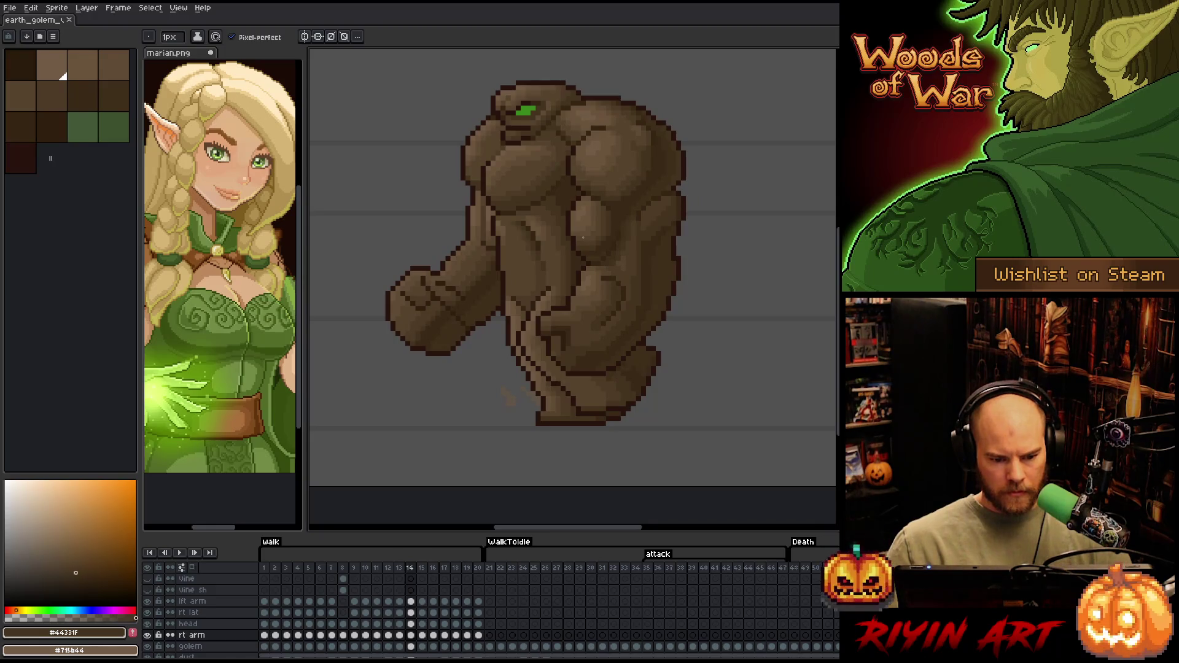
{"action": "key", "text": "period"}
{"action": "key", "text": "comma"}
{"action": "key", "text": "period"}
{"action": "key", "text": "period"}
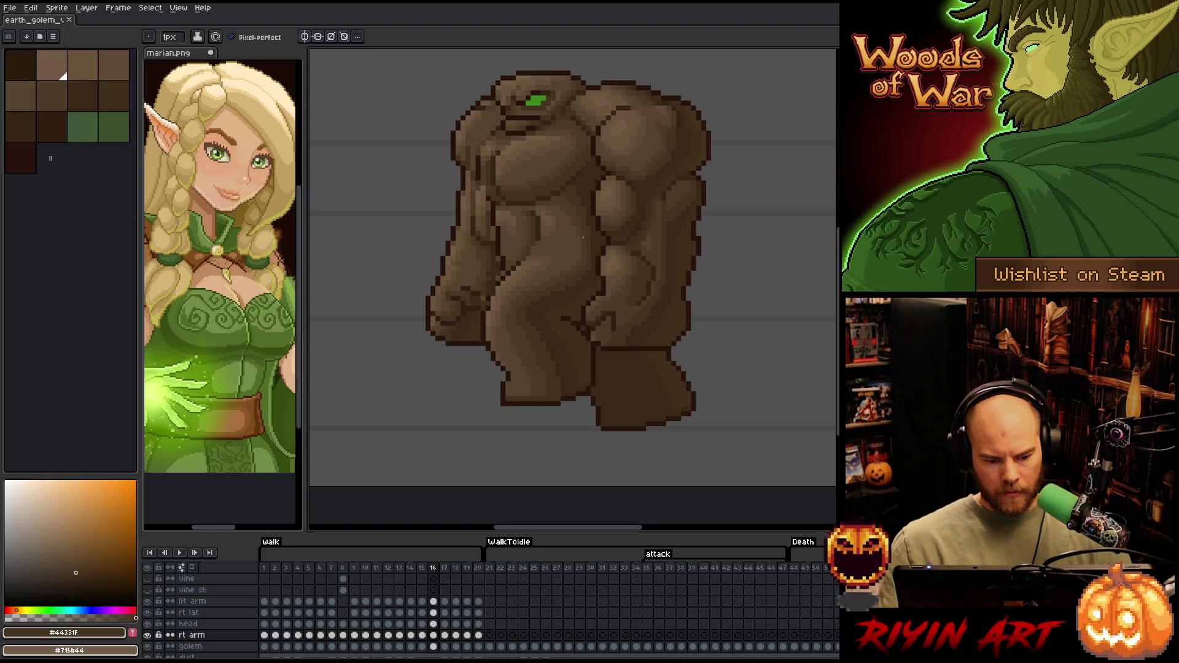
{"action": "key", "text": "e"}
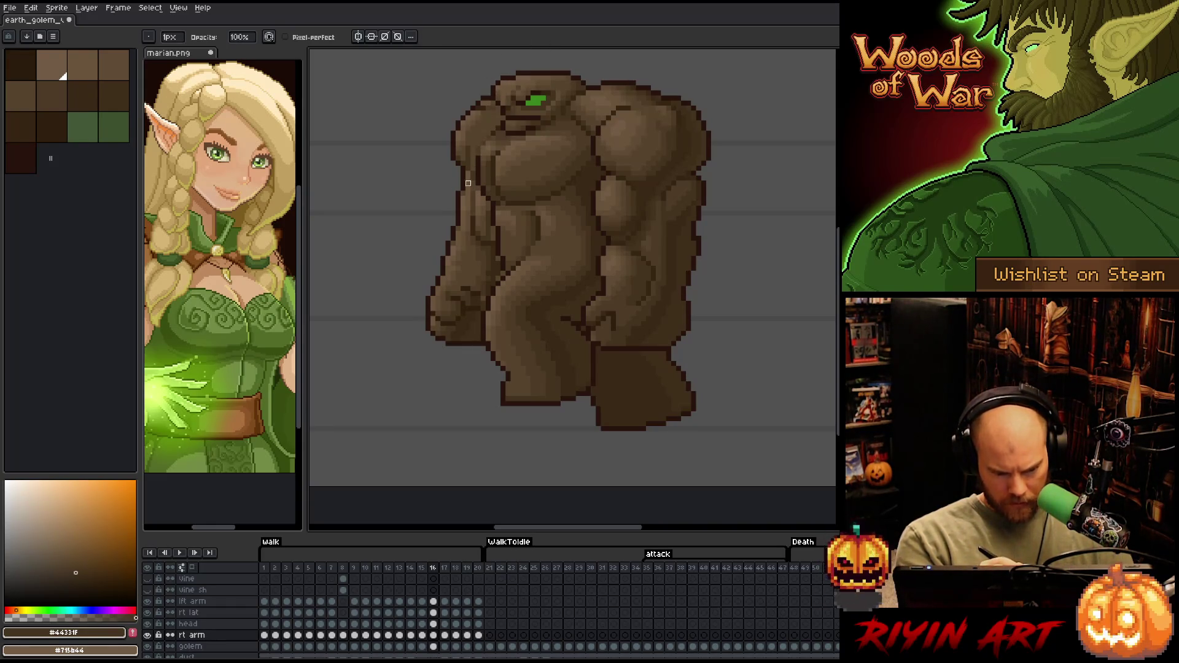
{"action": "left_click", "coordinate": [462, 202], "text": "alt"}
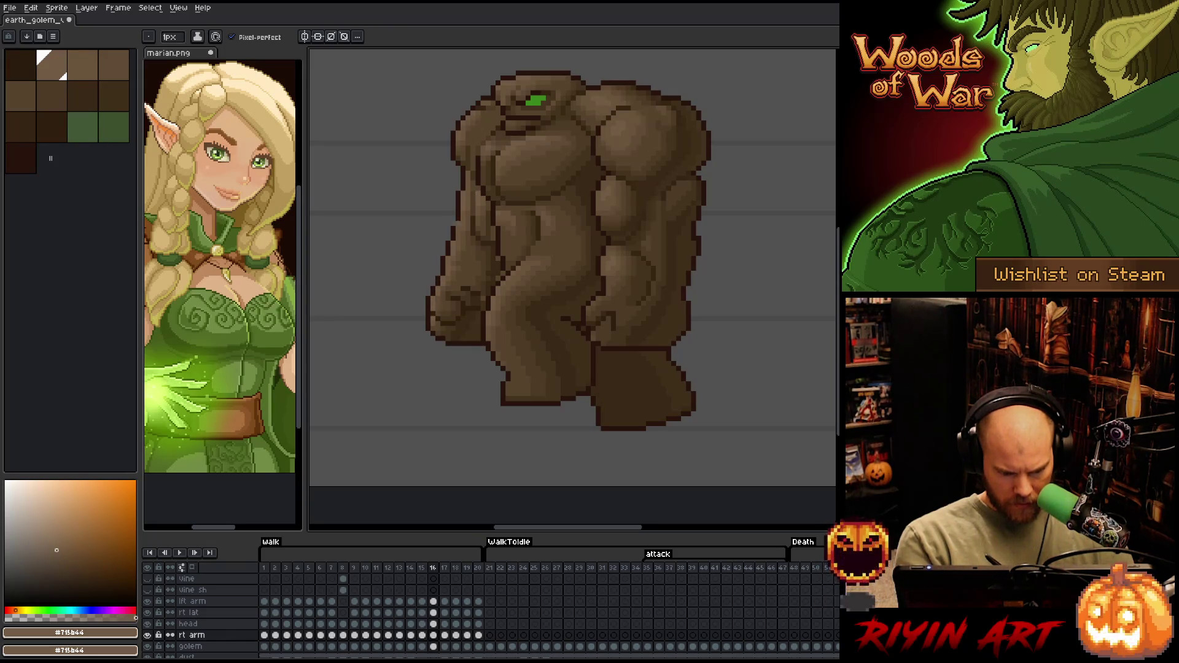
Sample the brown at the golem's left edge and compare frames 14 and 15
{"action": "left_click", "coordinate": [463, 225], "text": "alt"}
{"action": "key", "text": "Left"}
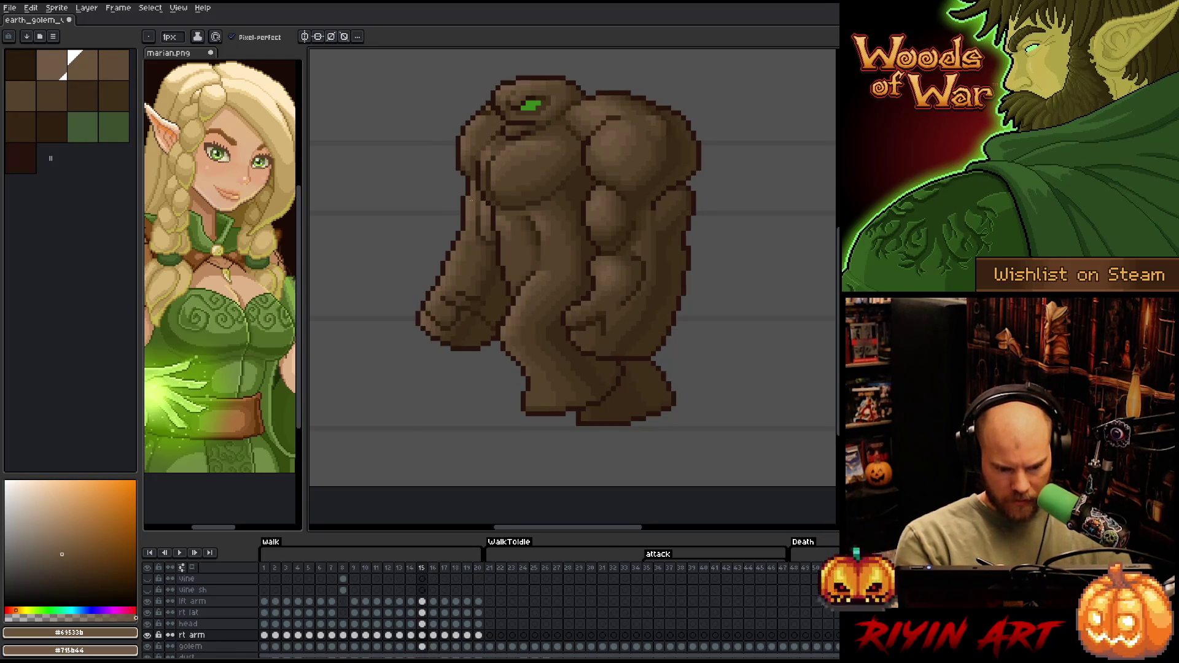
{"action": "key", "text": "Left"}
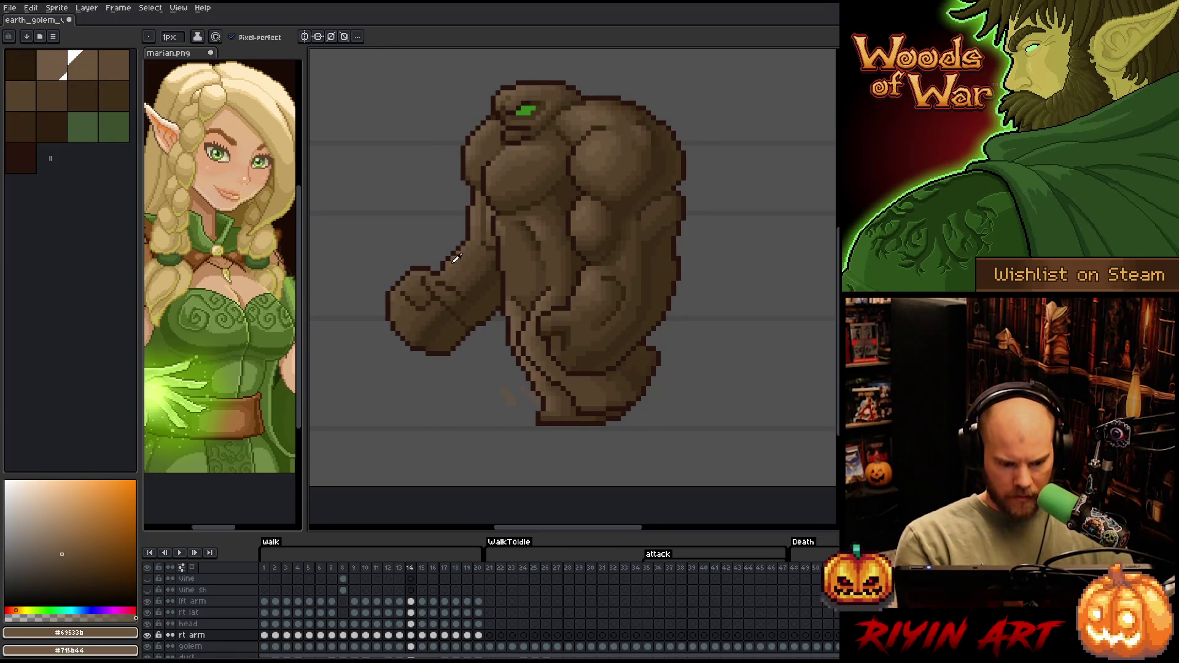
{"action": "key", "text": "alt"}
{"action": "key", "text": "Right"}
{"action": "key", "text": "Left"}
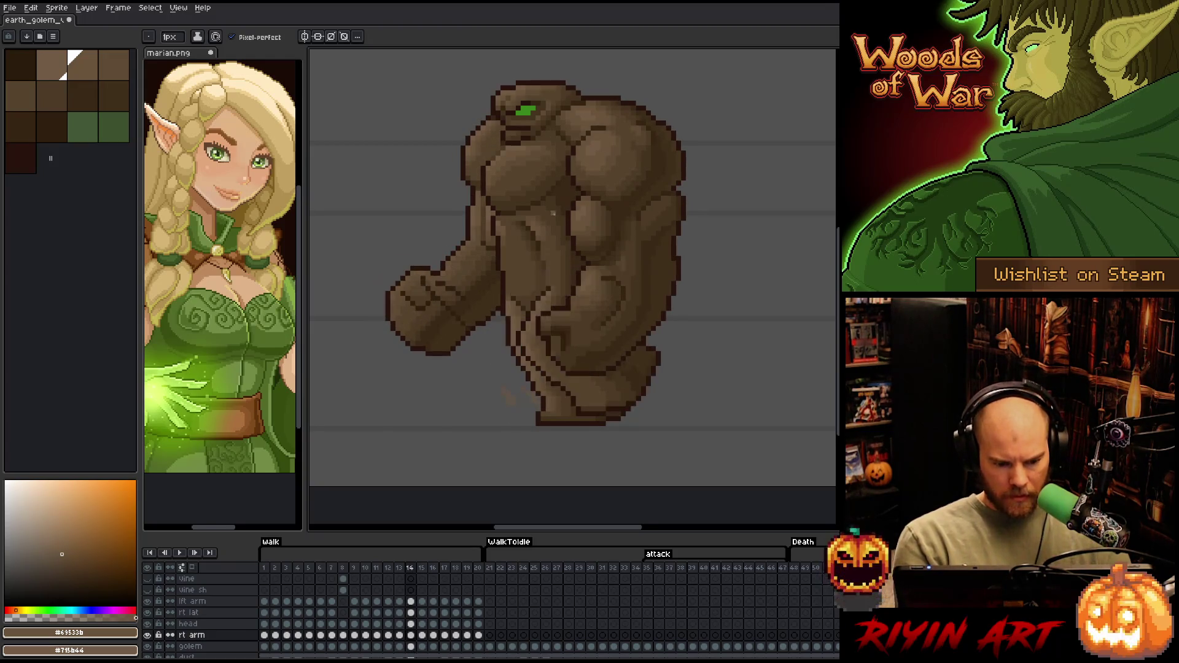
{"action": "key", "text": "Right"}
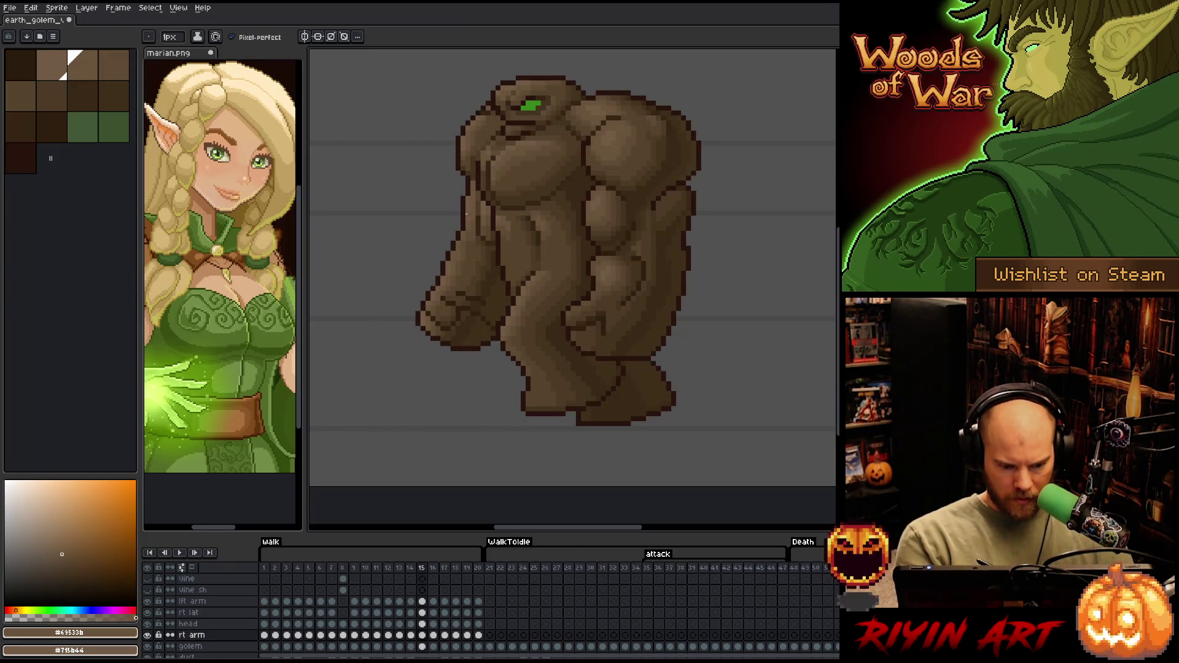
Fill and shade the arm with mid and lighter browns, checking it against frame 16
{"action": "key", "text": "g"}
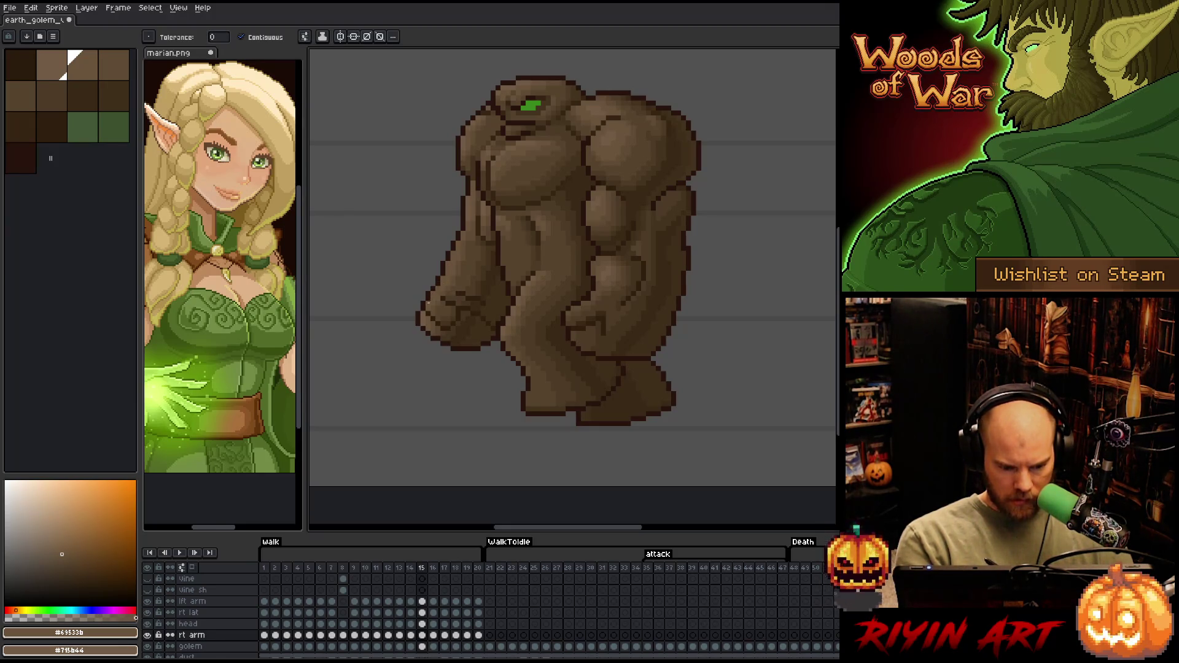
{"action": "key", "text": "b"}
{"action": "left_click", "coordinate": [466, 212], "text": "alt"}
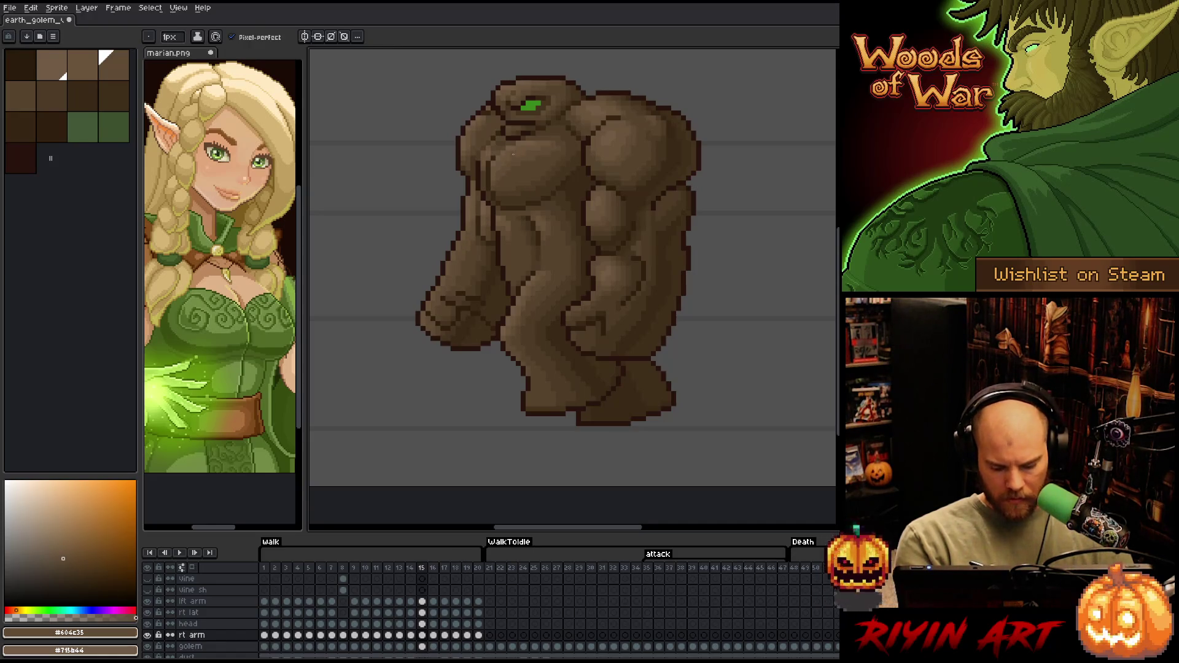
{"action": "key", "text": "Right"}
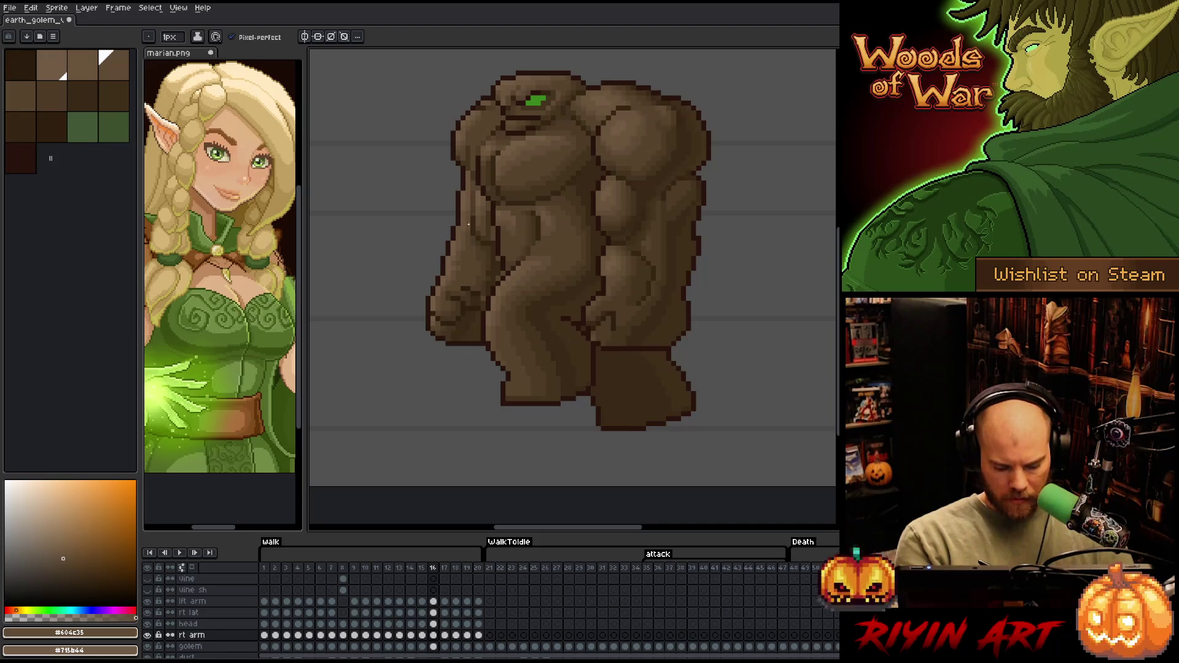
{"action": "key", "text": "Left"}
{"action": "left_click", "coordinate": [464, 241], "text": "alt"}
{"action": "key", "text": "Left"}
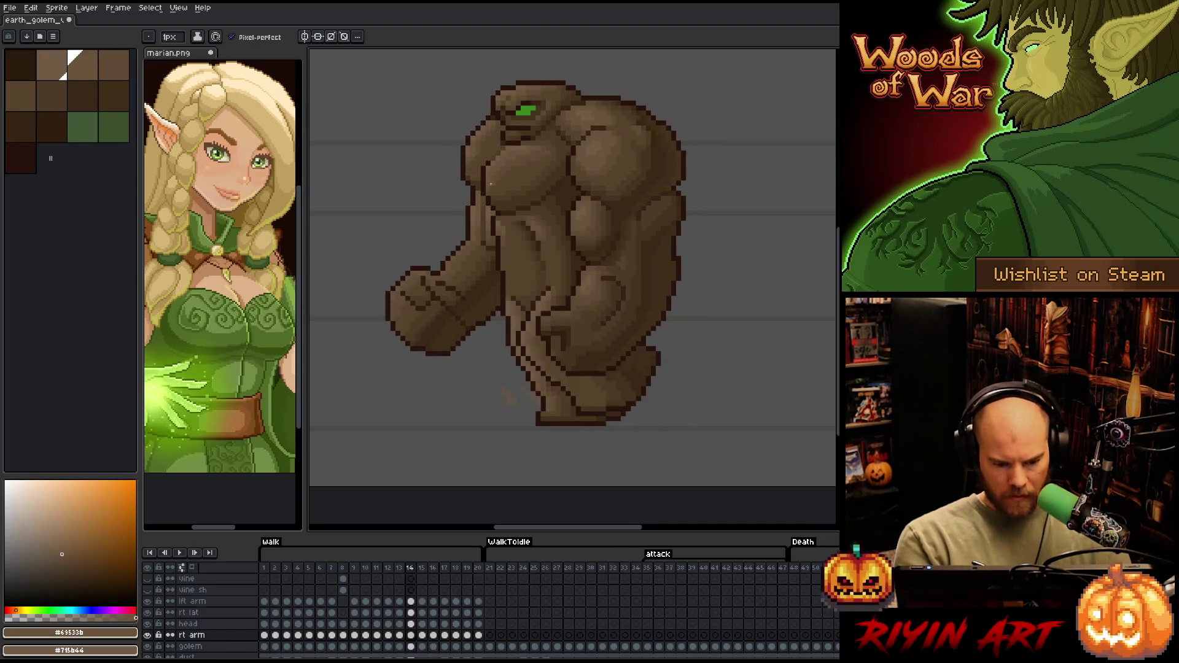
{"action": "key", "text": "Right"}
{"action": "key", "text": "Right"}
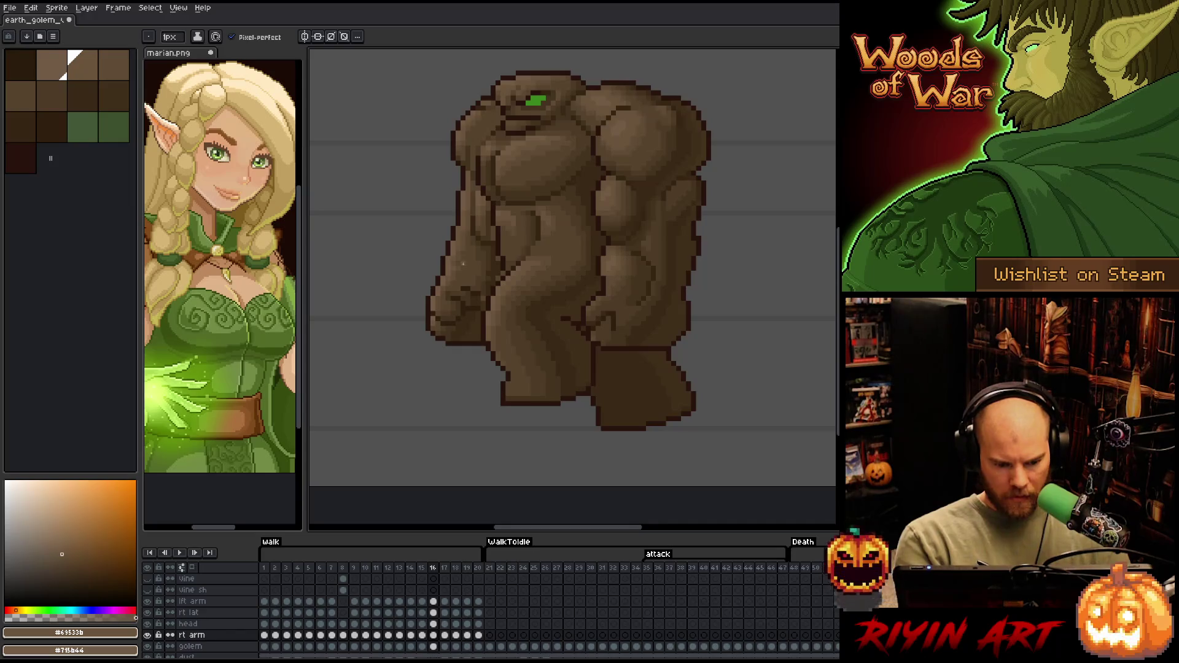
Repaint arm pixels with the mid brown, the lighter brown, and the darker fist brown
{"action": "key", "text": "g"}
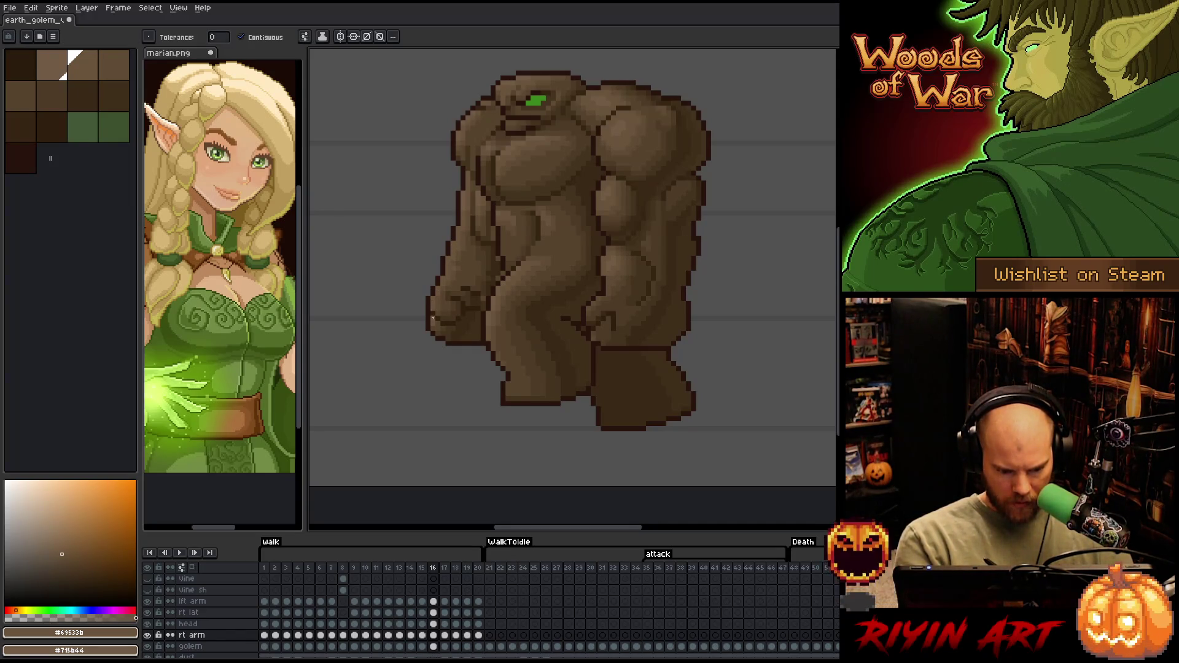
{"action": "key", "text": "b"}
{"action": "left_click", "coordinate": [462, 290], "text": "alt"}
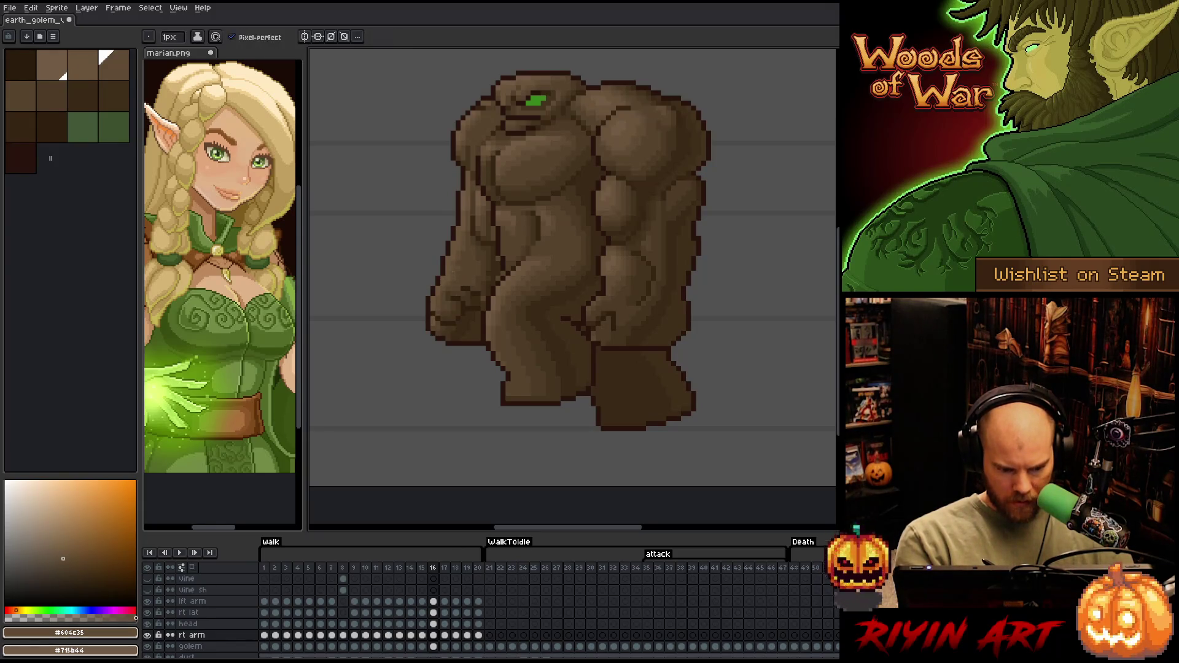
{"action": "key", "text": "g"}
{"action": "key", "text": "b"}
{"action": "key", "text": "g"}
{"action": "key", "text": "b"}
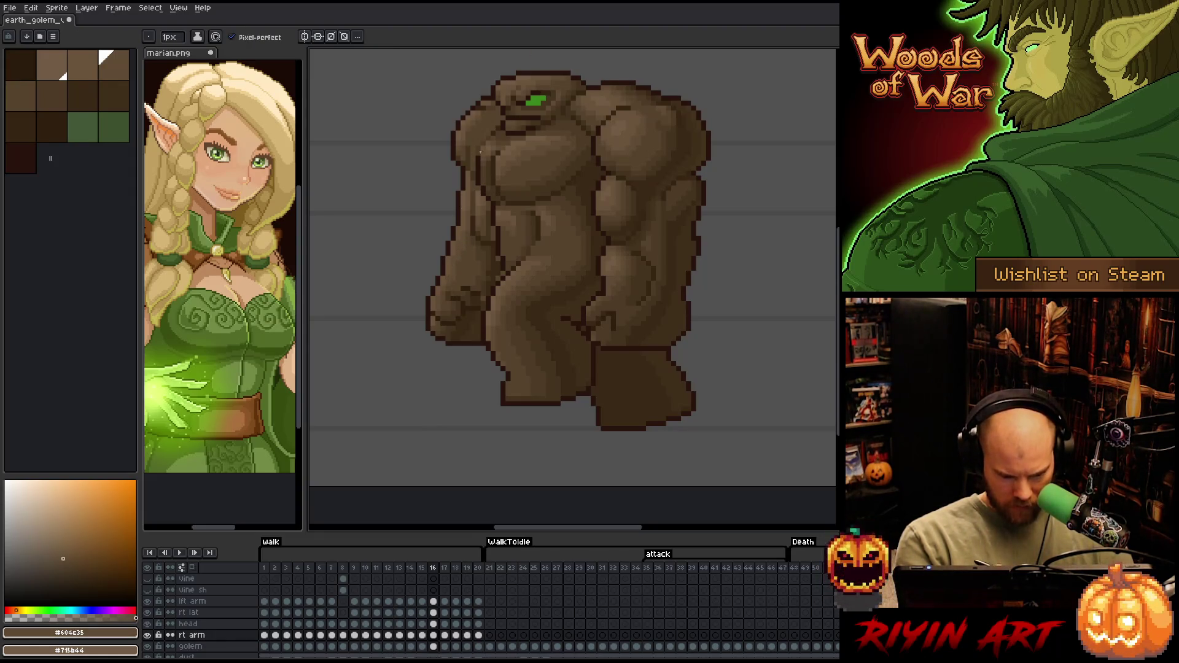
{"action": "left_click", "coordinate": [446, 246], "text": "alt"}
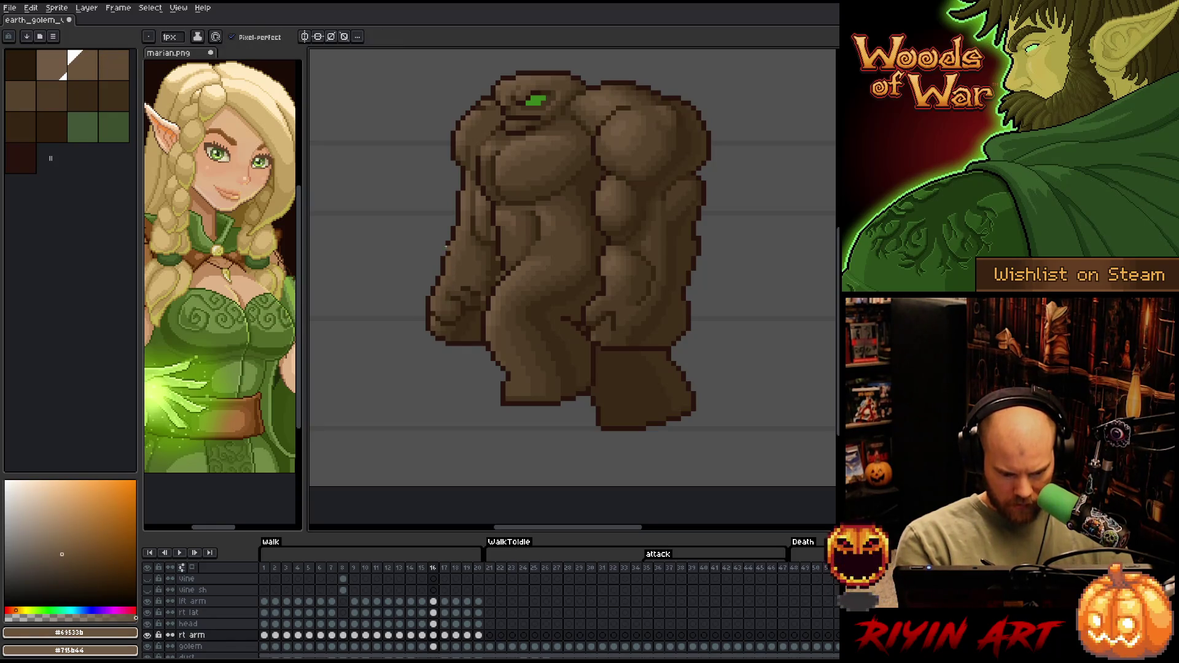
{"action": "left_click", "coordinate": [438, 320], "text": "alt"}
Touch up near the shoulder with mid and darker browns, erase stray pixels, and save
{"action": "left_click", "coordinate": [491, 174], "text": "alt"}
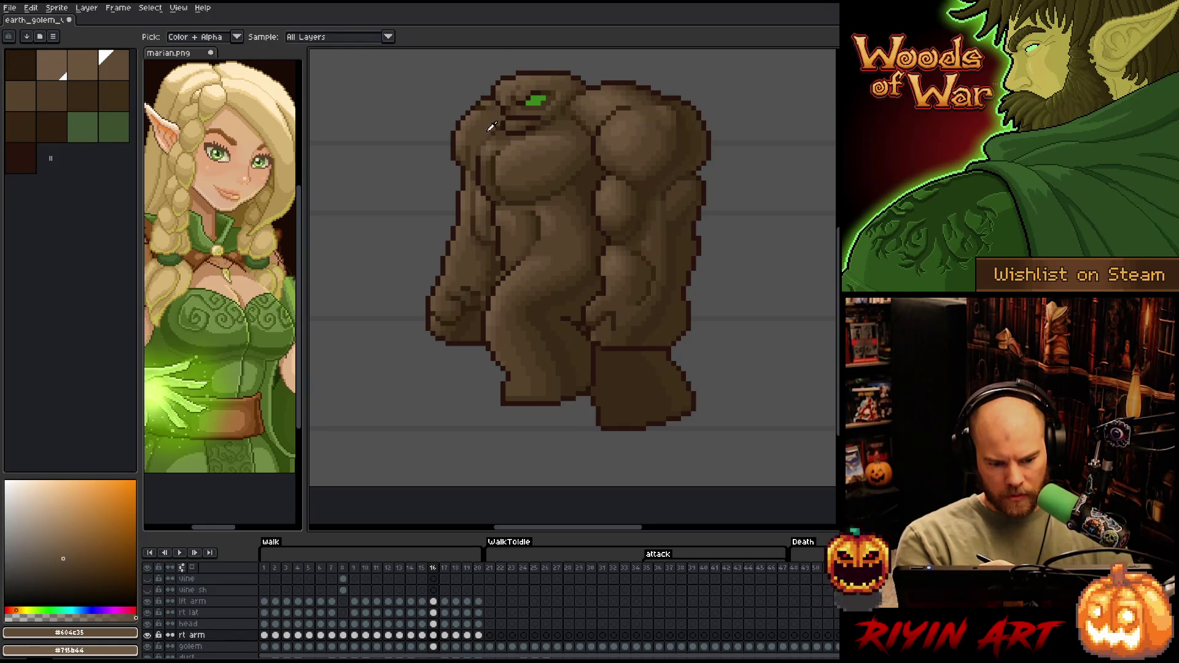
{"action": "left_click", "coordinate": [473, 148], "text": "alt"}
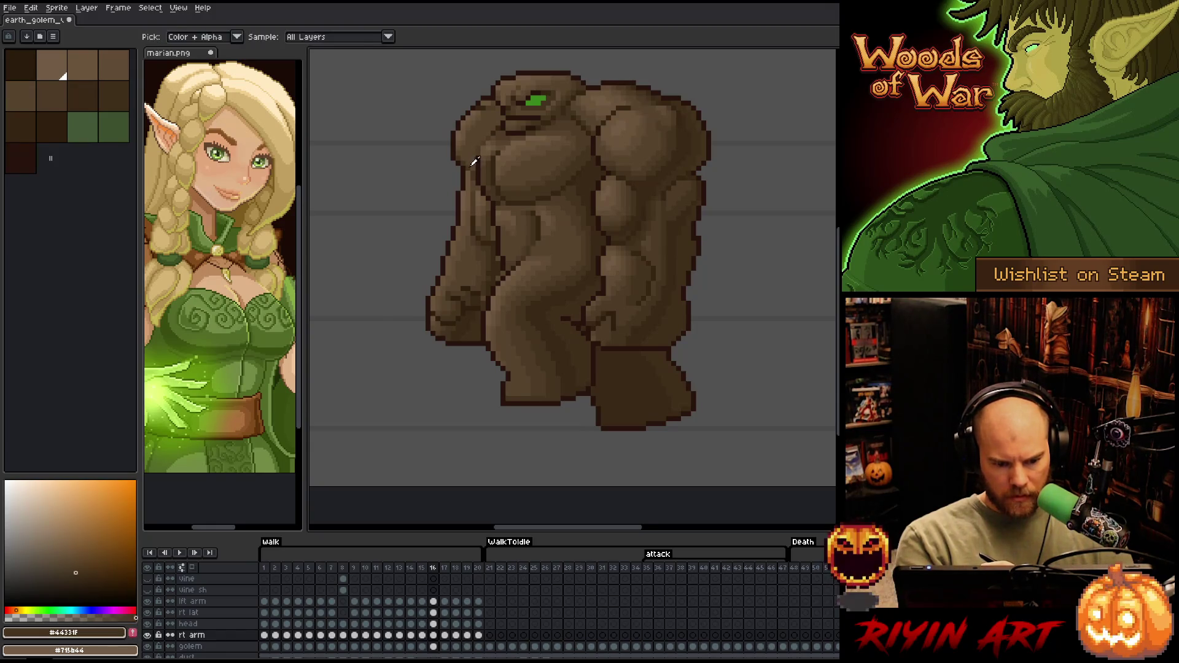
{"action": "left_click", "coordinate": [468, 139], "text": "alt"}
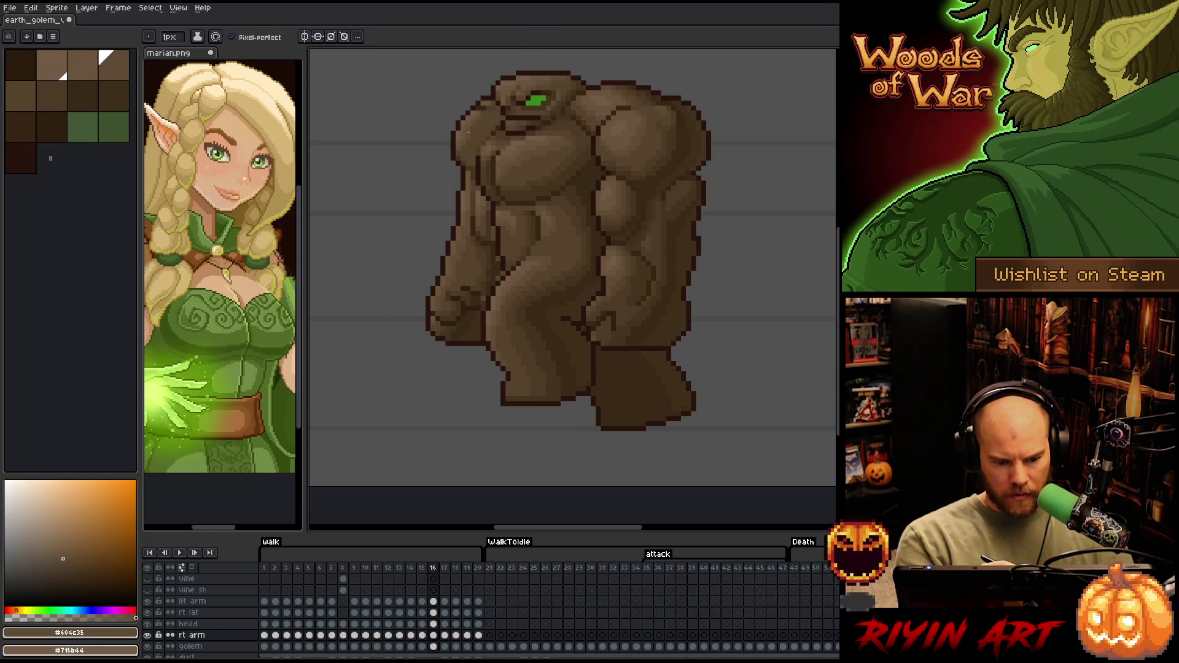
{"action": "key", "text": "e"}
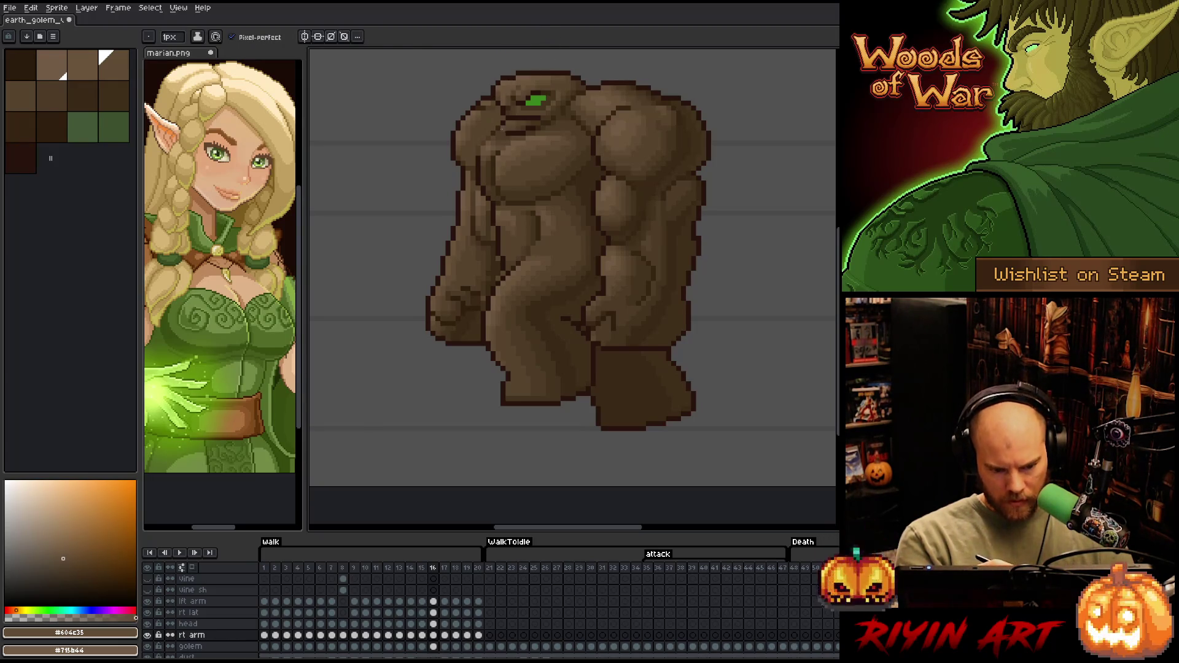
{"action": "key", "text": "ctrl+s"}
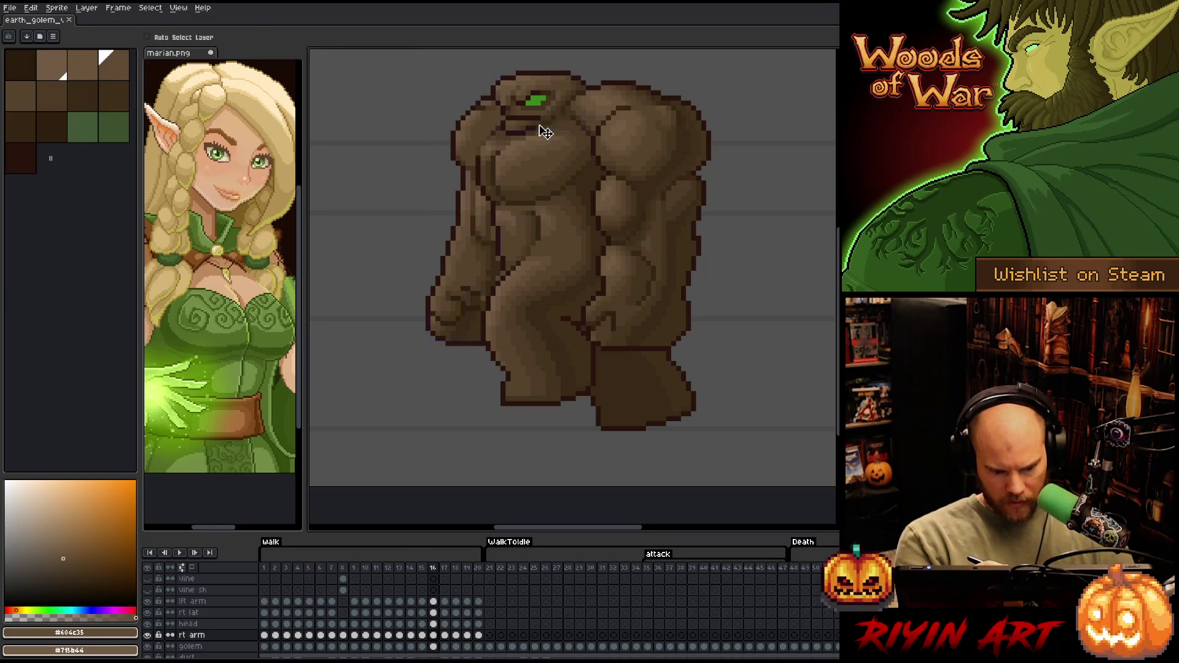
Shade the arm with darkest, darker, mid and lighter browns, then save
{"action": "key", "text": "b"}
{"action": "left_click", "coordinate": [497, 259], "text": "alt"}
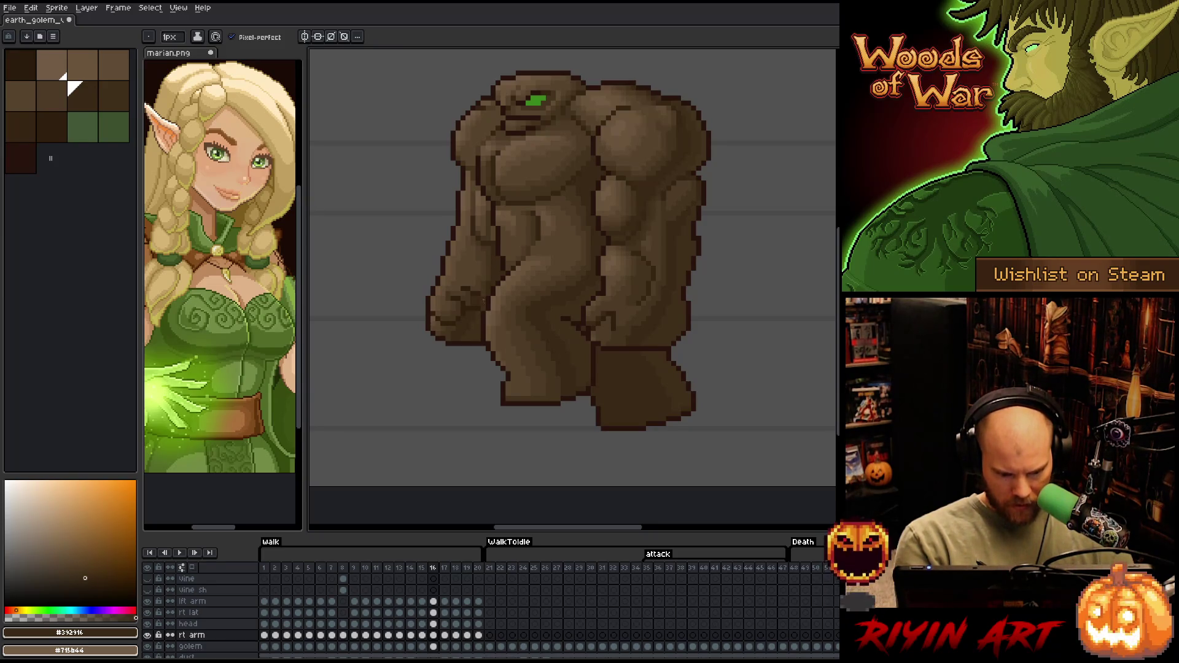
{"action": "left_click", "coordinate": [481, 273], "text": "alt"}
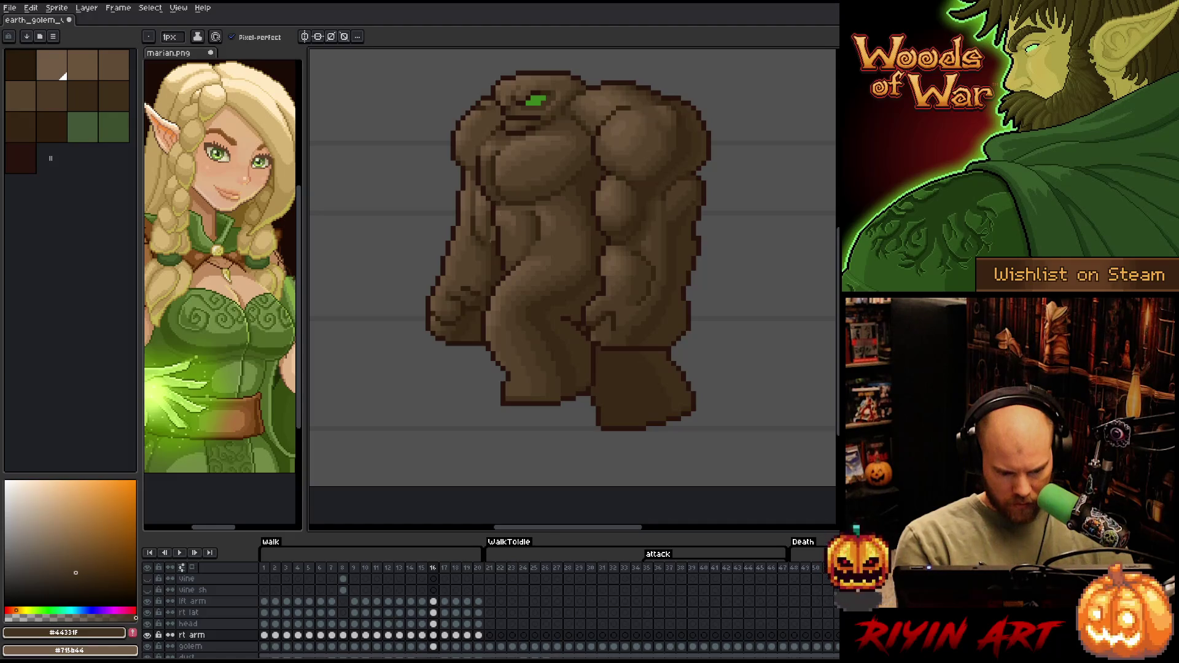
{"action": "left_click", "coordinate": [477, 279], "text": "alt"}
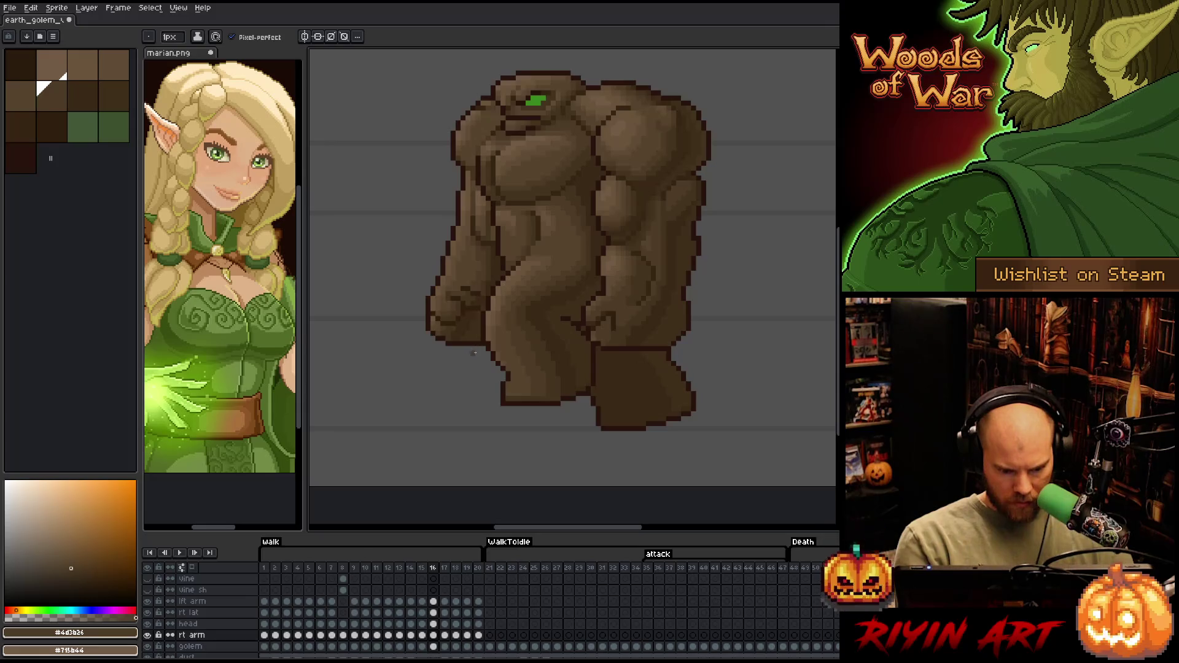
{"action": "left_click", "coordinate": [486, 287], "text": "alt"}
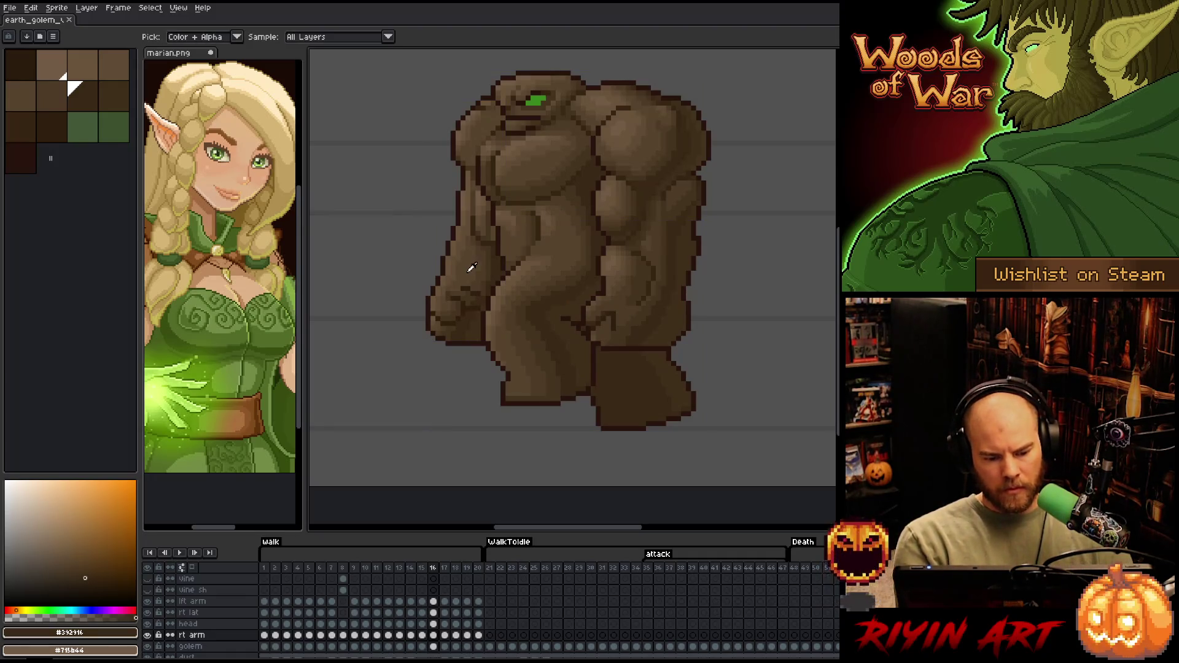
{"action": "left_click", "coordinate": [453, 280], "text": "alt"}
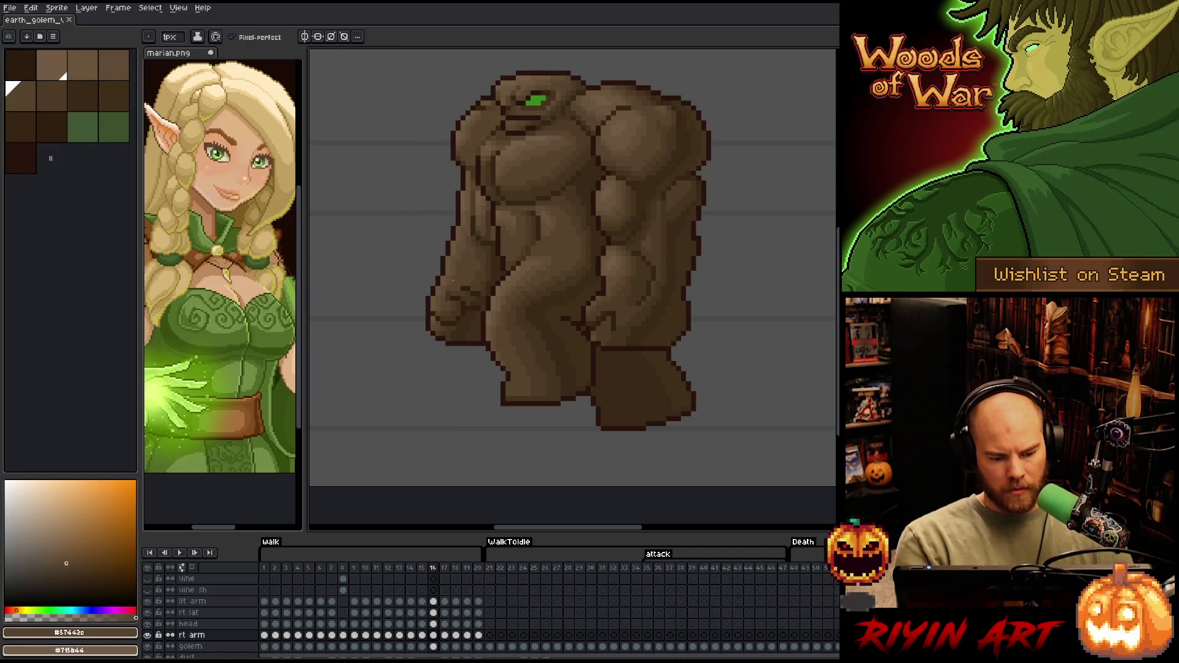
{"action": "left_click", "coordinate": [478, 254], "text": "alt"}
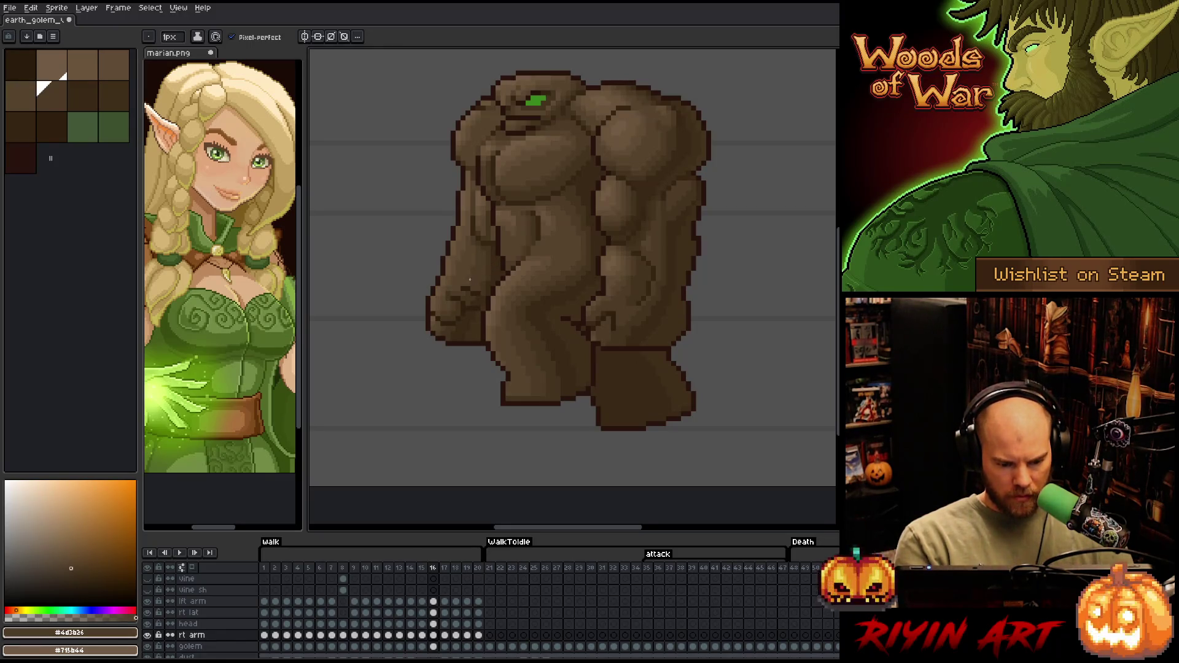
{"action": "key", "text": "ctrl+s"}
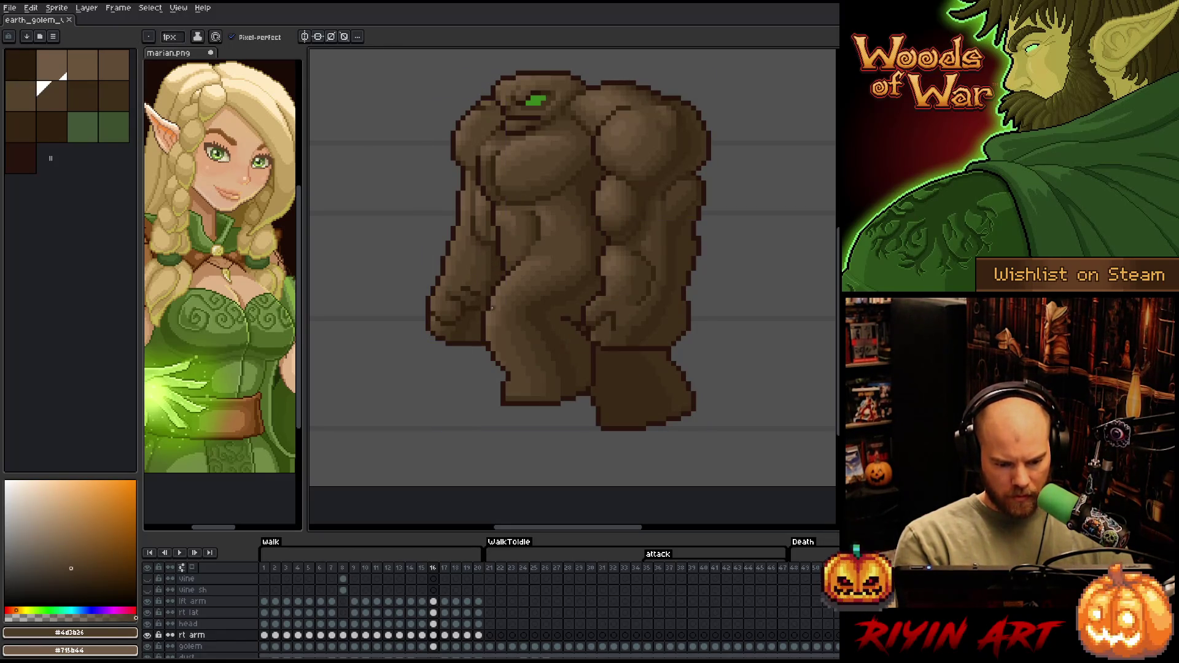
Deepen the lower arm with darker and darkest browns, saving again
{"action": "left_click", "coordinate": [479, 282], "text": "alt"}
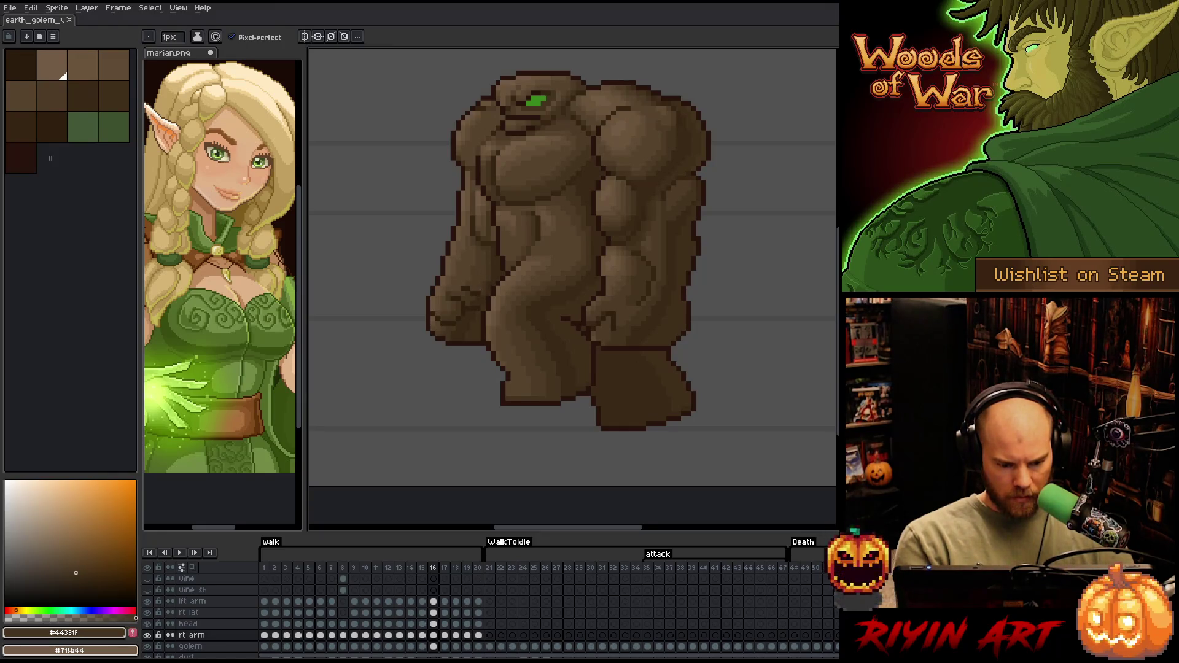
{"action": "left_click", "coordinate": [483, 295], "text": "alt"}
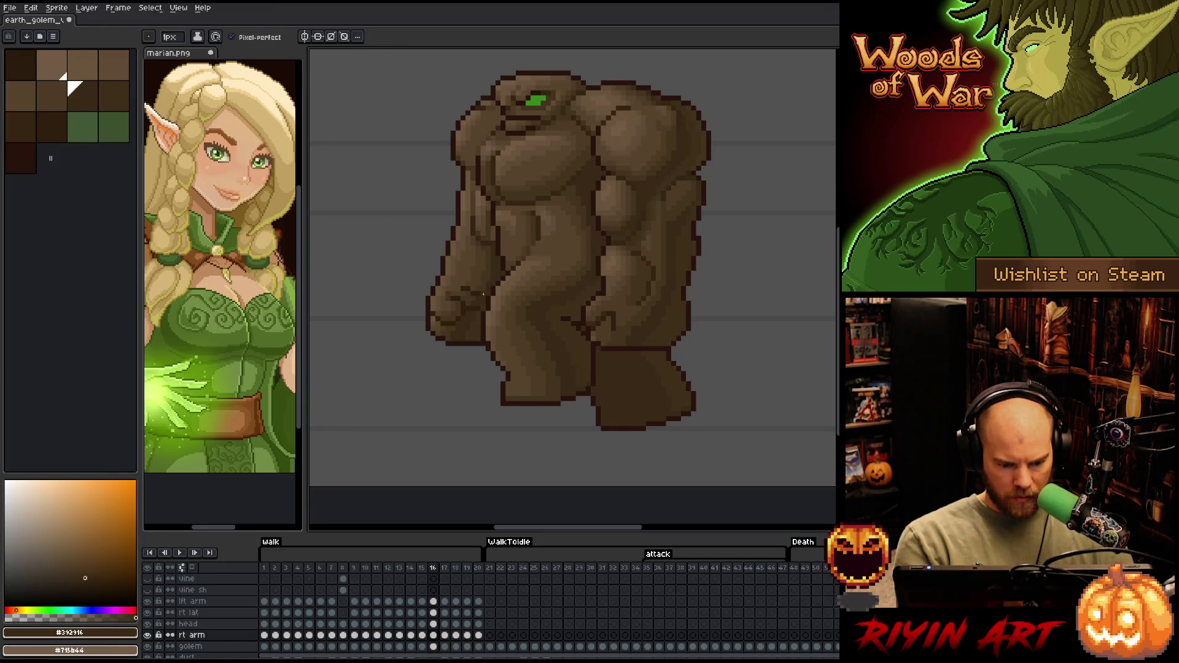
{"action": "key", "text": "ctrl+s"}
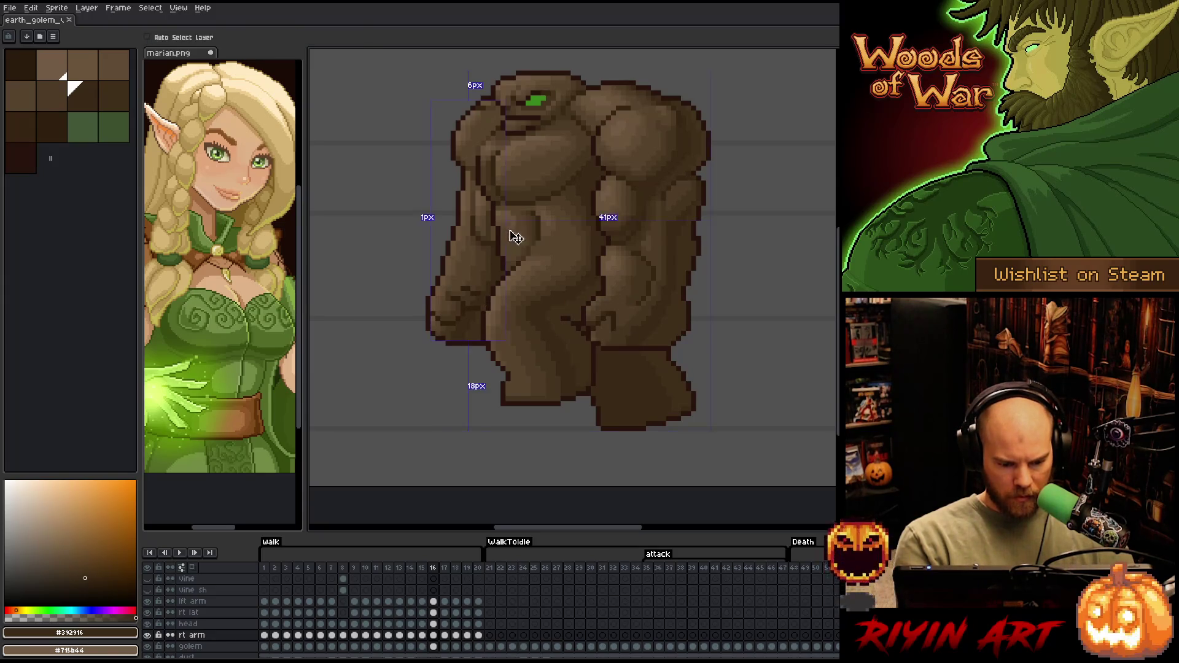
{"action": "left_click", "coordinate": [472, 298], "text": "alt"}
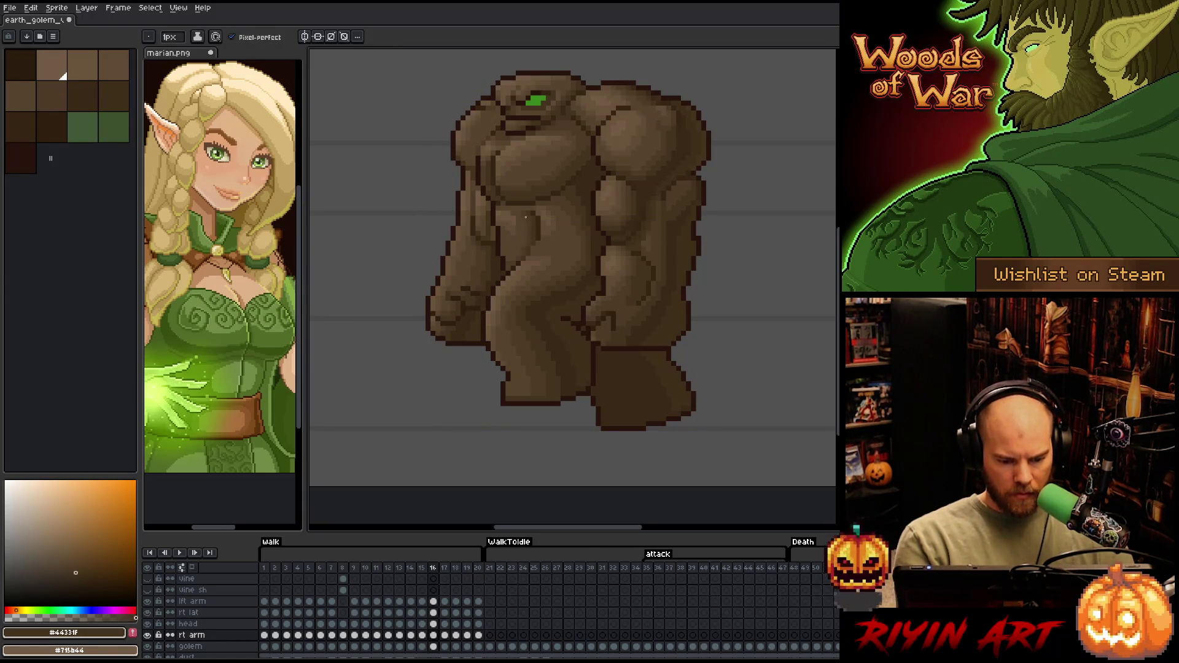
{"action": "key", "text": "ctrl"}
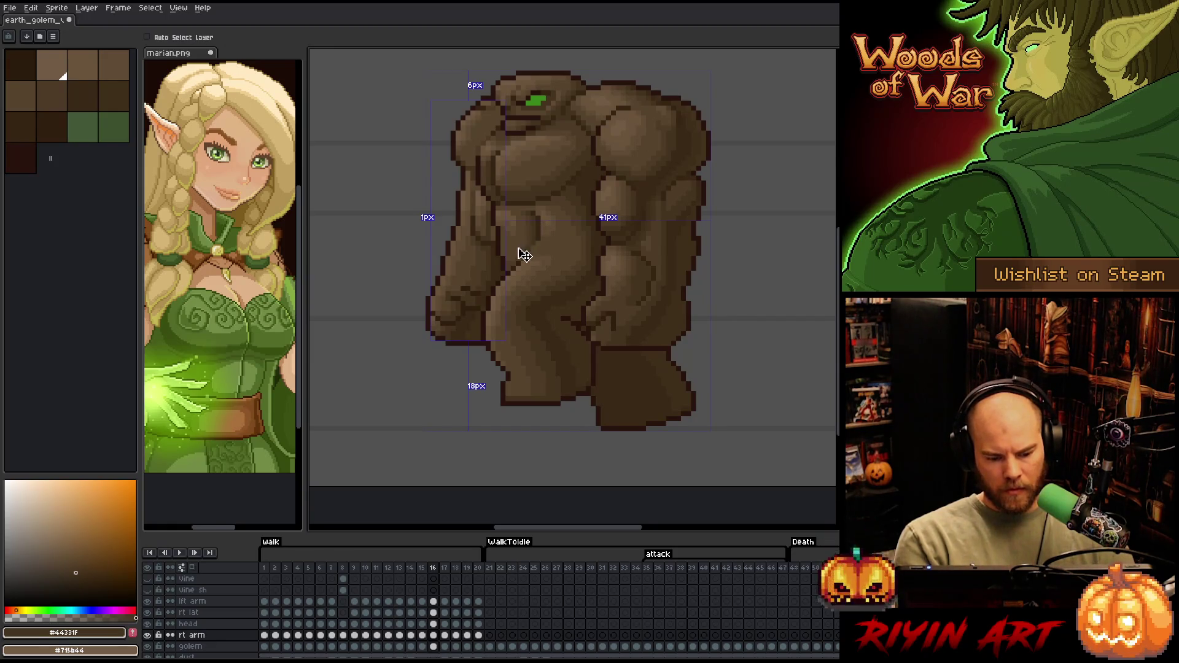
{"action": "left_click", "coordinate": [477, 299], "text": "alt"}
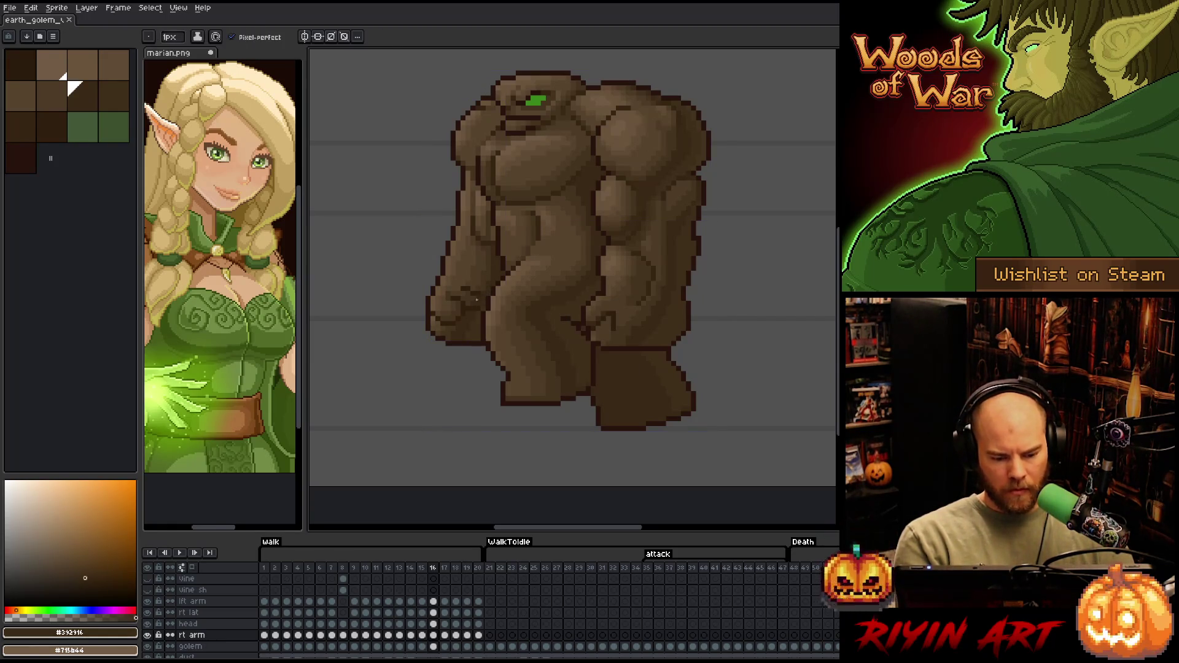
Add dark and lighter brown pixels to the upper arm, dismissing stray context menus
{"action": "right_click", "coordinate": [567, 299]}
{"action": "key", "text": "Escape"}
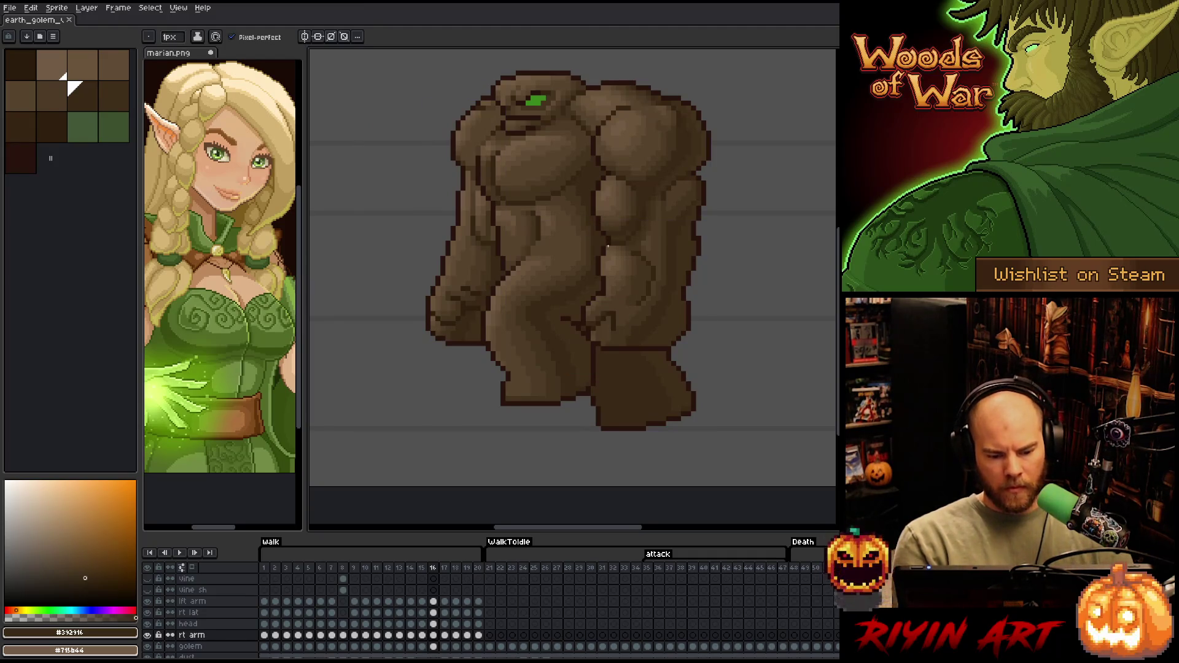
{"action": "left_click", "coordinate": [490, 228], "text": "alt"}
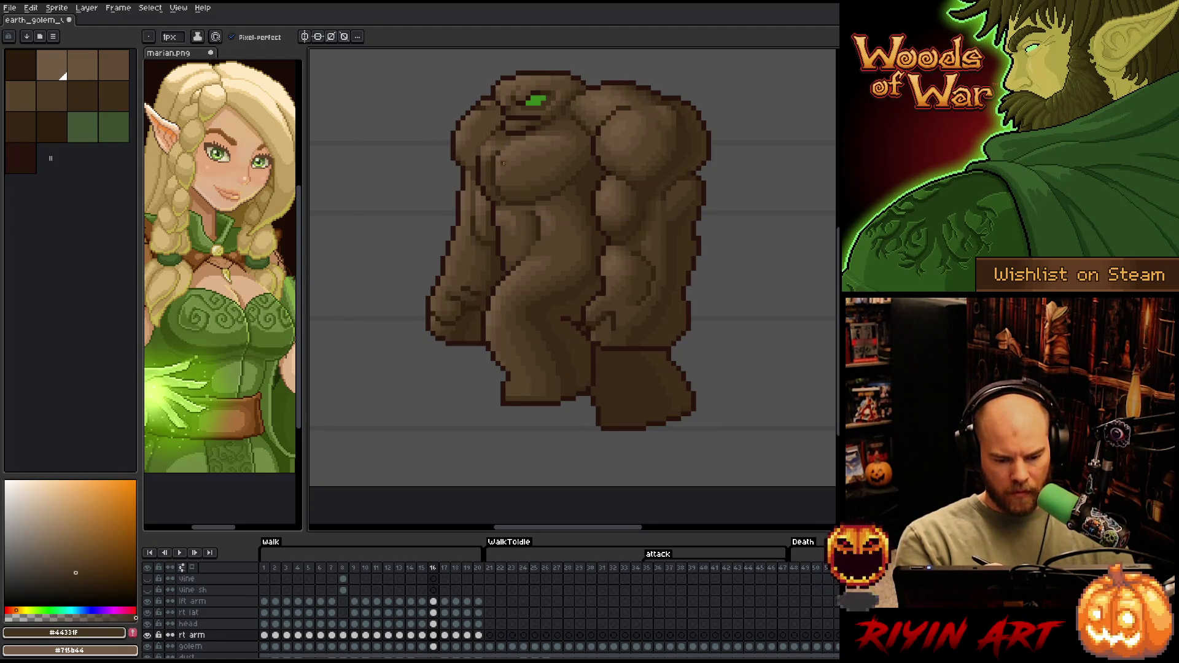
{"action": "left_click", "coordinate": [490, 233], "text": "alt"}
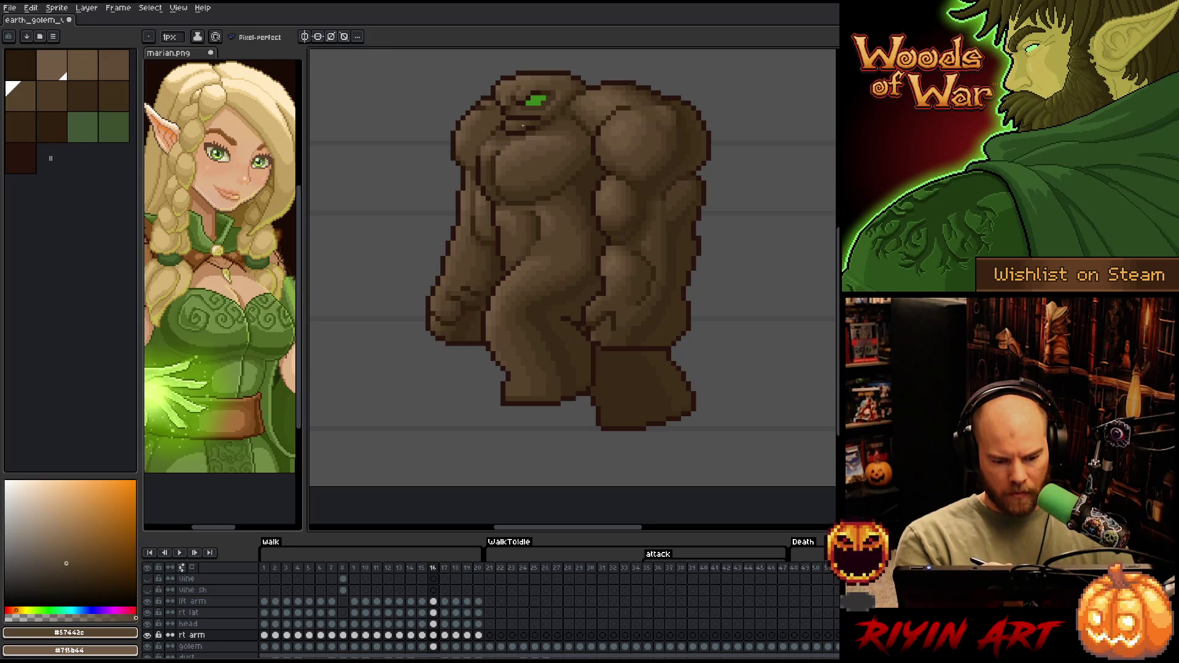
{"action": "right_click", "coordinate": [629, 191]}
{"action": "key", "text": "Escape"}
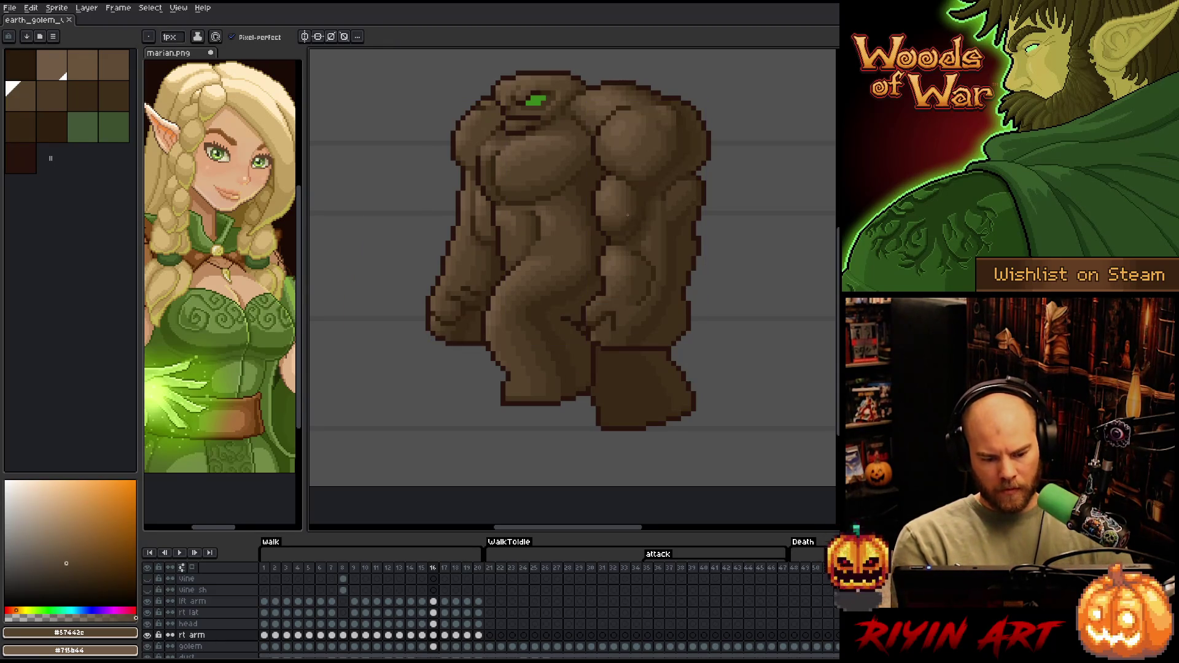
Compare the golem's poses in frames 15, 16 and 17
{"action": "key", "text": "Left"}
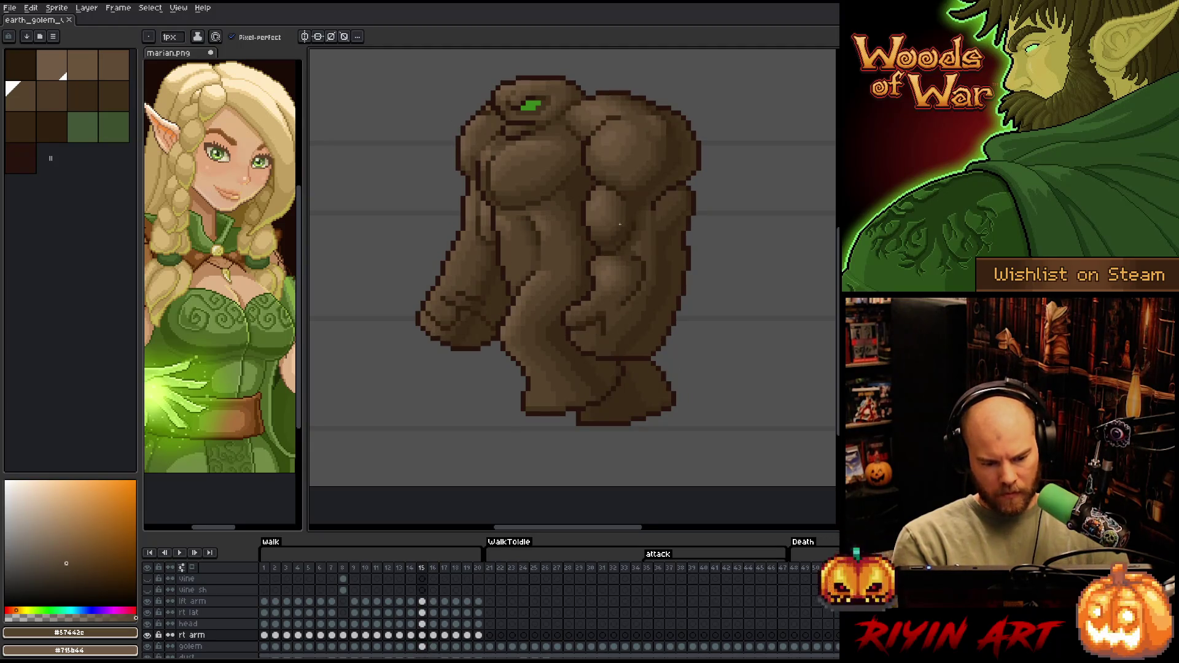
{"action": "key", "text": "Right"}
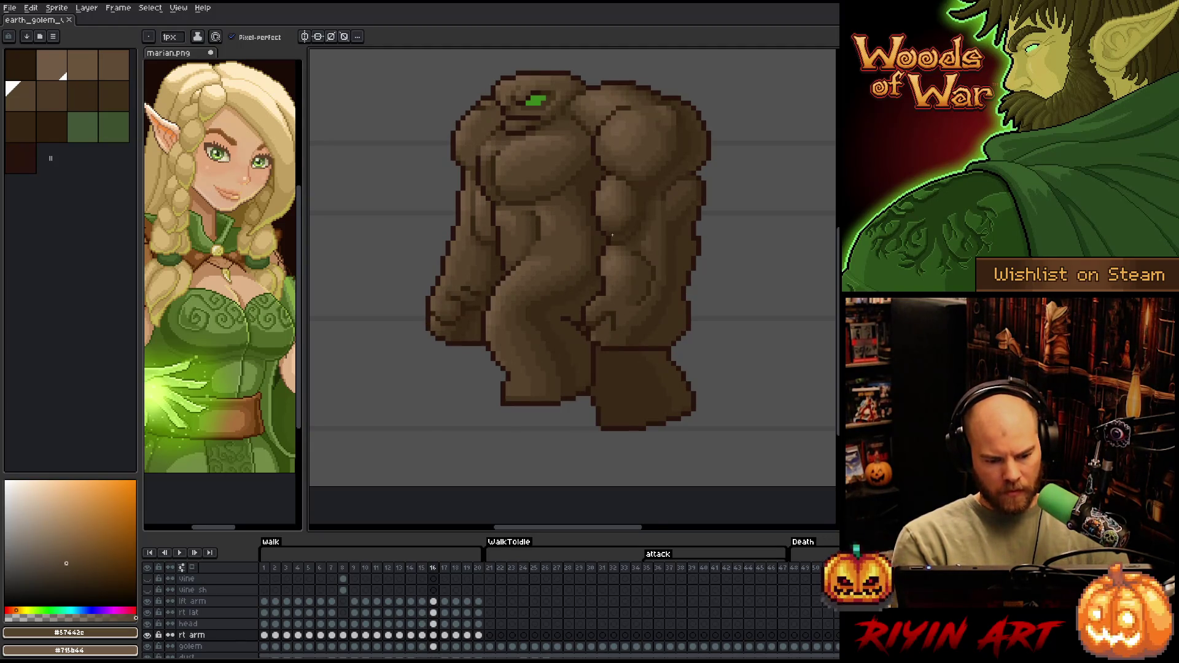
{"action": "key", "text": "Right"}
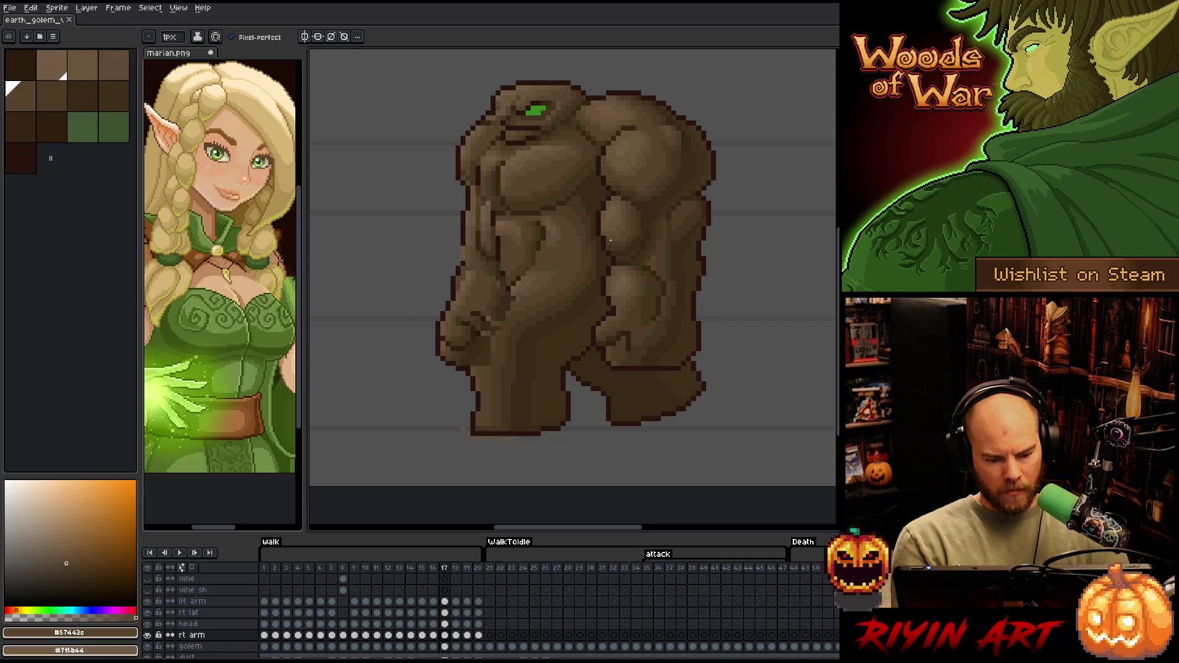
{"action": "key", "text": "Left"}
{"action": "key", "text": "Right"}
{"action": "key", "text": "Left"}
{"action": "key", "text": "Right"}
{"action": "key", "text": "Left"}
{"action": "key", "text": "Right"}
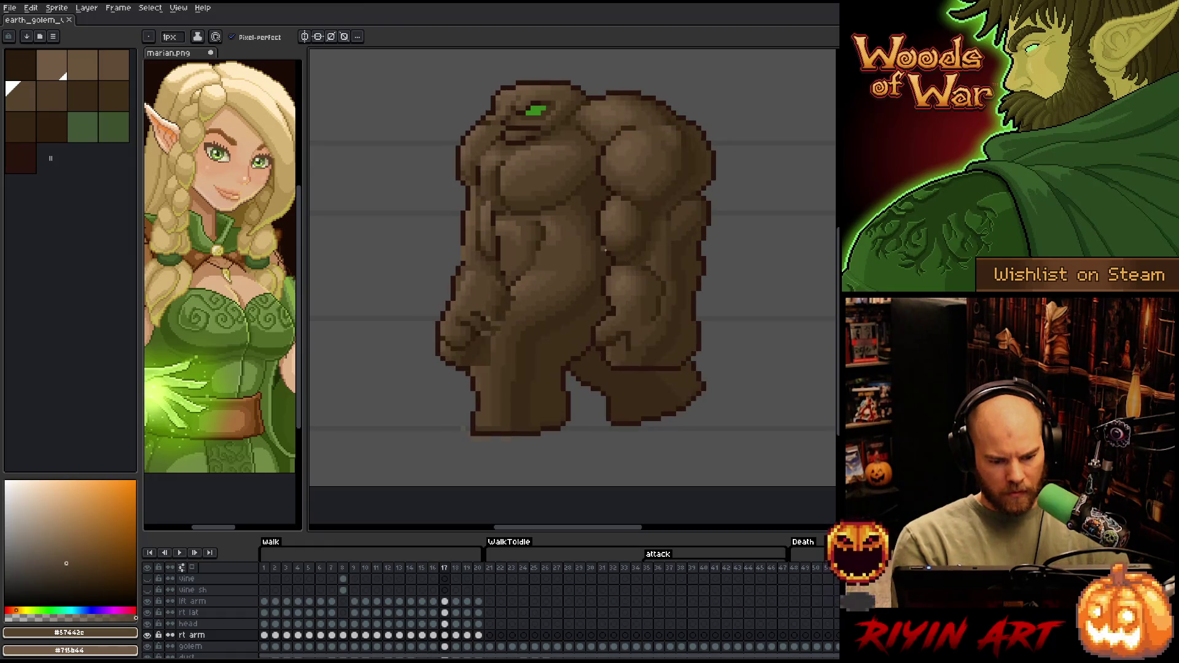
{"action": "key", "text": "Left"}
Select the rt arm cel on frame 17 and start a free transform on it
{"action": "left_click", "coordinate": [434, 636]}
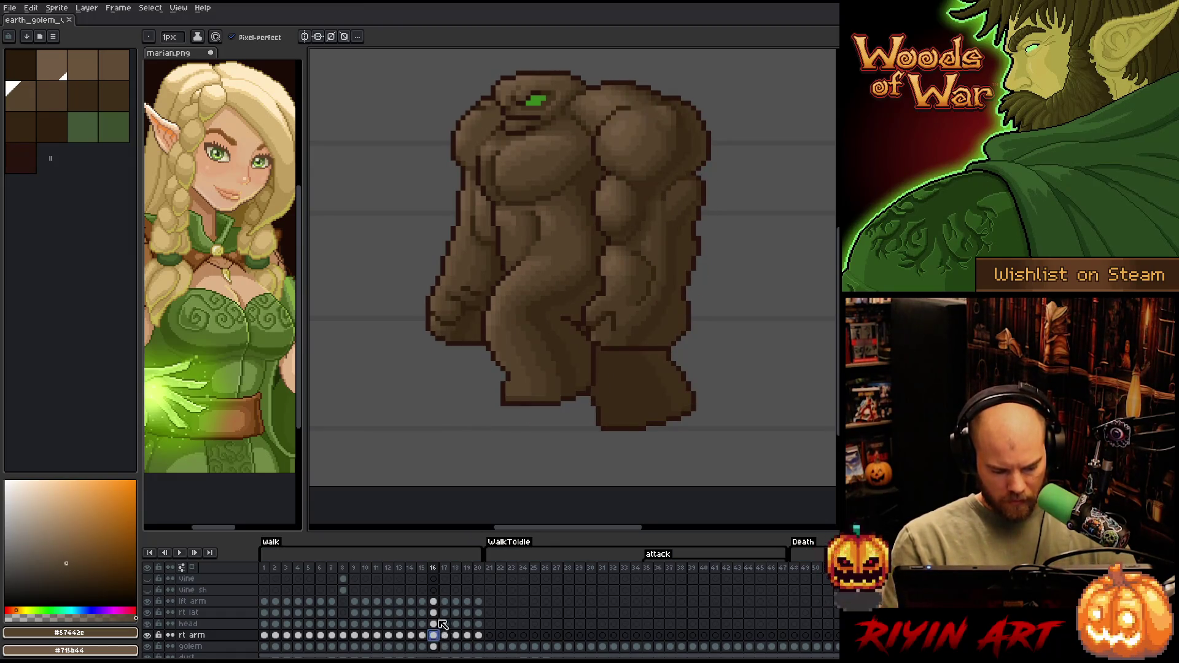
{"action": "left_click", "coordinate": [443, 637]}
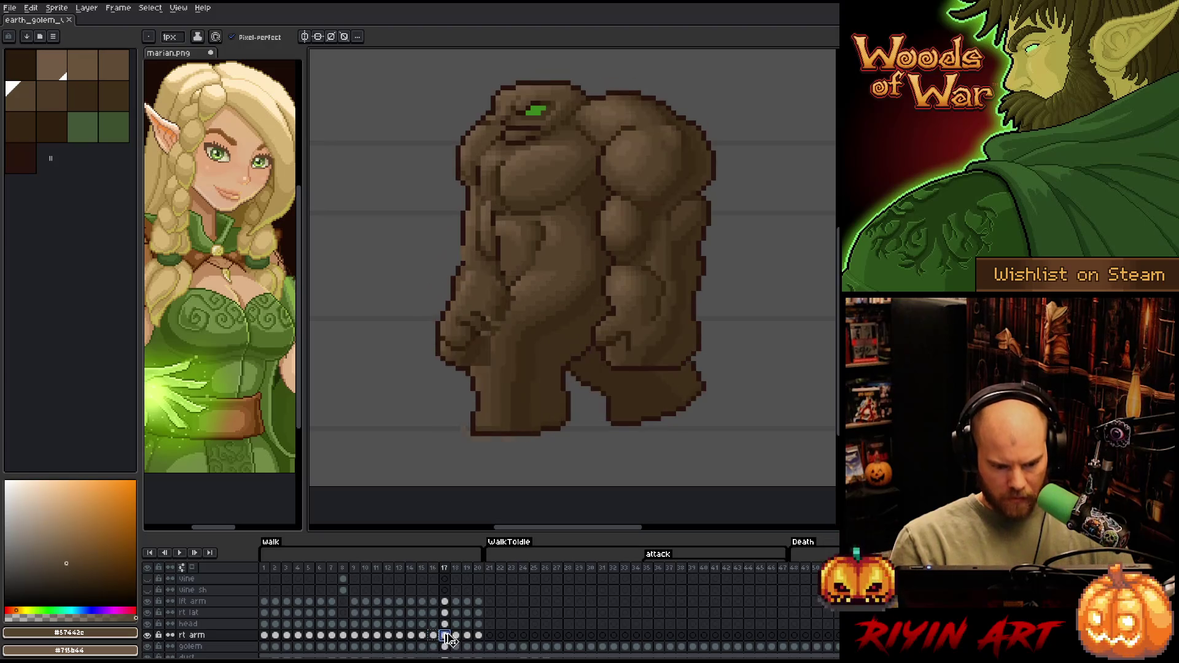
{"action": "key", "text": "ctrl+t"}
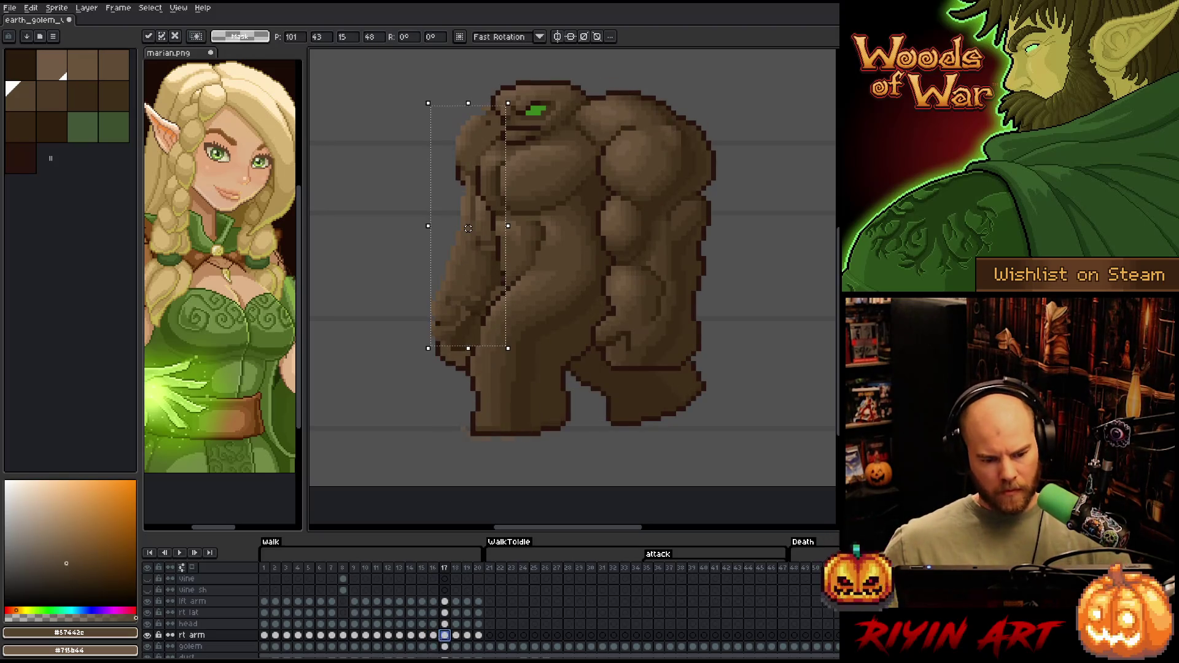
Shift the right arm about 8 px right and commit the move
{"action": "left_click_drag", "start_coordinate": [468, 238], "coordinate": [472, 238]}
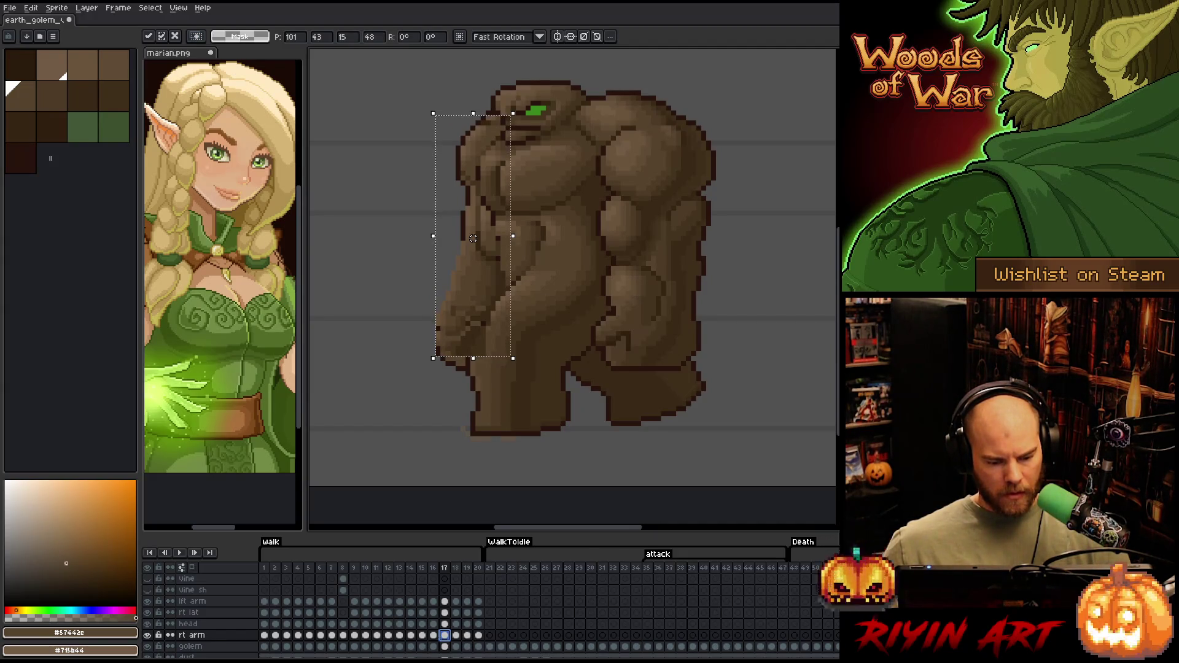
{"action": "key", "text": "Return"}
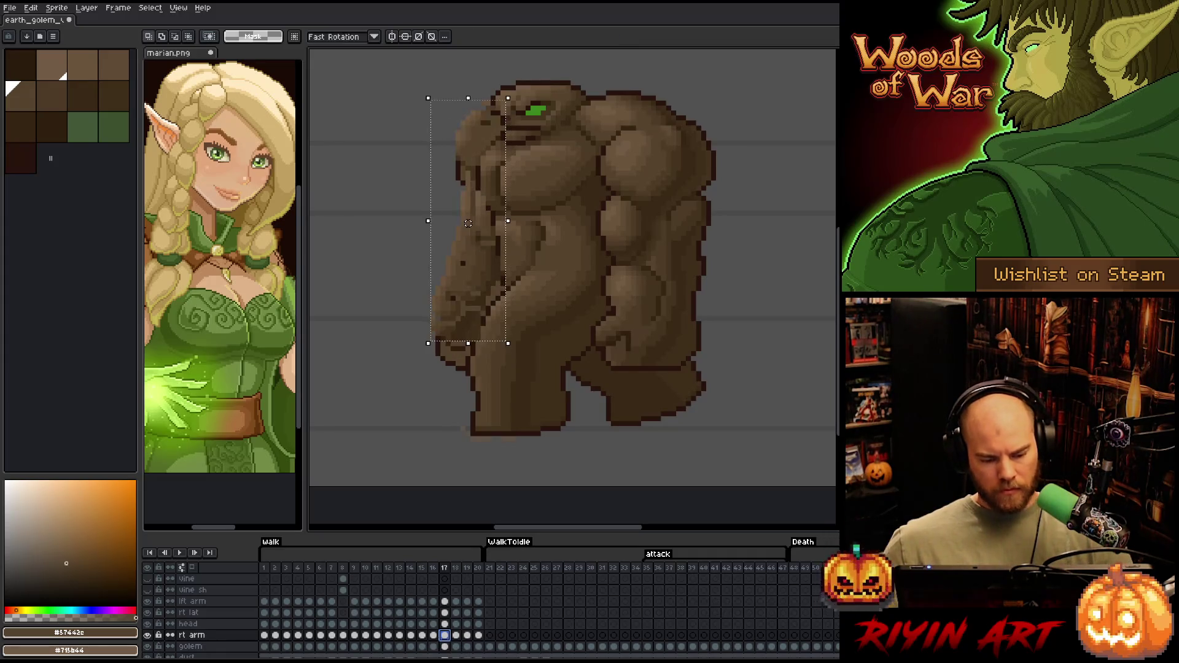
{"action": "key", "text": "Left"}
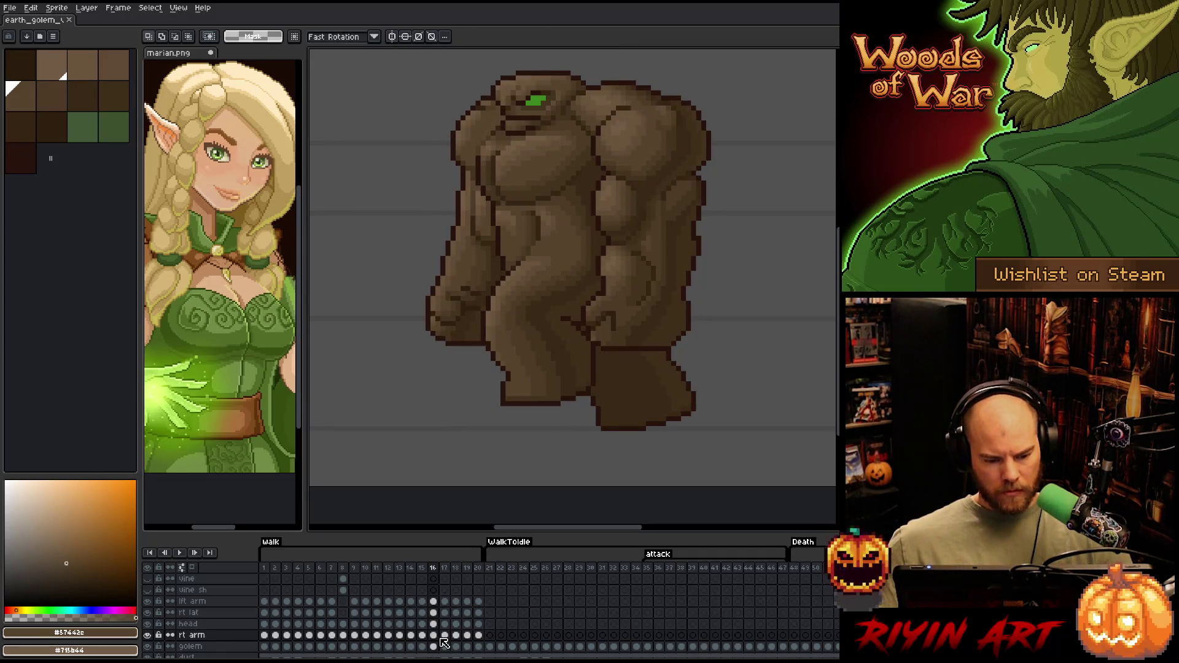
On frame 17's rt arm cel, shift the arm slightly right and down and confirm it
{"action": "left_click", "coordinate": [444, 637]}
{"action": "left_click", "coordinate": [444, 637]}
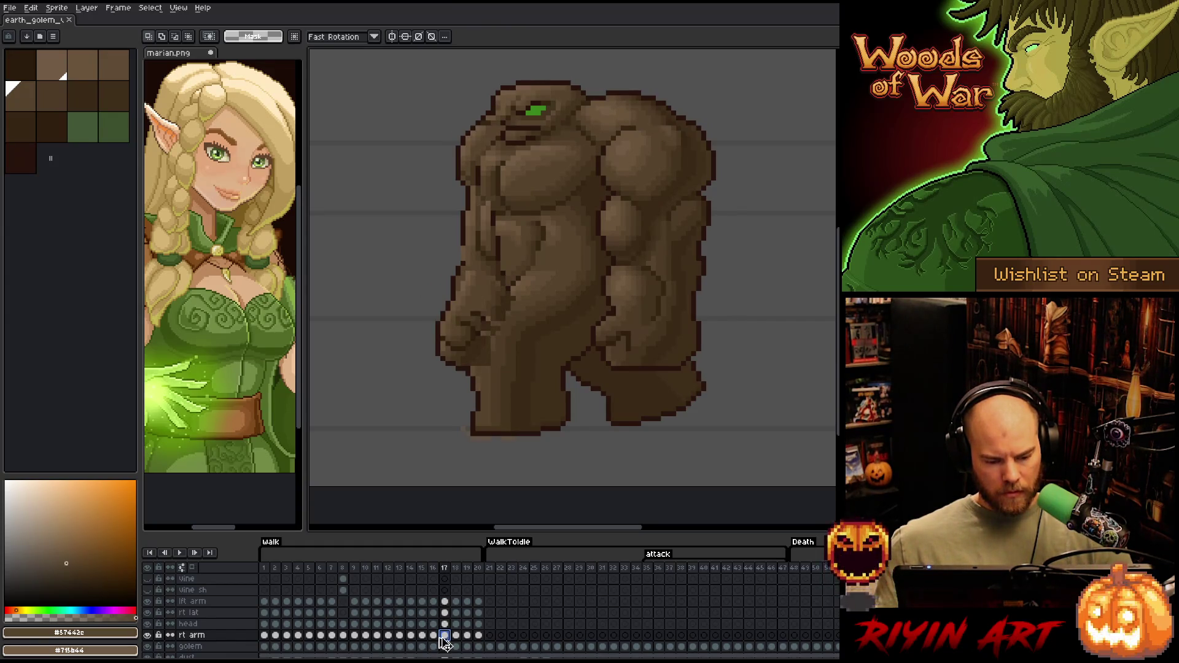
{"action": "key", "text": "ctrl+t"}
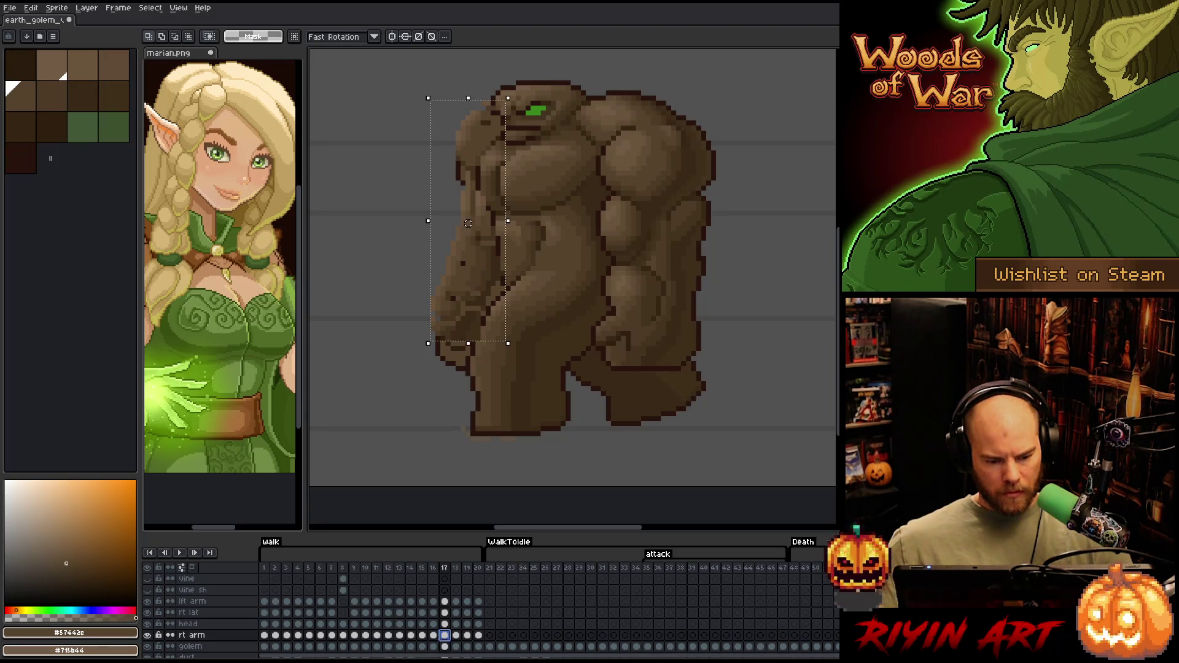
{"action": "left_click_drag", "start_coordinate": [468, 241], "coordinate": [473, 243]}
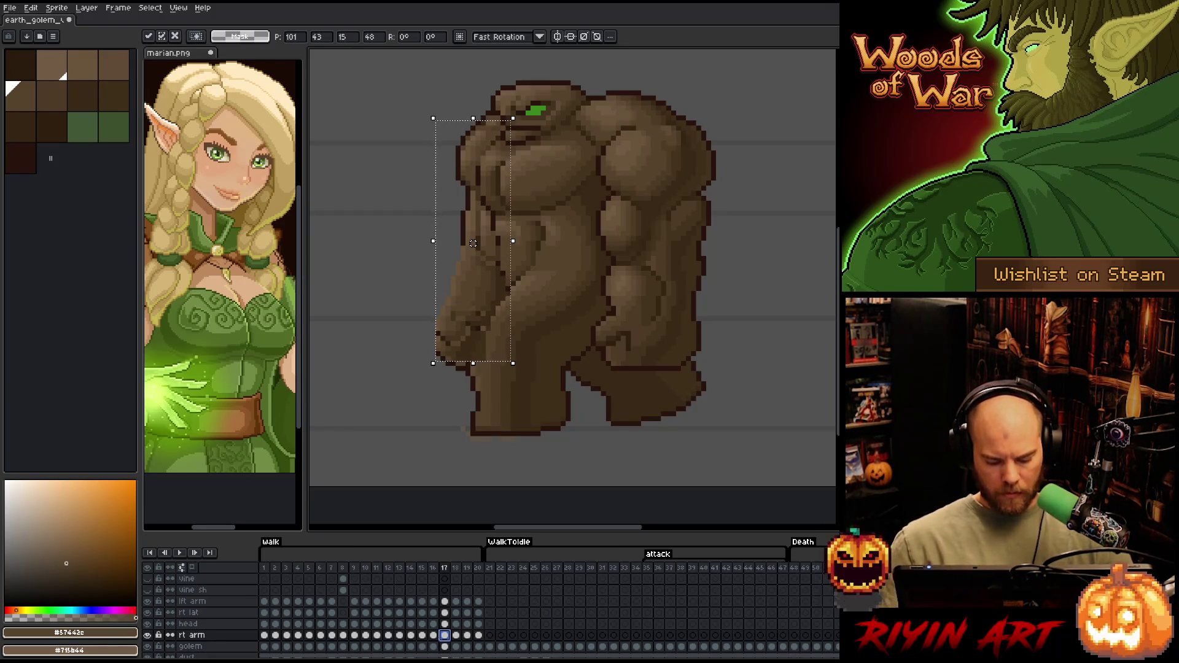
{"action": "key", "text": "m"}
Marquee the shoulder region, drop it unchanged, then select the lower right arm area
{"action": "left_click_drag", "start_coordinate": [588, 68], "coordinate": [405, 173]}
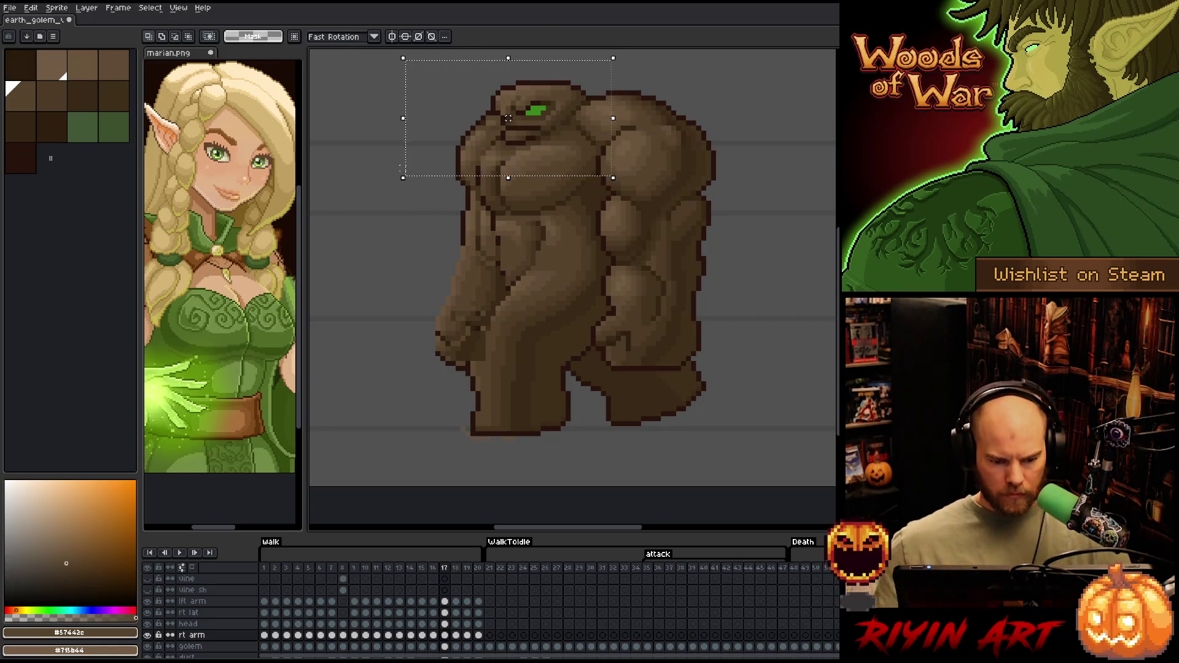
{"action": "left_click", "coordinate": [508, 113]}
{"action": "left_click", "coordinate": [403, 168]}
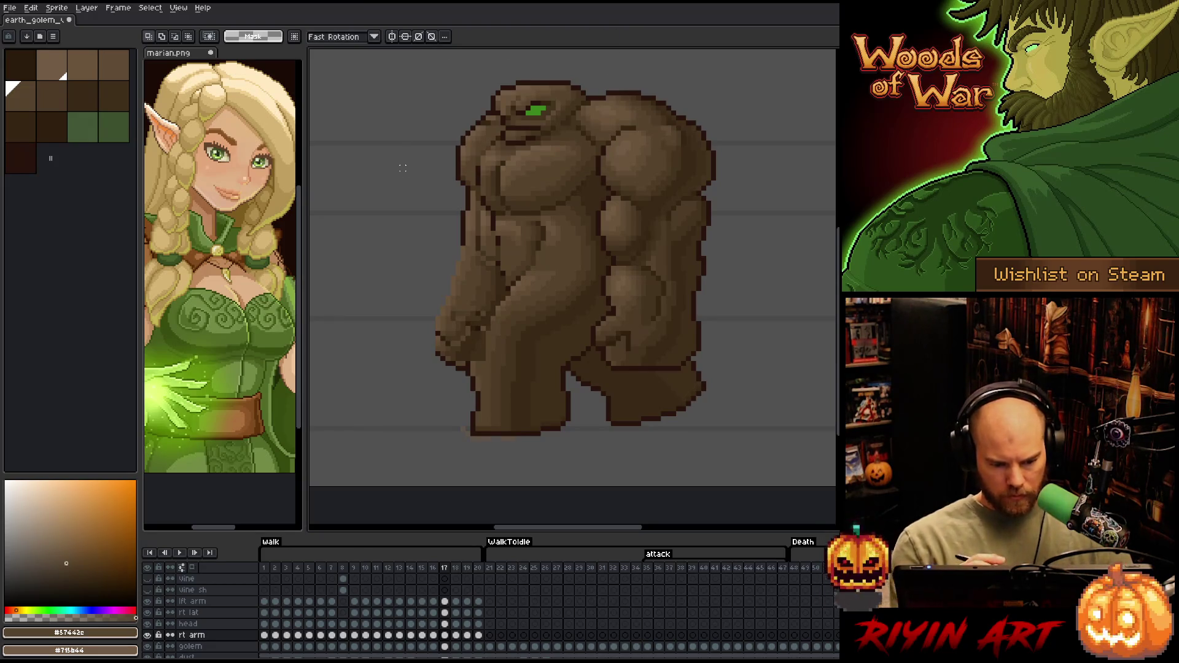
{"action": "left_click_drag", "start_coordinate": [407, 429], "coordinate": [552, 234]}
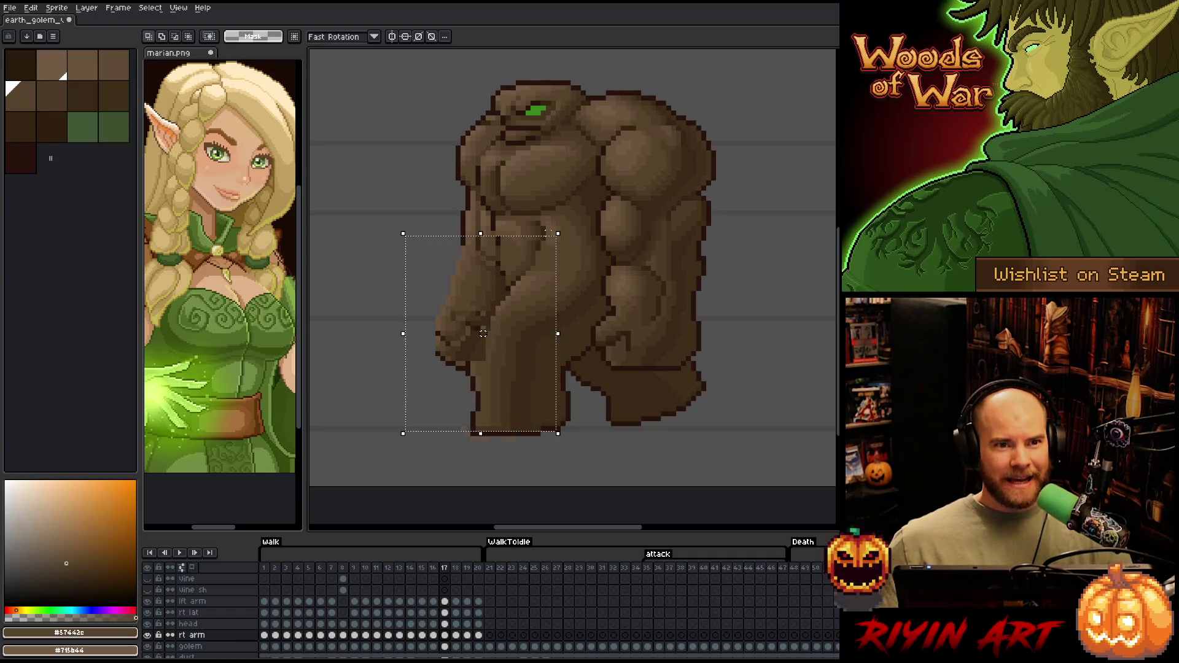
Move the selected arm section down, commit it, then nudge it up two pixels
{"action": "left_click_drag", "start_coordinate": [484, 334], "coordinate": [483, 338]}
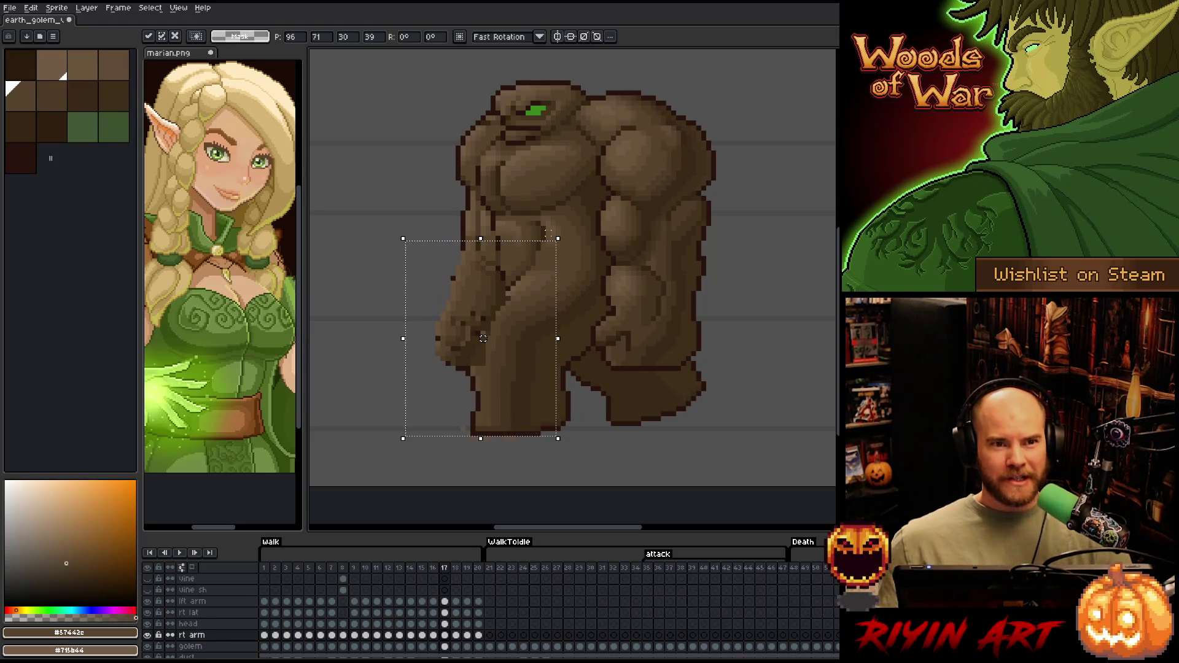
{"action": "key", "text": "Return"}
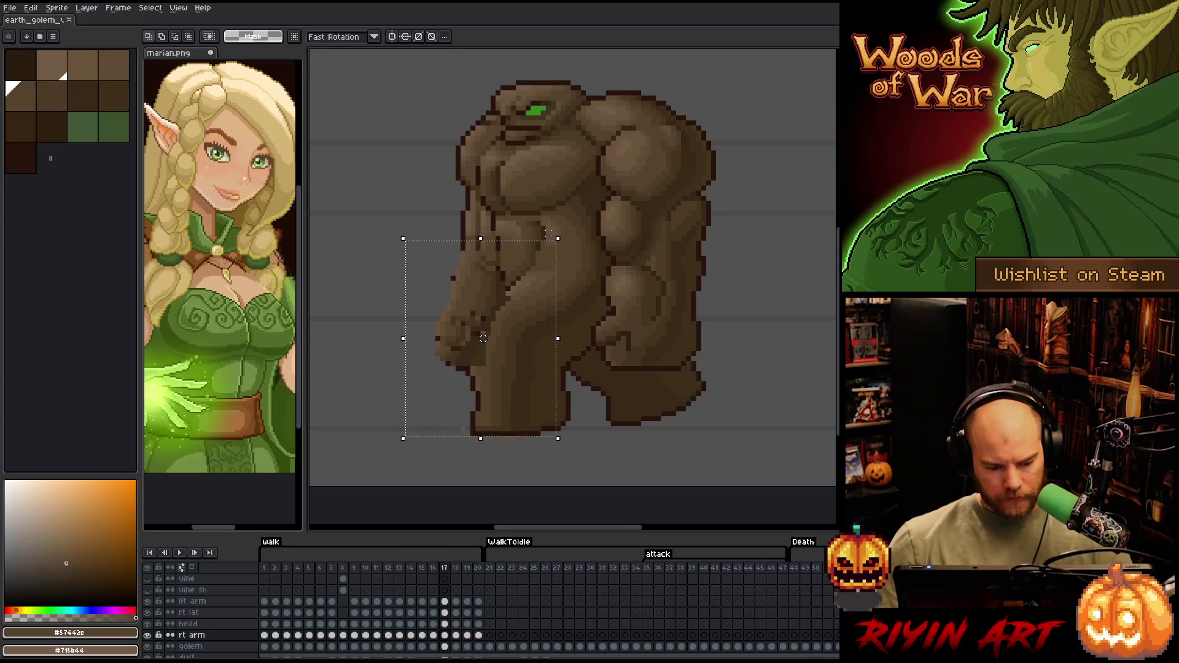
{"action": "key", "text": "Up"}
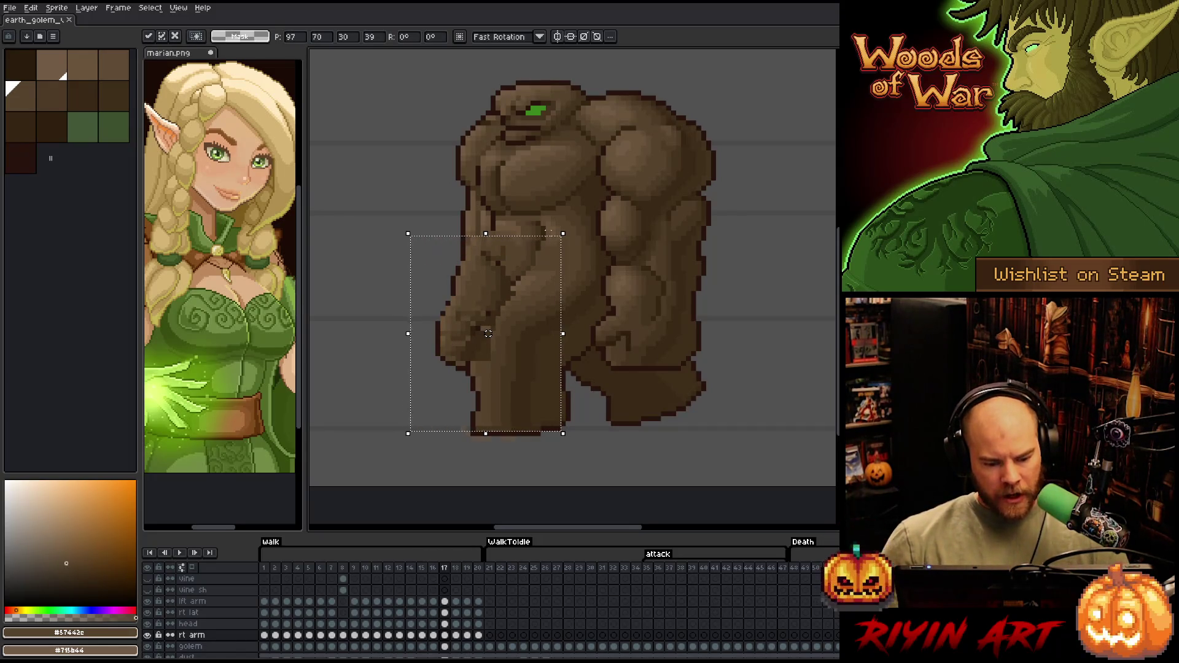
{"action": "key", "text": "Up"}
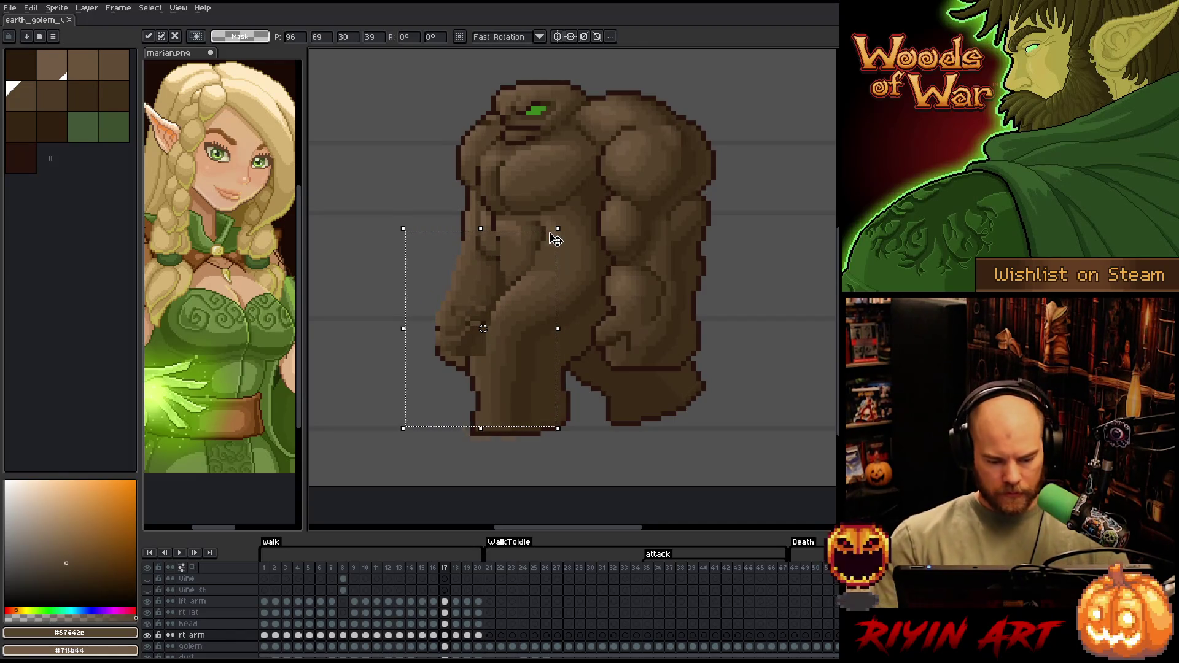
Nudge a larger arm selection one pixel right and down, deselect, and open rt arm properties
{"action": "mouse_move", "coordinate": [597, 472]}
{"action": "left_mouse_down"}
{"action": "mouse_move", "coordinate": [442, 361]}
{"action": "mouse_move", "coordinate": [382, 259]}
{"action": "left_mouse_up"}
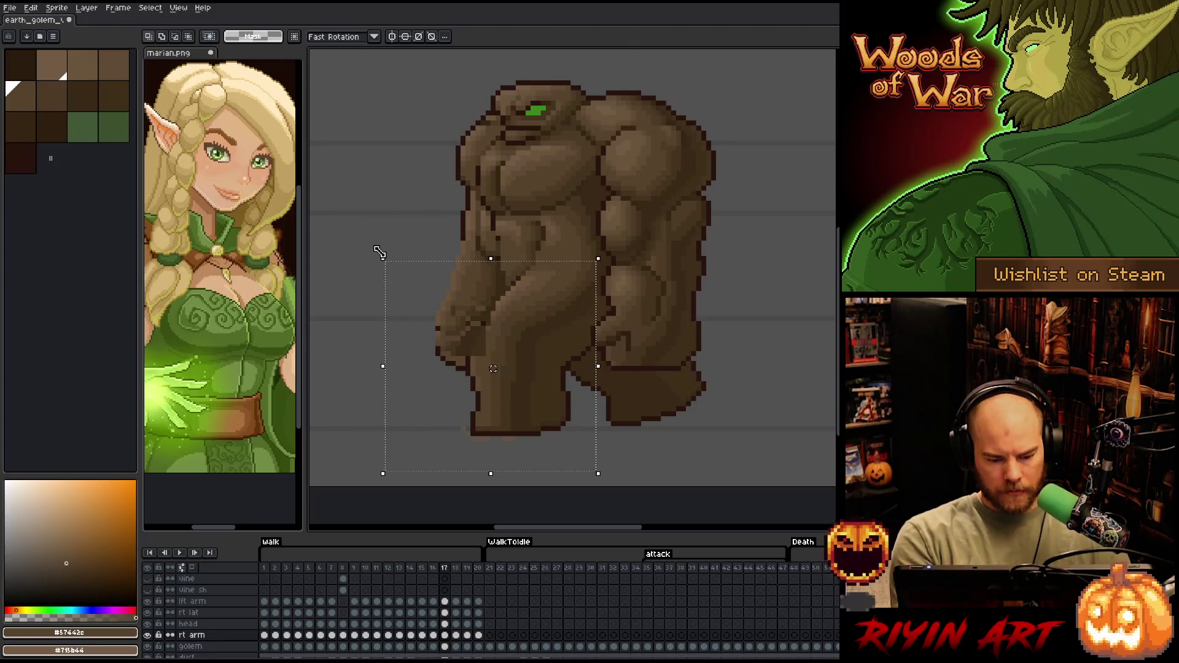
{"action": "key", "text": "Right"}
{"action": "key", "text": "Down"}
{"action": "key", "text": "Down"}
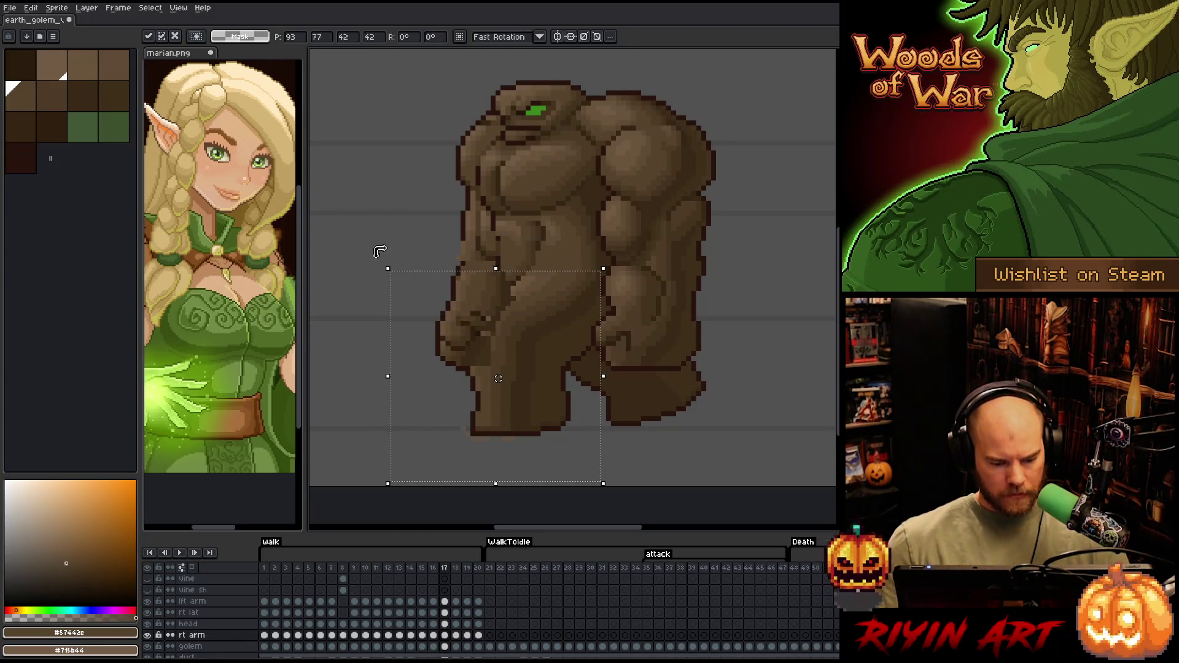
{"action": "key", "text": "ctrl+d"}
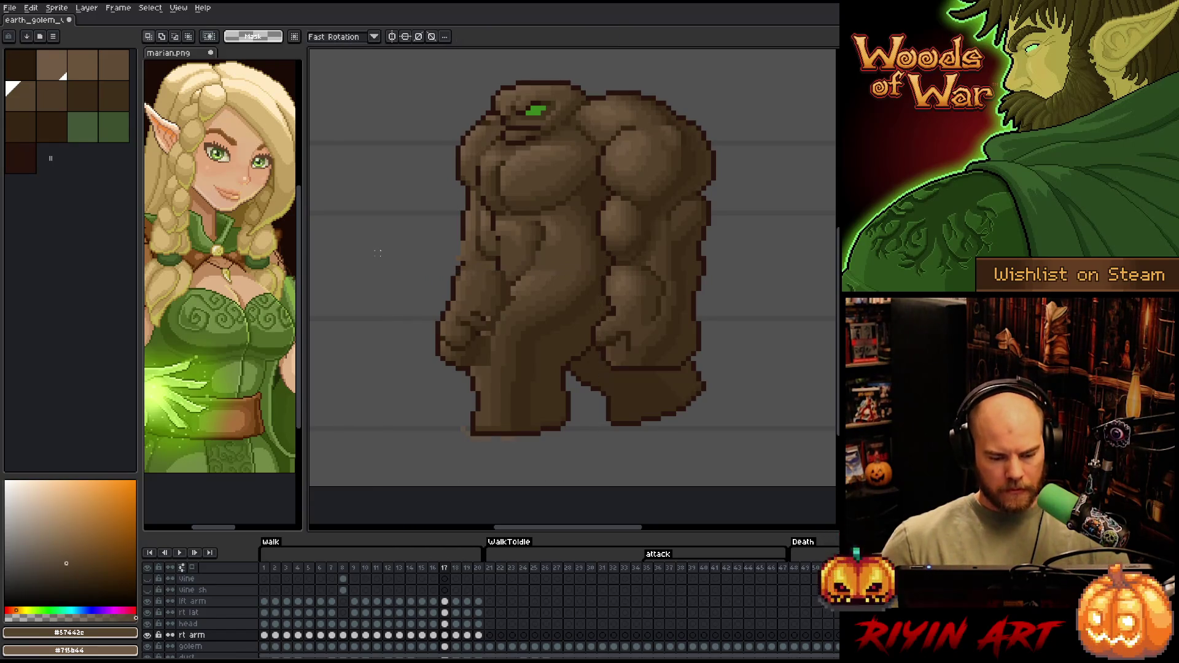
{"action": "double_click", "coordinate": [191, 637]}
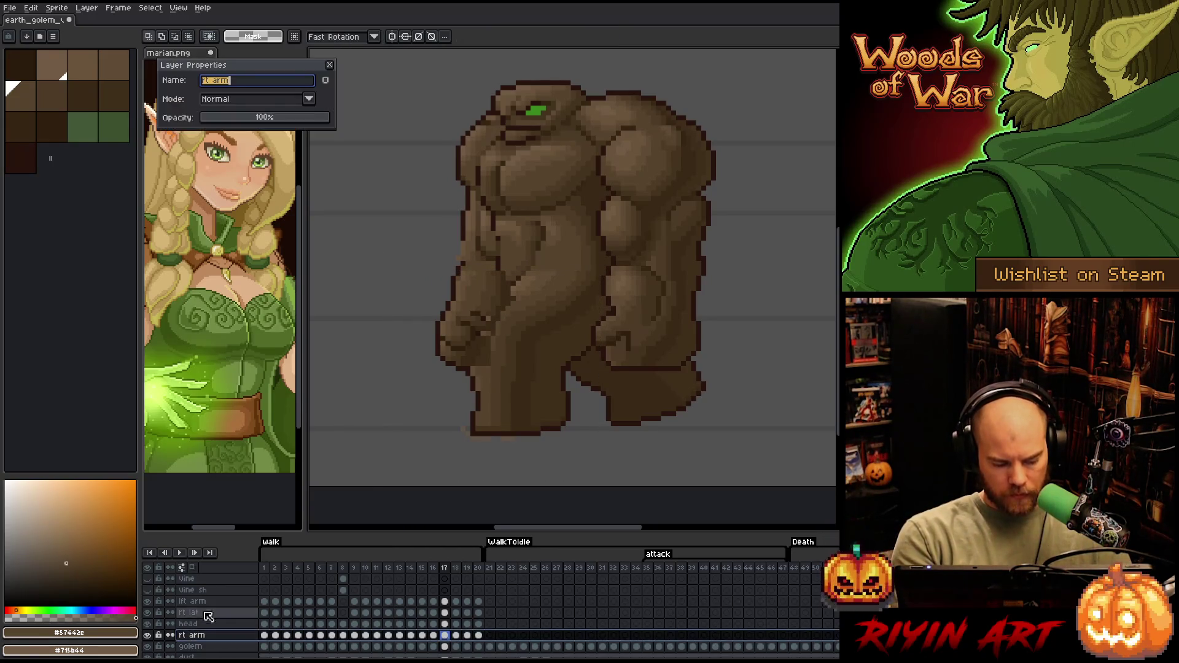
Close the rt arm Layer Properties, switch to the 1px pencil, and sample a darker golem brown
{"action": "left_click", "coordinate": [330, 65]}
{"action": "key", "text": "b"}
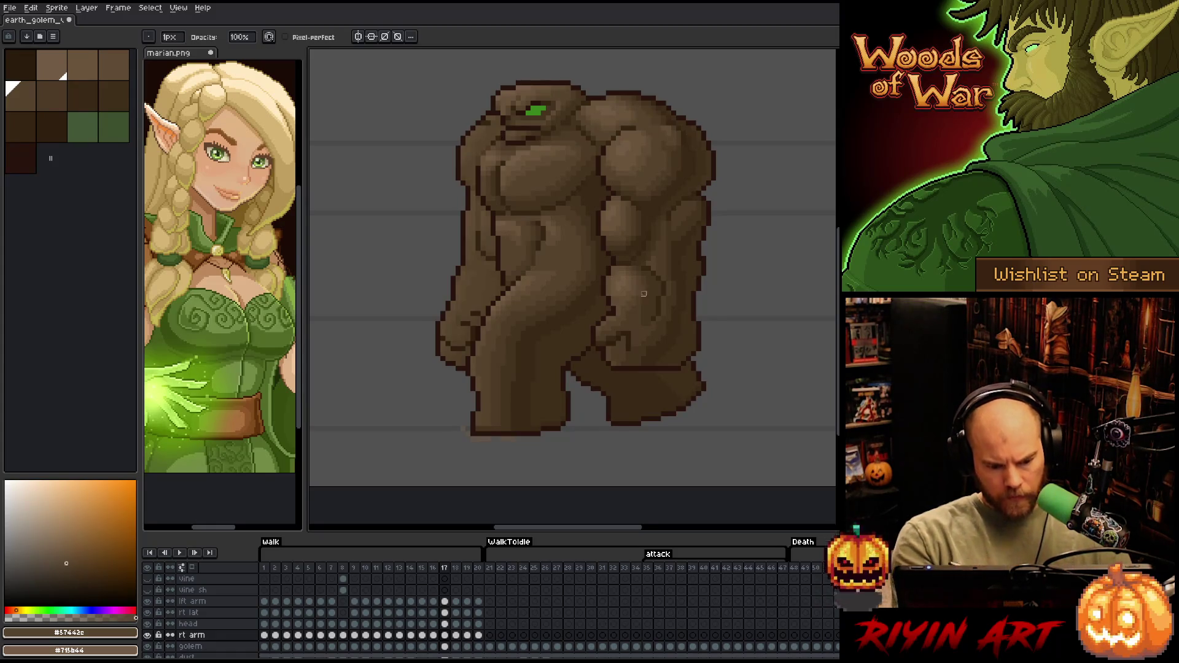
{"action": "double_click", "coordinate": [190, 635]}
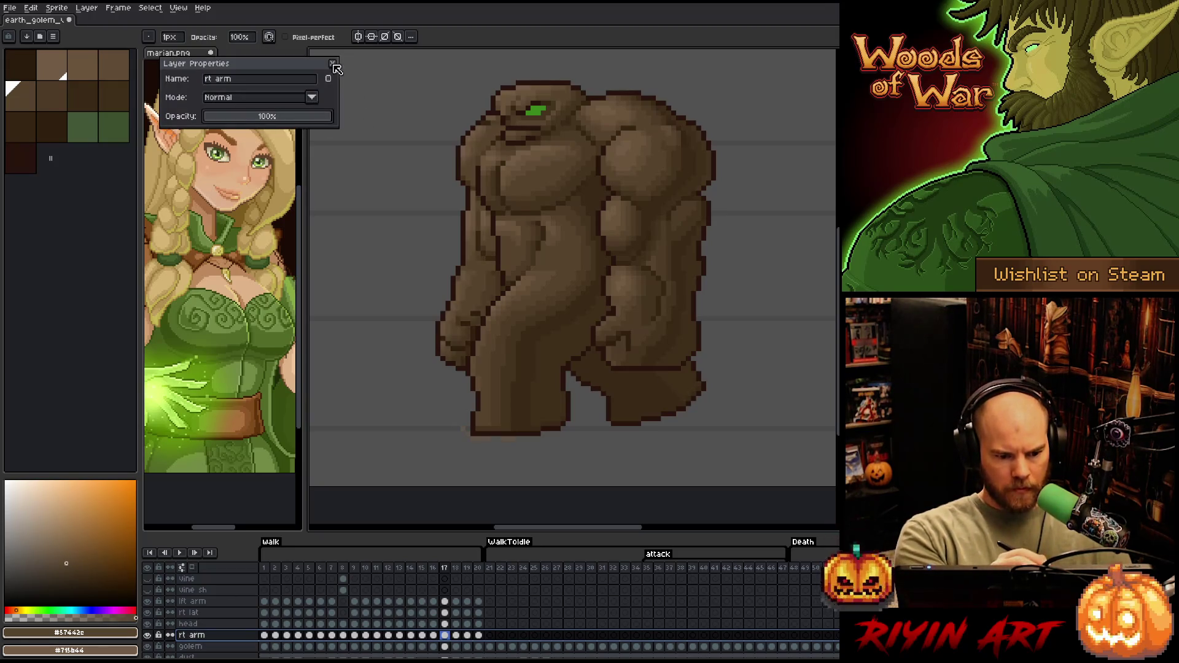
{"action": "key", "text": "Return"}
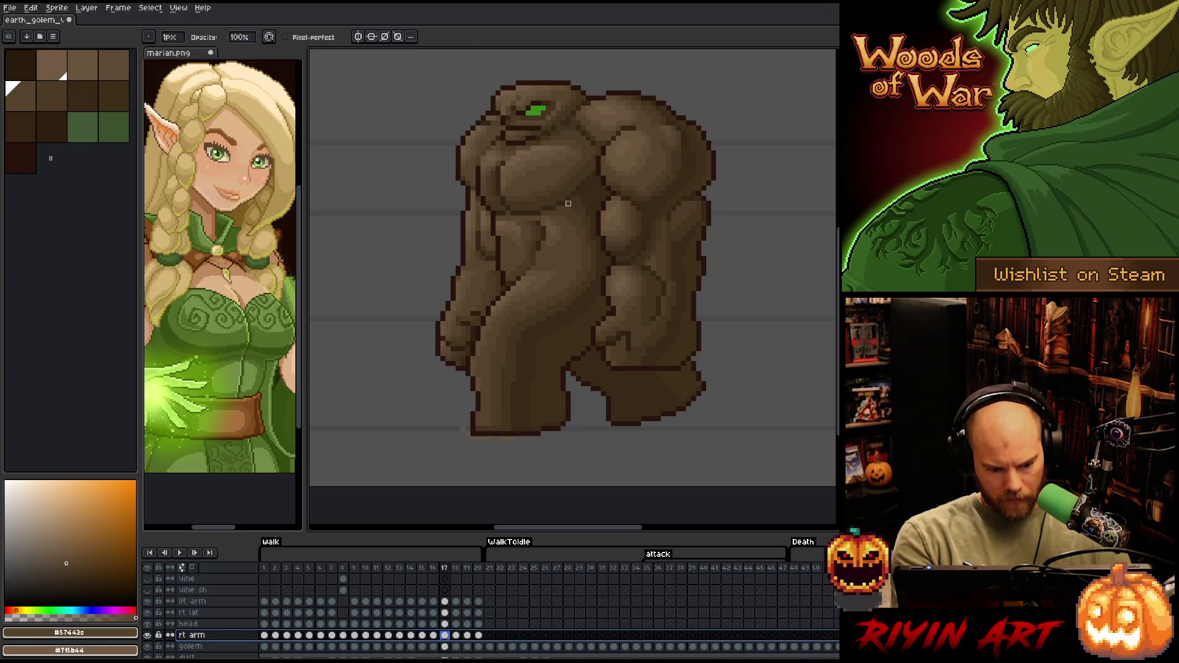
{"action": "left_click", "coordinate": [495, 272], "text": "alt"}
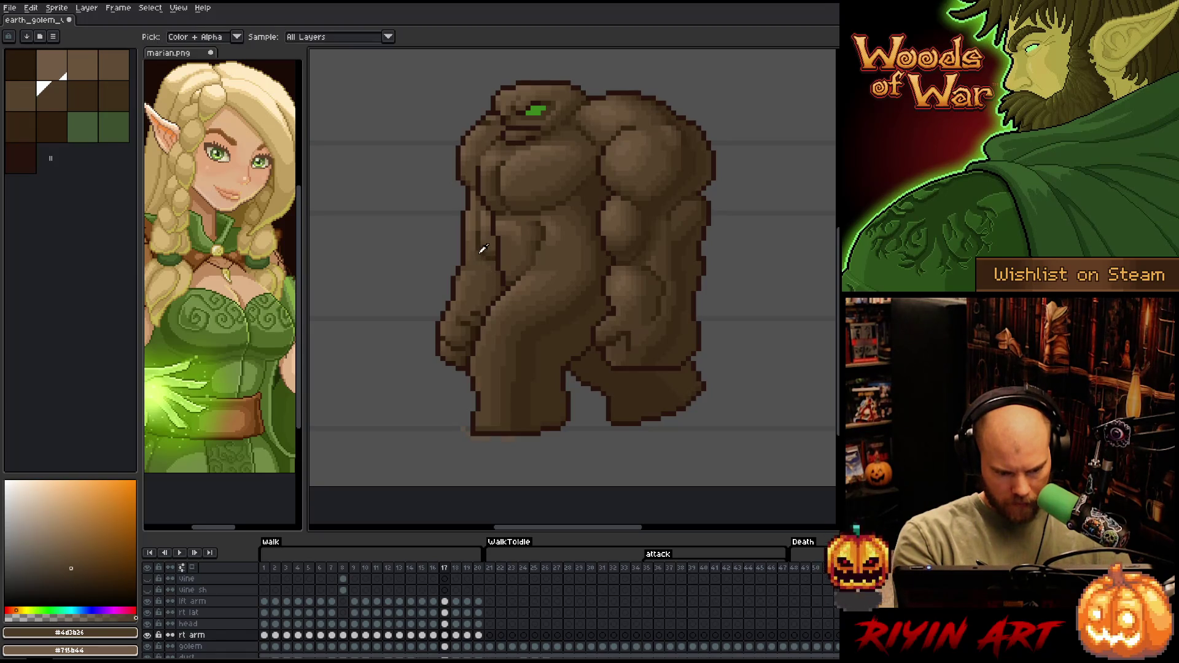
Sample darker and medium-dark browns while flipping between frames 16 and 17 to compare
{"action": "left_click", "coordinate": [496, 233], "text": "alt"}
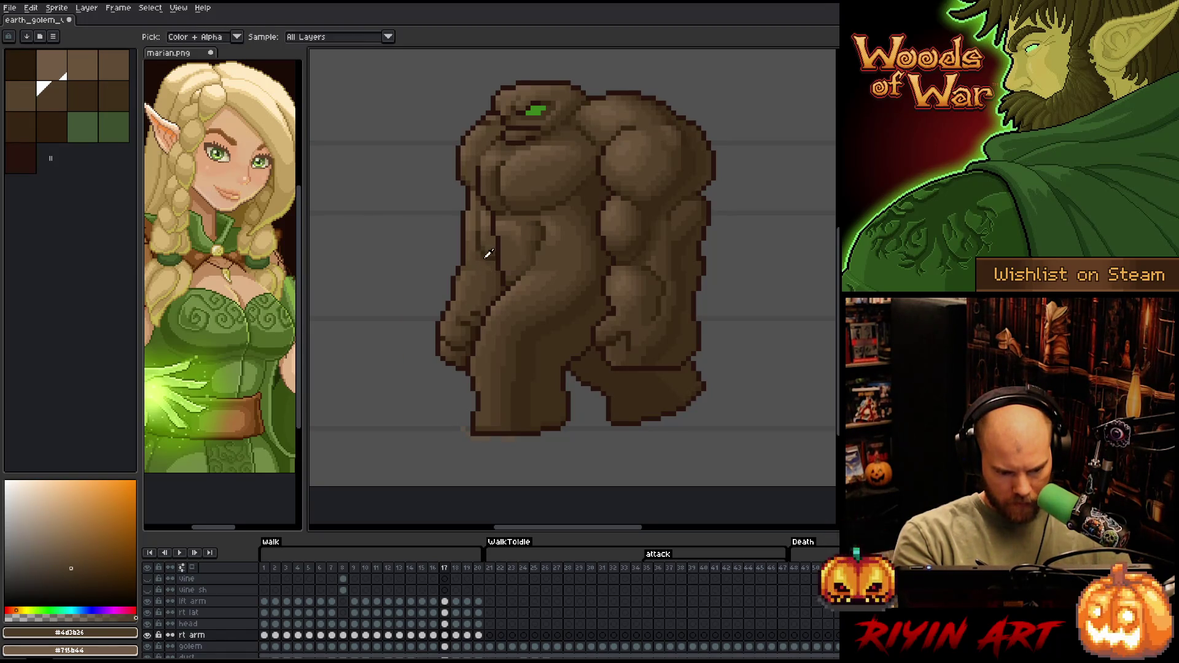
{"action": "left_click", "coordinate": [484, 259], "text": "alt"}
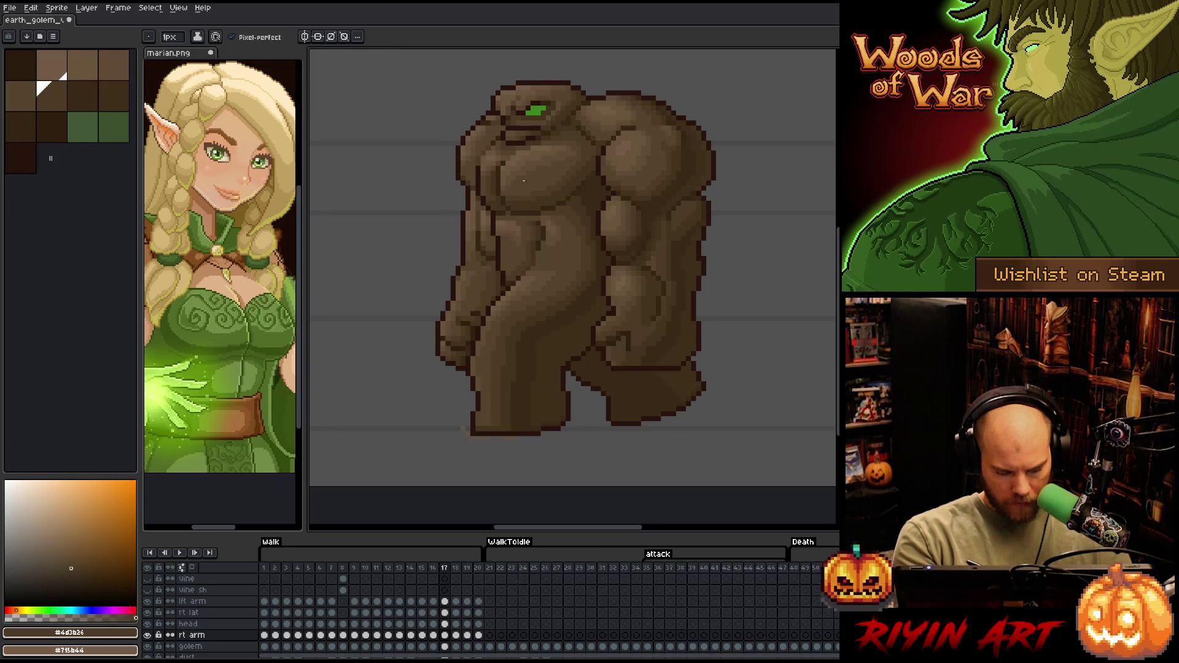
{"action": "key", "text": "Left"}
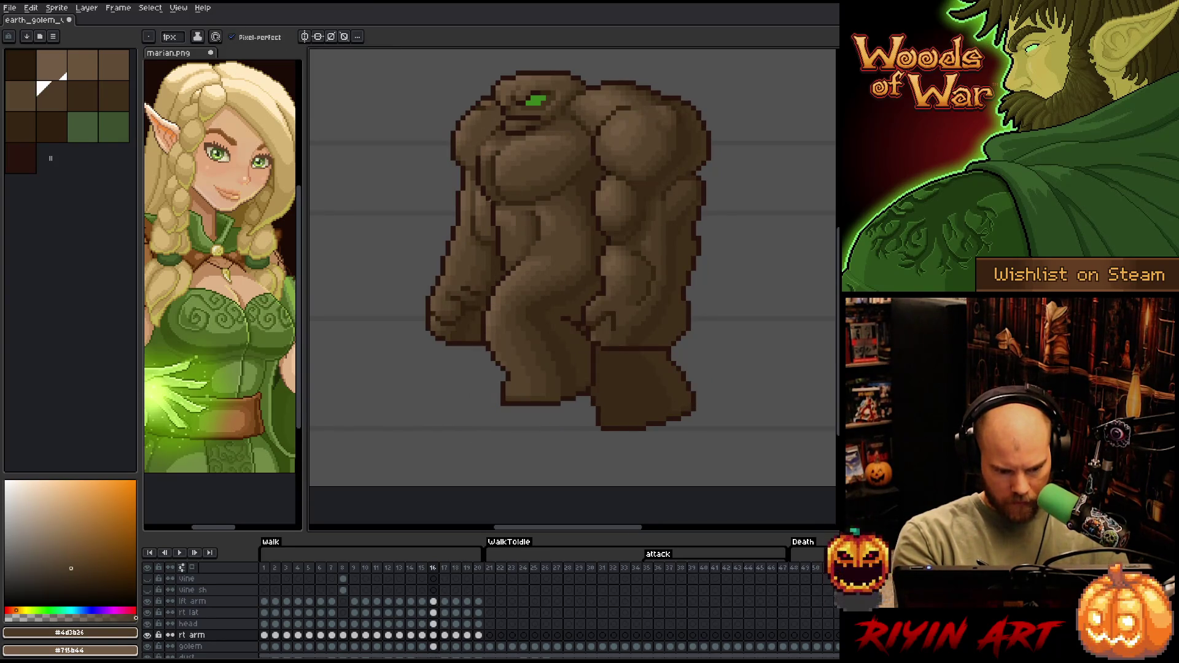
{"action": "key", "text": "Right"}
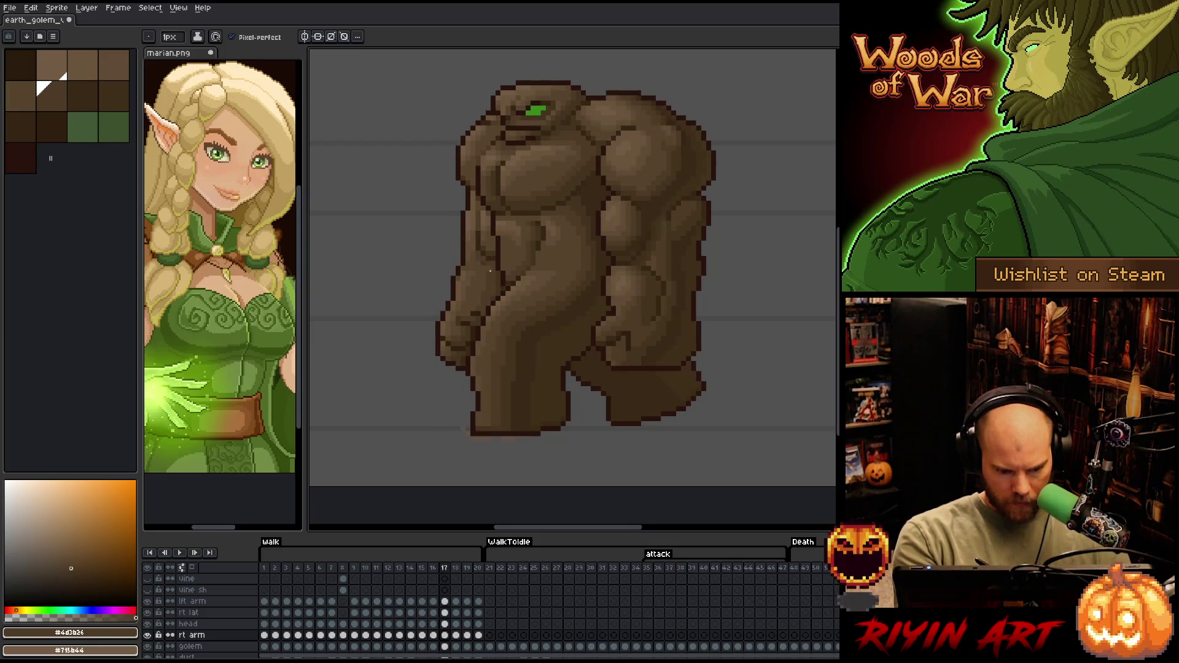
{"action": "key", "text": "Left"}
{"action": "left_click", "coordinate": [489, 246], "text": "alt"}
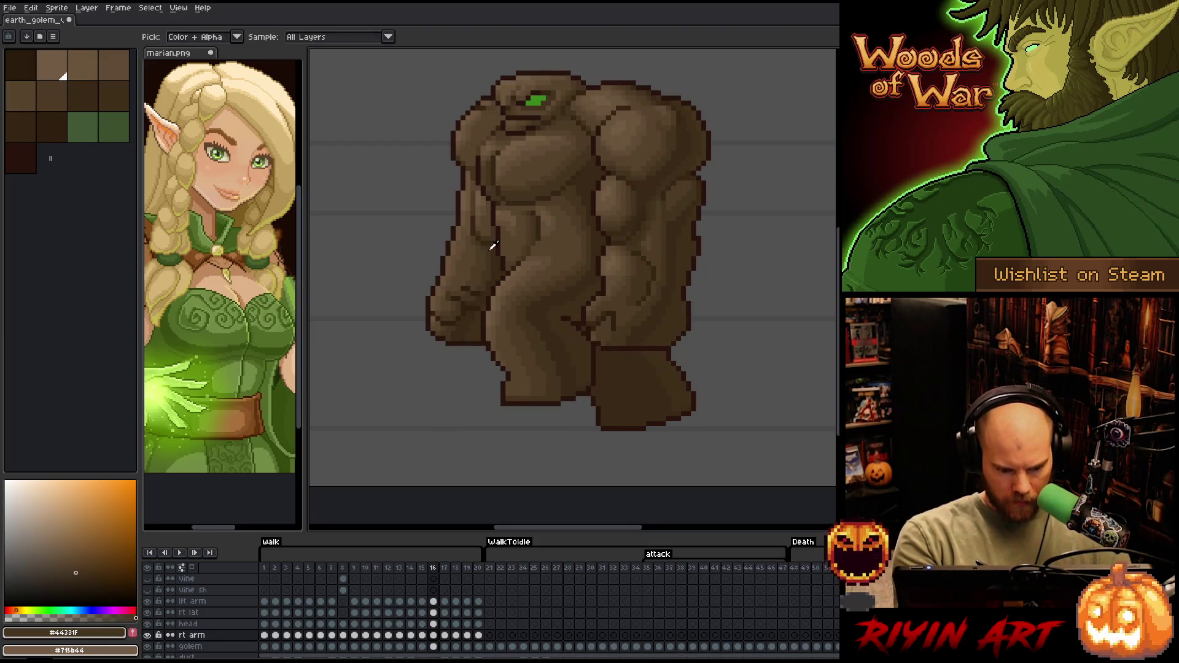
{"action": "key", "text": "Right"}
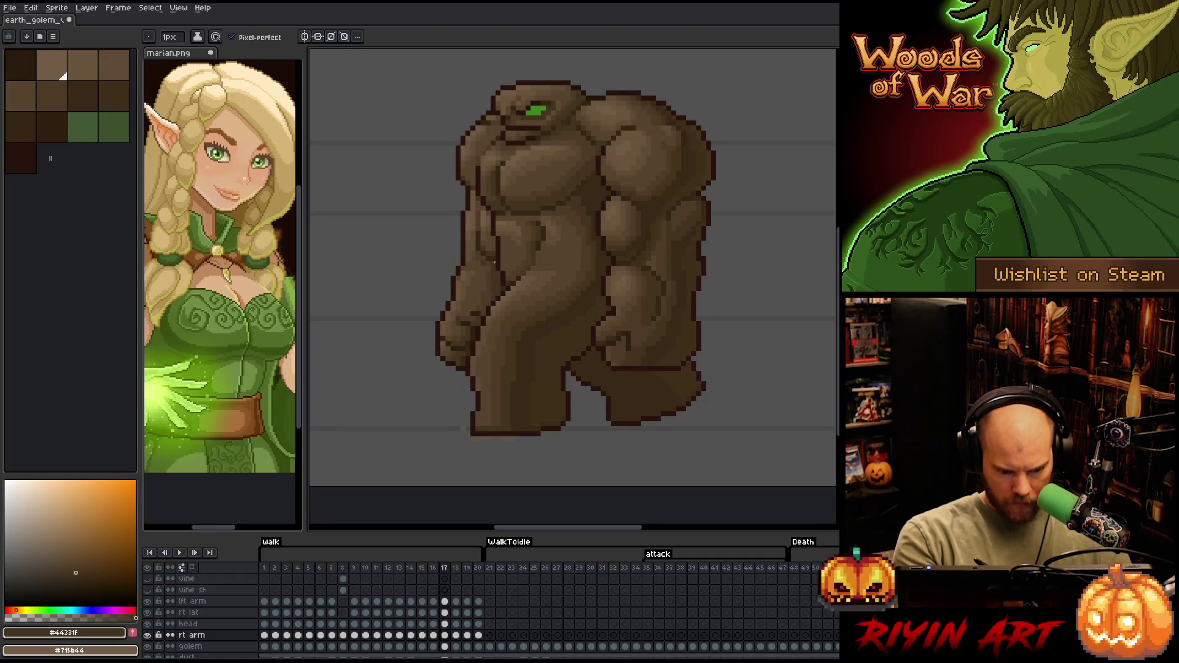
{"action": "left_click", "coordinate": [487, 266], "text": "alt"}
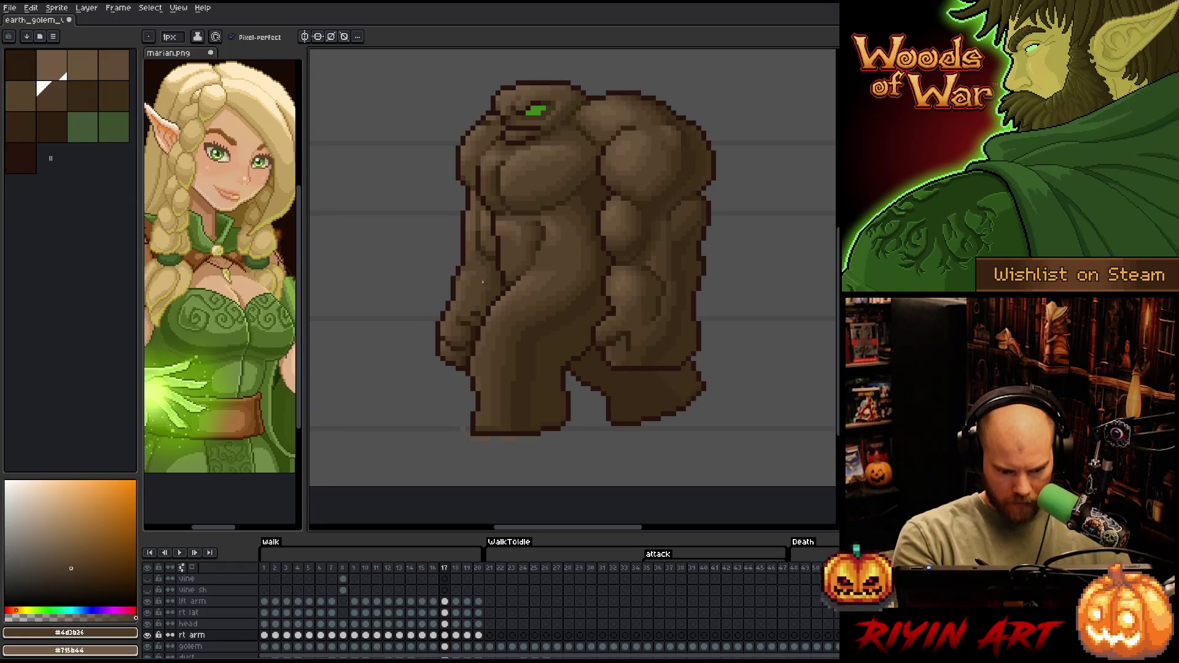
Sample the highlight, base and darker browns to shade the rt arm on frame 17
{"action": "key", "text": "bracketleft"}
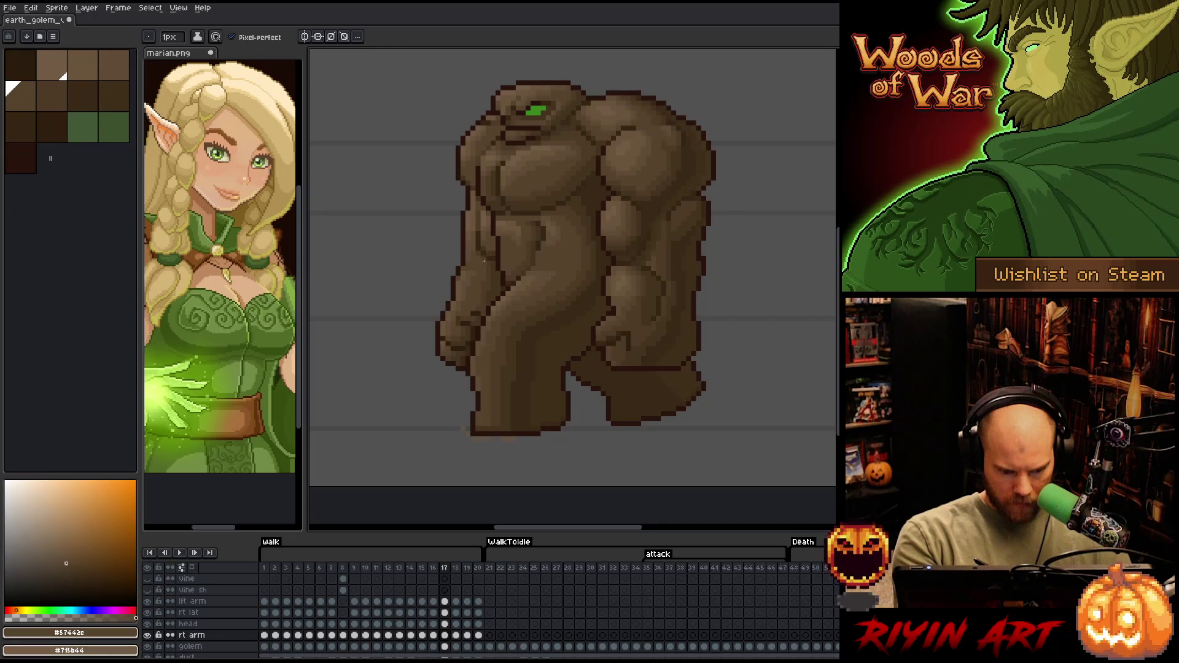
{"action": "left_click", "coordinate": [484, 264], "text": "alt"}
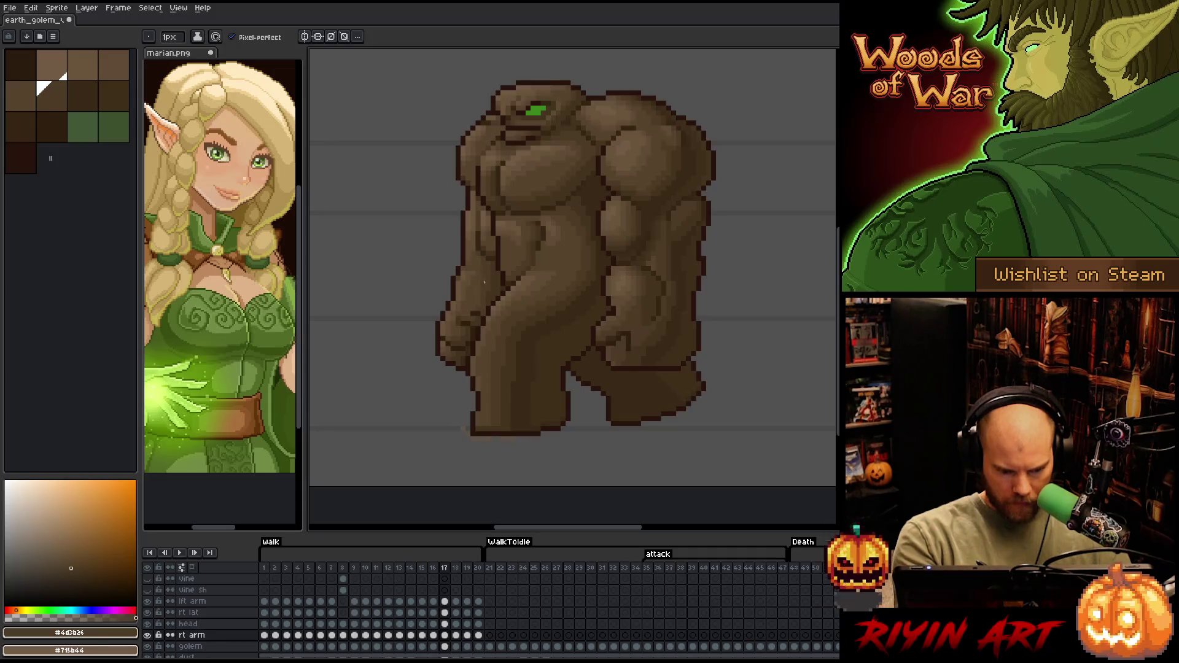
{"action": "left_click", "coordinate": [465, 276], "text": "alt"}
{"action": "left_click", "coordinate": [478, 193], "text": "alt"}
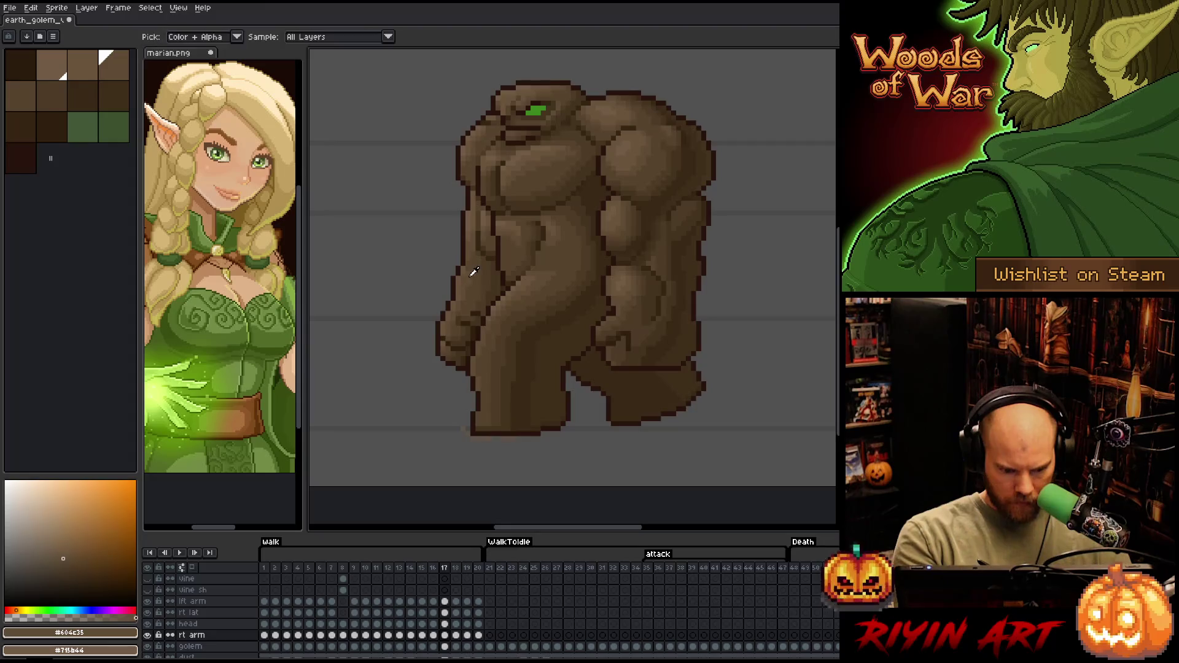
{"action": "left_click", "coordinate": [474, 269], "text": "alt"}
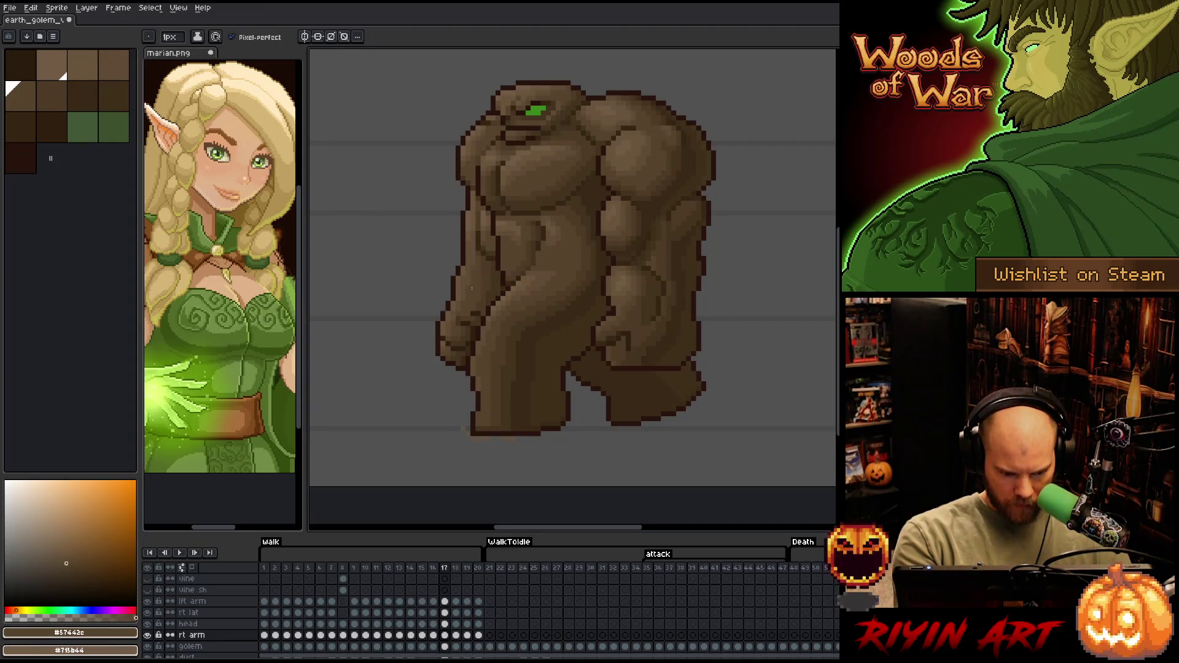
{"action": "left_click", "coordinate": [487, 238], "text": "alt"}
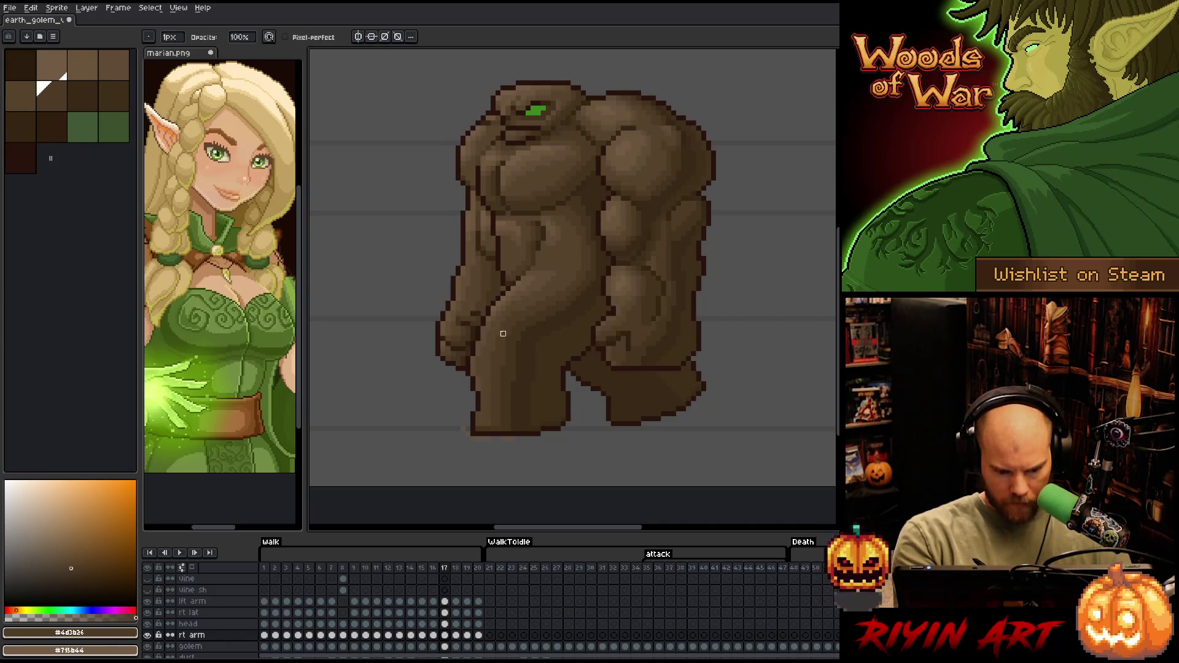
{"action": "left_click", "coordinate": [501, 276], "text": "alt"}
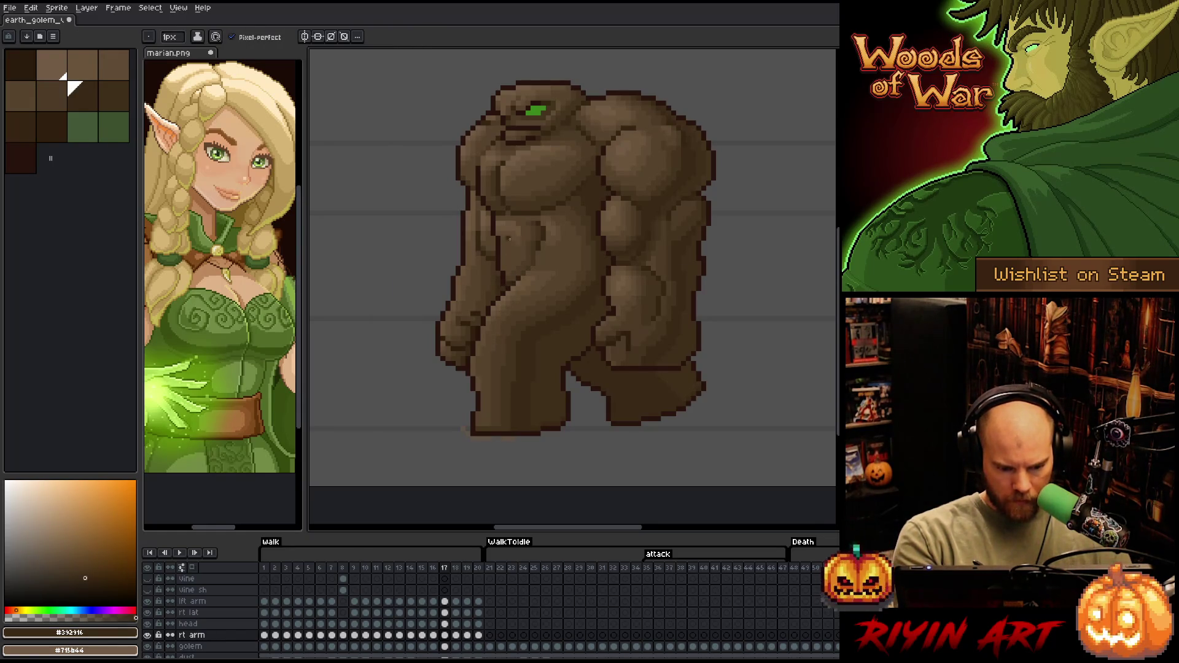
Check frame 16 for reference, reapply the dark shading brown on frame 17, and save the sprite
{"action": "key", "text": "comma"}
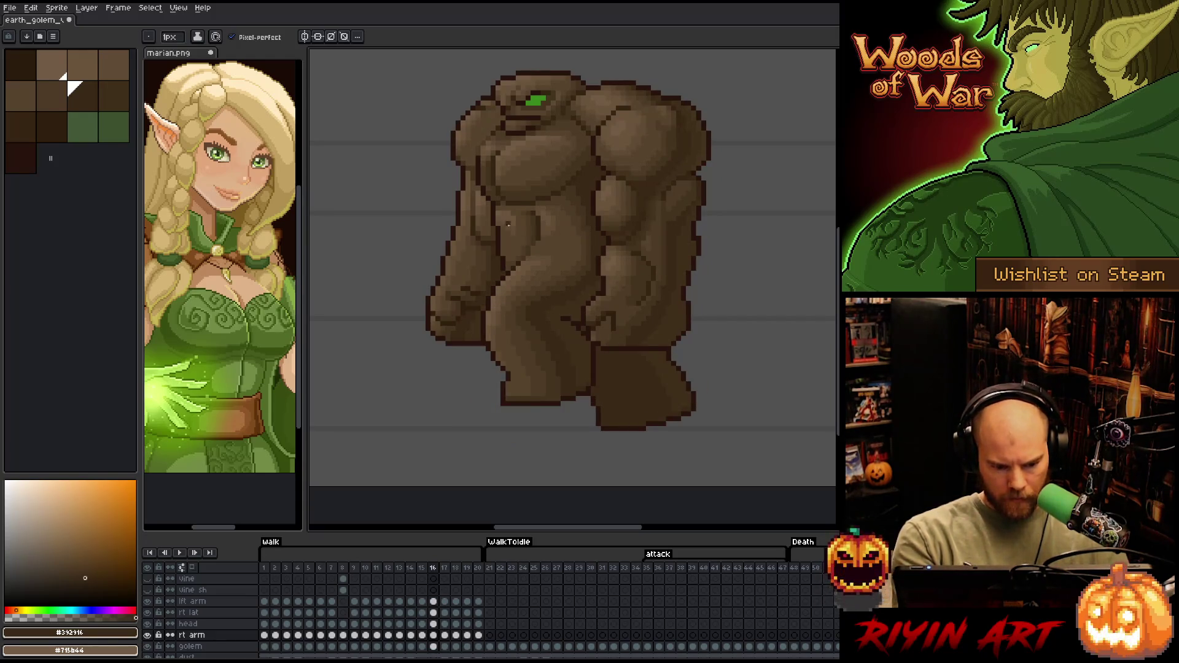
{"action": "left_click", "coordinate": [492, 265], "text": "alt"}
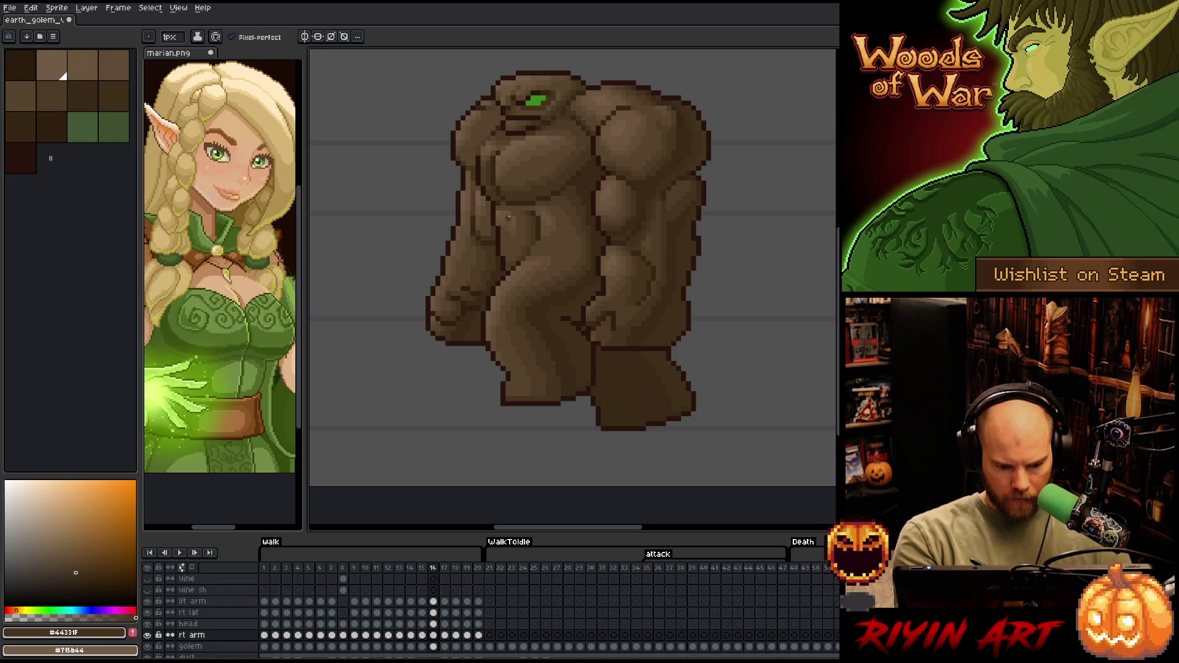
{"action": "key", "text": "period"}
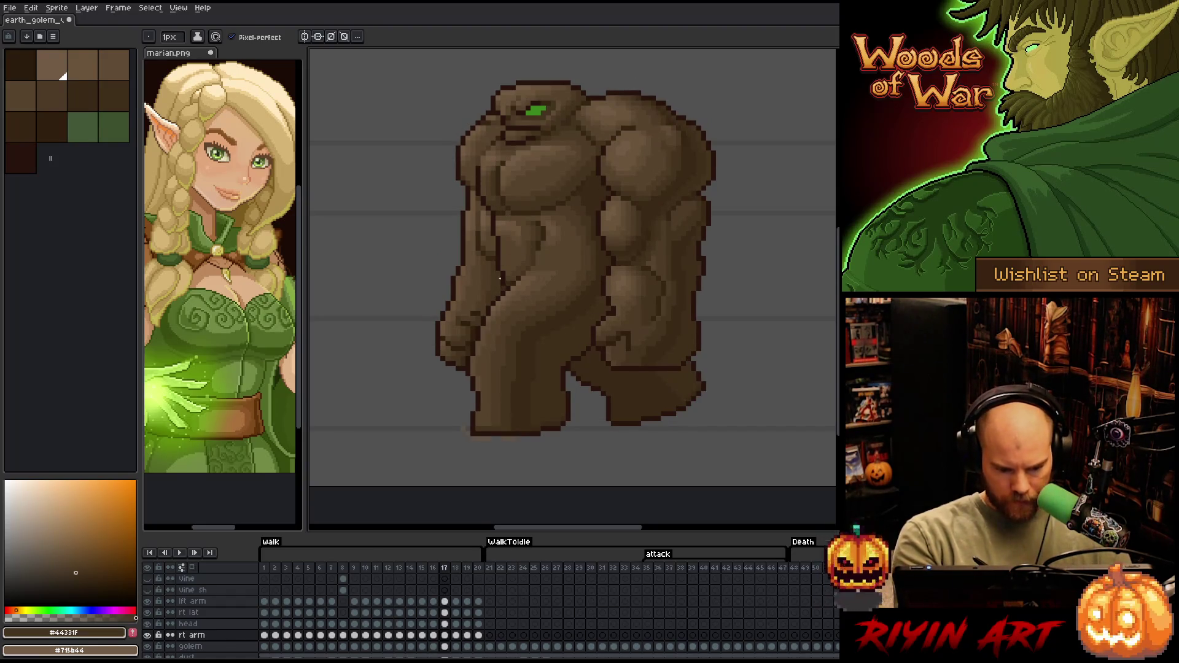
{"action": "left_click", "coordinate": [499, 281], "text": "alt"}
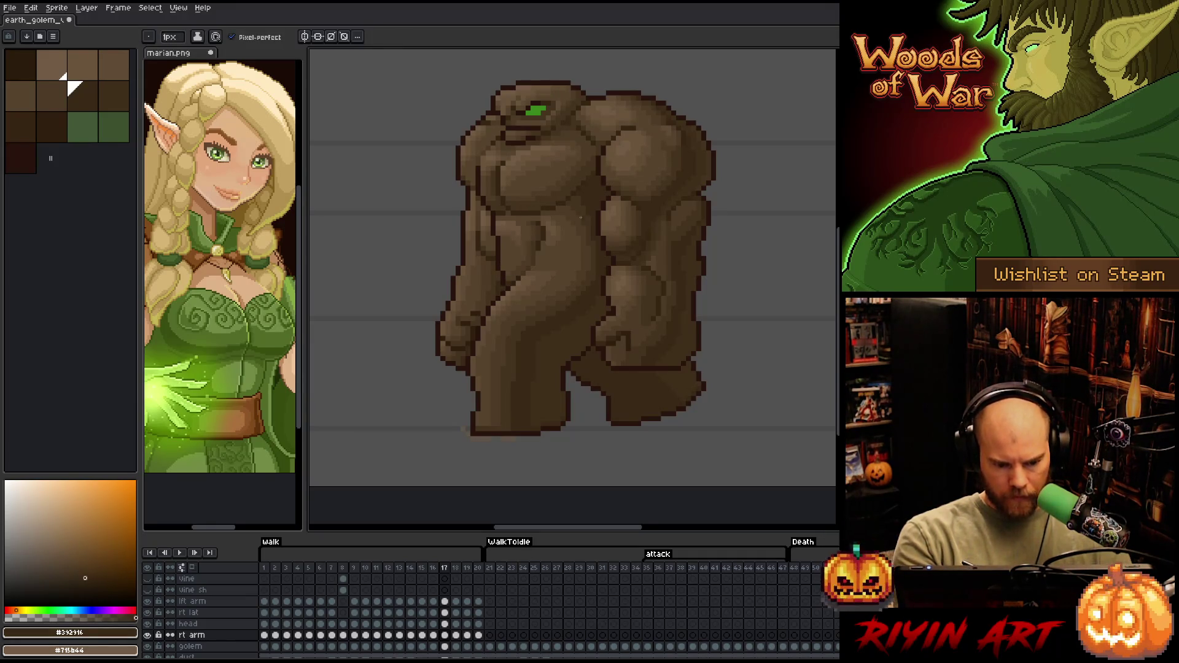
{"action": "key", "text": "ctrl+s"}
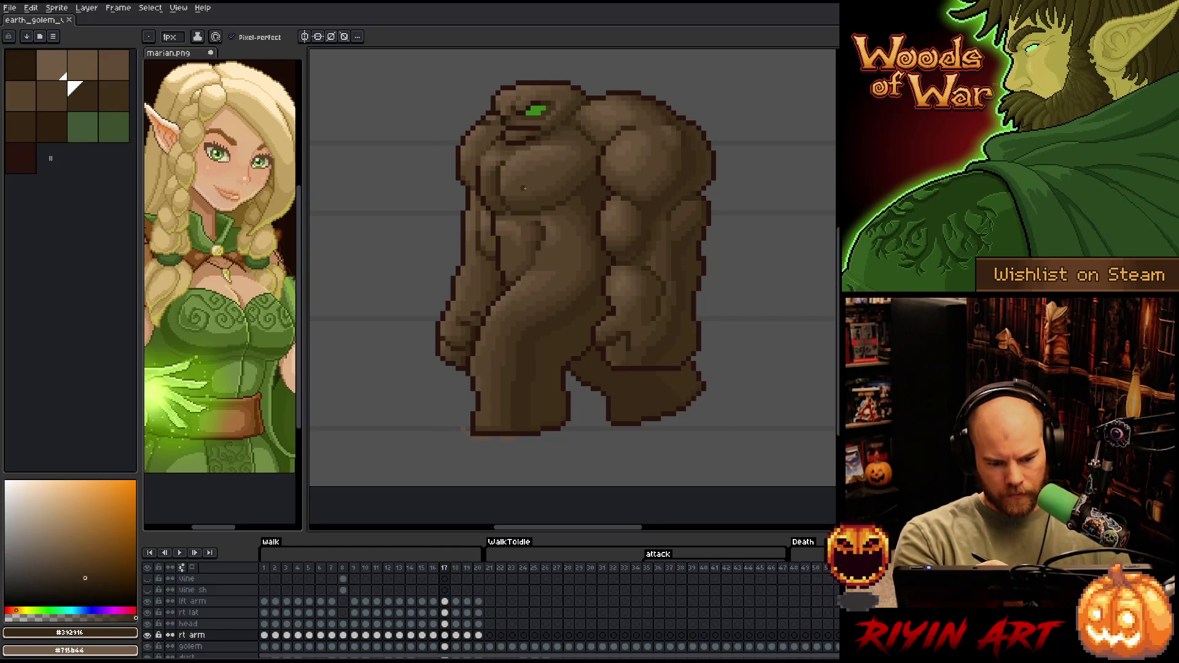
{"action": "key", "text": "period"}
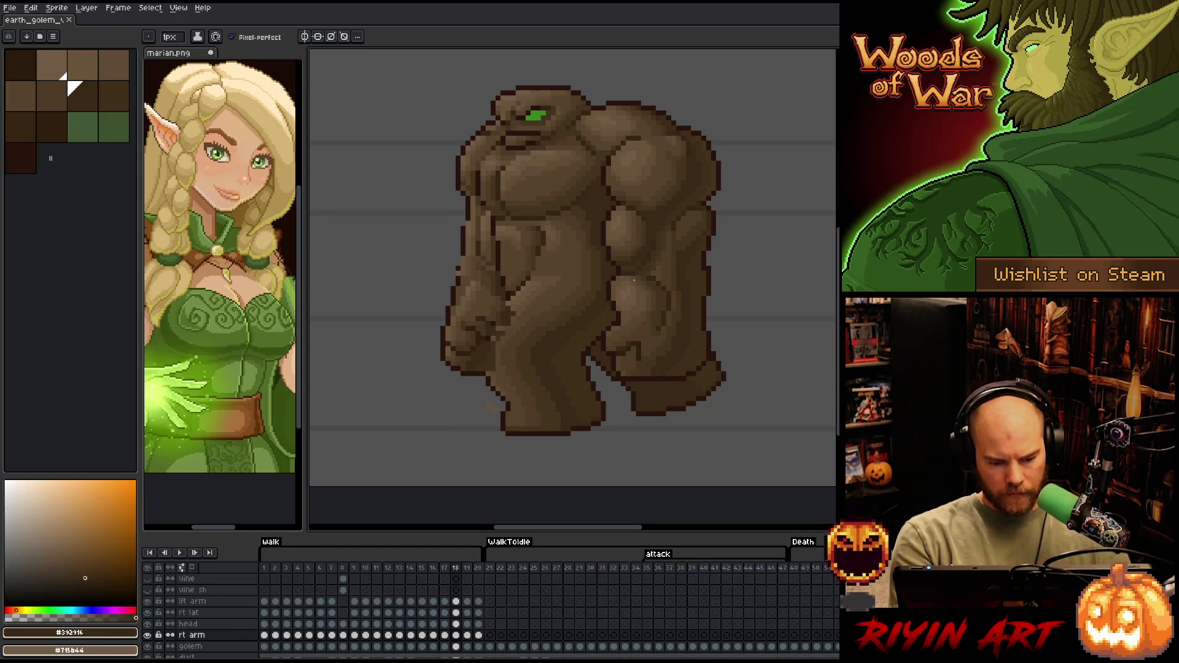
Flip repeatedly between walk frames 17 and 18 to compare the right-arm poses
{"action": "key", "text": "comma"}
{"action": "key", "text": "period"}
{"action": "key", "text": "comma"}
{"action": "key", "text": "period"}
{"action": "key", "text": "comma"}
{"action": "key", "text": "period"}
{"action": "key", "text": "comma"}
{"action": "key", "text": "period"}
{"action": "key", "text": "comma"}
{"action": "key", "text": "period"}
{"action": "key", "text": "comma"}
{"action": "key", "text": "period"}
{"action": "key", "text": "comma"}
{"action": "key", "text": "period"}
{"action": "key", "text": "comma"}
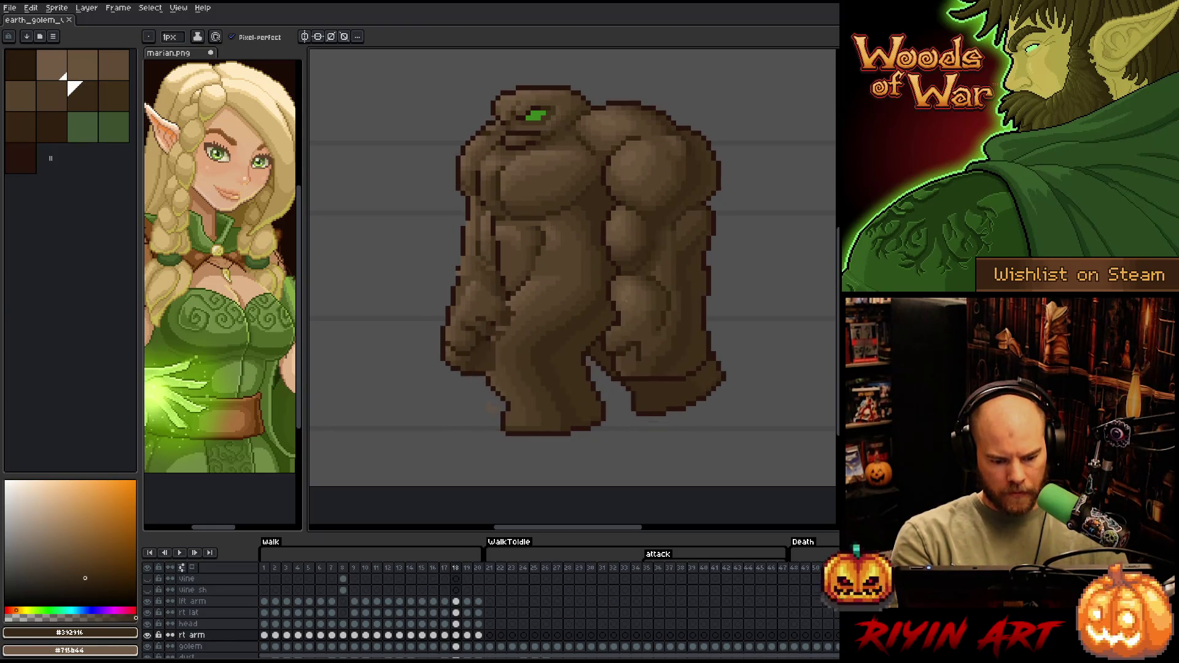
{"action": "key", "text": "period"}
{"action": "key", "text": "comma"}
{"action": "key", "text": "period"}
{"action": "key", "text": "comma"}
{"action": "key", "text": "period"}
{"action": "key", "text": "comma"}
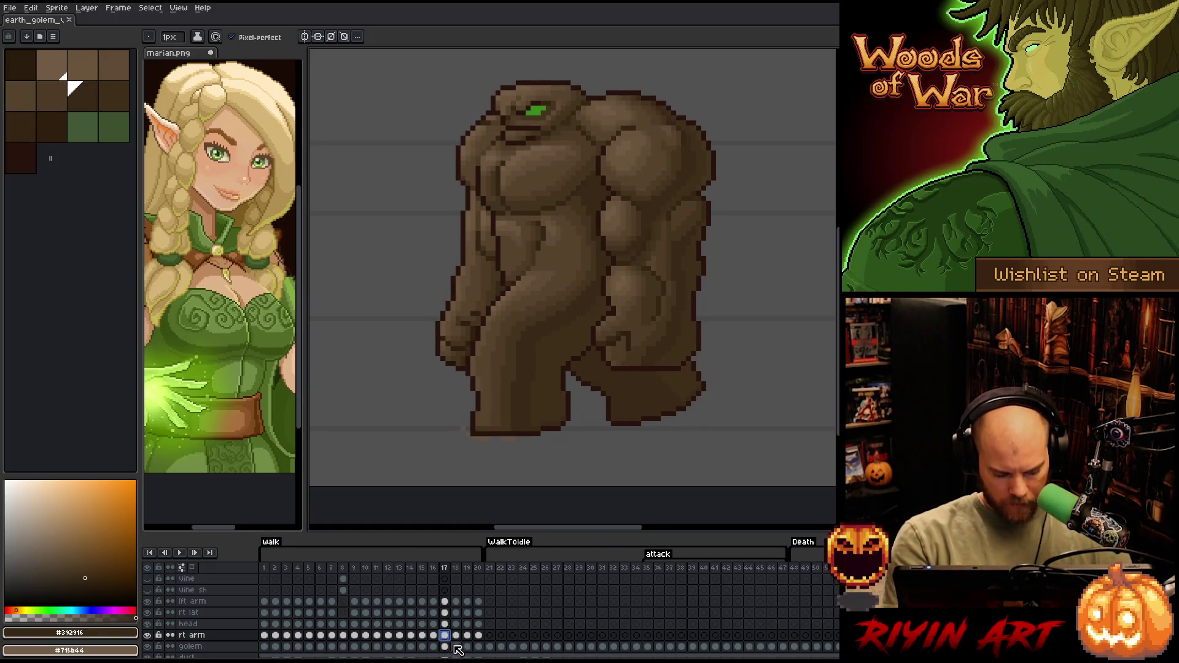
Select frame 18's rt arm cel, start a transform, compare with frame 17, then drop it
{"action": "left_click", "coordinate": [455, 636]}
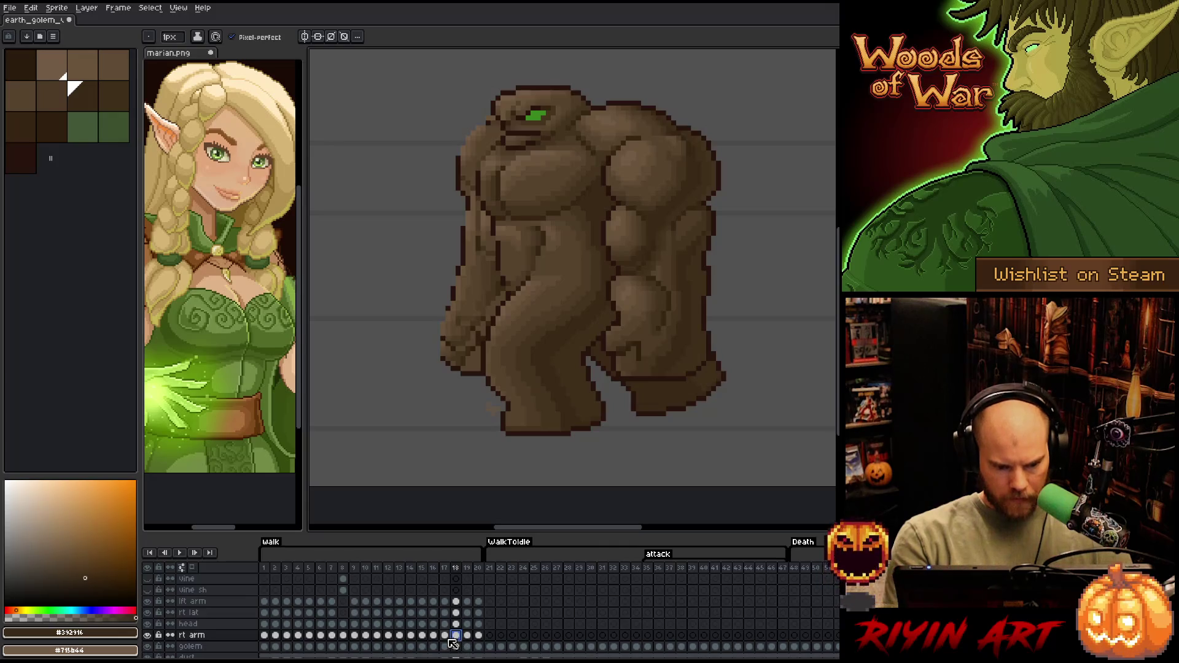
{"action": "key", "text": "ctrl+t"}
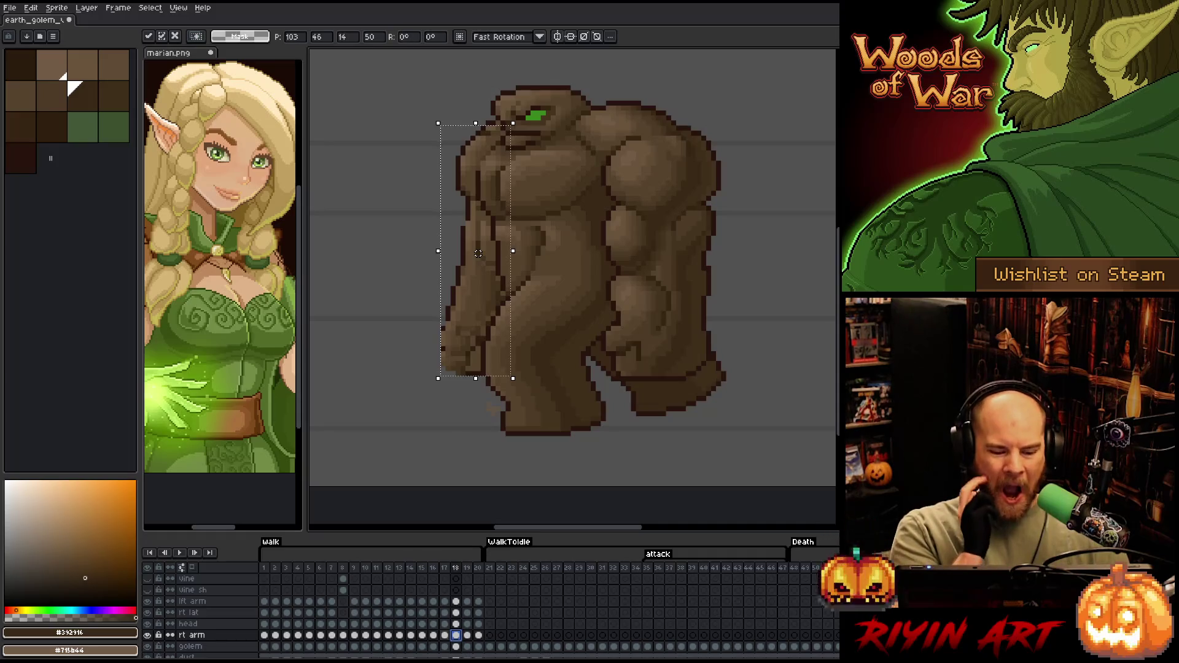
{"action": "key", "text": "comma"}
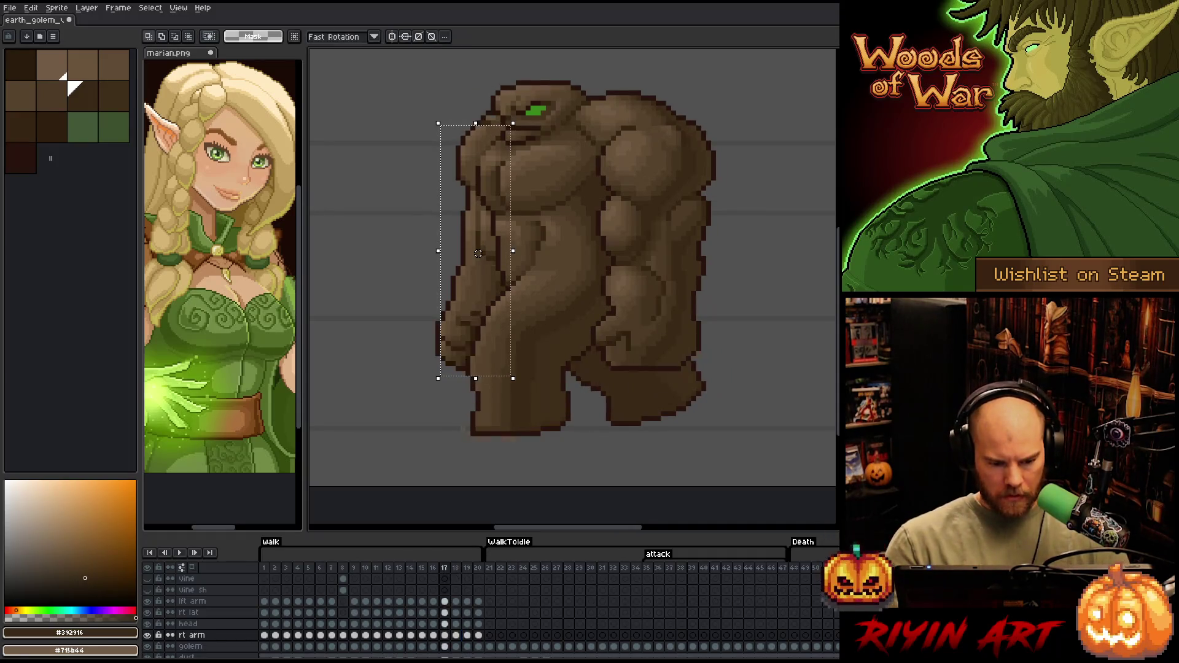
{"action": "key", "text": "period"}
{"action": "key", "text": "comma"}
{"action": "key", "text": "period"}
{"action": "key", "text": "comma"}
{"action": "key", "text": "period"}
{"action": "key", "text": "ctrl+d"}
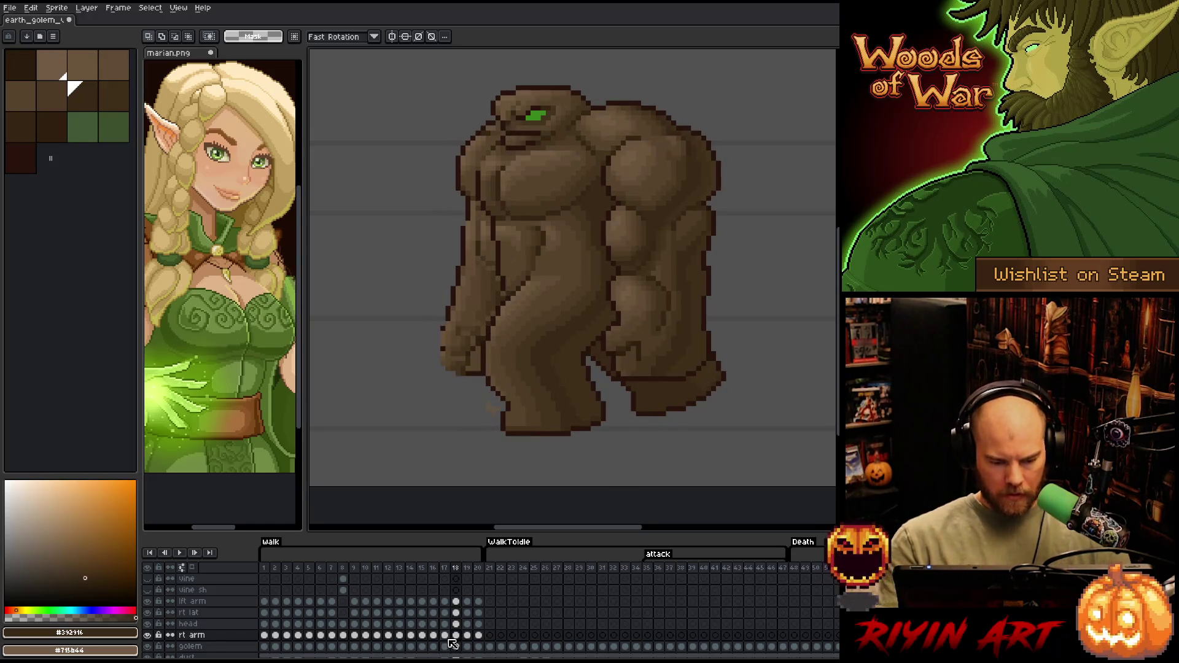
Lasso the right arm on frame 18 and move it about 9 px down
{"action": "key", "text": "b"}
{"action": "mouse_move", "coordinate": [507, 234]}
{"action": "left_mouse_down"}
{"action": "mouse_move", "coordinate": [476, 219]}
{"action": "mouse_move", "coordinate": [404, 293]}
{"action": "mouse_move", "coordinate": [540, 426]}
{"action": "left_mouse_up"}
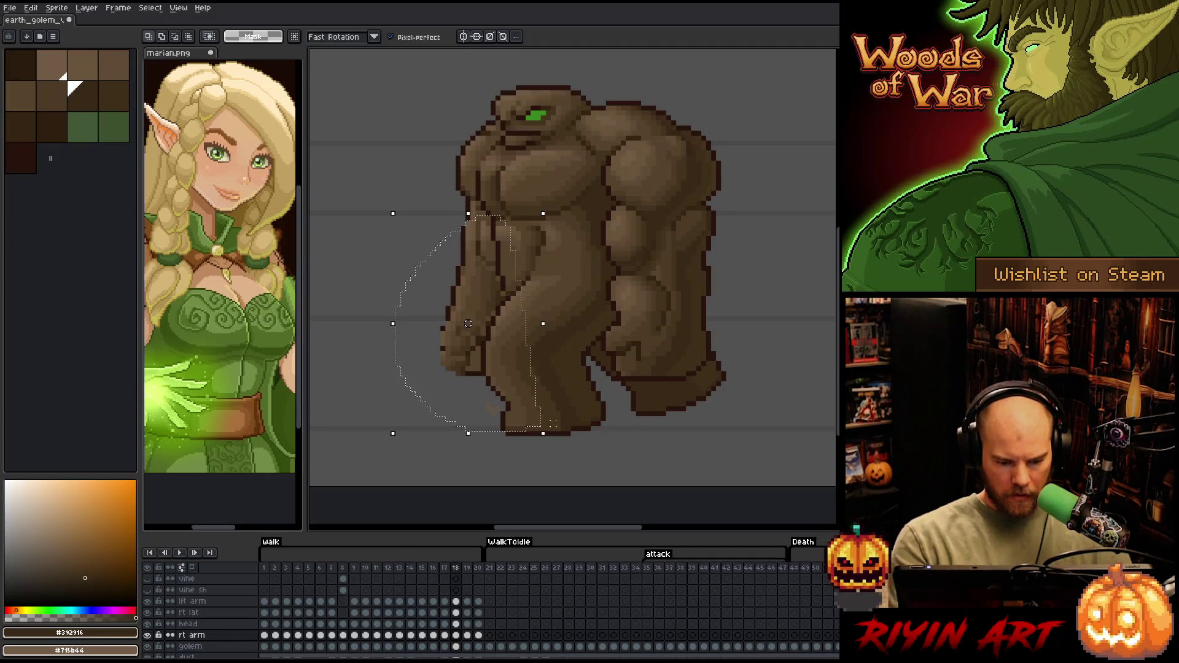
{"action": "left_click_drag", "start_coordinate": [468, 323], "coordinate": [468, 328]}
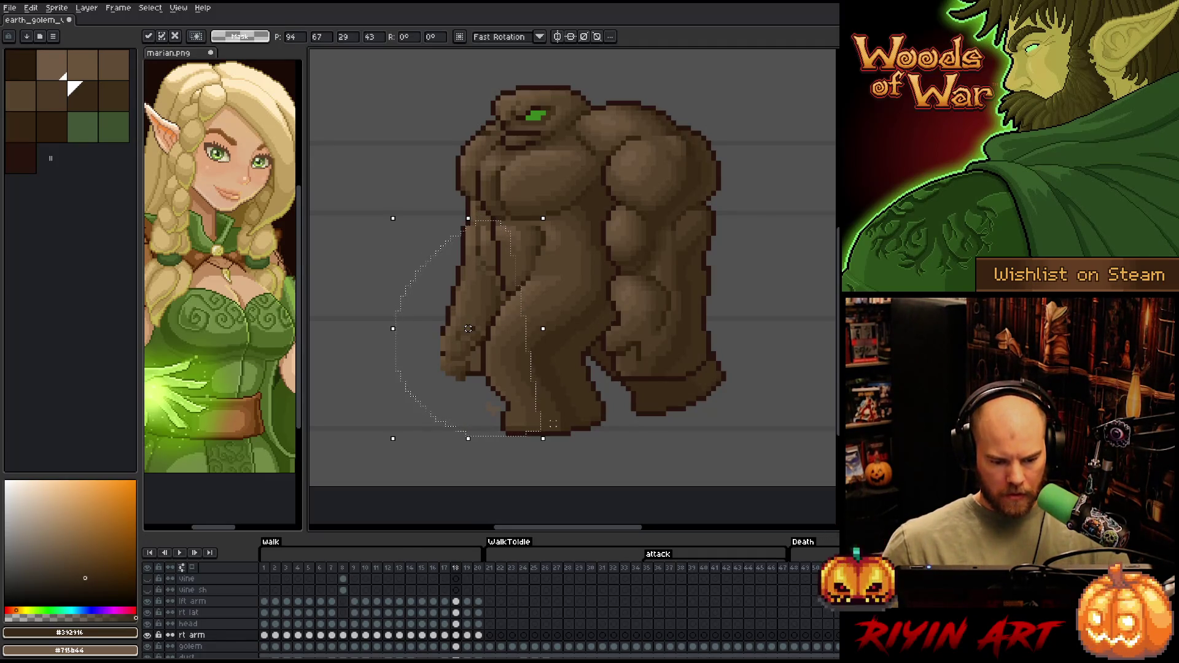
{"action": "left_click", "coordinate": [613, 429]}
Select the lower arm, trim off the upper part, and shift the forearm up and right
{"action": "mouse_move", "coordinate": [425, 376]}
{"action": "left_mouse_down"}
{"action": "mouse_move", "coordinate": [613, 429]}
{"action": "mouse_move", "coordinate": [414, 303]}
{"action": "mouse_move", "coordinate": [463, 281]}
{"action": "mouse_move", "coordinate": [528, 280]}
{"action": "left_mouse_up"}
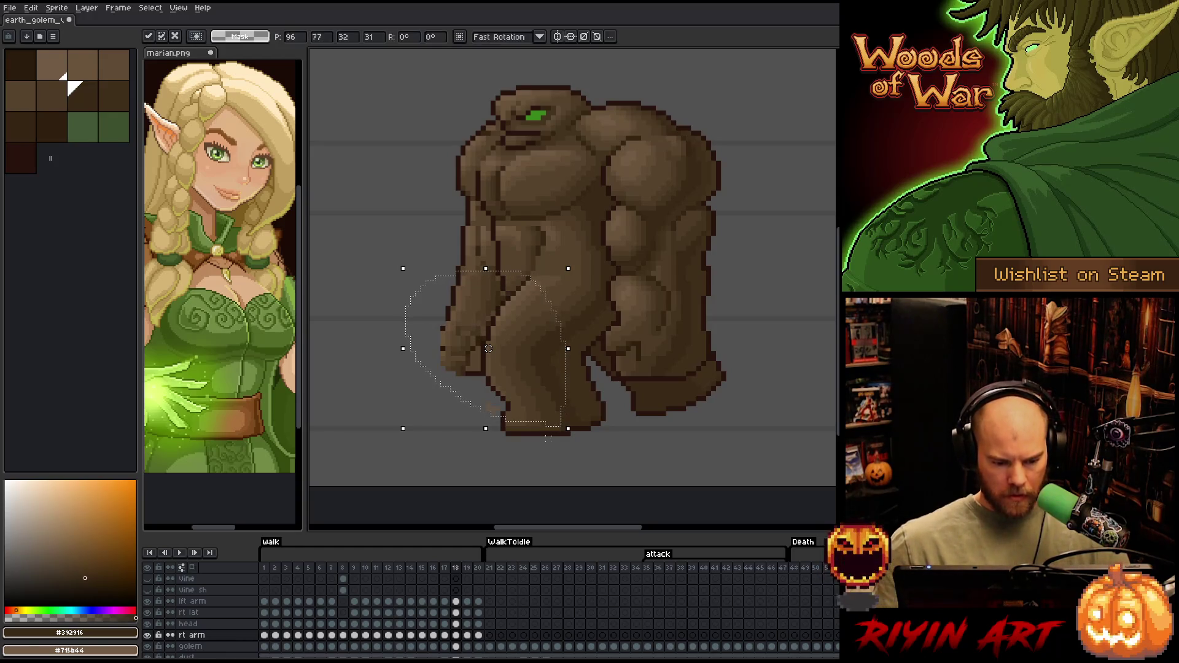
{"action": "key", "text": "Right"}
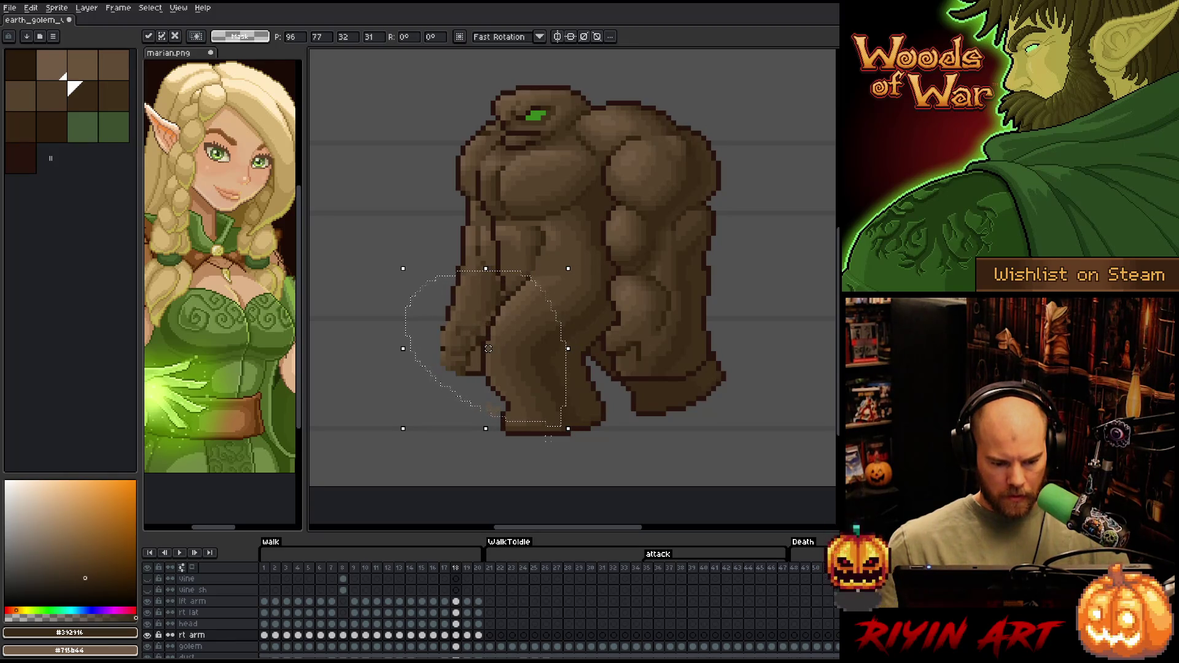
{"action": "key", "text": "Left"}
{"action": "key", "text": "q"}
{"action": "mouse_move", "coordinate": [577, 244]}
{"action": "left_mouse_down"}
{"action": "mouse_move", "coordinate": [473, 242]}
{"action": "mouse_move", "coordinate": [427, 265]}
{"action": "mouse_move", "coordinate": [454, 325]}
{"action": "mouse_move", "coordinate": [589, 326]}
{"action": "left_mouse_up"}
{"action": "left_click_drag", "start_coordinate": [488, 358], "coordinate": [493, 353]}
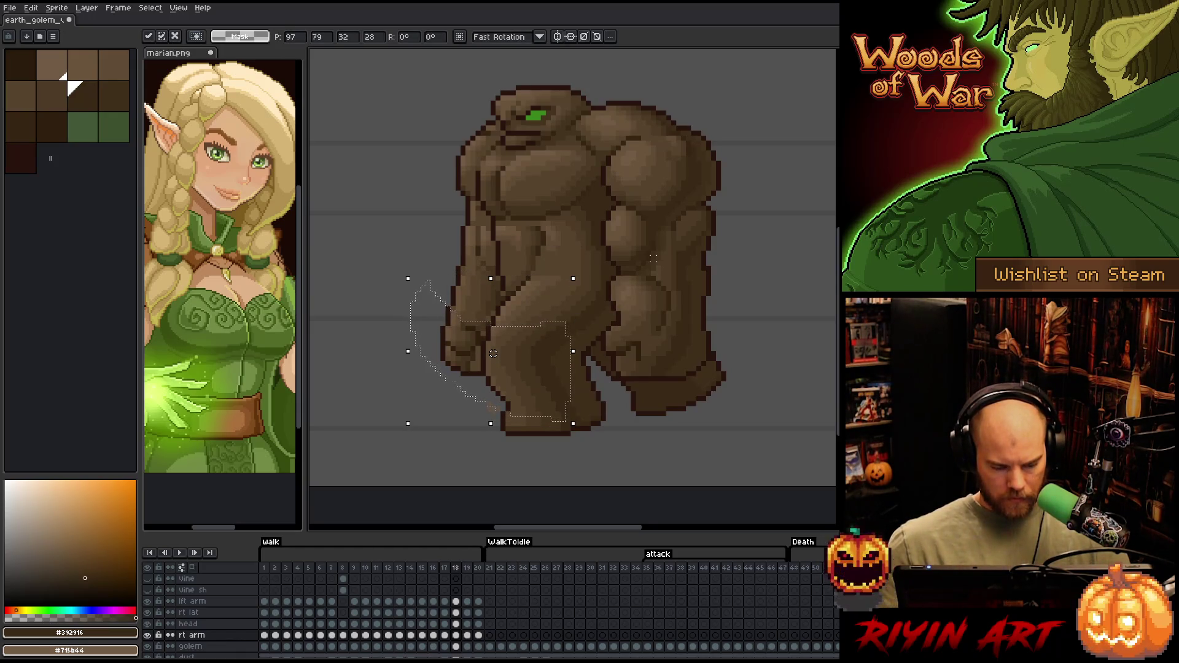
{"action": "key", "text": "ctrl+d"}
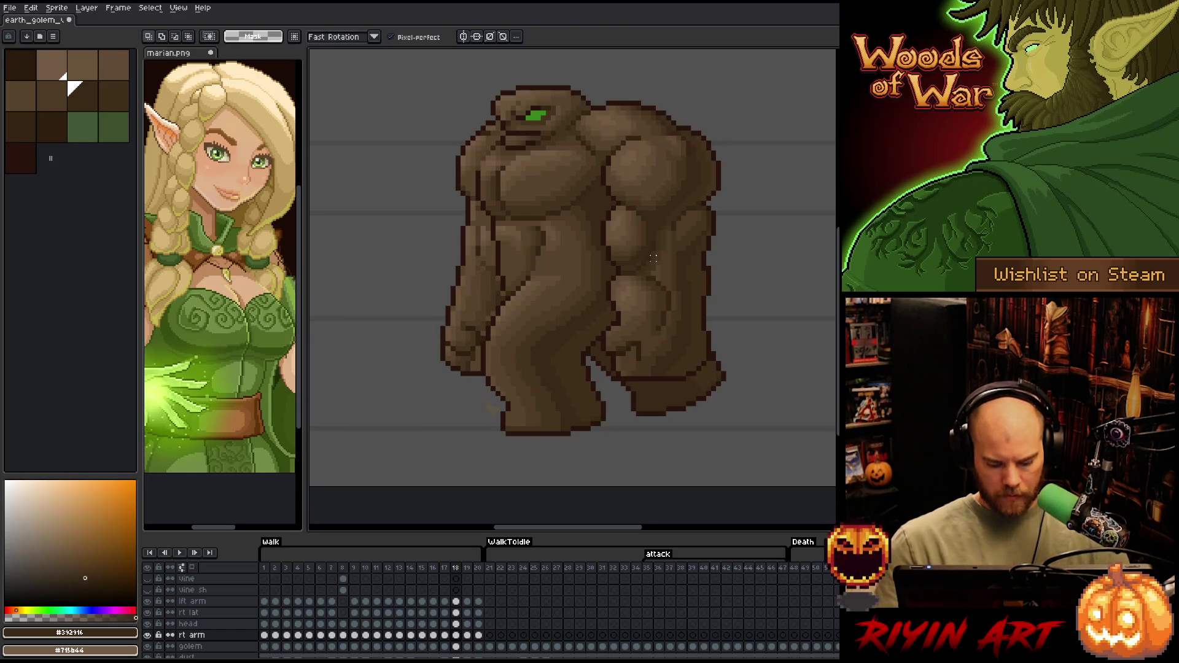
Reopen and close rt arm layer properties, then pencil-fix a stray pixel on the arm
{"action": "double_click", "coordinate": [190, 635]}
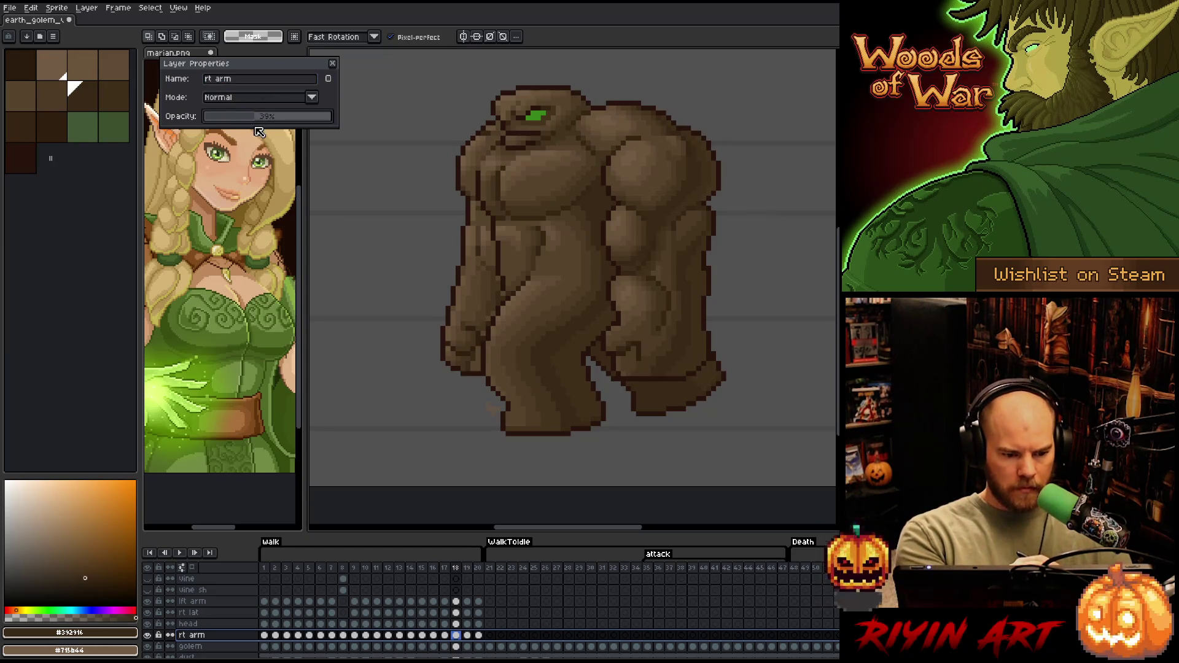
{"action": "key", "text": "Return"}
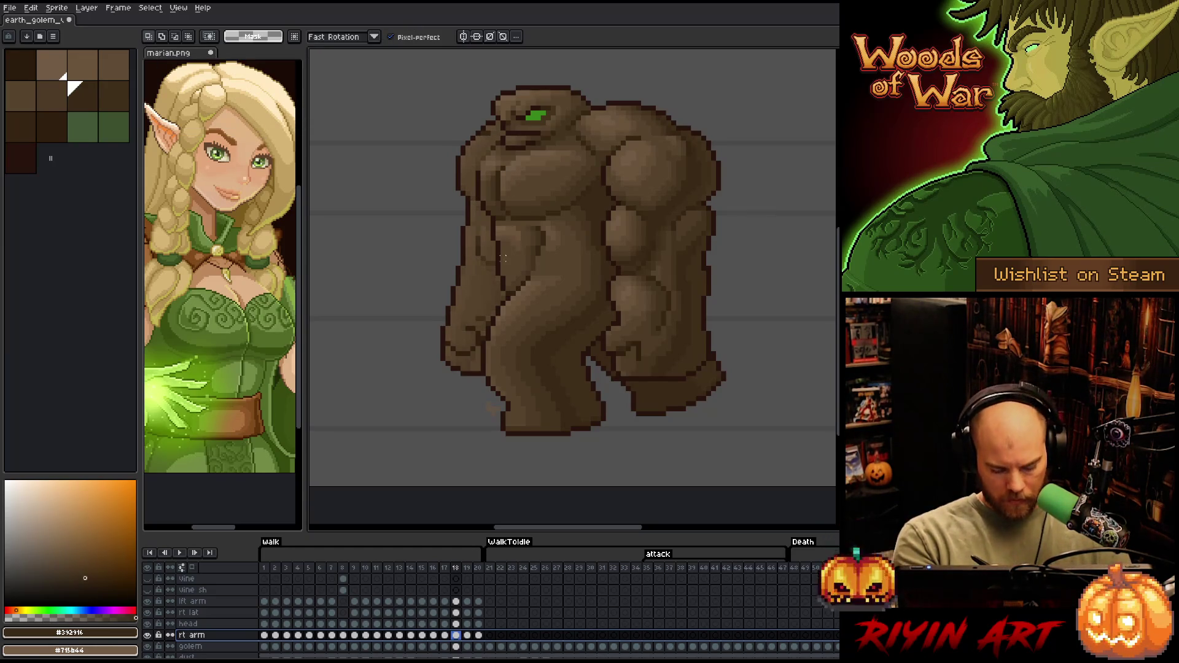
{"action": "key", "text": "b"}
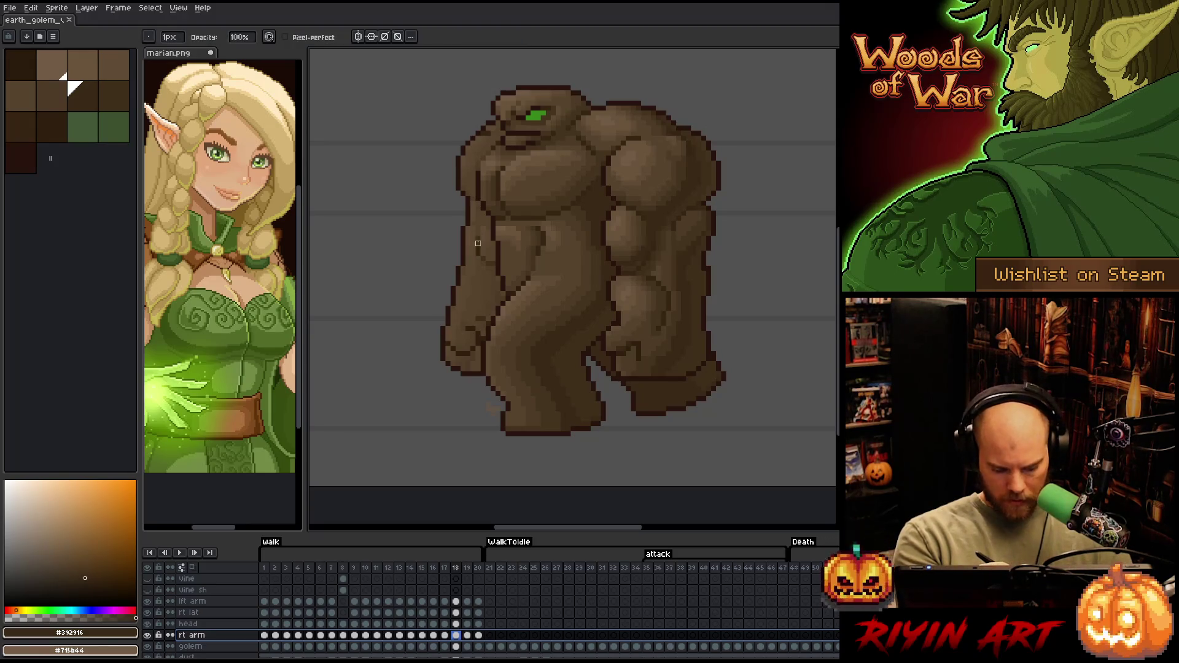
{"action": "left_click", "coordinate": [478, 233]}
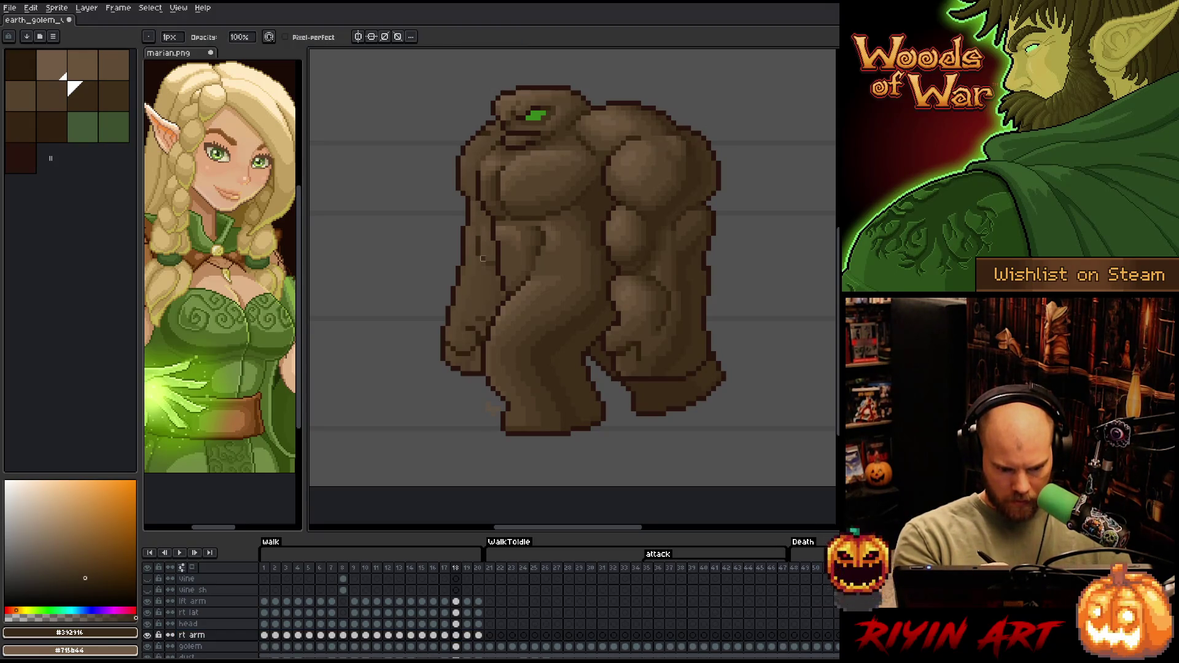
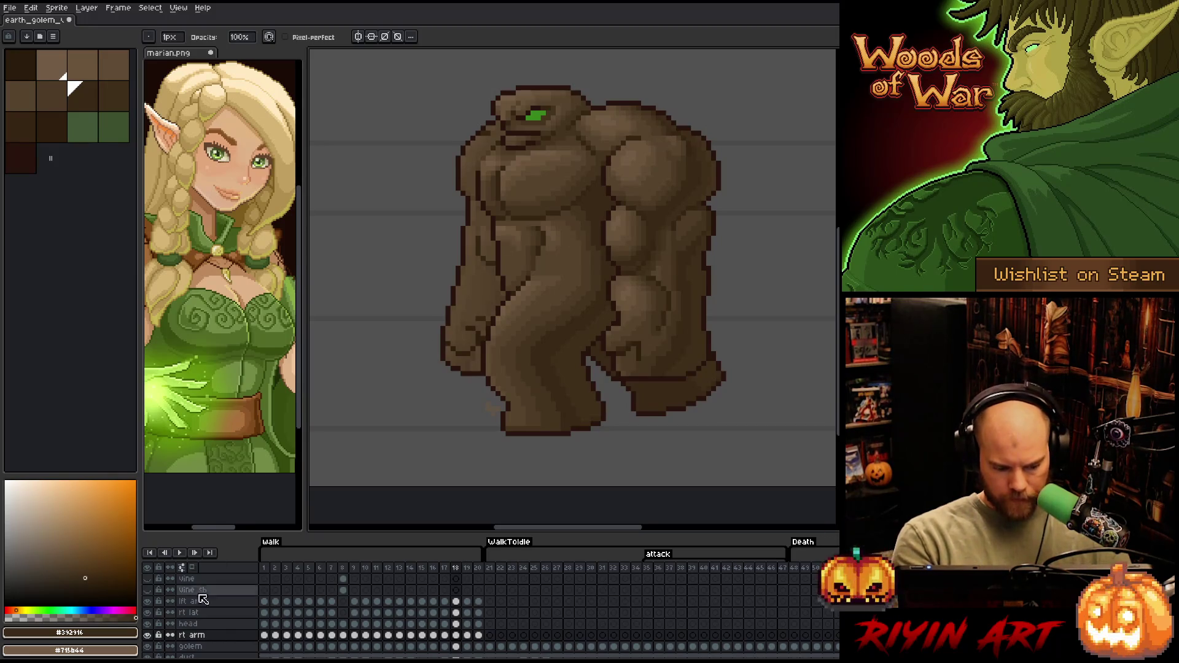
Check the rt arm layer's opacity in its layer properties
{"action": "double_click", "coordinate": [196, 635]}
{"action": "left_click", "coordinate": [303, 118]}
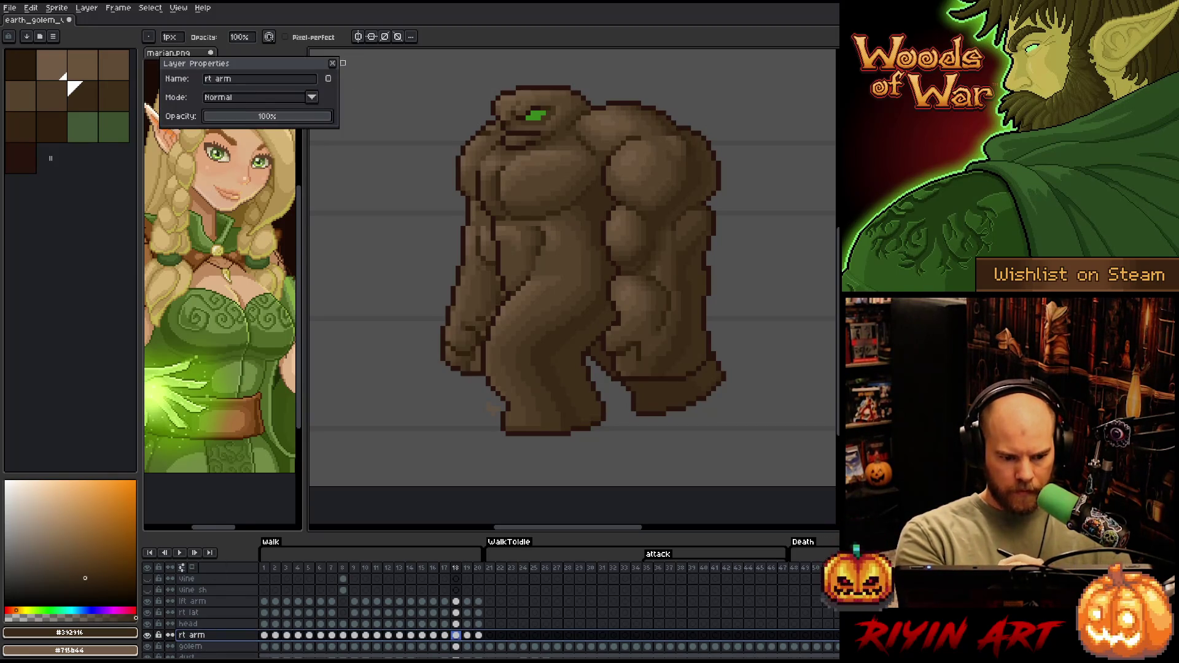
{"action": "left_click", "coordinate": [332, 63]}
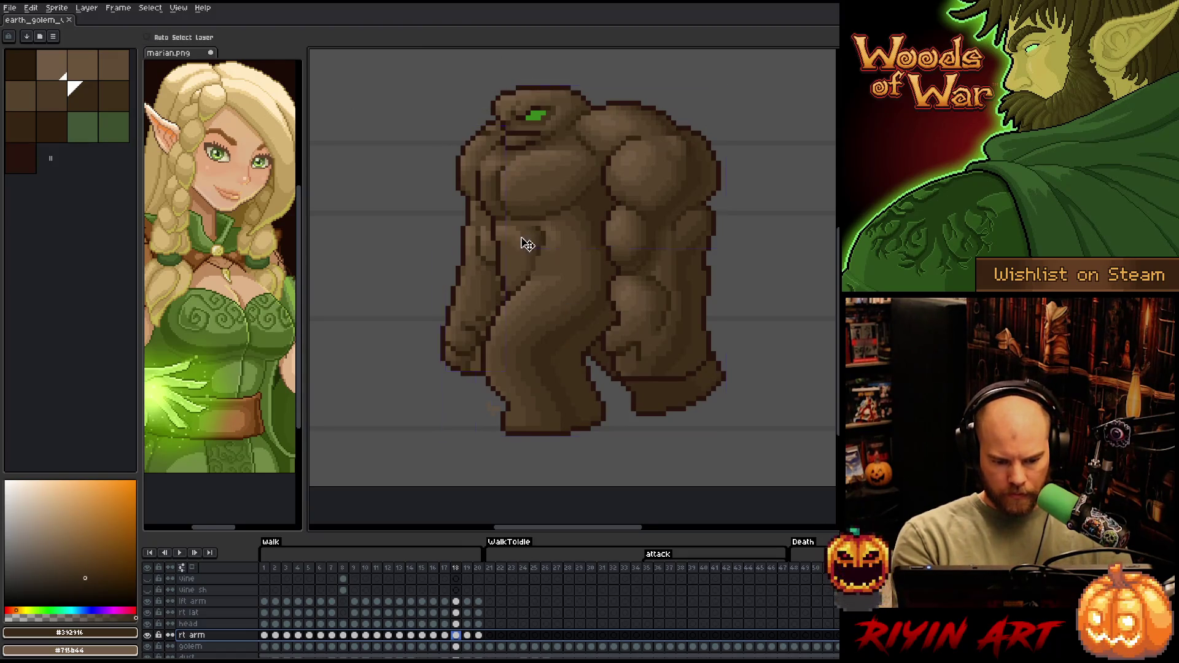
Shade the right arm with mid brown #57442c and darker #4d3b26 sampled from the golem, comparing with frame 17
{"action": "key", "text": "e"}
{"action": "left_click", "coordinate": [498, 278], "text": "alt"}
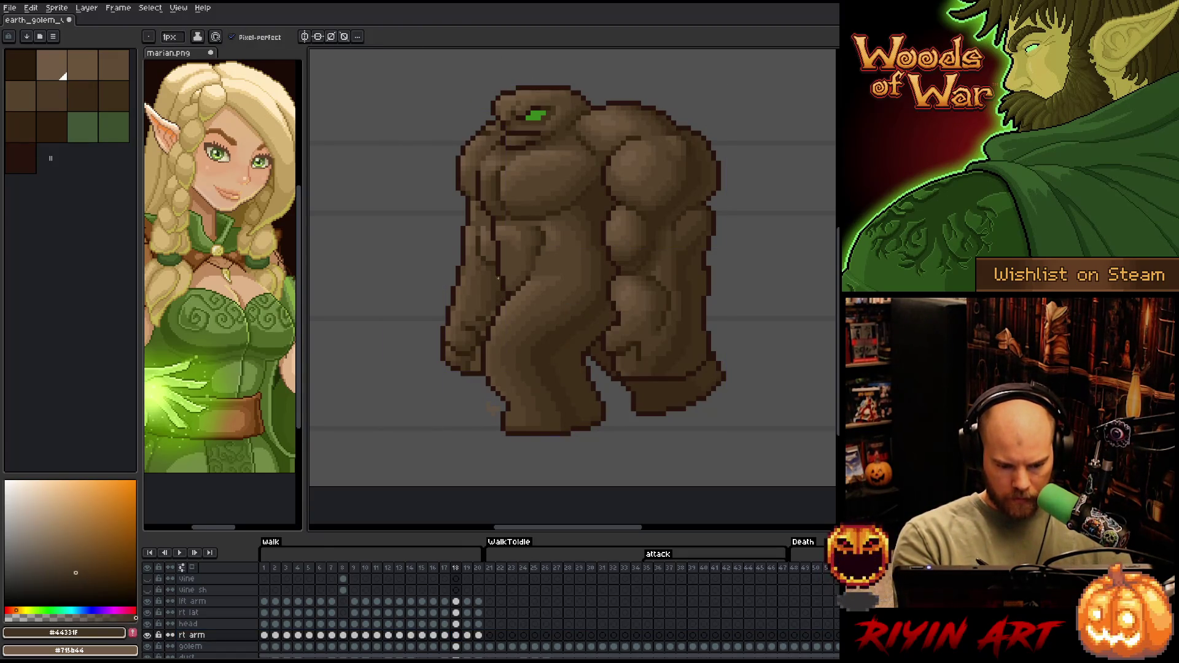
{"action": "left_click", "coordinate": [487, 209], "text": "alt"}
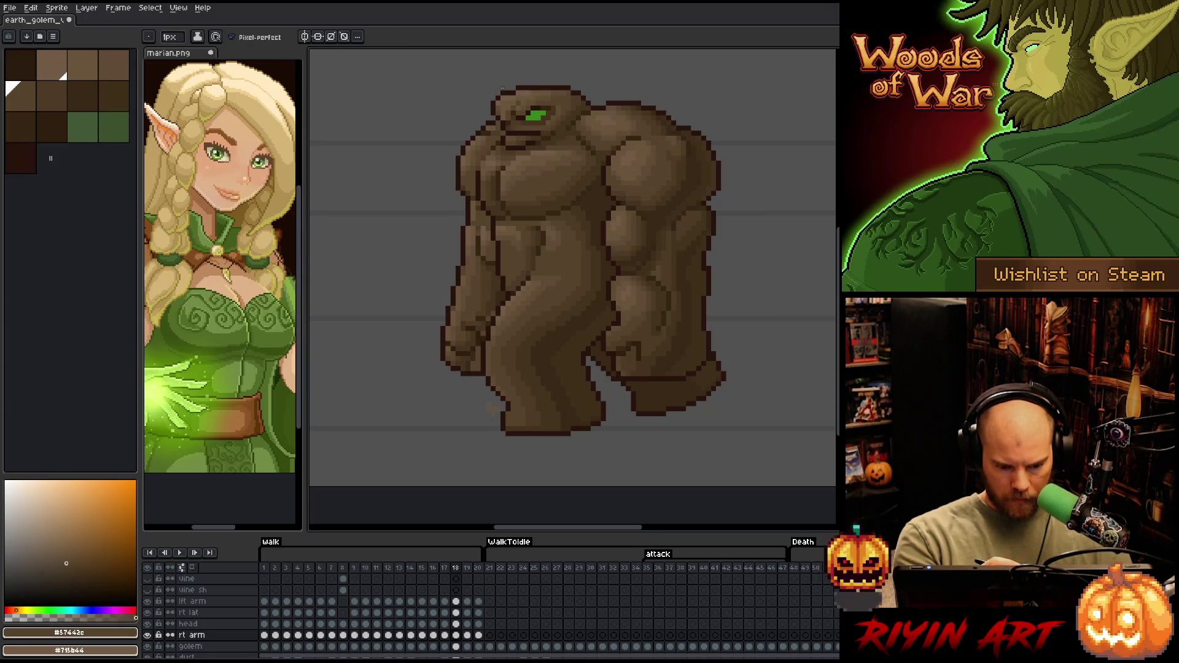
{"action": "left_click", "coordinate": [478, 259], "text": "alt"}
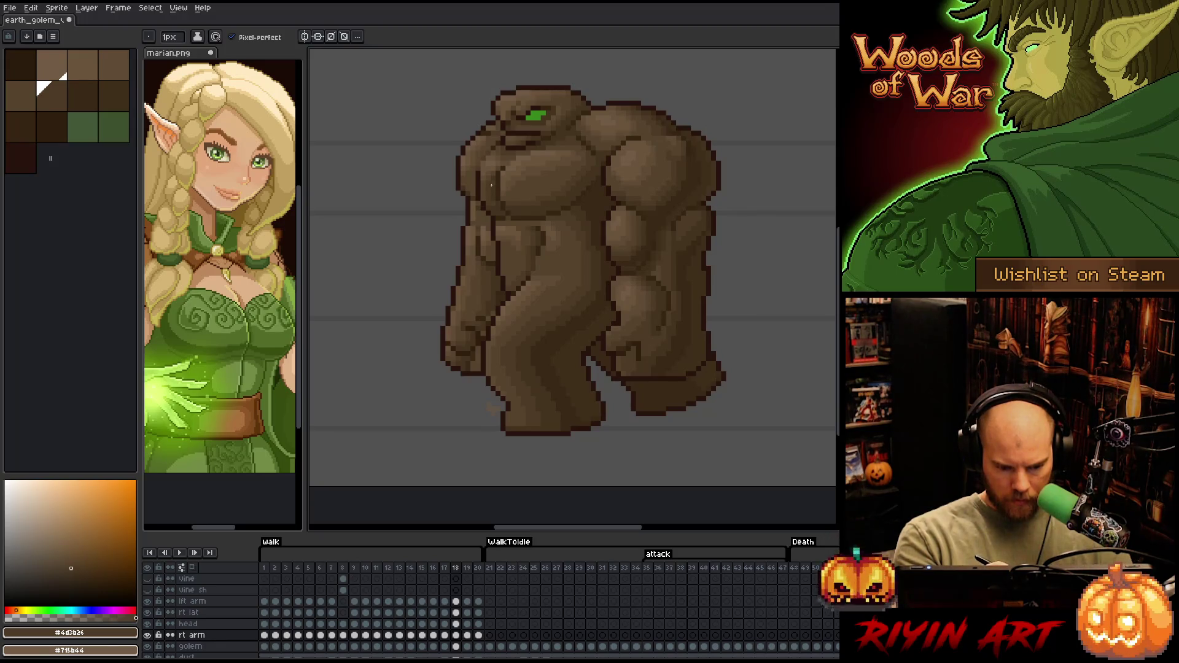
{"action": "key", "text": "alt"}
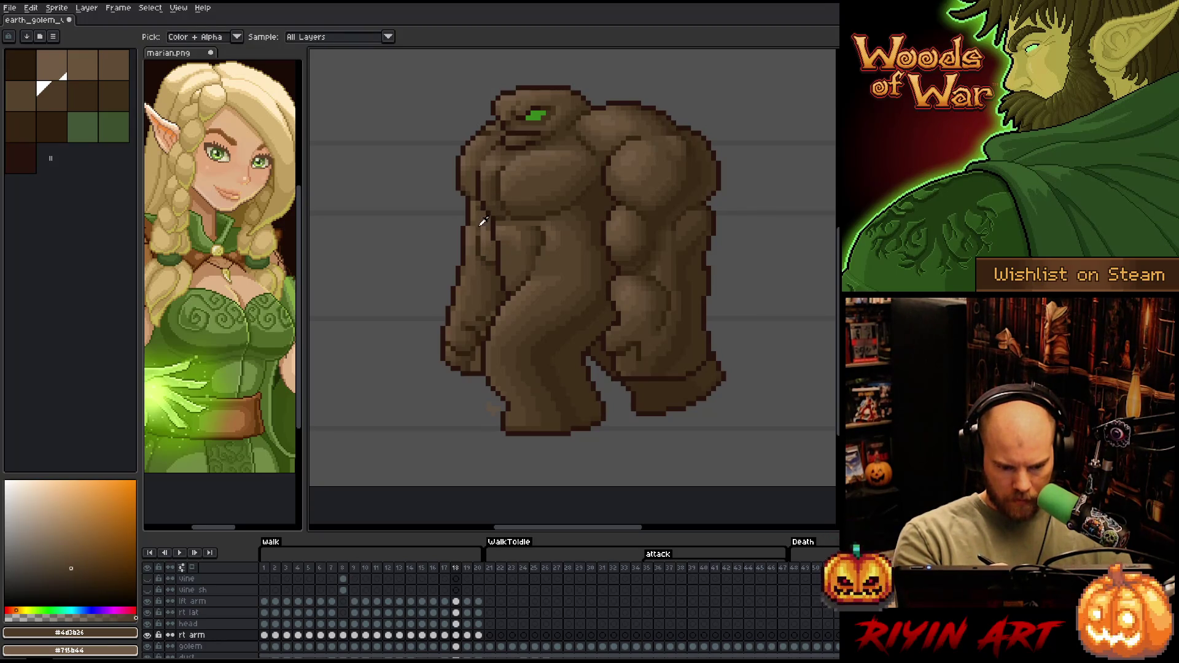
{"action": "left_click", "coordinate": [482, 221], "text": "alt"}
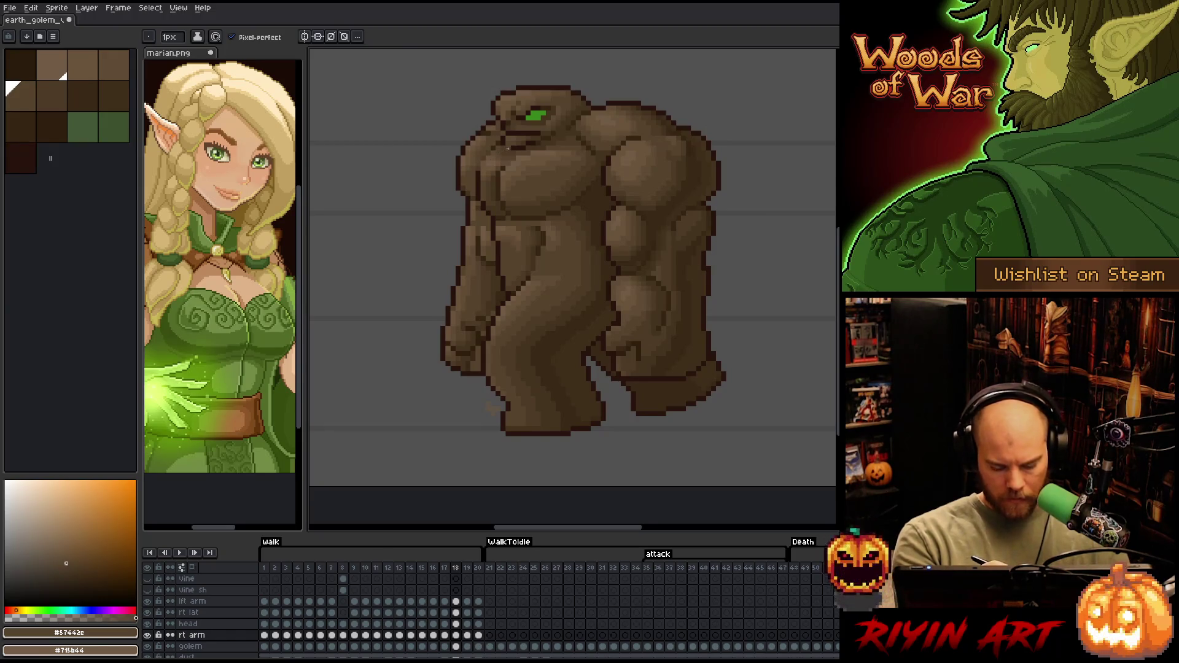
{"action": "key", "text": "comma"}
{"action": "left_click", "coordinate": [487, 186], "text": "alt"}
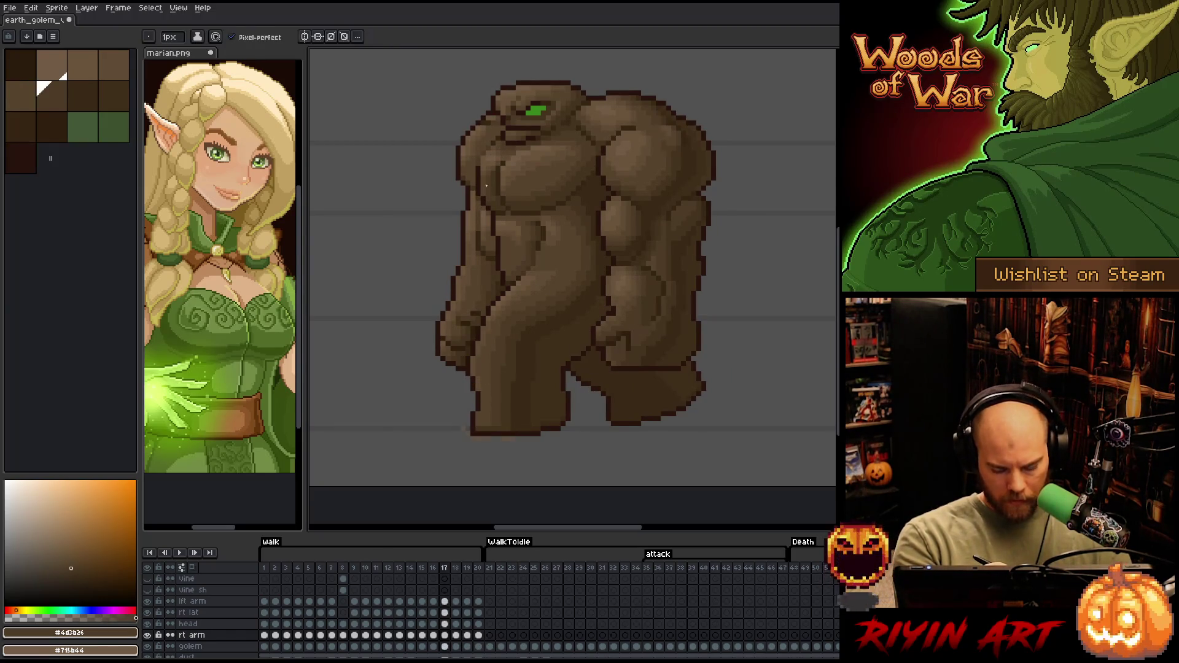
{"action": "left_click", "coordinate": [478, 252], "text": "alt"}
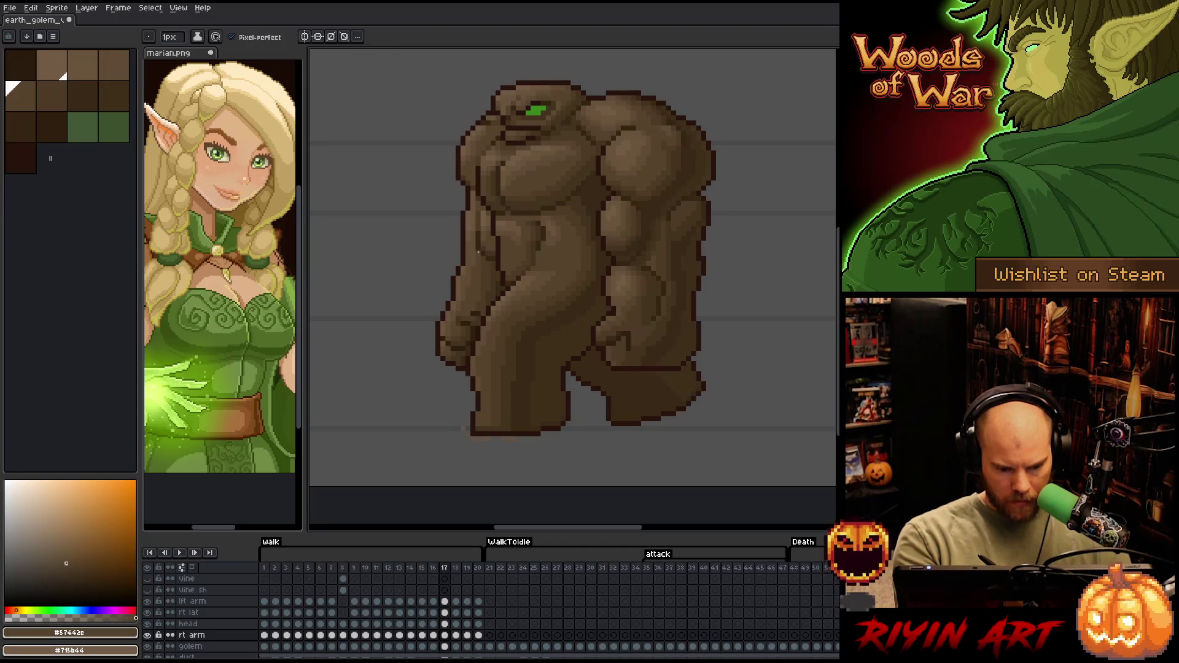
On frame 18, deepen the arm's shadows with browns #69533b, #44331f, #392916 and #302010
{"action": "left_click", "coordinate": [485, 215], "text": "alt"}
{"action": "key", "text": "period"}
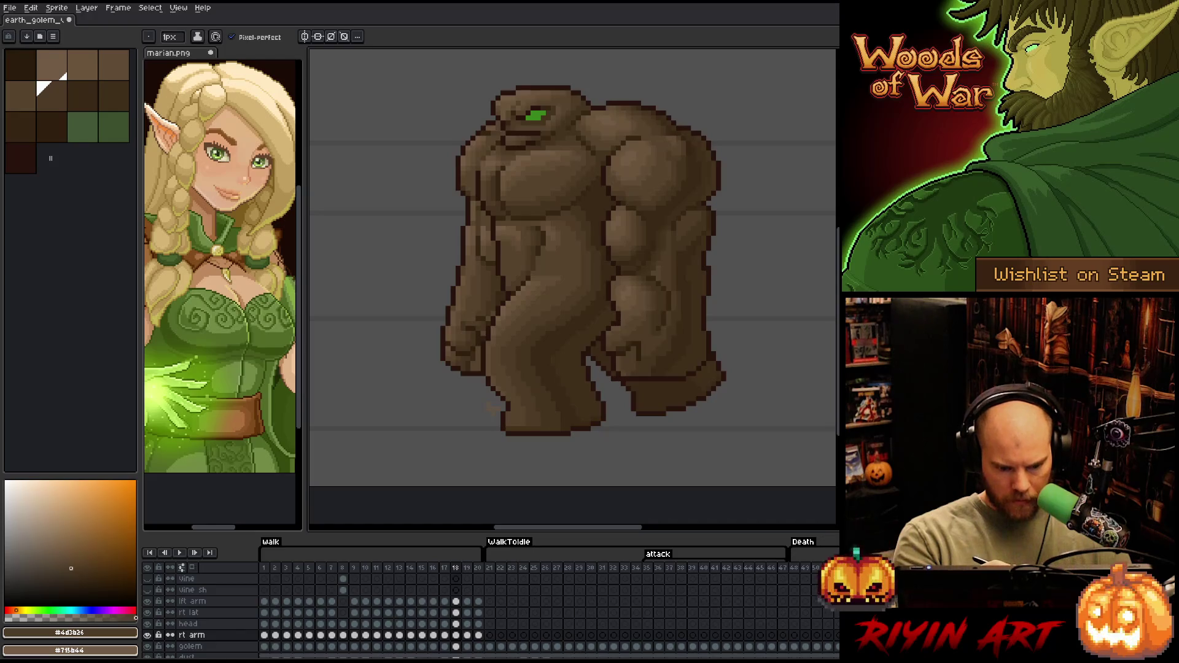
{"action": "left_click", "coordinate": [478, 229], "text": "alt"}
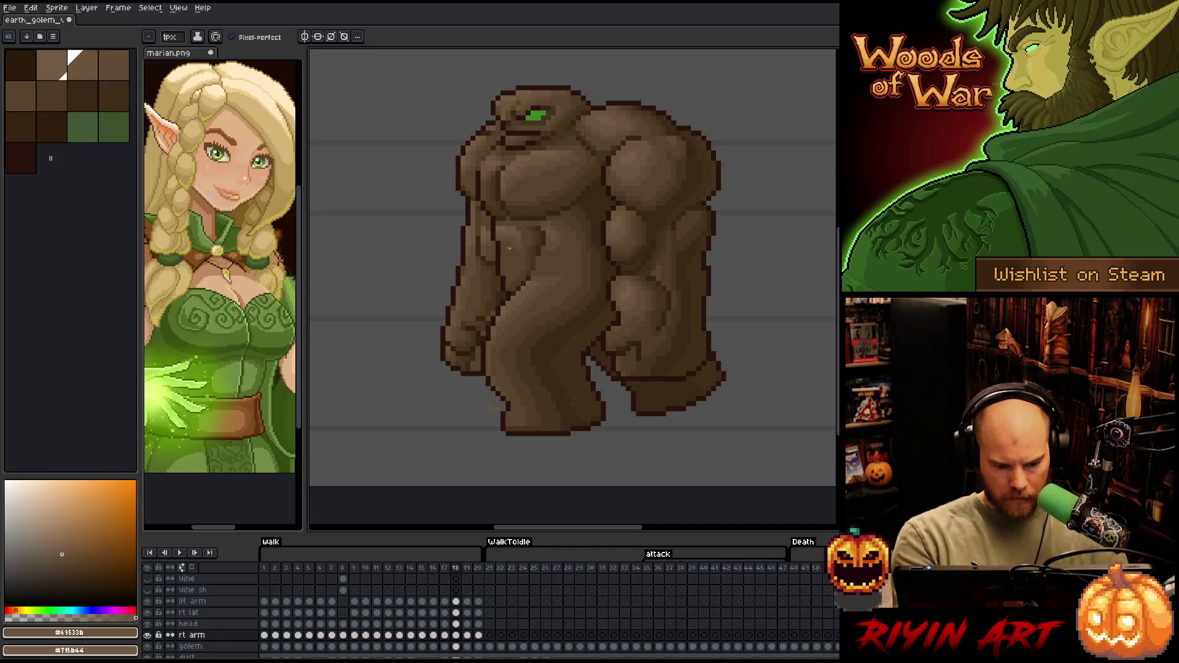
{"action": "left_click", "coordinate": [493, 312], "text": "alt"}
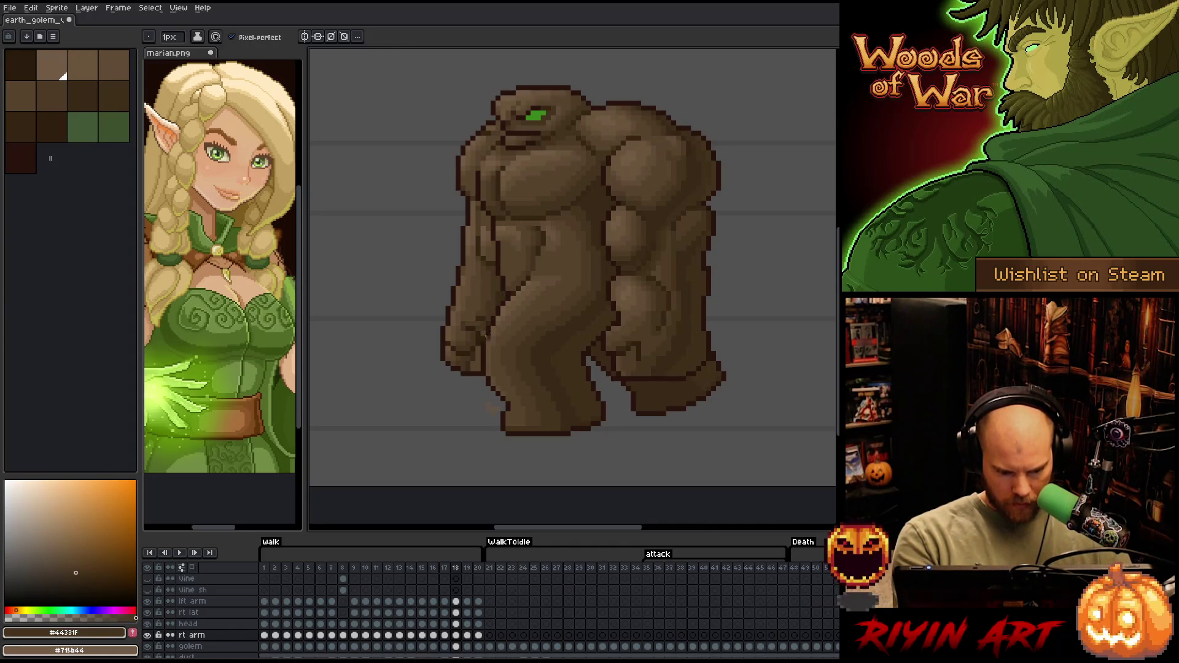
{"action": "left_click", "coordinate": [479, 351], "text": "alt"}
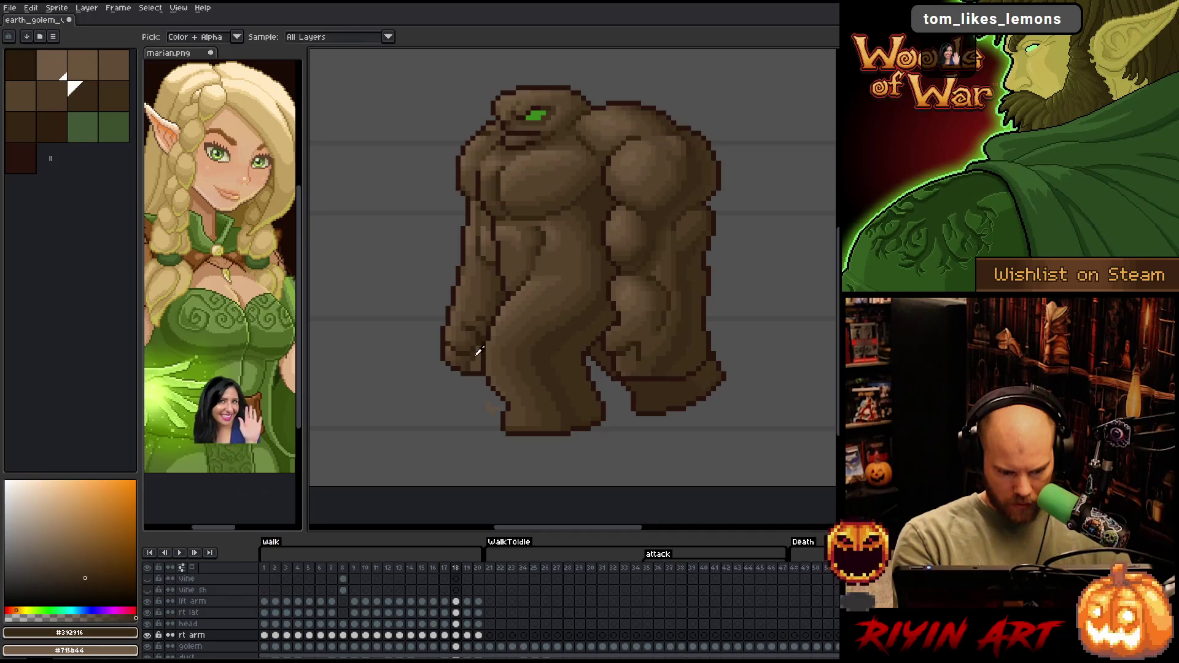
{"action": "left_click", "coordinate": [489, 330], "text": "alt"}
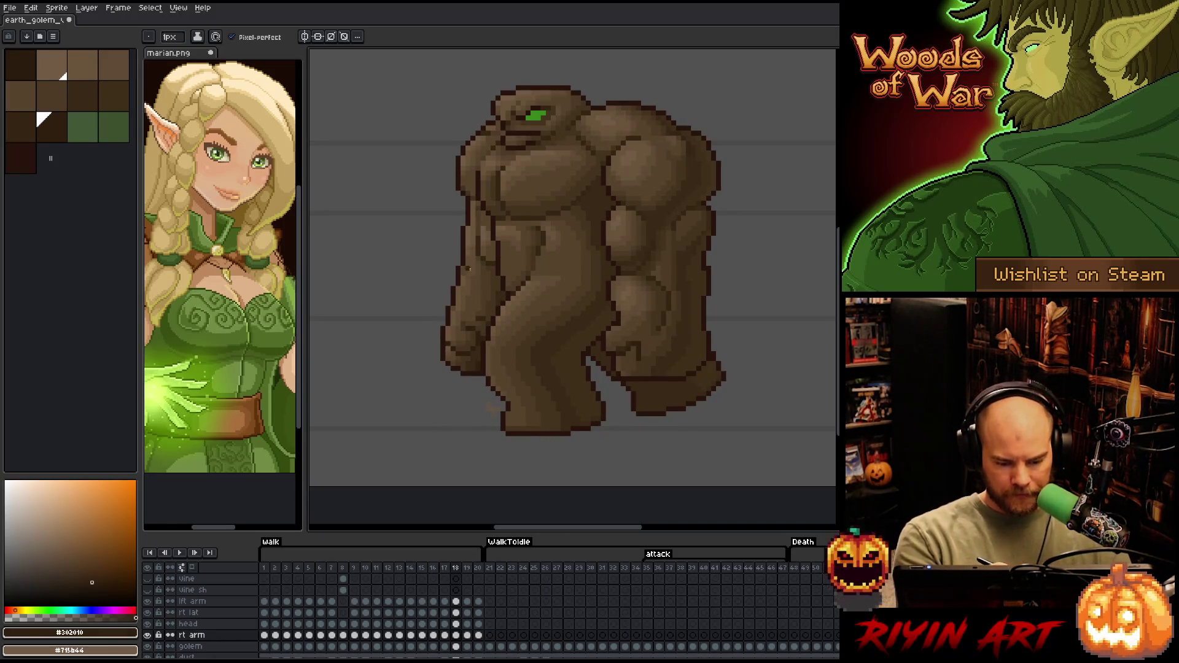
Add highlights to the arm using browns #69533b, #57442c and #715b44
{"action": "left_click", "coordinate": [501, 238], "text": "alt"}
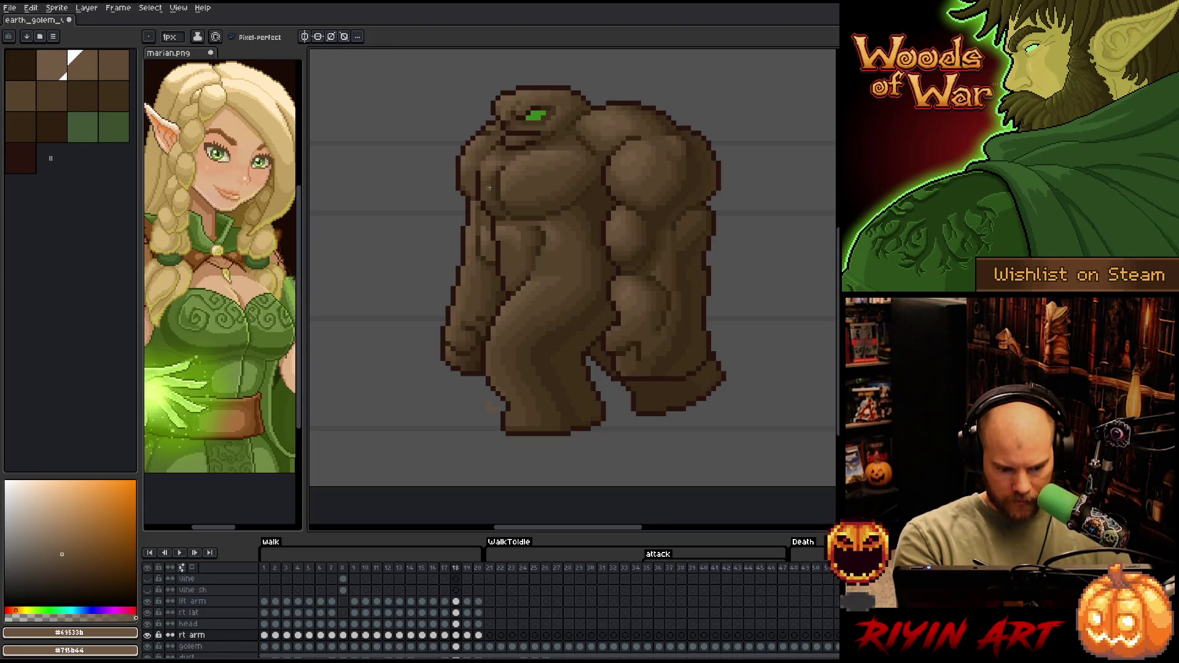
{"action": "left_click", "coordinate": [474, 277], "text": "alt"}
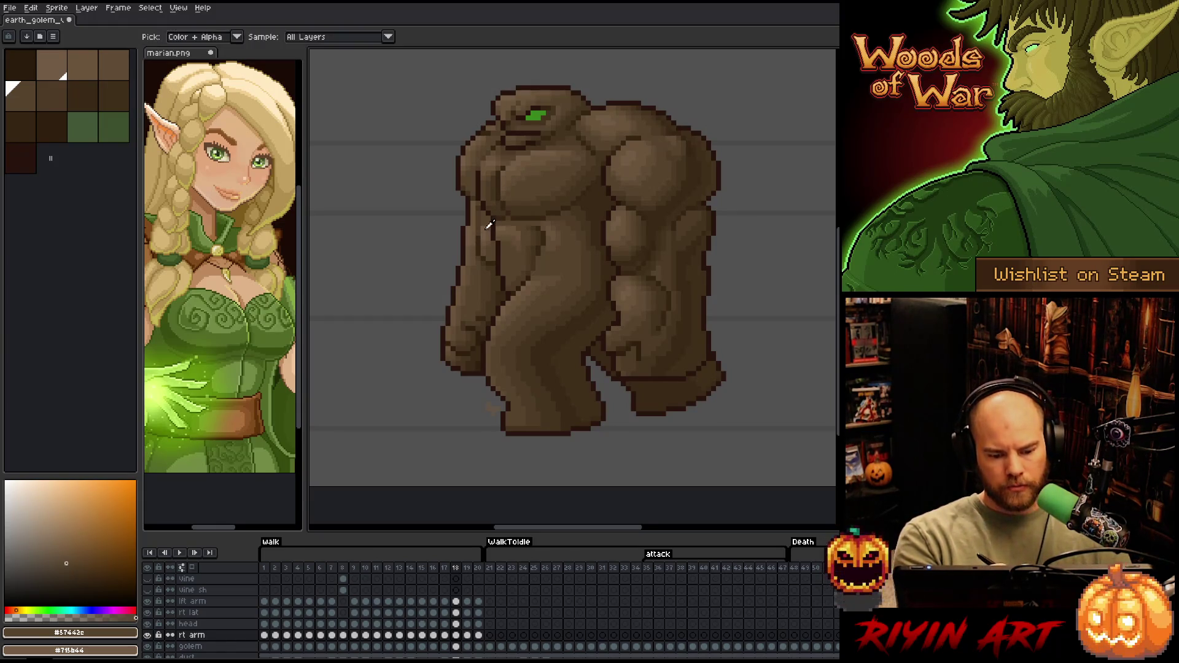
{"action": "left_click", "coordinate": [486, 220], "text": "alt"}
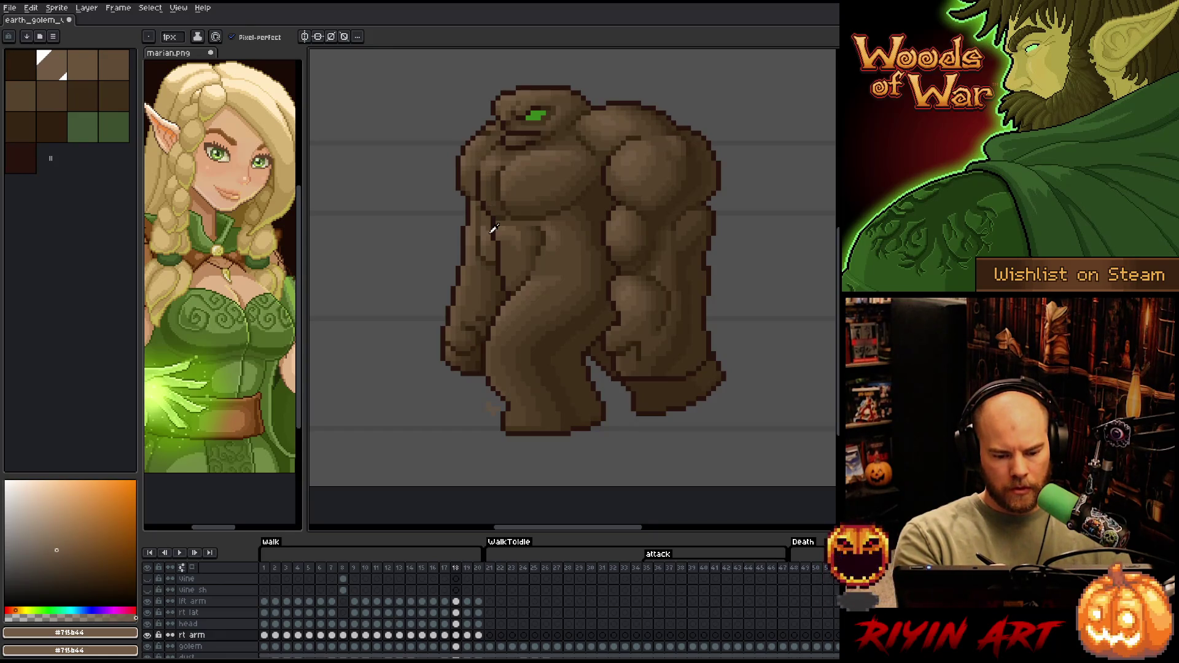
{"action": "key", "text": "alt"}
{"action": "left_click", "coordinate": [489, 228], "text": "alt"}
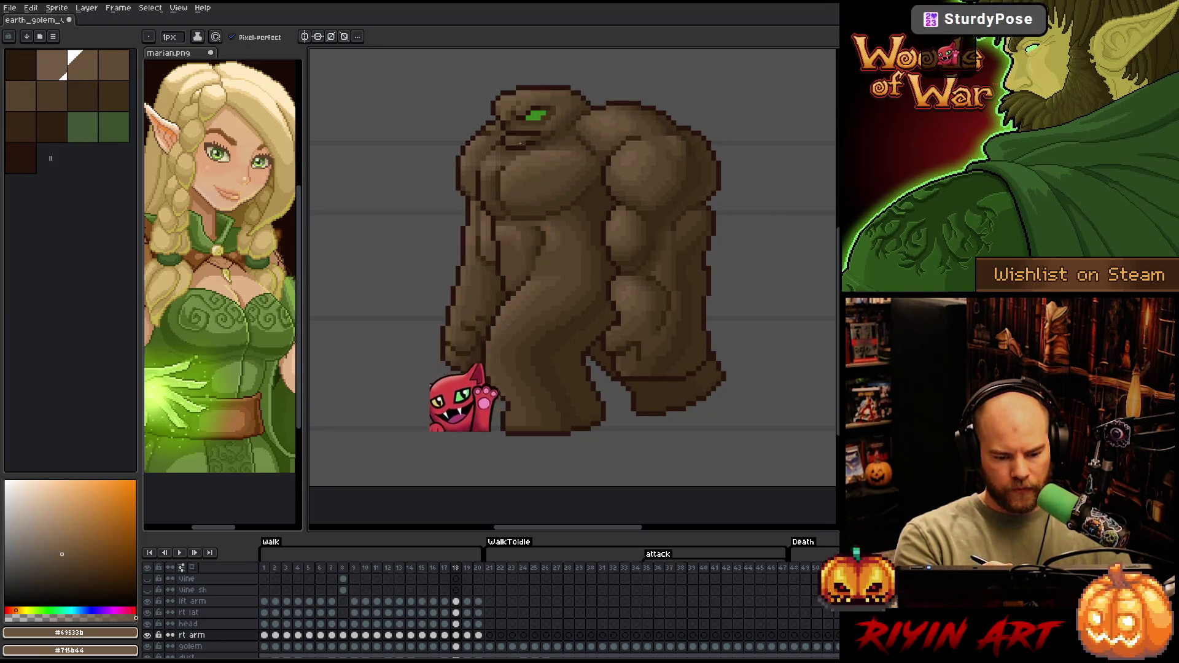
Touch up the arm with dark browns #44331f and #4d3b26, then advance to walk frame 19
{"action": "left_click", "coordinate": [519, 143], "text": "alt"}
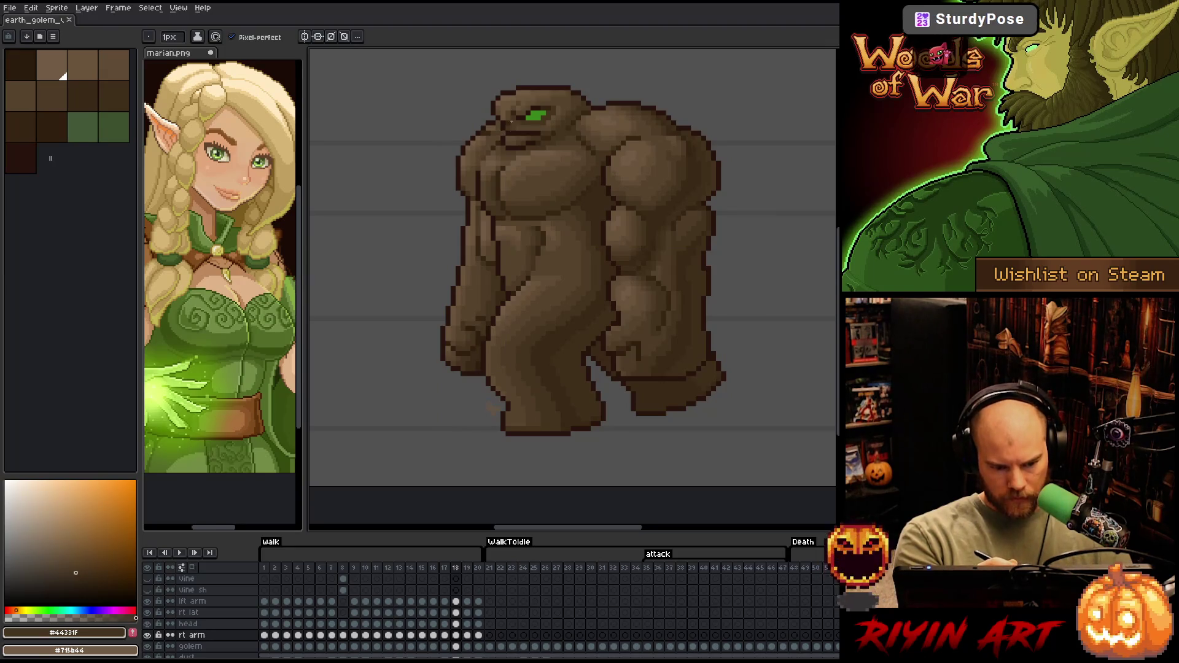
{"action": "left_click", "coordinate": [501, 132], "text": "alt"}
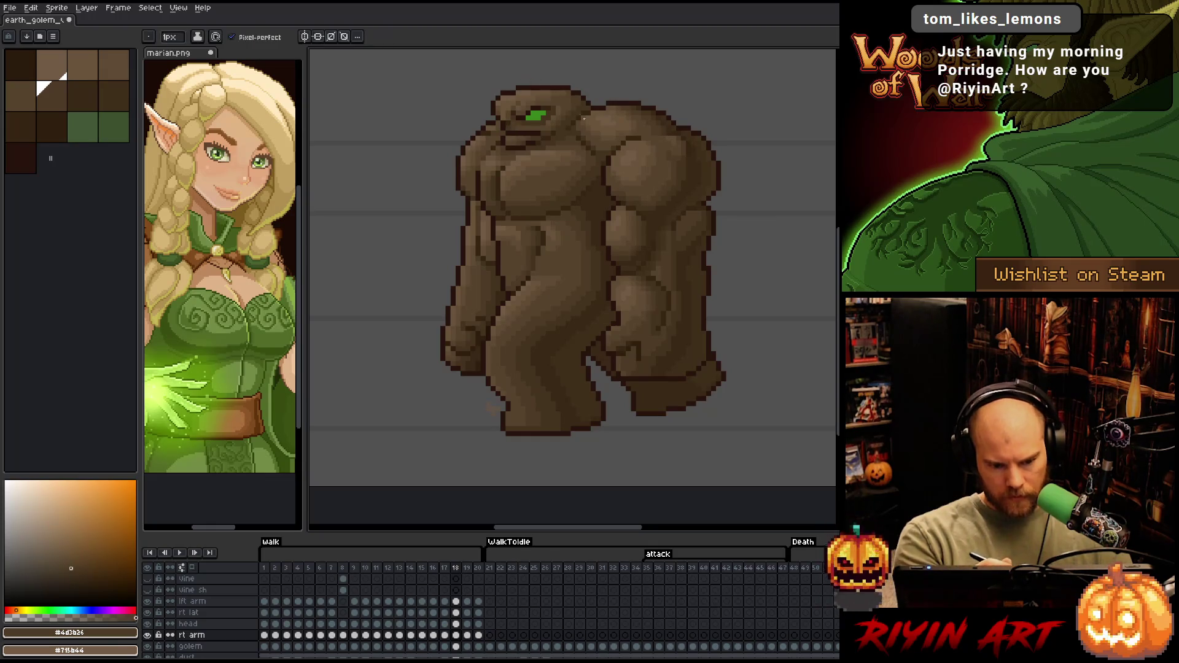
{"action": "right_click", "coordinate": [621, 274]}
{"action": "key", "text": "Escape"}
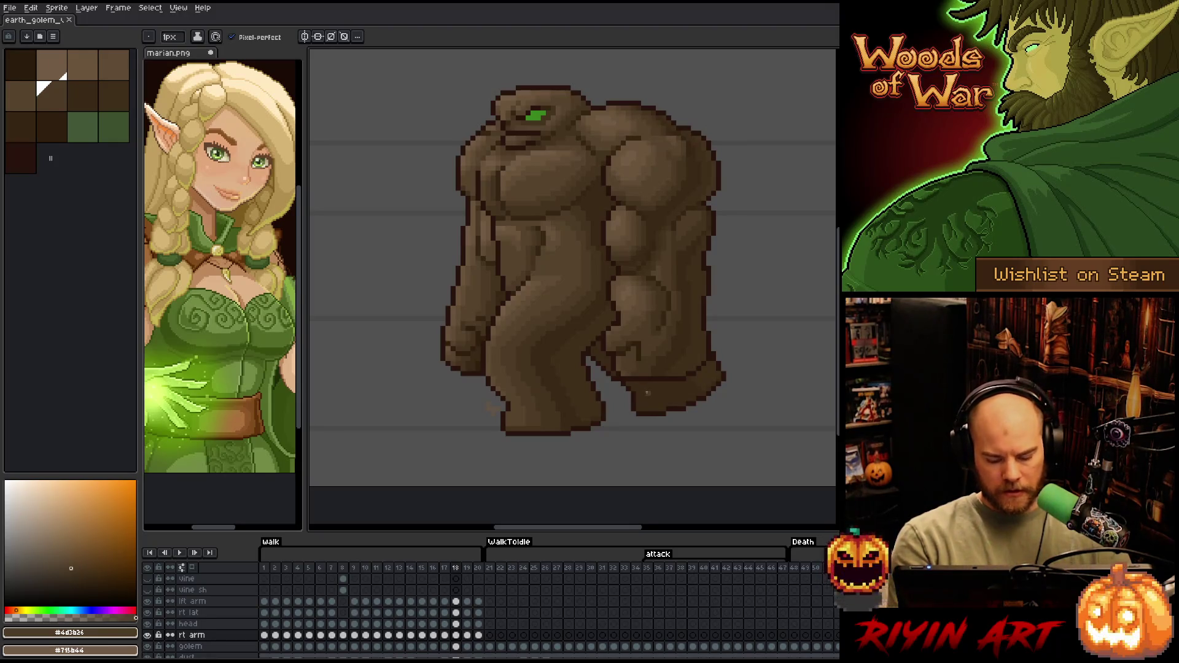
{"action": "key", "text": "Right"}
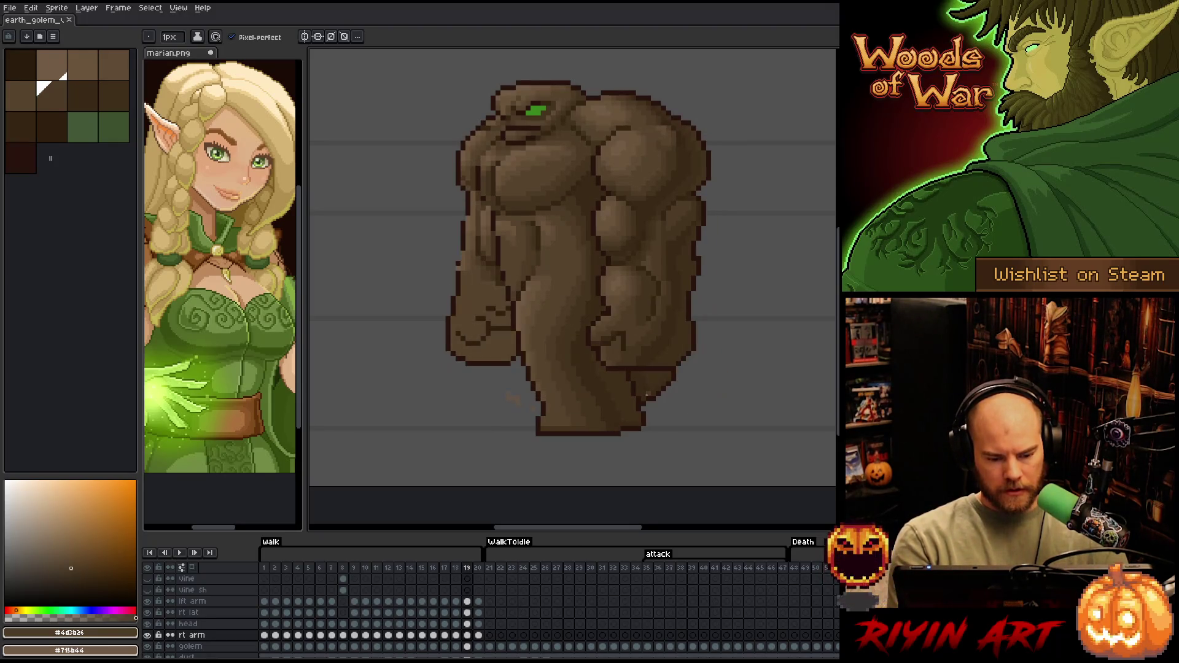
Flip between walk frames 18 and 19 to compare the arm poses
{"action": "key", "text": "Left"}
{"action": "key", "text": "Right"}
{"action": "key", "text": "Left"}
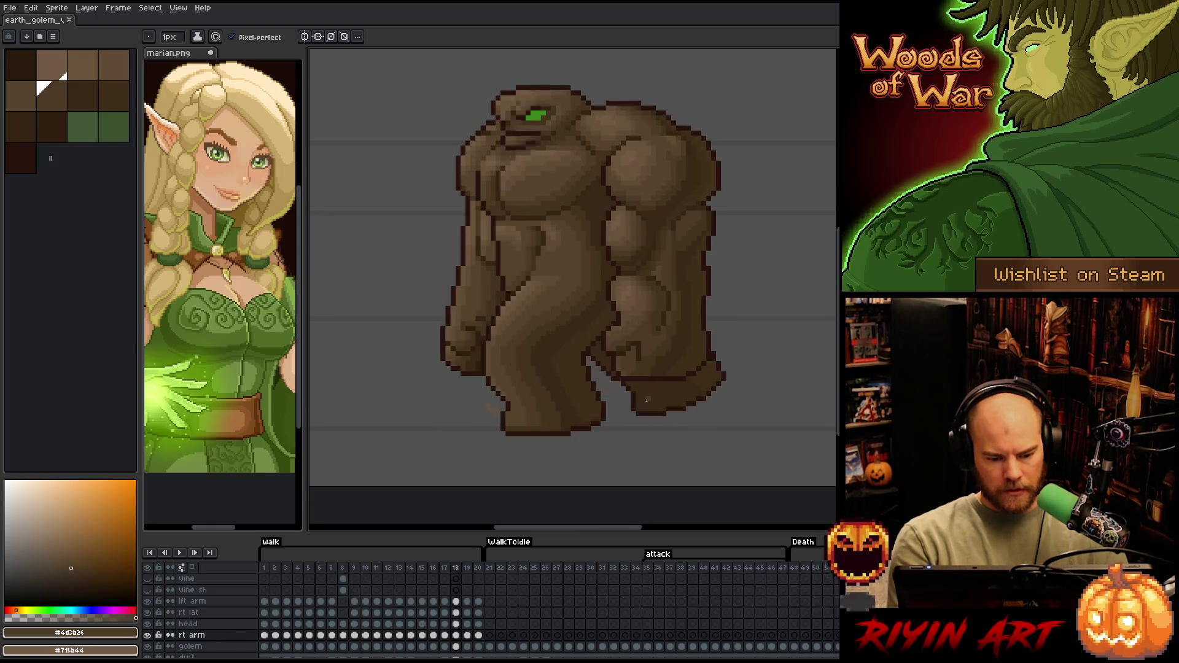
{"action": "key", "text": "Right"}
{"action": "key", "text": "Left"}
{"action": "key", "text": "Right"}
{"action": "key", "text": "Left"}
Nudge the rt arm cel on frame 19 up one pixel
{"action": "left_click", "coordinate": [456, 634]}
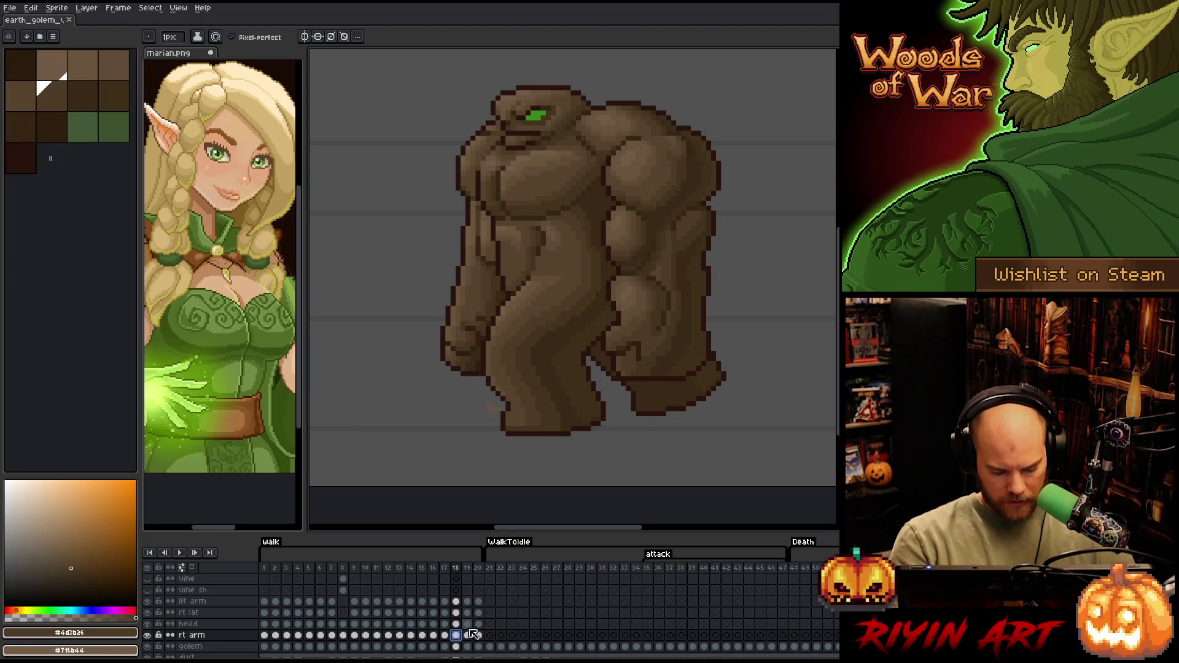
{"action": "left_click", "coordinate": [466, 635]}
{"action": "key", "text": "ctrl+t"}
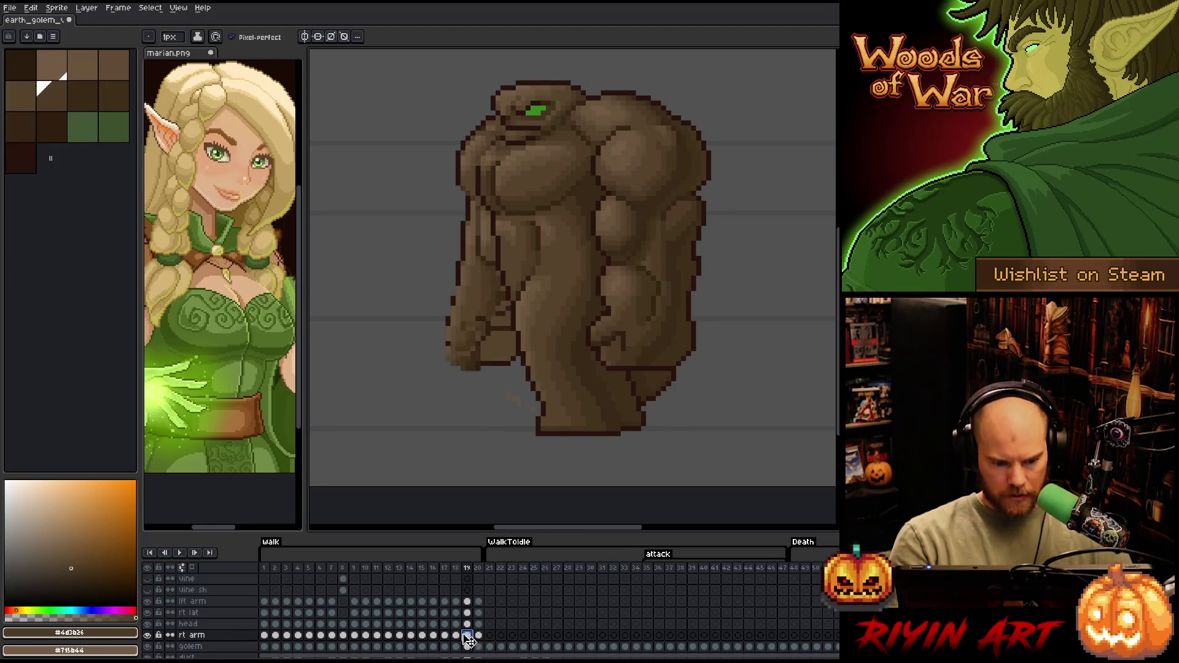
{"action": "key", "text": "Up"}
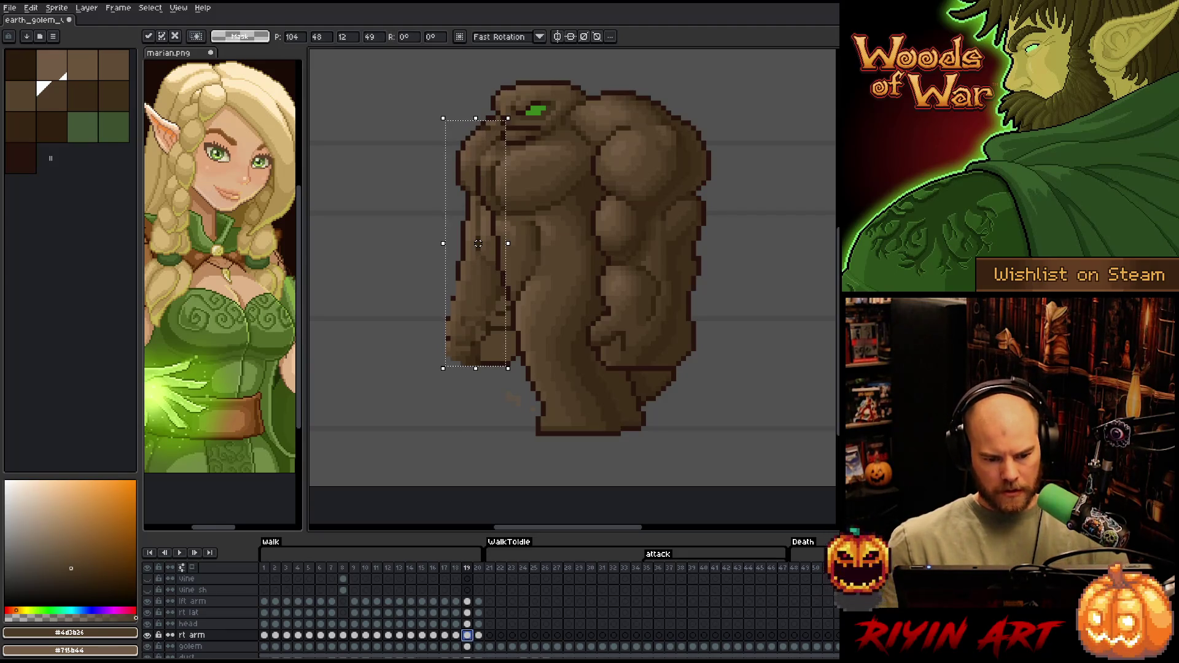
{"action": "left_click", "coordinate": [466, 635]}
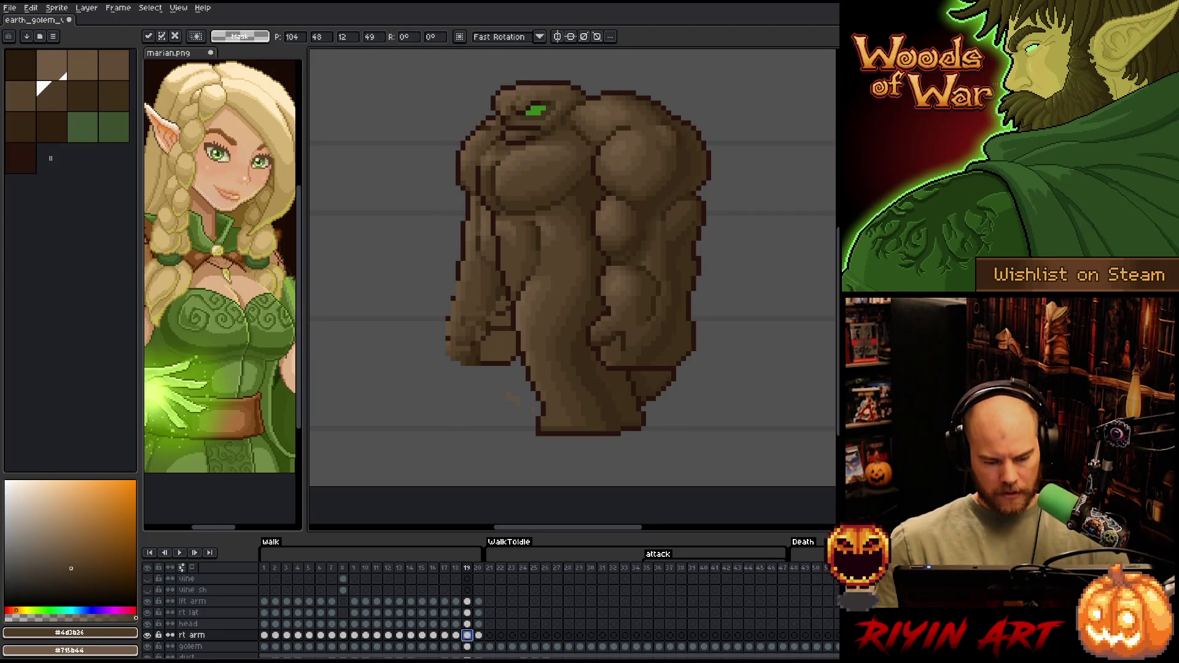
Try selecting the lower right arm, deselect, and pick dark brown #44331f for the pencil
{"action": "mouse_move", "coordinate": [421, 415]}
{"action": "left_mouse_down"}
{"action": "mouse_move", "coordinate": [537, 337]}
{"action": "mouse_move", "coordinate": [560, 286]}
{"action": "left_mouse_up"}
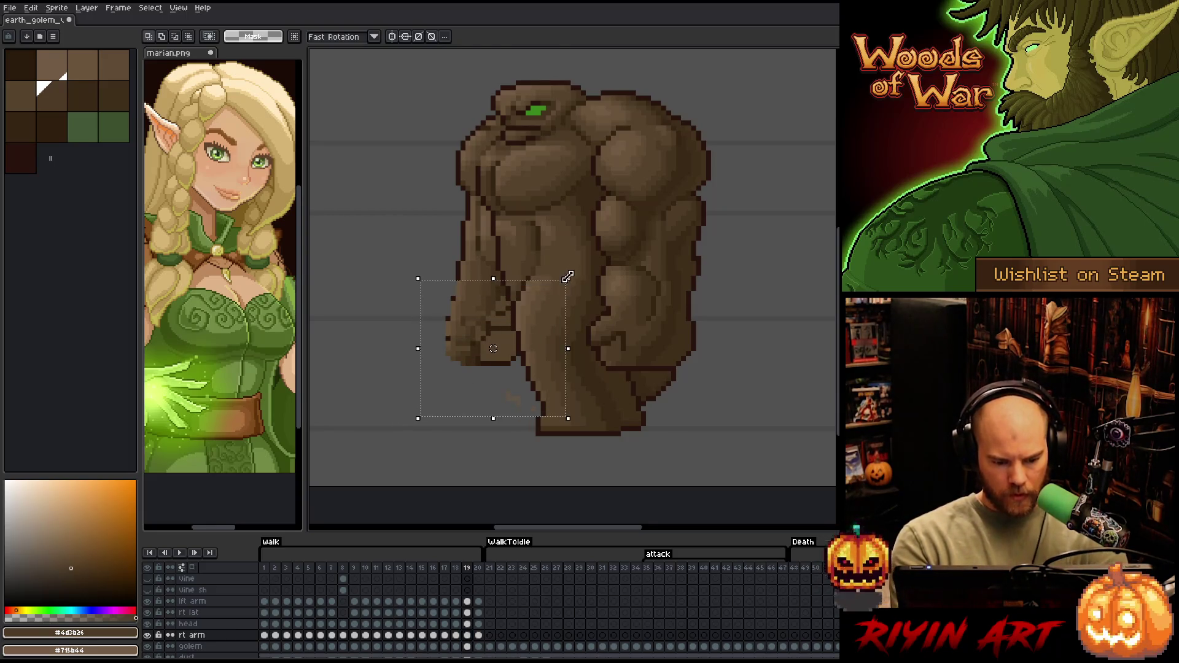
{"action": "left_click", "coordinate": [598, 359]}
{"action": "left_click_drag", "start_coordinate": [412, 403], "coordinate": [568, 293]}
{"action": "left_click", "coordinate": [612, 342]}
{"action": "mouse_move", "coordinate": [397, 424]}
{"action": "left_mouse_down"}
{"action": "mouse_move", "coordinate": [592, 310]}
{"action": "mouse_move", "coordinate": [608, 326]}
{"action": "left_mouse_up"}
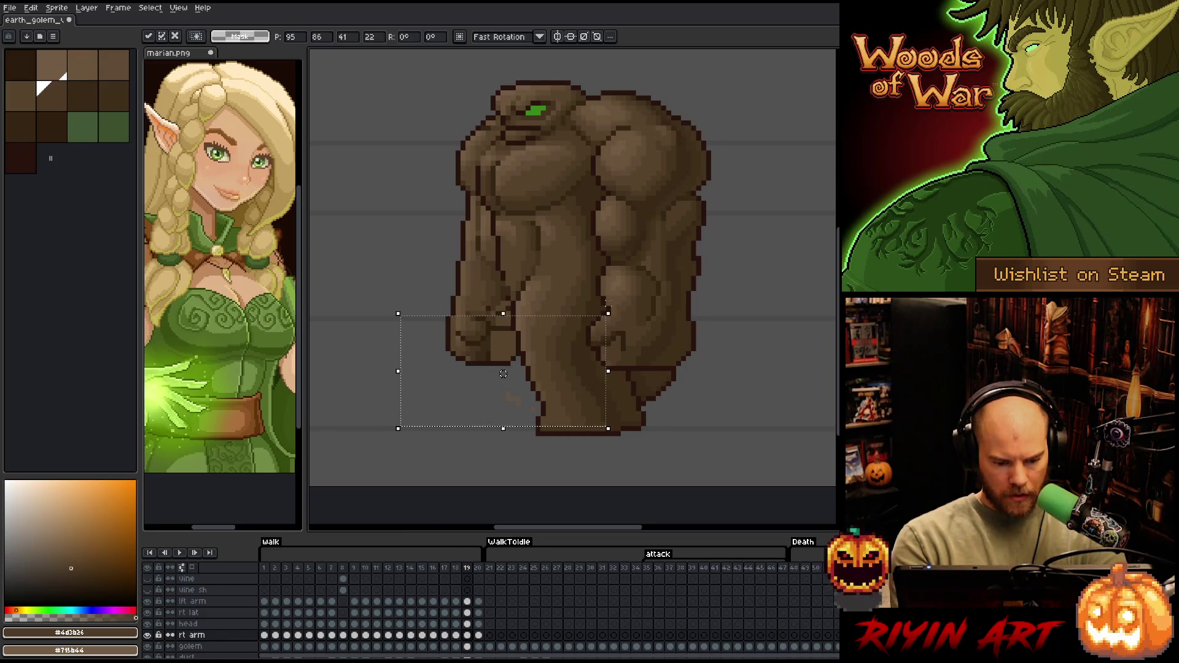
{"action": "left_click", "coordinate": [625, 295]}
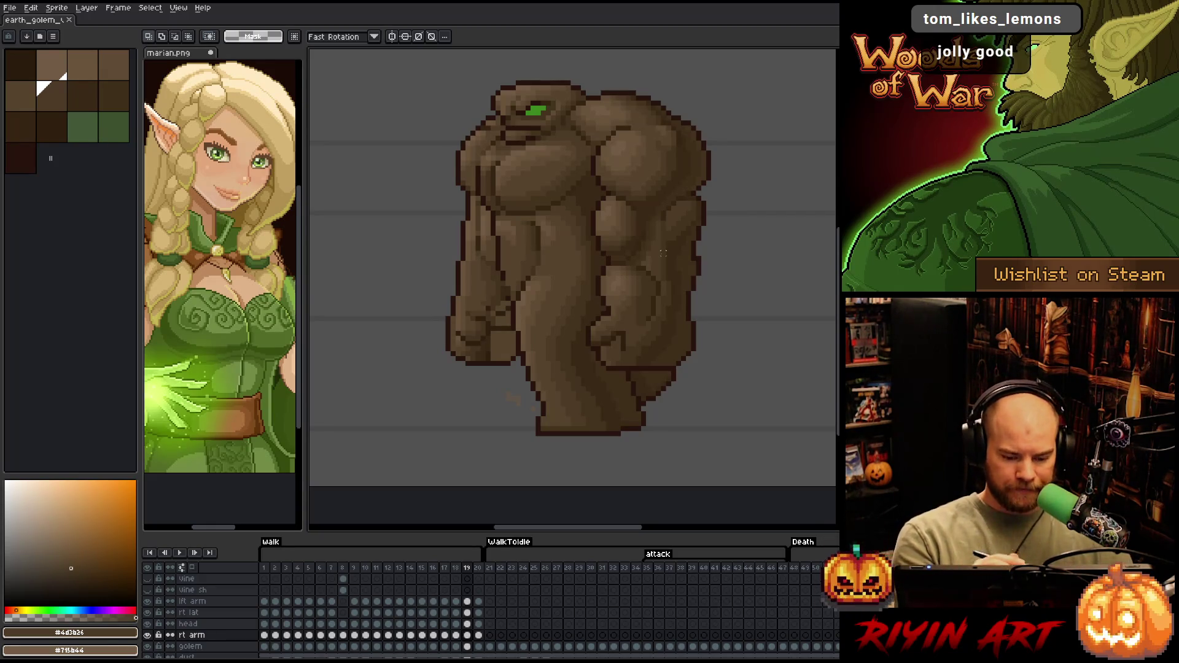
{"action": "key", "text": "b"}
{"action": "left_click", "coordinate": [498, 305], "text": "alt"}
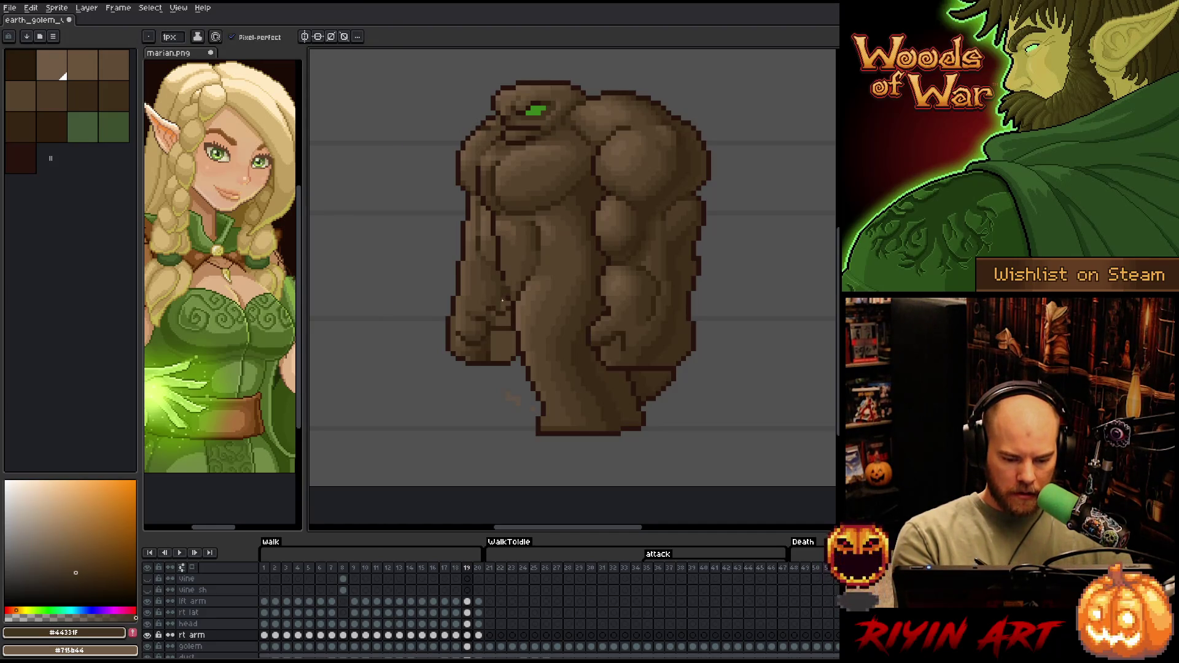
Touch up the frame 19 arm with sampled dark and mid browns, erasing stray pixels
{"action": "left_click", "coordinate": [502, 305], "text": "alt"}
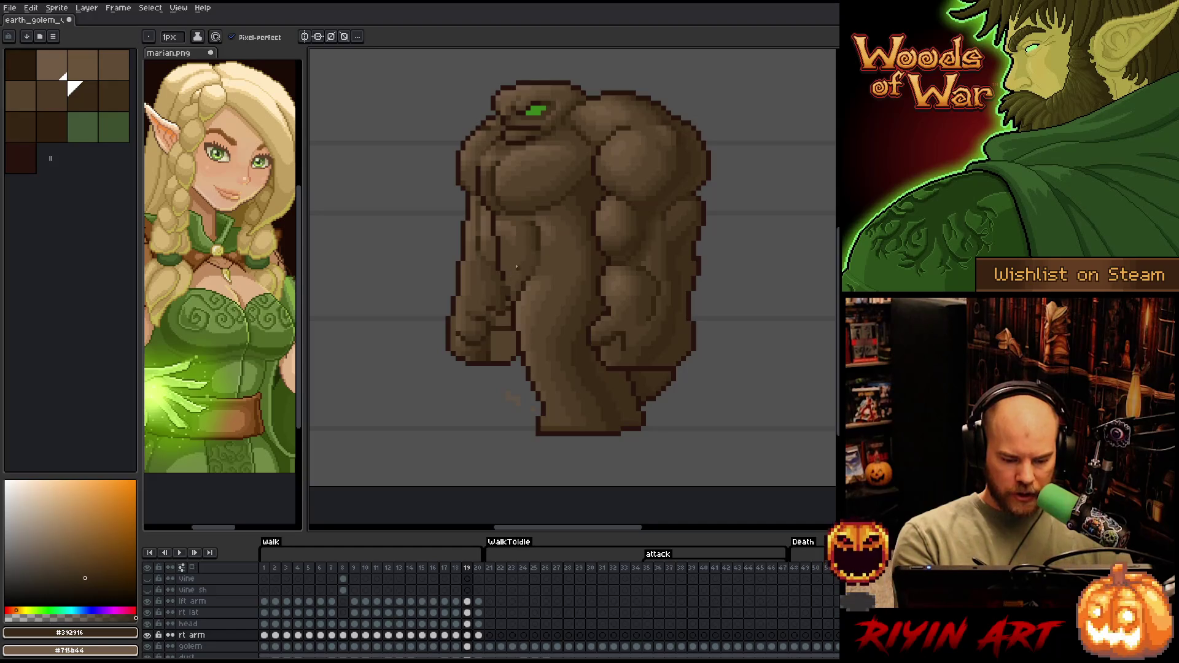
{"action": "key", "text": "e"}
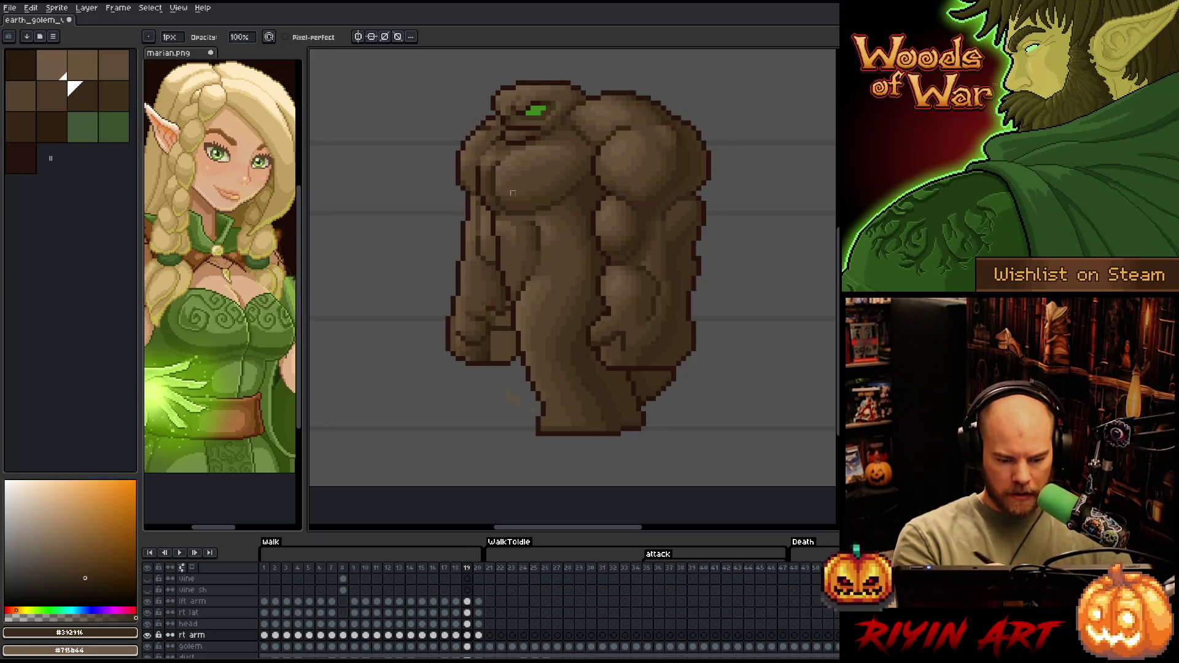
{"action": "key", "text": "b"}
{"action": "left_click", "coordinate": [488, 203], "text": "alt"}
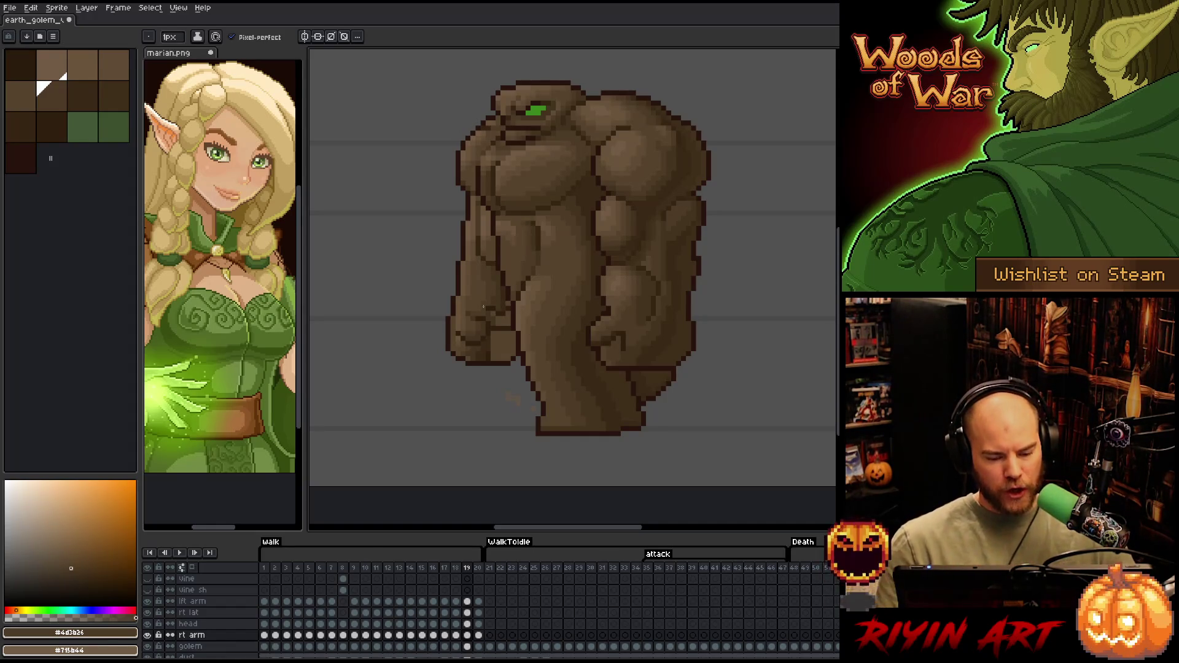
Lower the rt arm layer opacity to about 39%, then recheck its properties
{"action": "double_click", "coordinate": [195, 635]}
{"action": "left_click_drag", "start_coordinate": [270, 117], "coordinate": [259, 122]}
{"action": "left_click", "coordinate": [333, 64]}
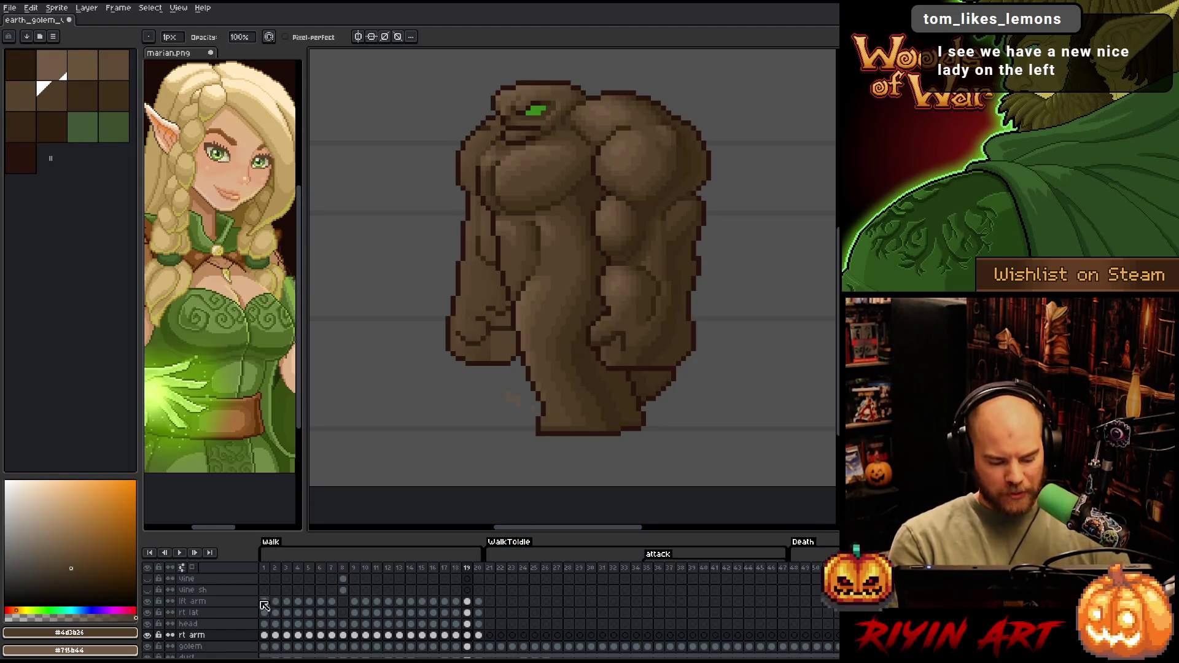
{"action": "double_click", "coordinate": [196, 635]}
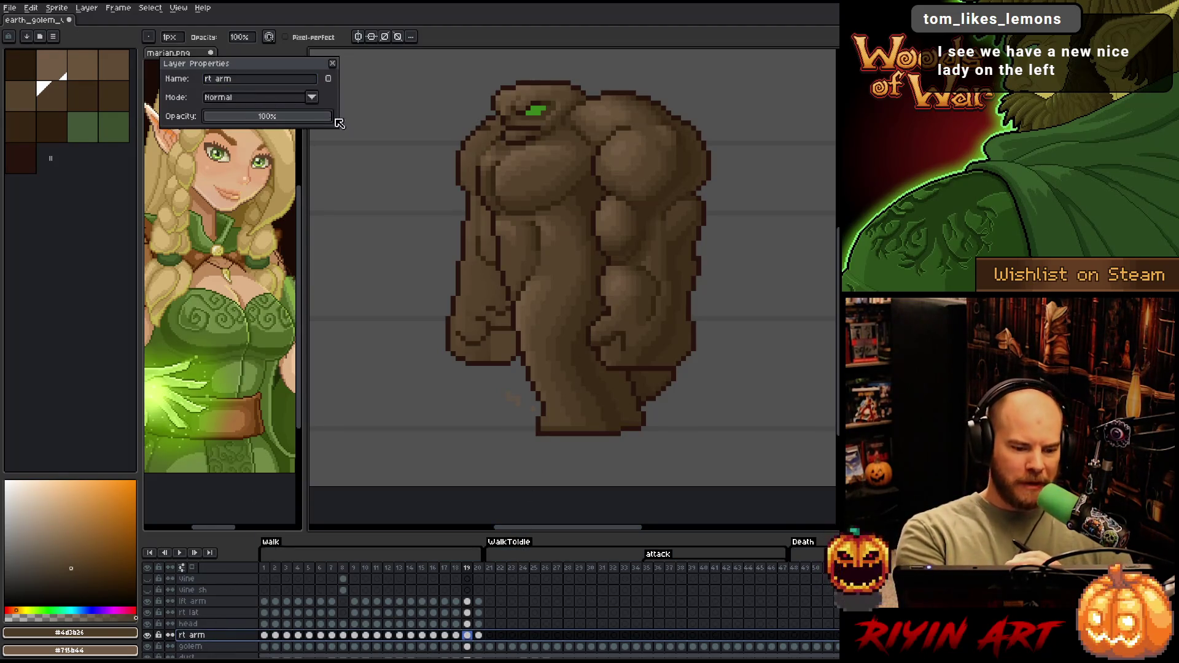
{"action": "key", "text": "Return"}
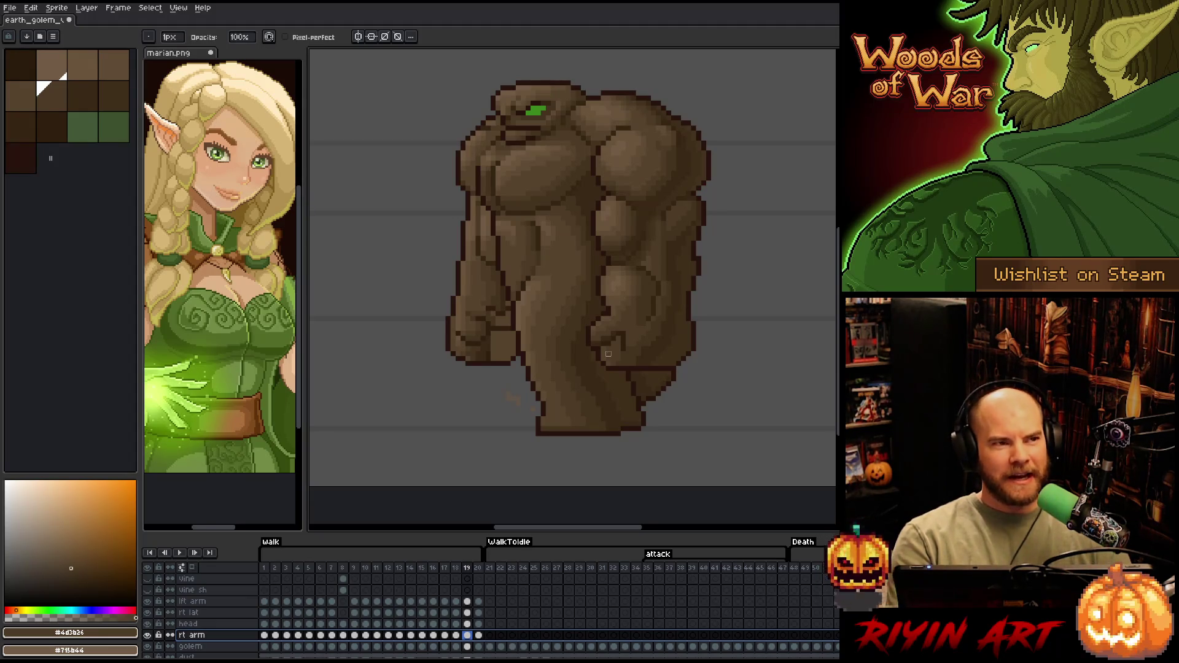
Sample the fist's dark and lighter browns and fill a small fist patch lighter
{"action": "key", "text": "e"}
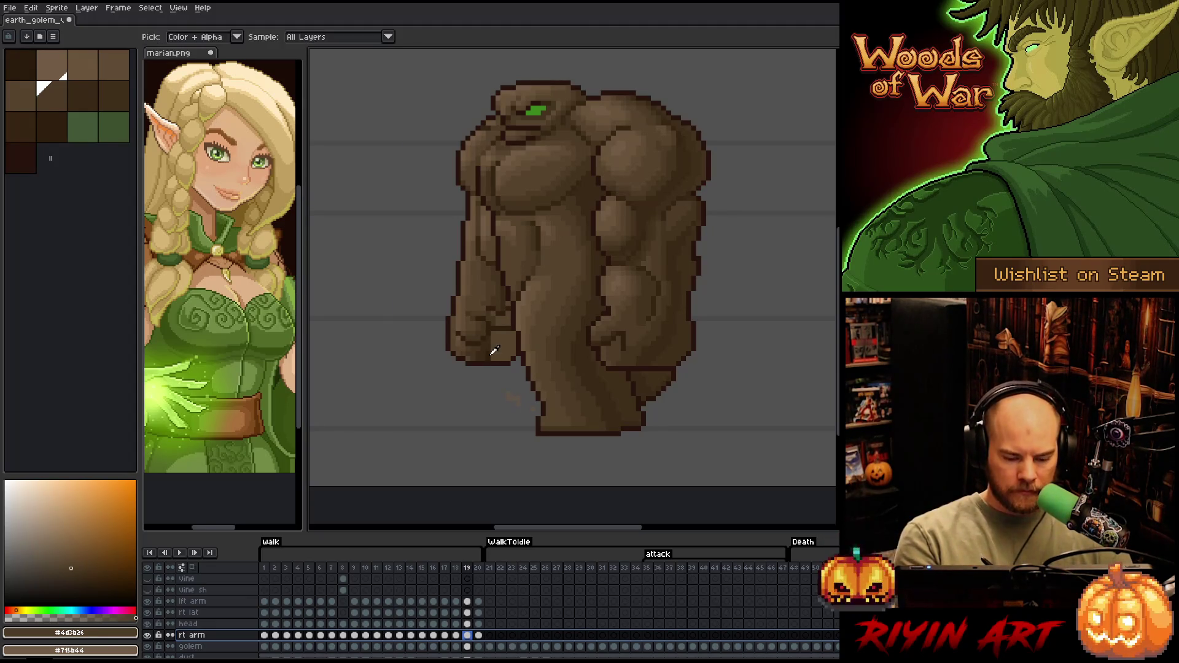
{"action": "left_click", "coordinate": [491, 347], "text": "alt"}
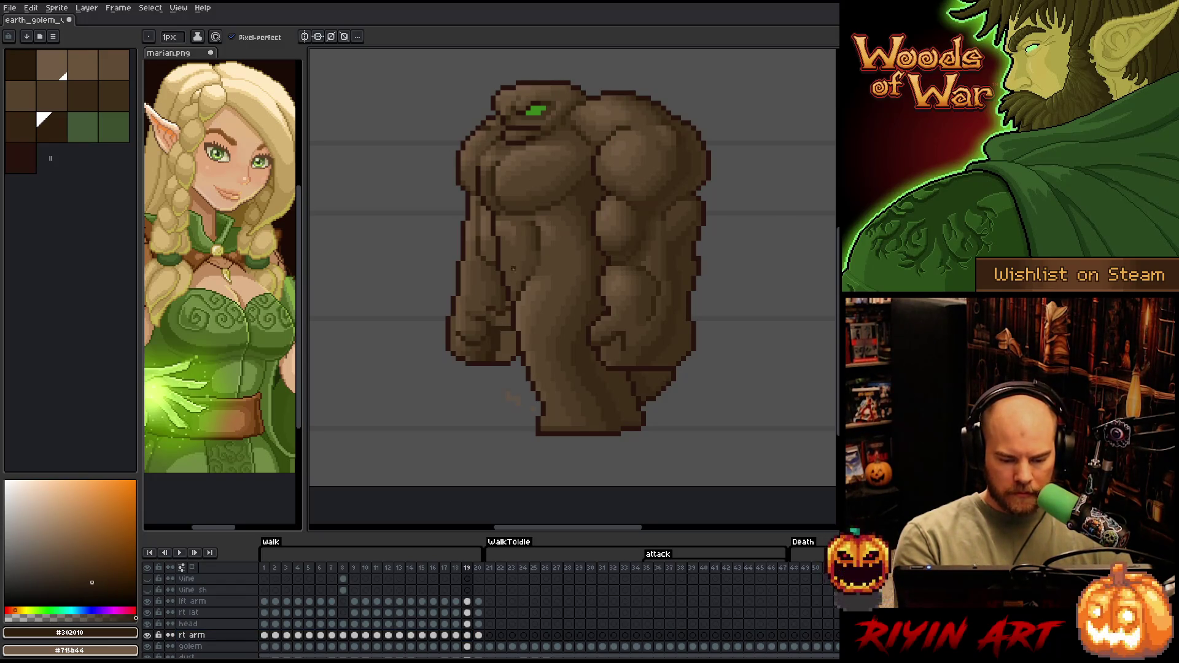
{"action": "left_click", "coordinate": [500, 319], "text": "alt"}
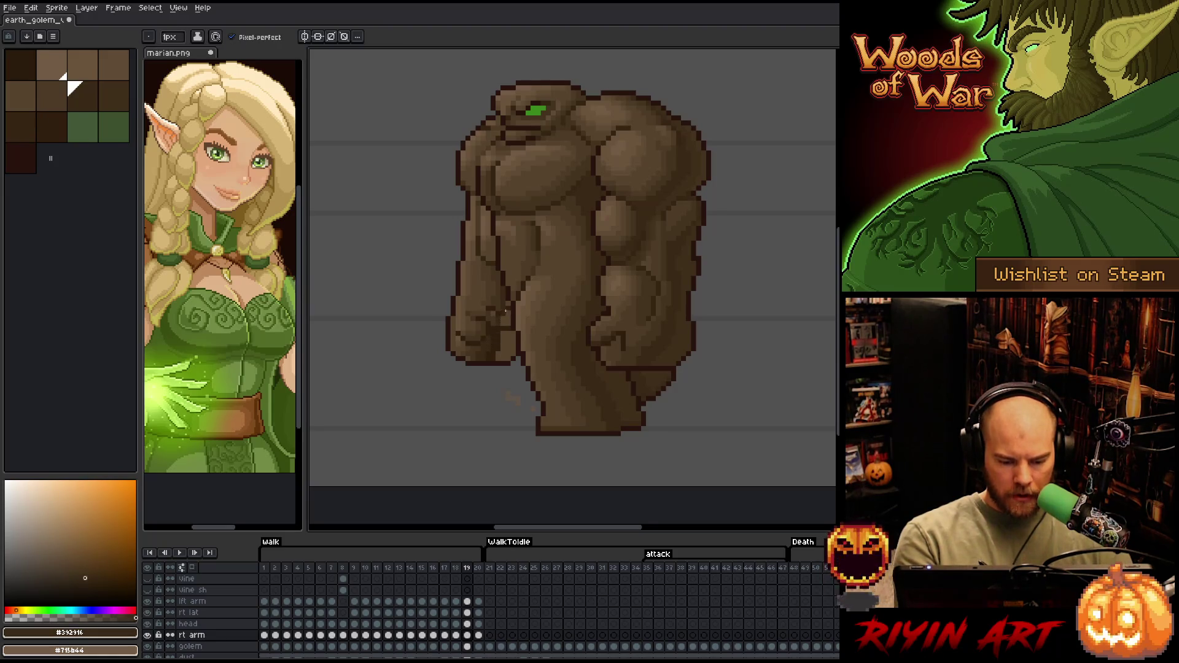
{"action": "left_click", "coordinate": [503, 340], "text": "alt"}
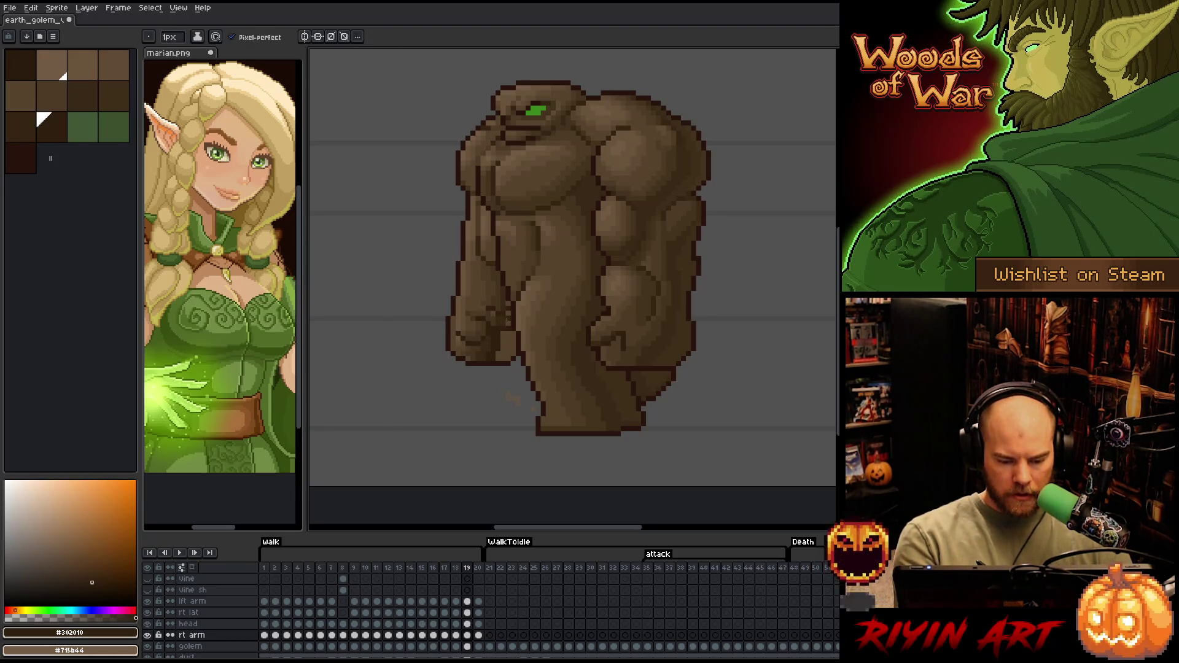
{"action": "left_click", "coordinate": [499, 336], "text": "alt"}
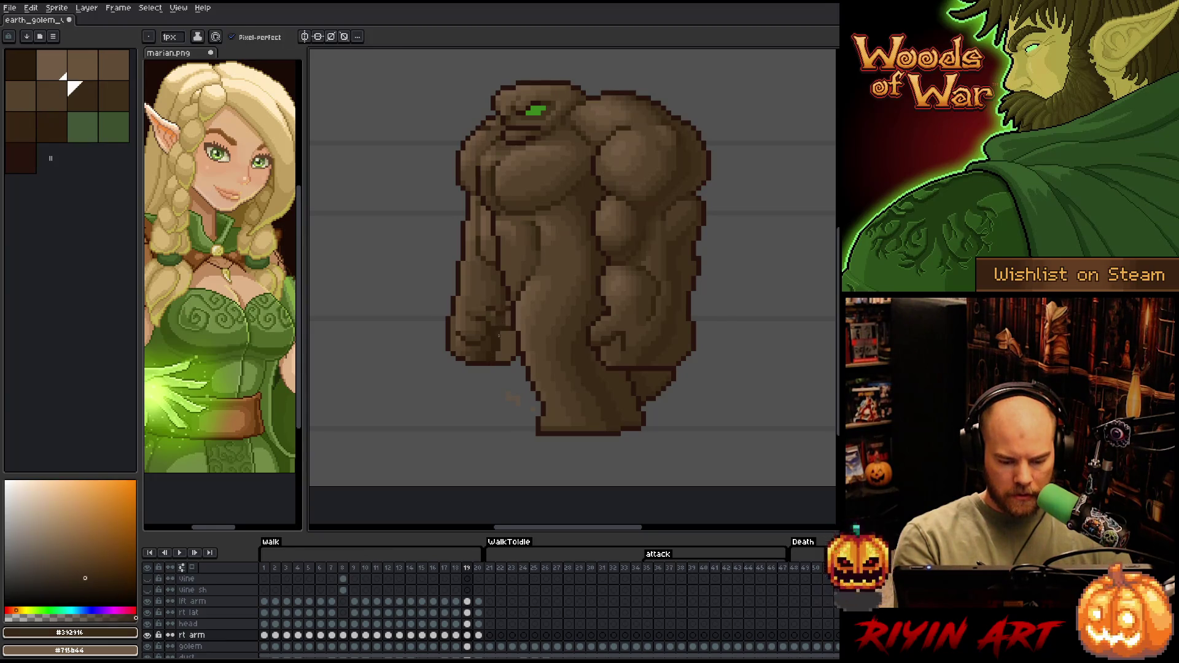
{"action": "key", "text": "g"}
{"action": "left_click", "coordinate": [497, 345]}
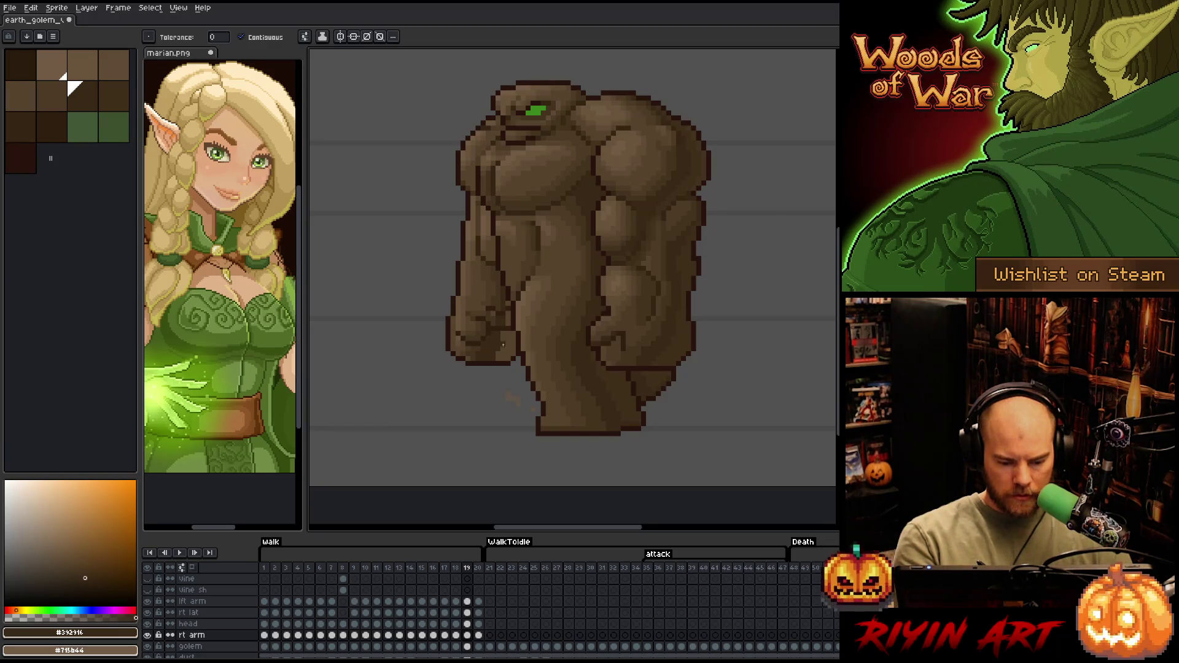
Try a dark outline along the fist's edge using frame 18's darkest brown, then undo it
{"action": "key", "text": "comma"}
{"action": "key", "text": "alt"}
{"action": "left_click", "coordinate": [487, 353], "text": "alt"}
{"action": "key", "text": "period"}
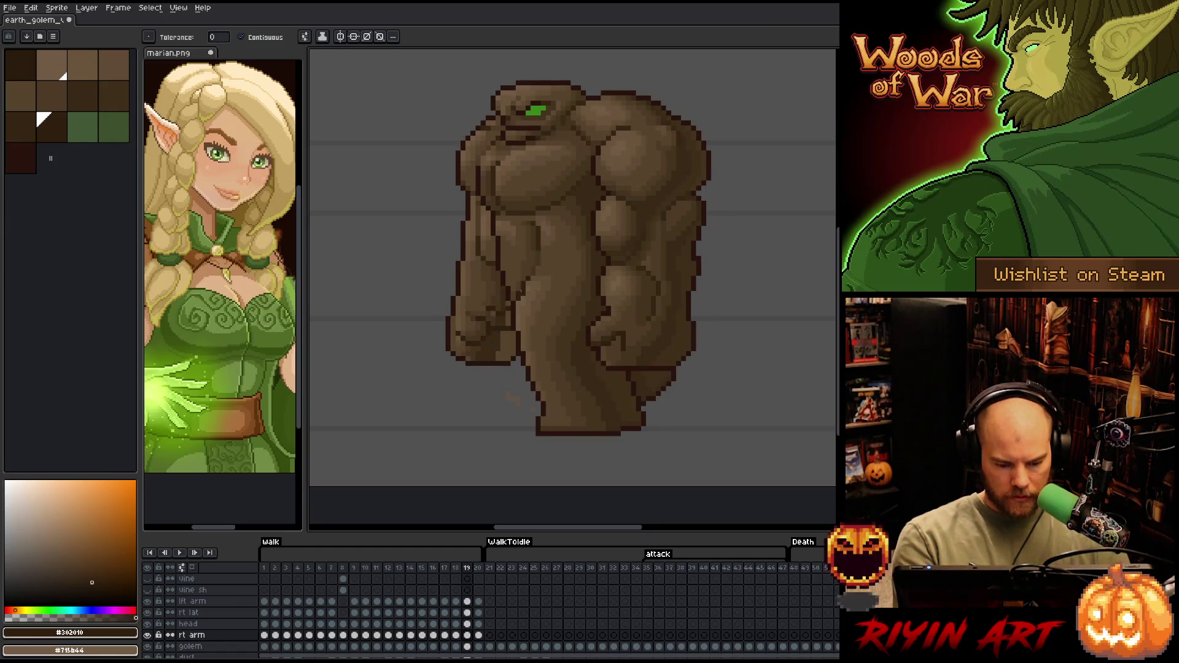
{"action": "key", "text": "b"}
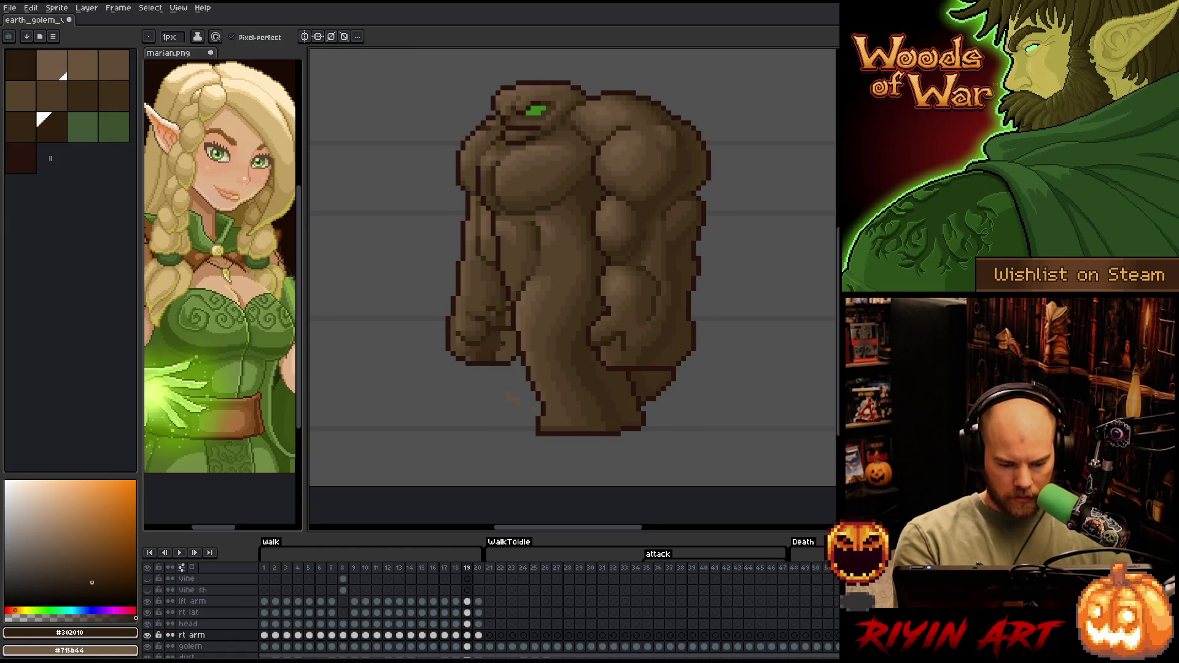
{"action": "left_click_drag", "start_coordinate": [503, 360], "coordinate": [501, 330]}
{"action": "key", "text": "ctrl+z"}
{"action": "key", "text": "ctrl+z"}
{"action": "key", "text": "ctrl+z"}
{"action": "key", "text": "ctrl+z"}
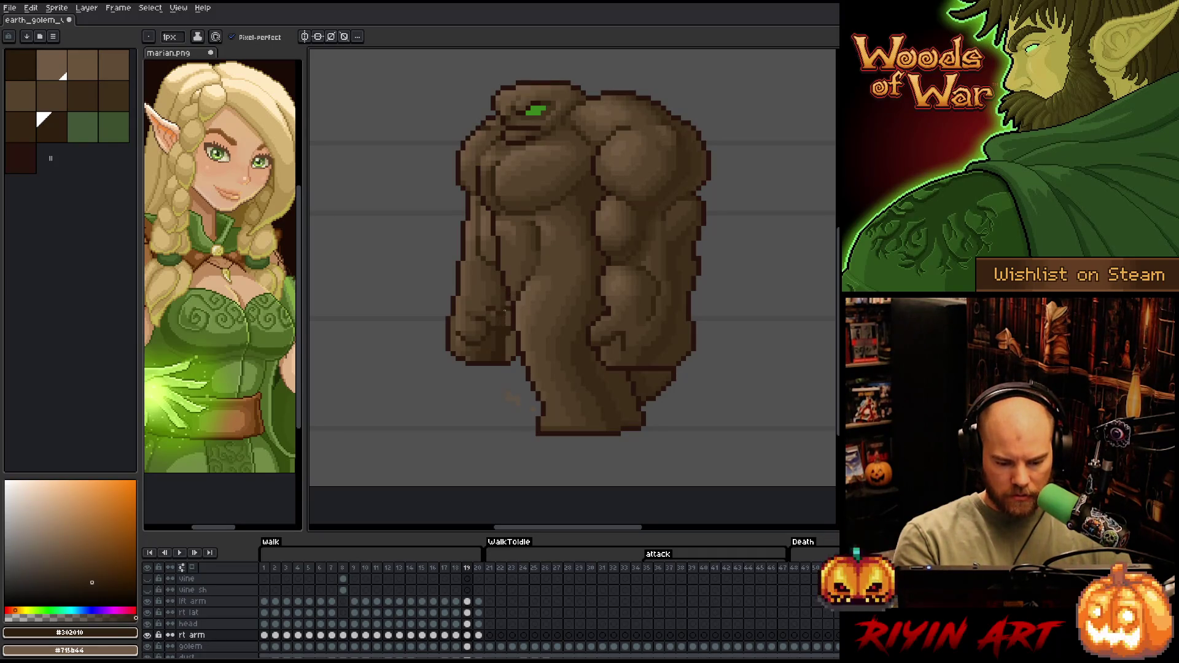
Draw a short #392916 line on the inner arm, sampling browns from #4d3b26 down to #302010
{"action": "left_click", "coordinate": [493, 314], "text": "alt"}
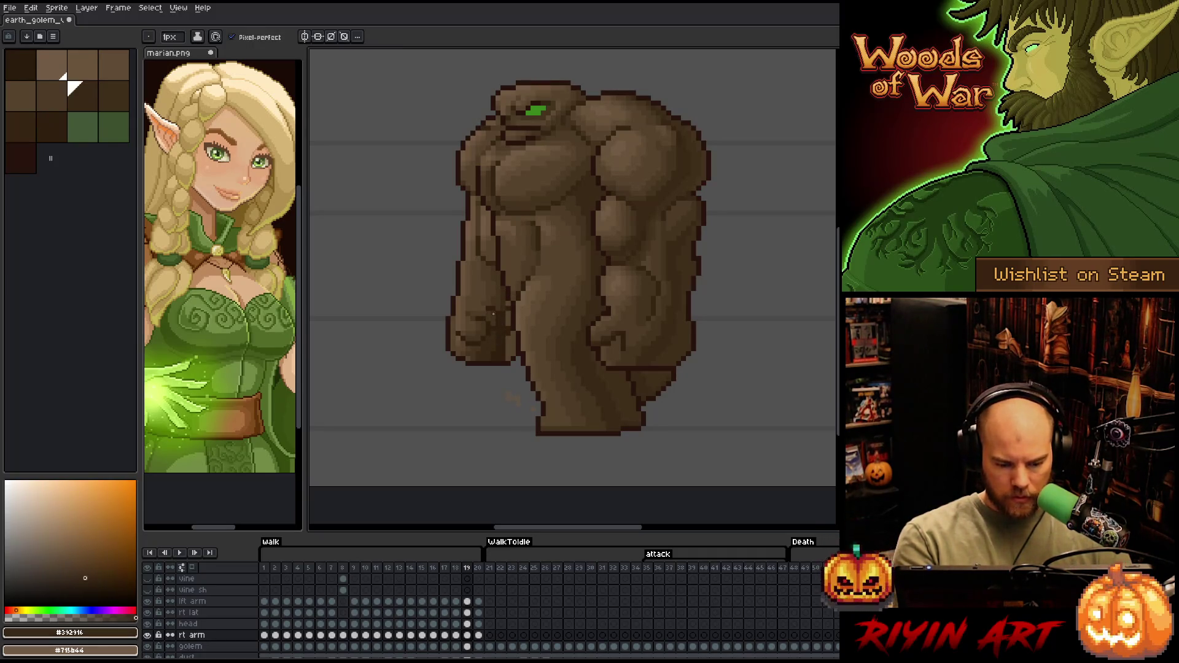
{"action": "left_click", "coordinate": [488, 313], "text": "alt"}
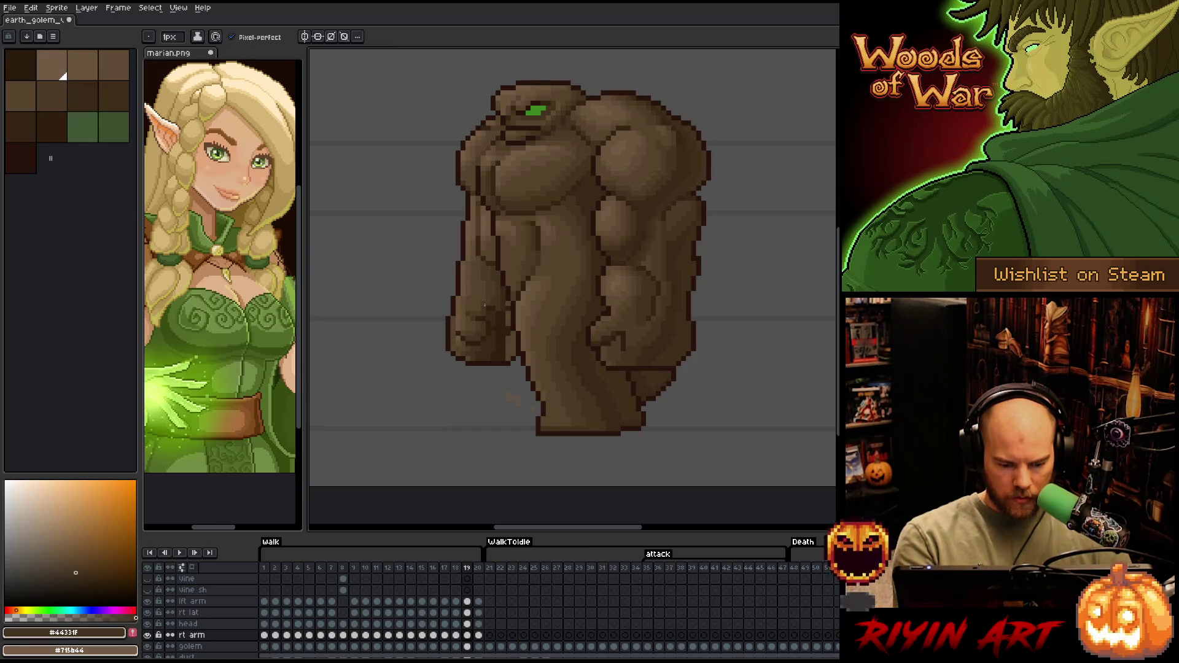
{"action": "left_click", "coordinate": [481, 303], "text": "alt"}
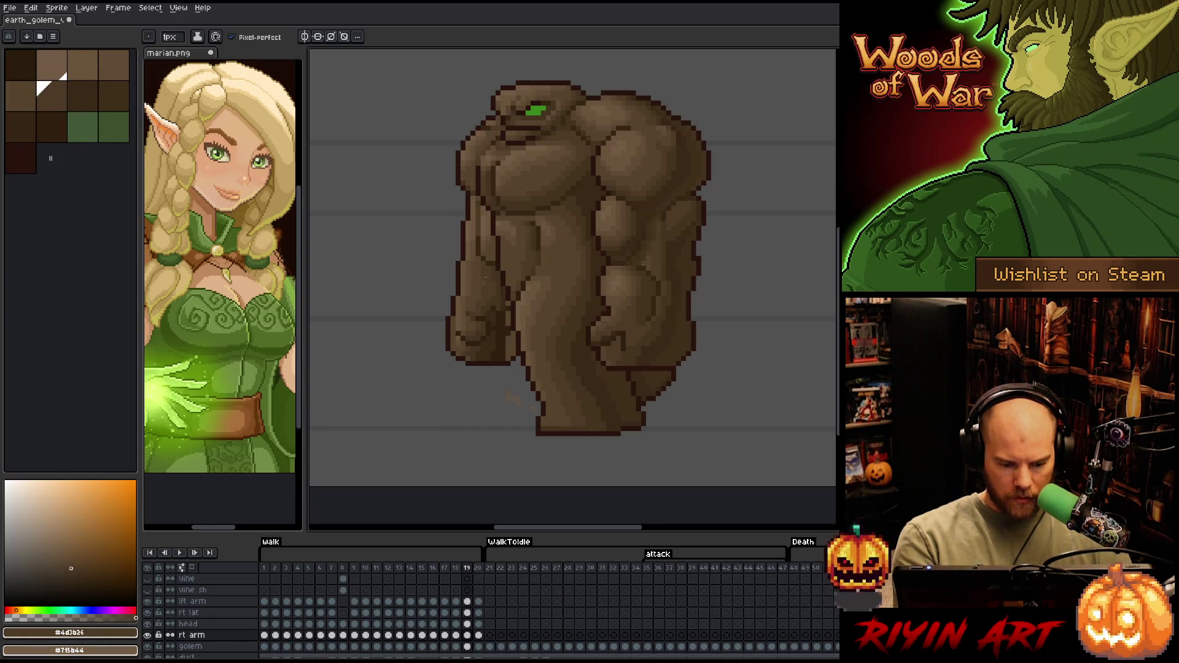
{"action": "left_click", "coordinate": [495, 278], "text": "alt"}
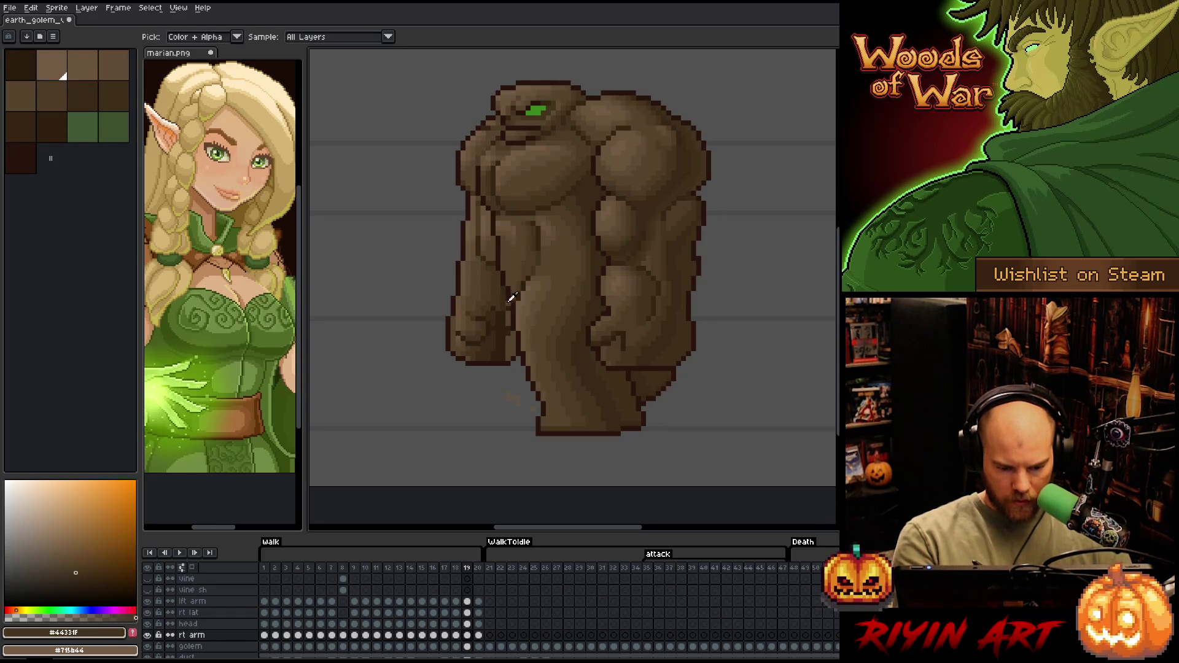
{"action": "left_click", "coordinate": [494, 305], "text": "alt"}
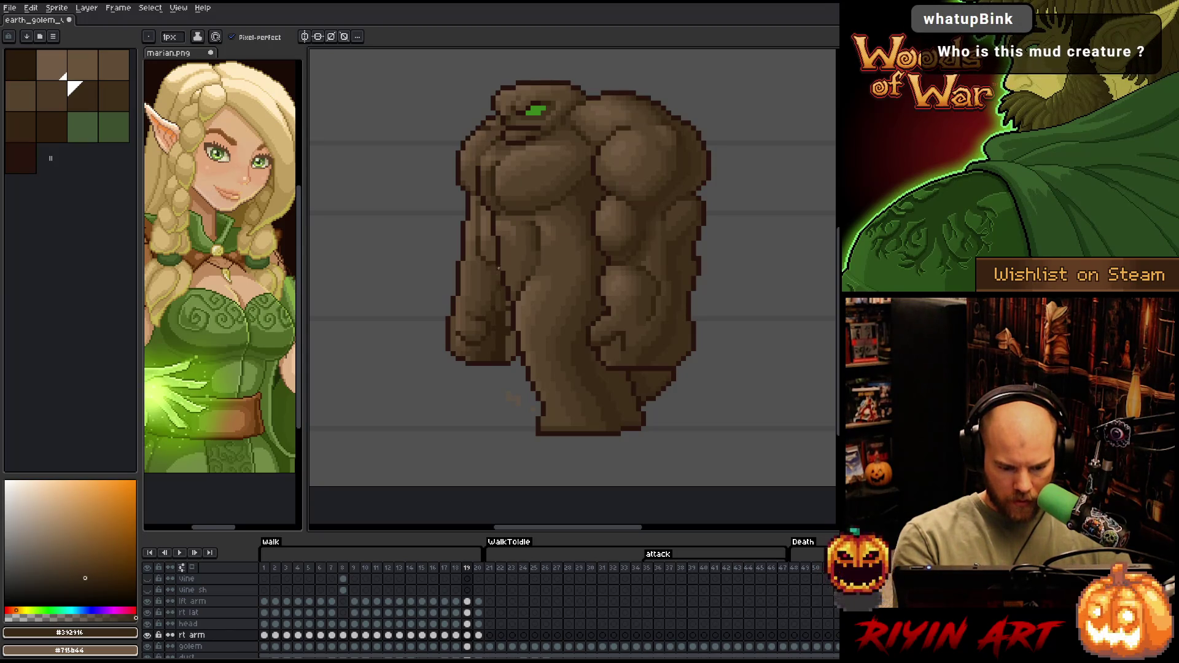
{"action": "left_click_drag", "start_coordinate": [498, 276], "coordinate": [496, 299]}
{"action": "left_click", "coordinate": [489, 292], "text": "alt"}
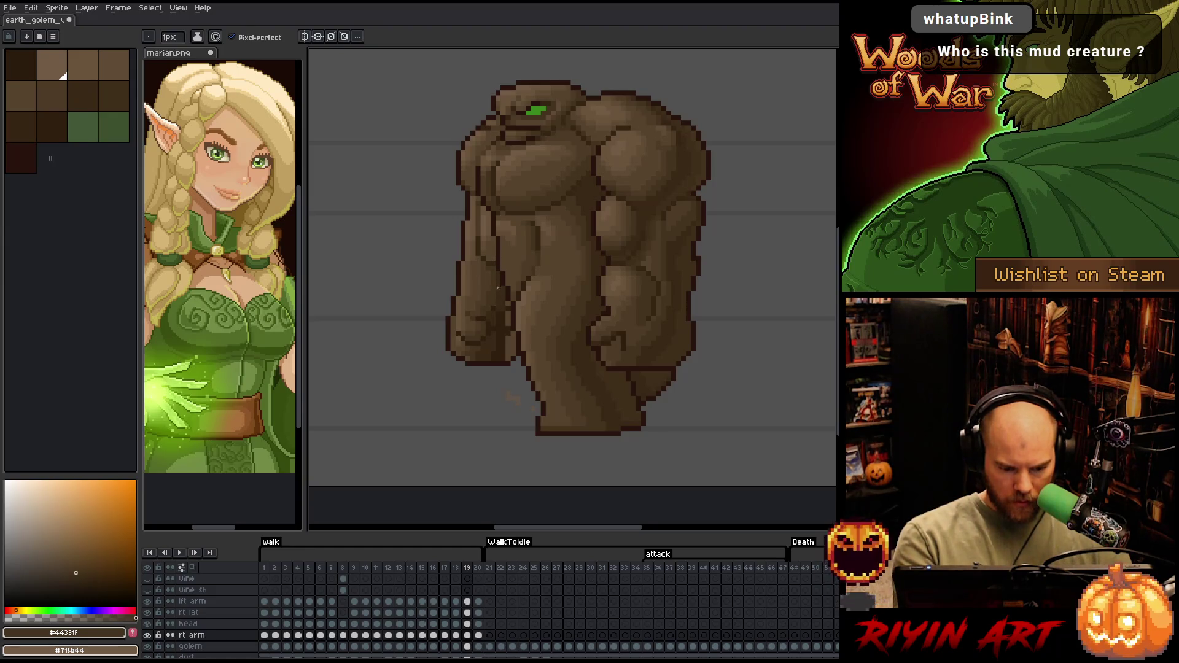
{"action": "left_click", "coordinate": [513, 263], "text": "alt"}
{"action": "left_click", "coordinate": [508, 297], "text": "alt"}
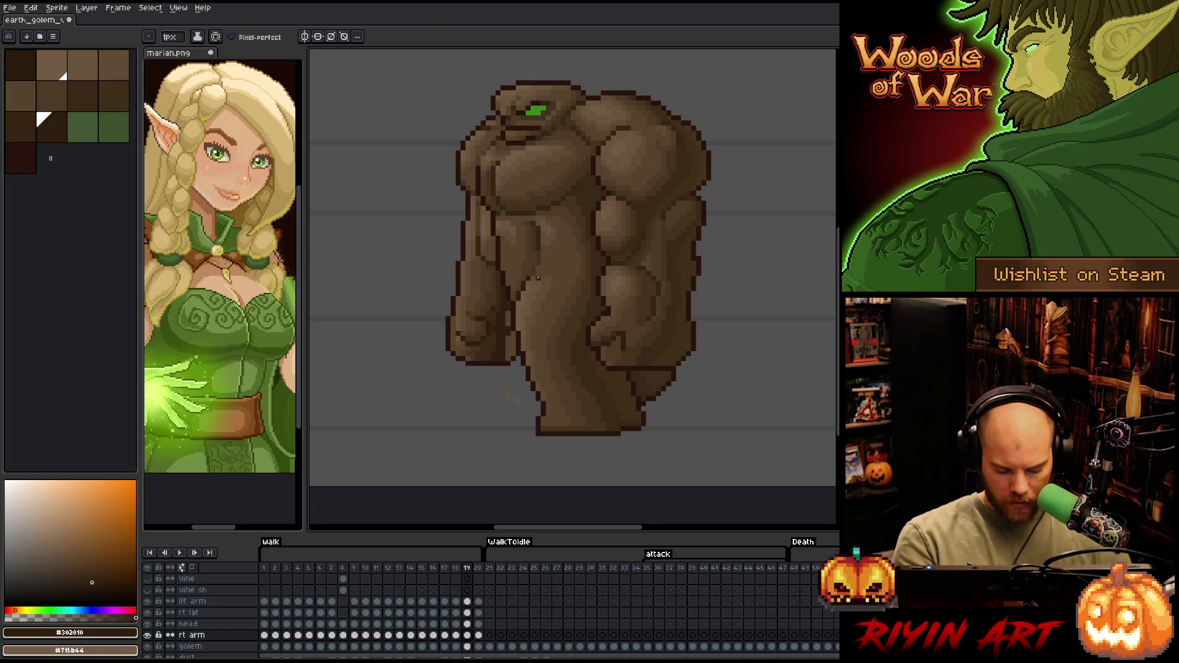
{"action": "key", "text": "comma"}
{"action": "key", "text": "comma"}
{"action": "key", "text": "comma"}
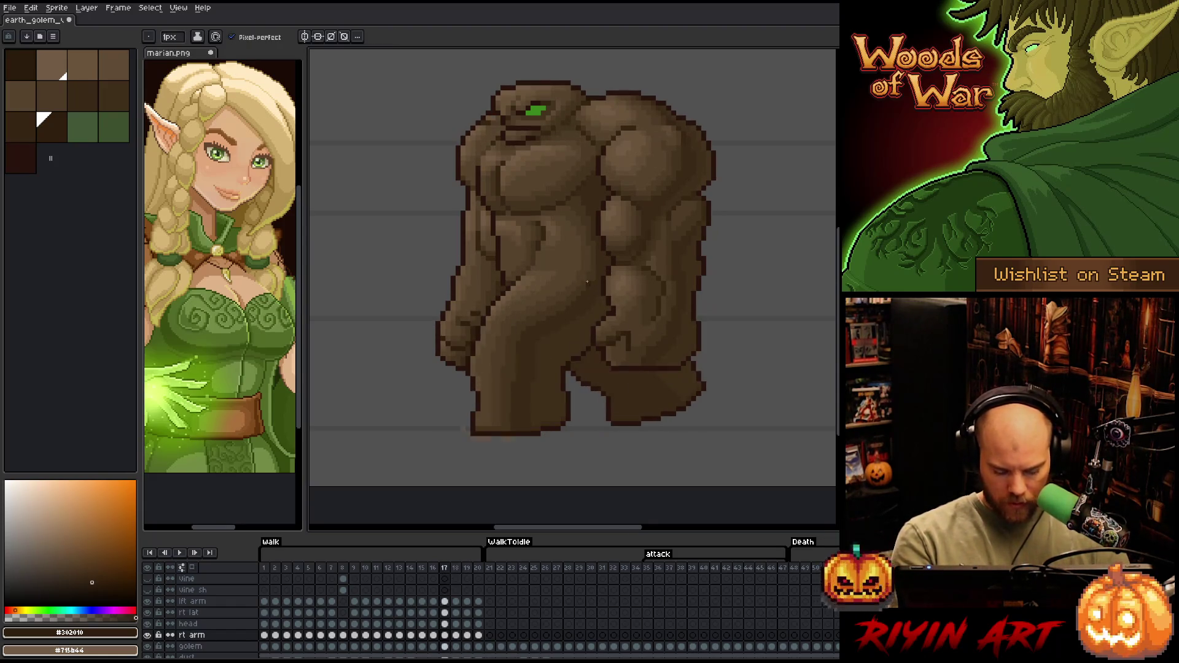
Step through walk frames 15–19 comparing arm poses, and pick darker brown #312116
{"action": "left_click", "coordinate": [483, 311], "text": "alt"}
{"action": "key", "text": "period"}
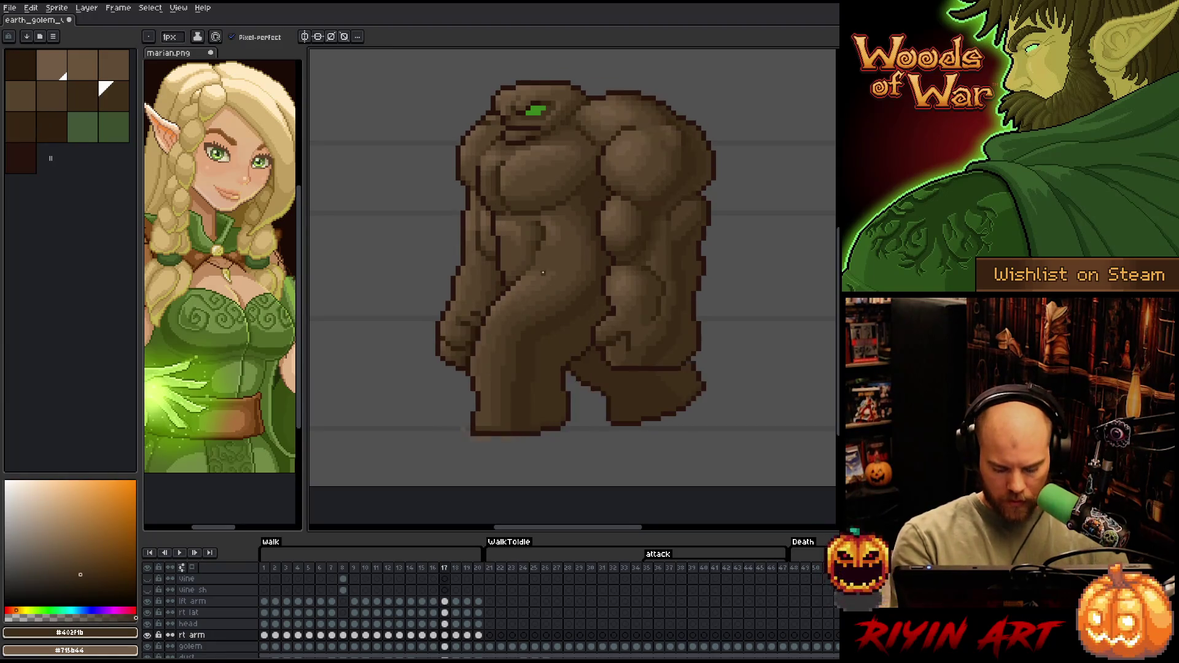
{"action": "key", "text": "period"}
{"action": "key", "text": "period"}
{"action": "key", "text": "period"}
{"action": "key", "text": "comma"}
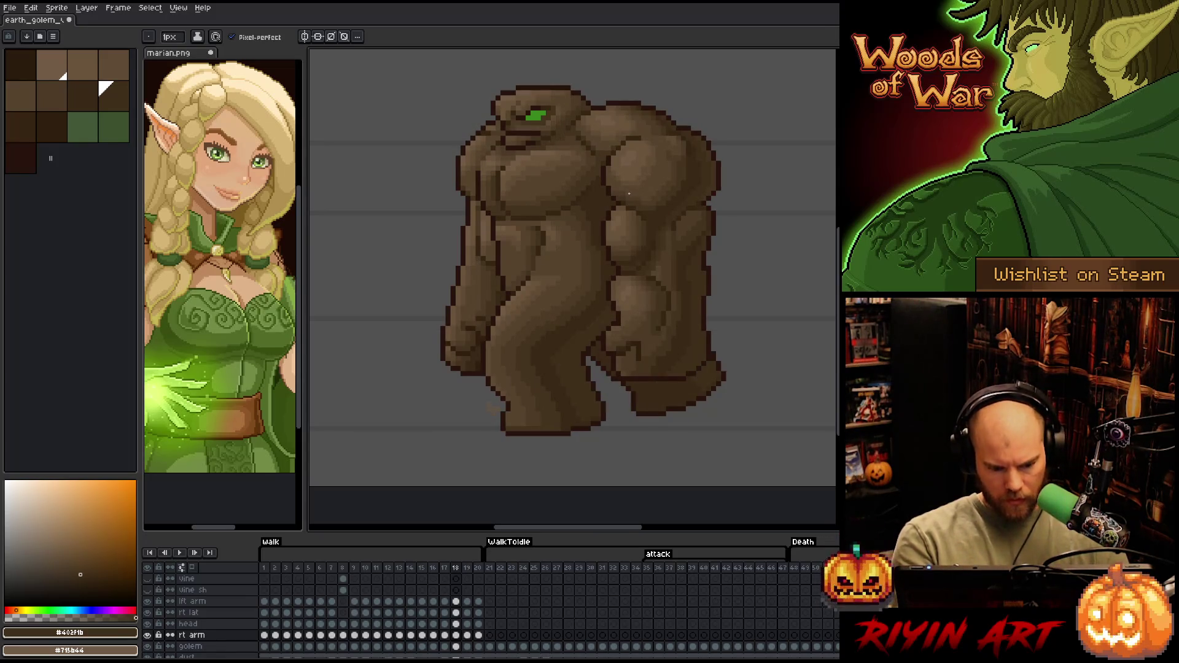
{"action": "key", "text": "Left"}
{"action": "key", "text": "Right"}
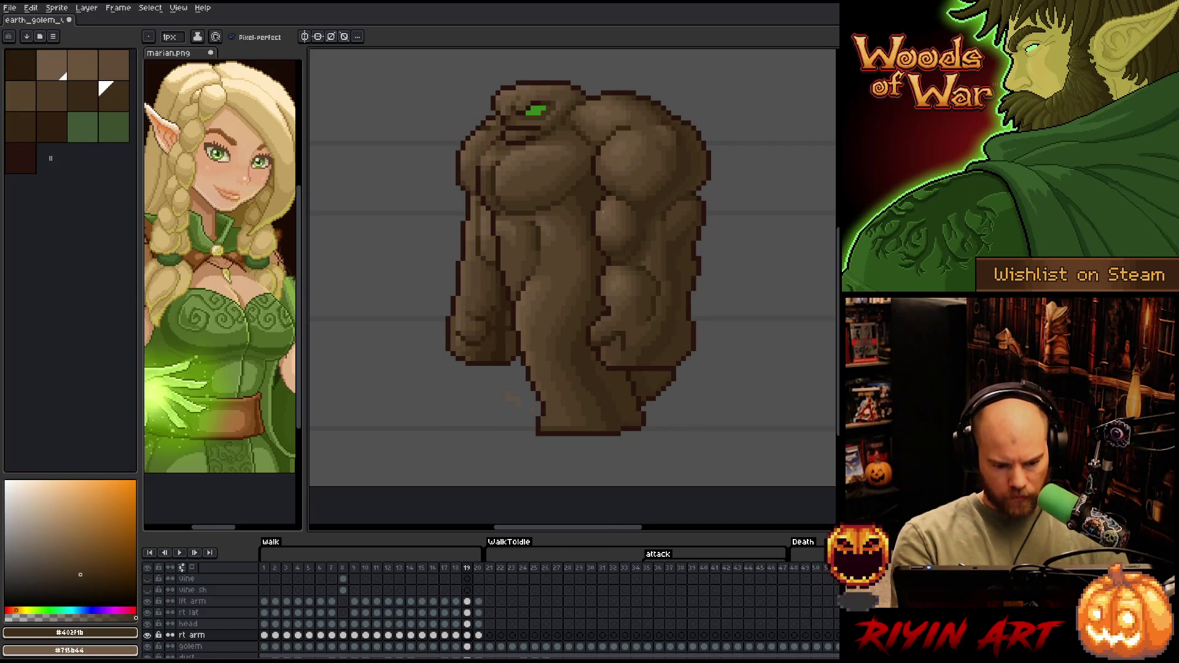
{"action": "key", "text": "Left"}
{"action": "key", "text": "Left"}
{"action": "key", "text": "Left"}
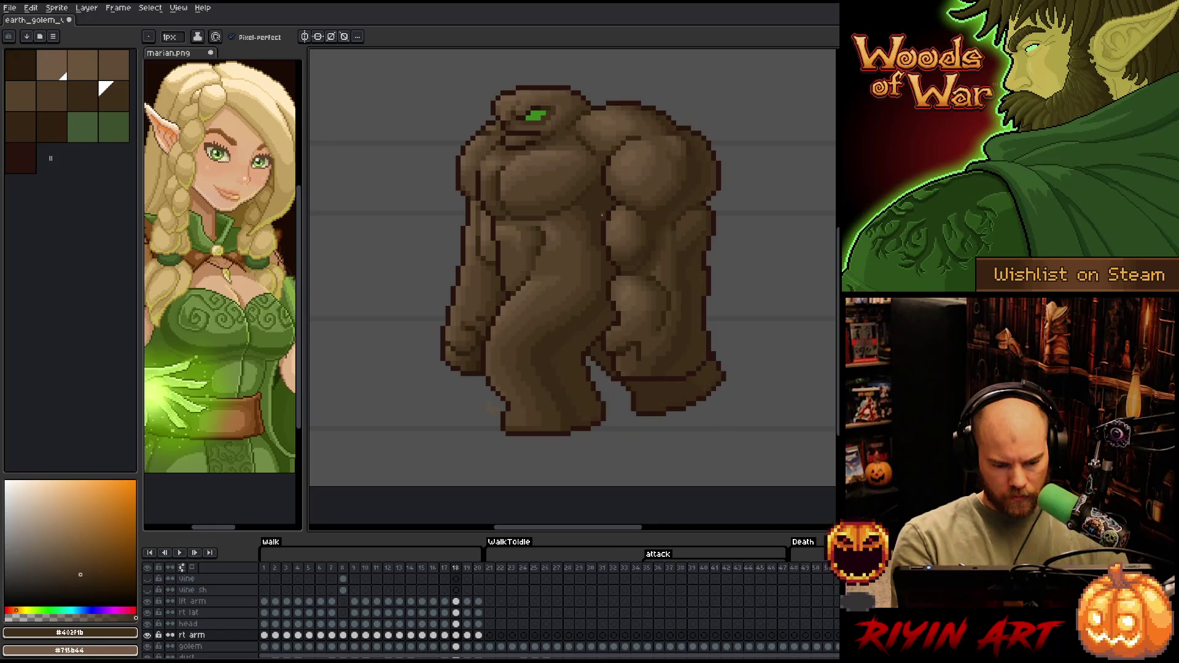
{"action": "key", "text": "Left"}
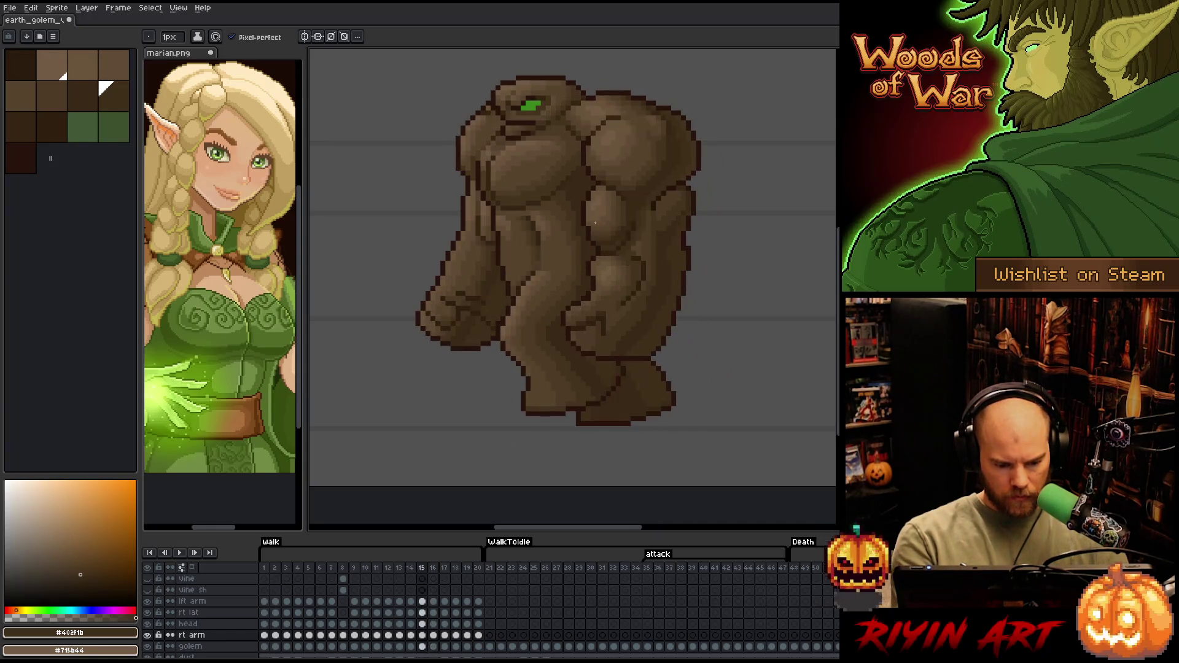
{"action": "left_click", "coordinate": [577, 233], "text": "alt"}
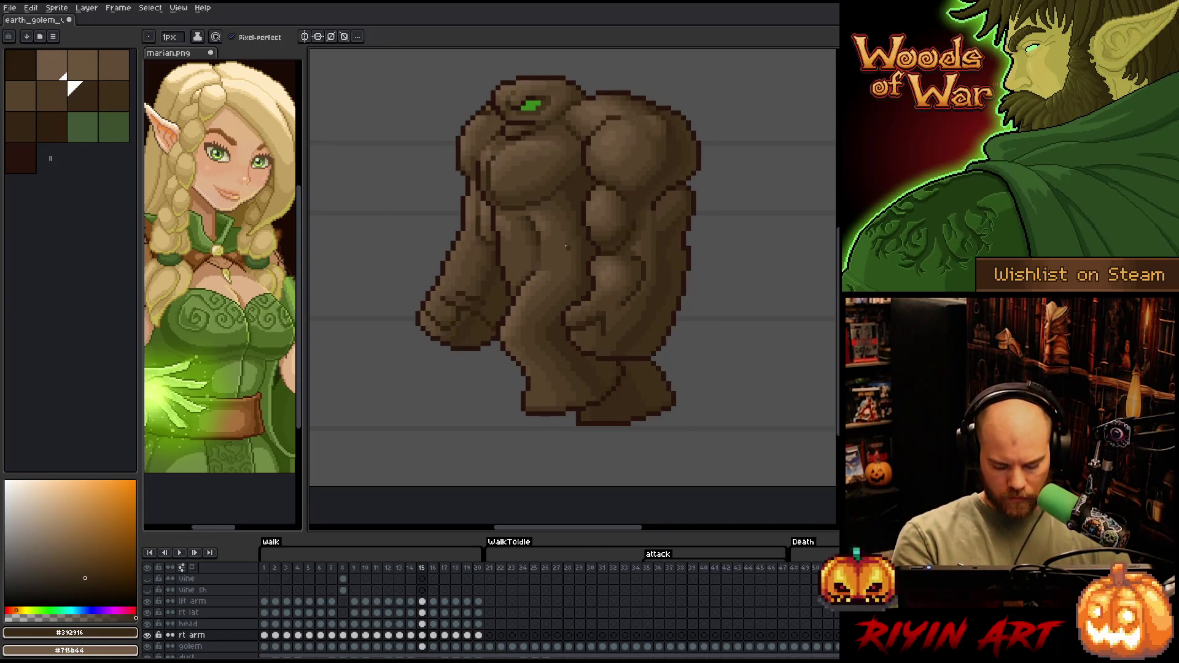
{"action": "key", "text": "Right"}
{"action": "key", "text": "Right"}
{"action": "key", "text": "Right"}
{"action": "key", "text": "Right"}
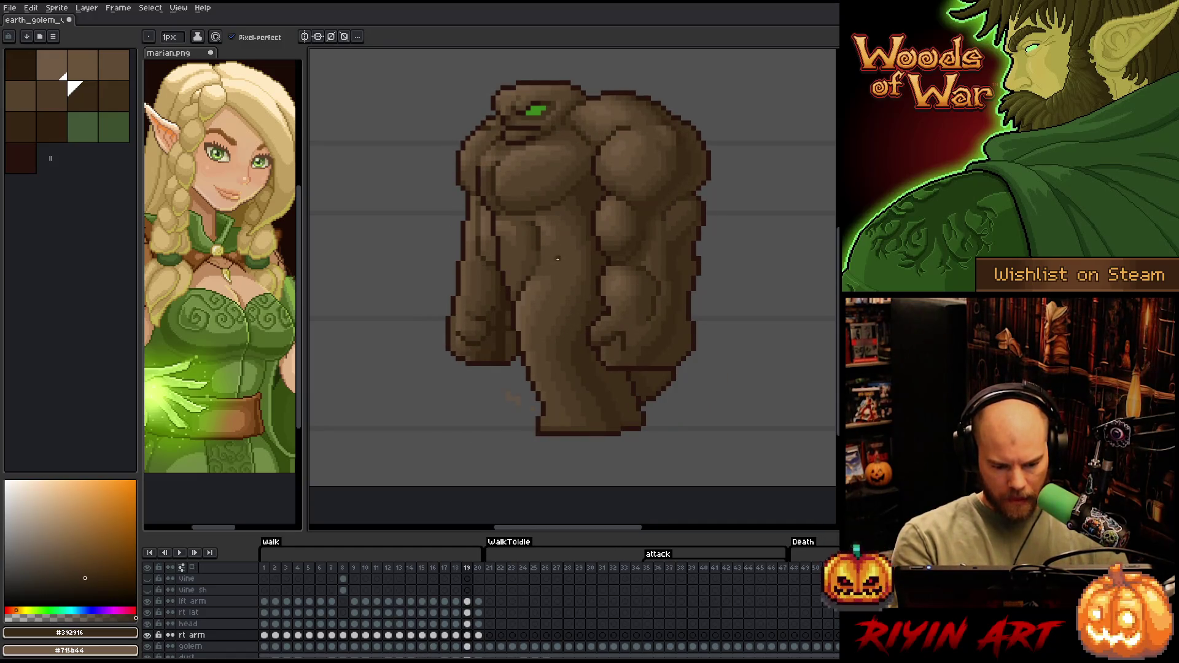
{"action": "key", "text": "v"}
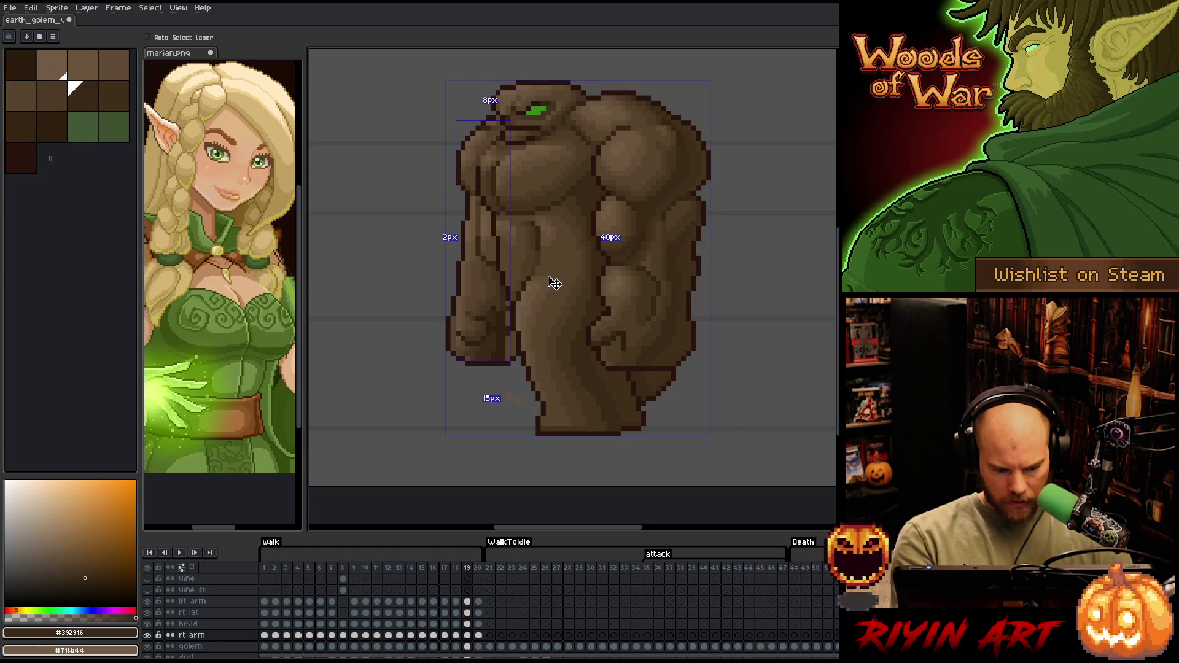
Shift the right arm one pixel left on walk frame 19
{"action": "key", "text": "b"}
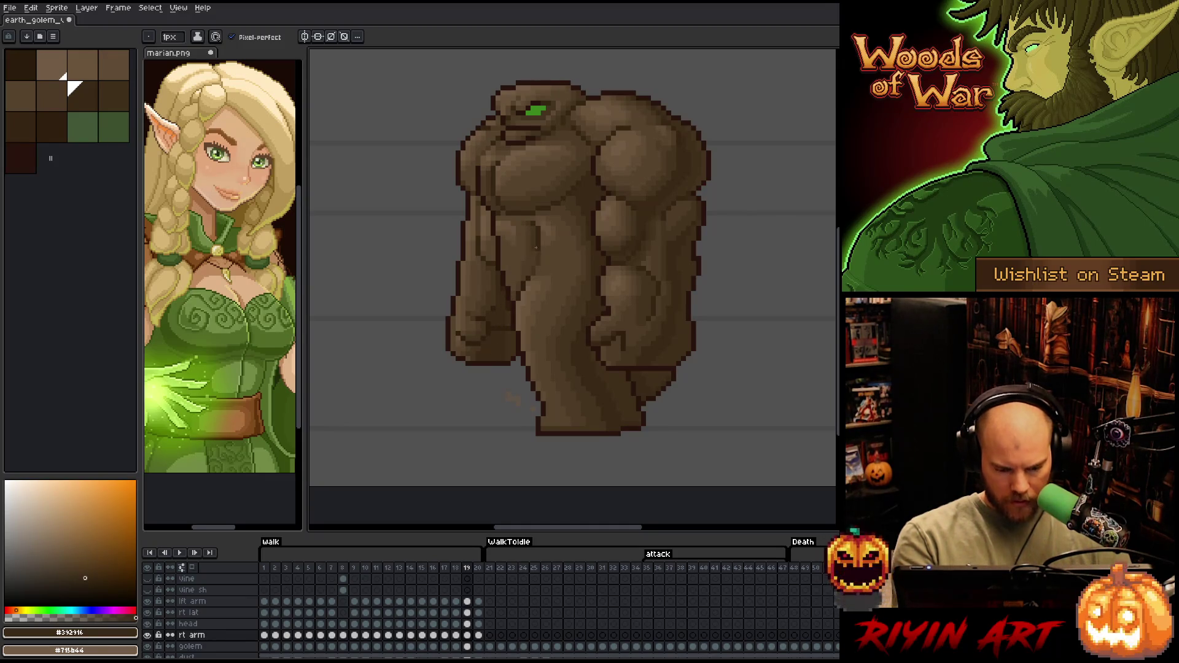
{"action": "key", "text": "ctrl"}
{"action": "left_click_drag", "start_coordinate": [534, 267], "coordinate": [534, 274]}
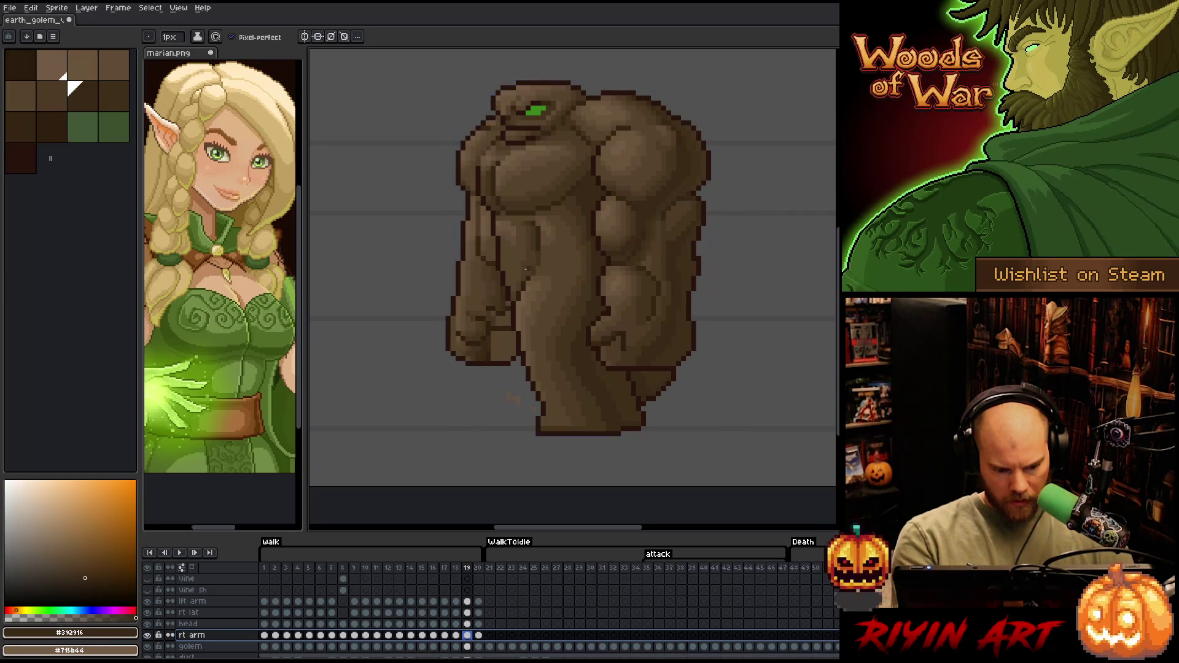
{"action": "key", "text": "ctrl"}
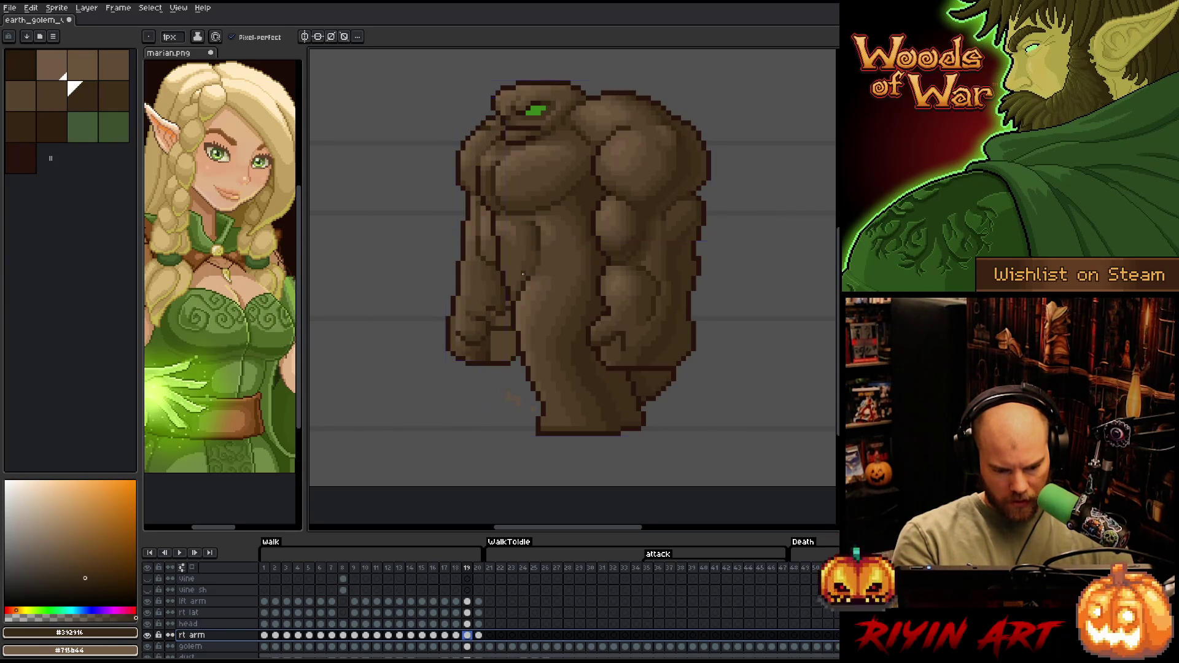
Step back through frames 18–15 picking browns #302010 and #392916, then return to frame 18
{"action": "key", "text": "comma"}
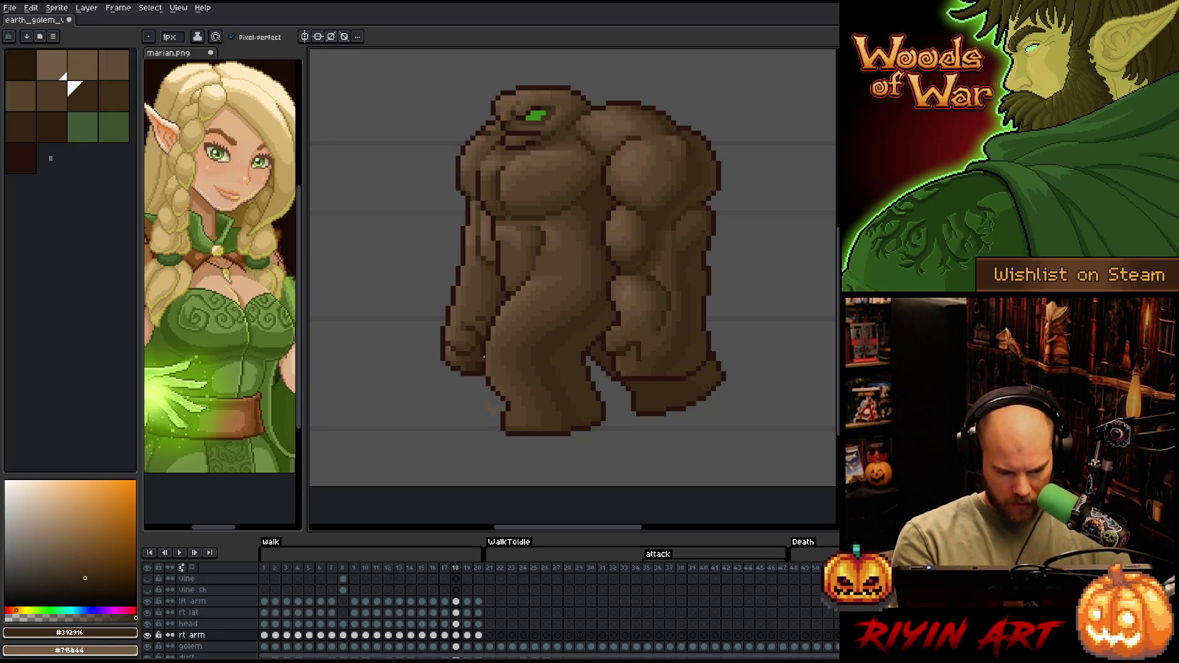
{"action": "left_click", "coordinate": [484, 356], "text": "alt"}
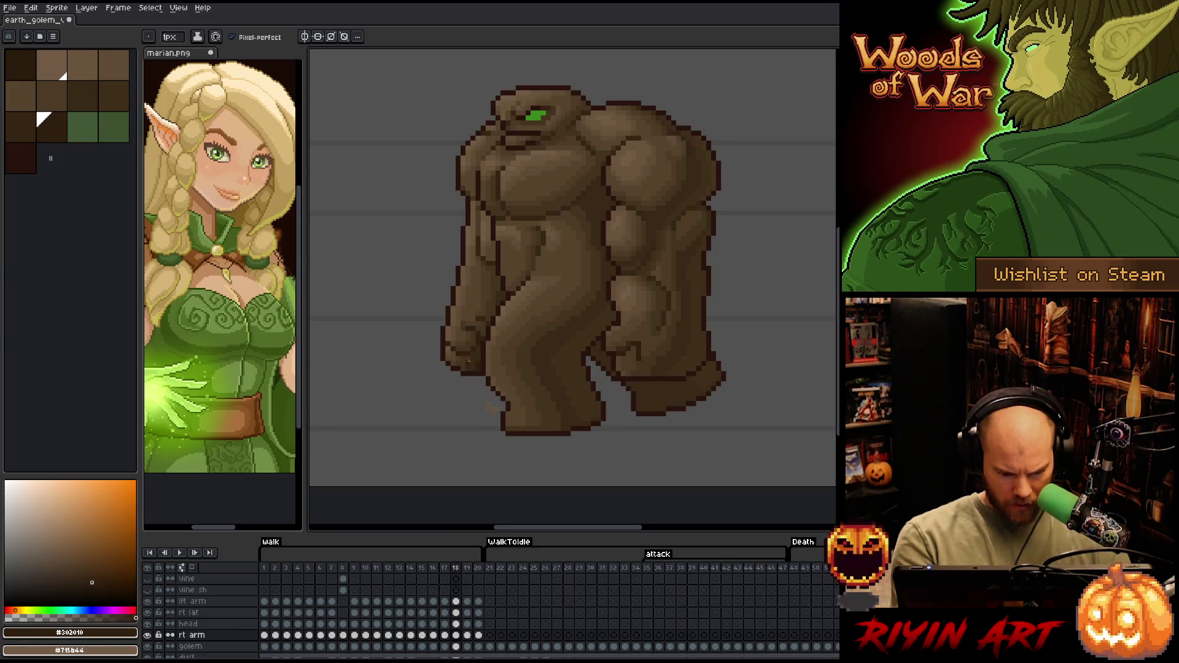
{"action": "key", "text": "comma"}
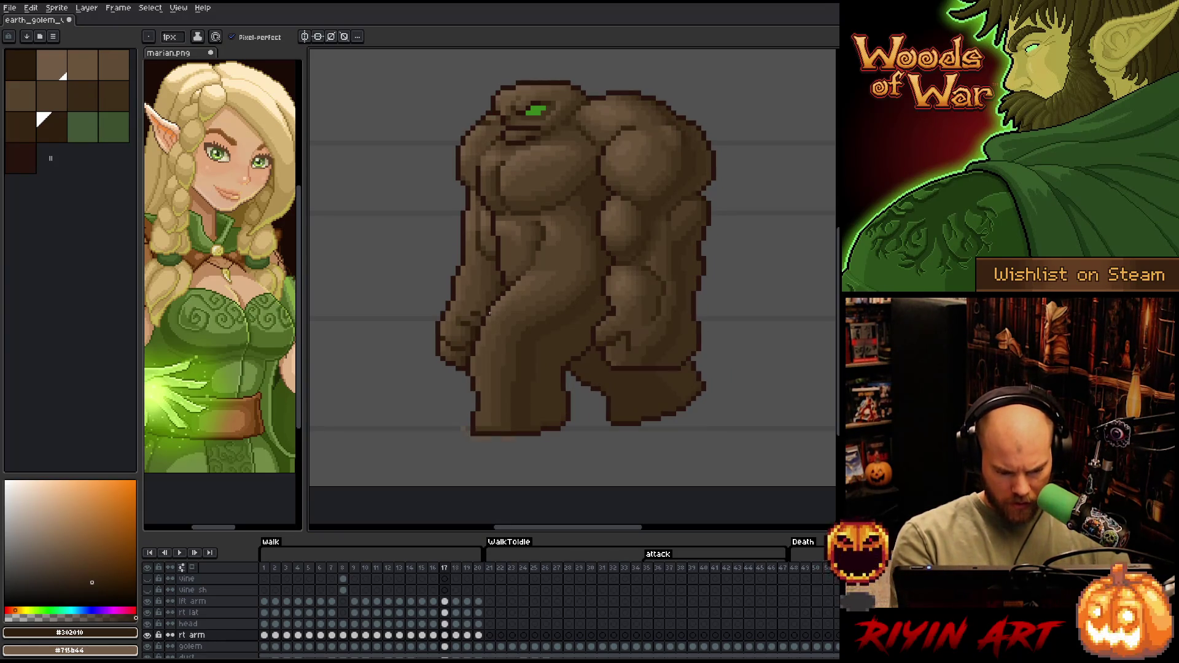
{"action": "key", "text": "comma"}
{"action": "key", "text": "comma"}
{"action": "left_click", "coordinate": [535, 270], "text": "alt"}
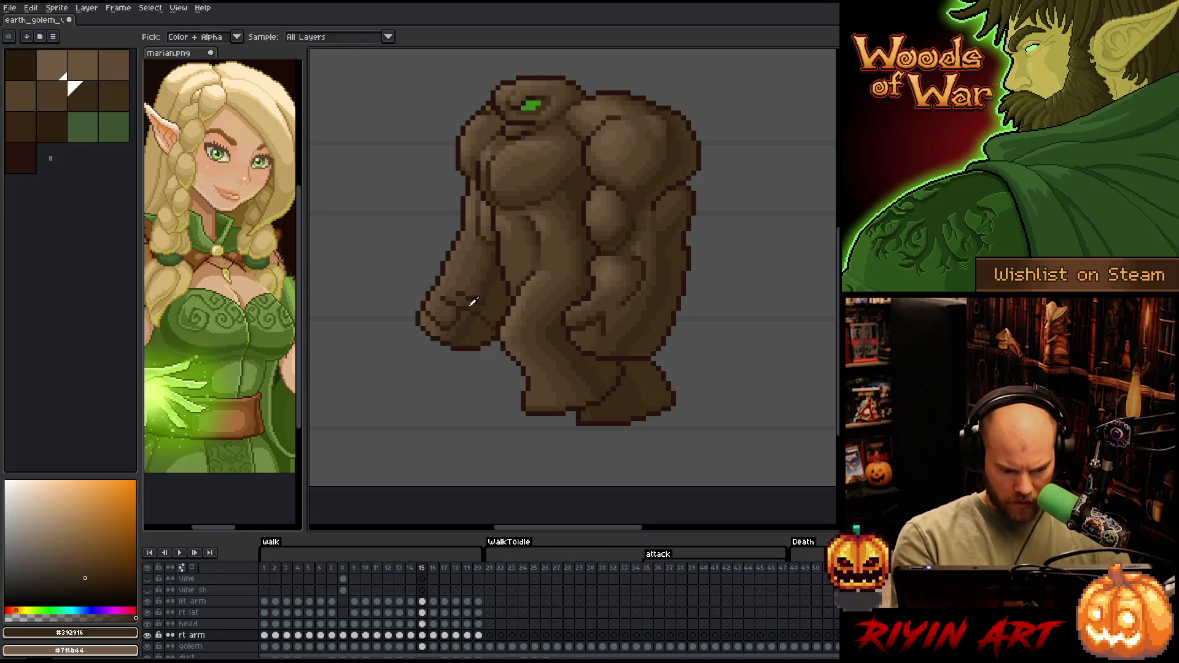
{"action": "key", "text": "period"}
{"action": "key", "text": "period"}
{"action": "key", "text": "period"}
{"action": "key", "text": "period"}
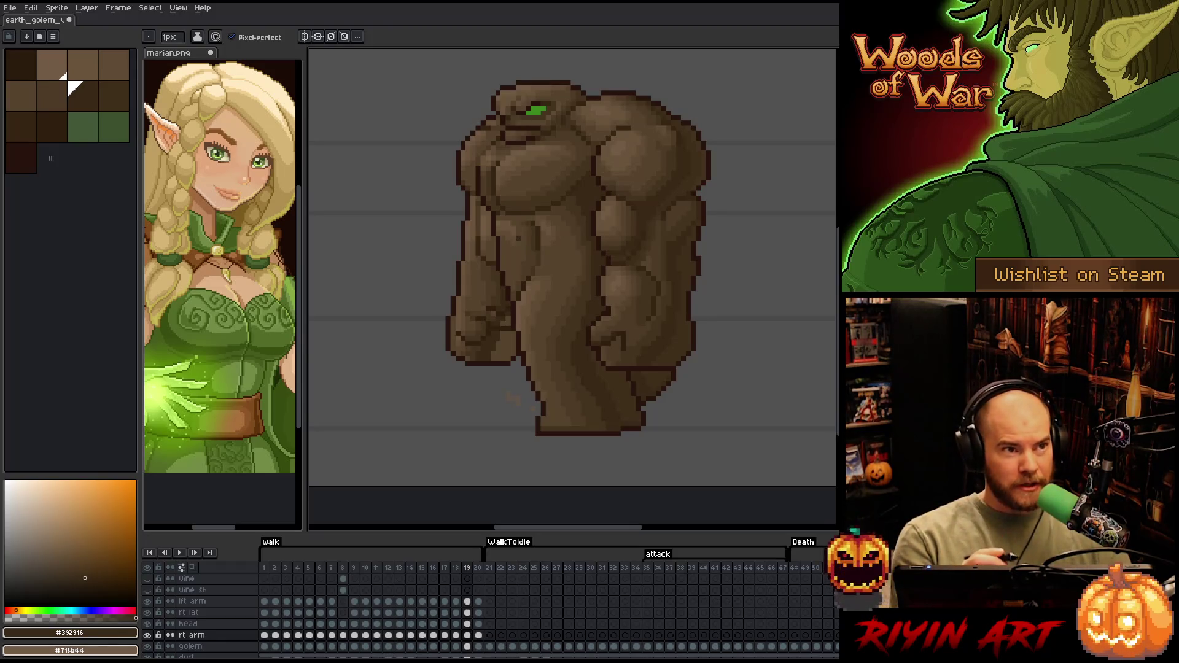
{"action": "key", "text": "h"}
{"action": "left_click_drag", "start_coordinate": [590, 369], "coordinate": [584, 377]}
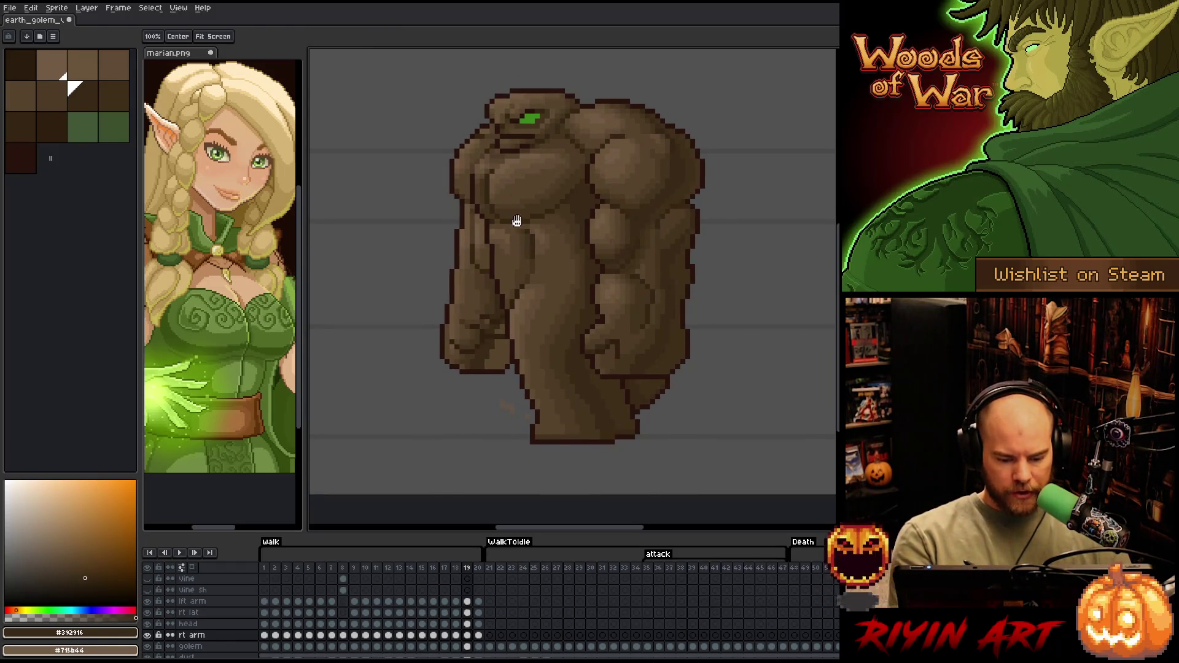
With the pencil, pick the #44331F and #392916 browns and move to walk frame 19
{"action": "key", "text": "b"}
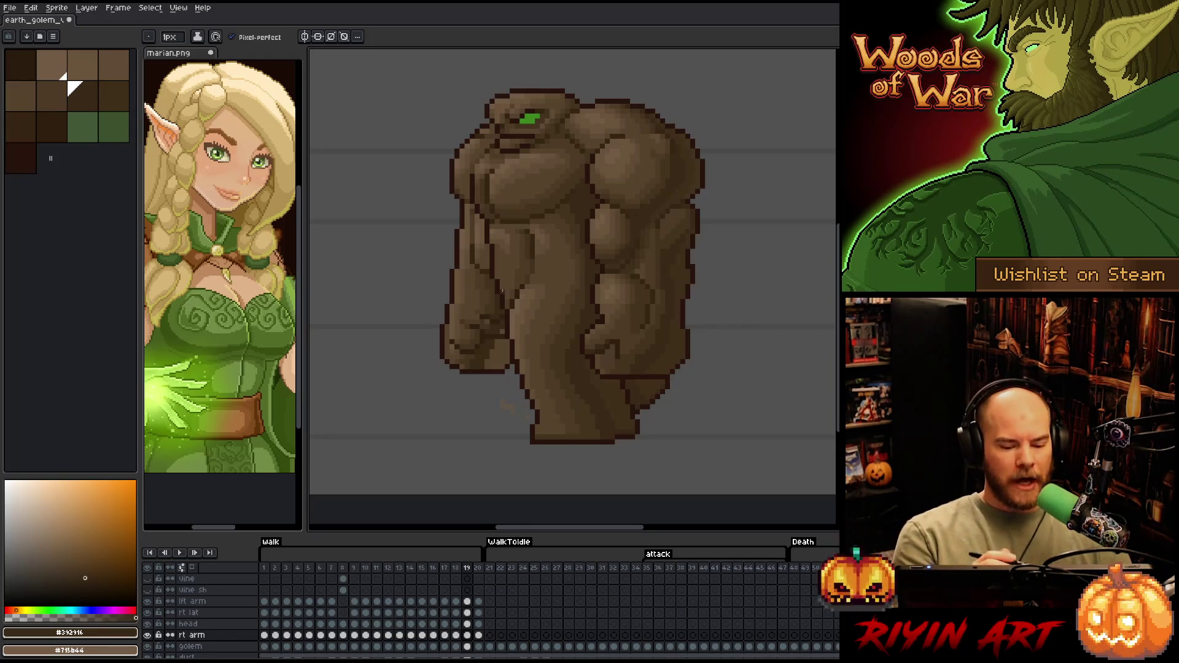
{"action": "left_click", "coordinate": [489, 298], "text": "alt"}
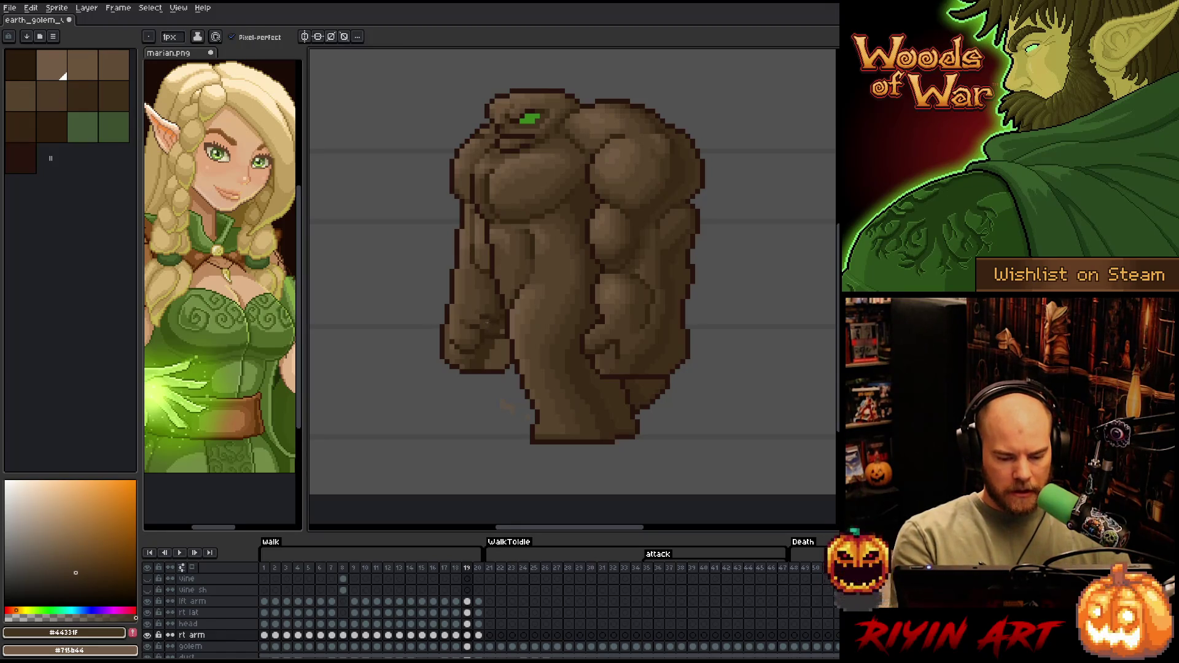
{"action": "left_click", "coordinate": [494, 353], "text": "alt"}
{"action": "key", "text": "period"}
{"action": "key", "text": "comma"}
{"action": "key", "text": "comma"}
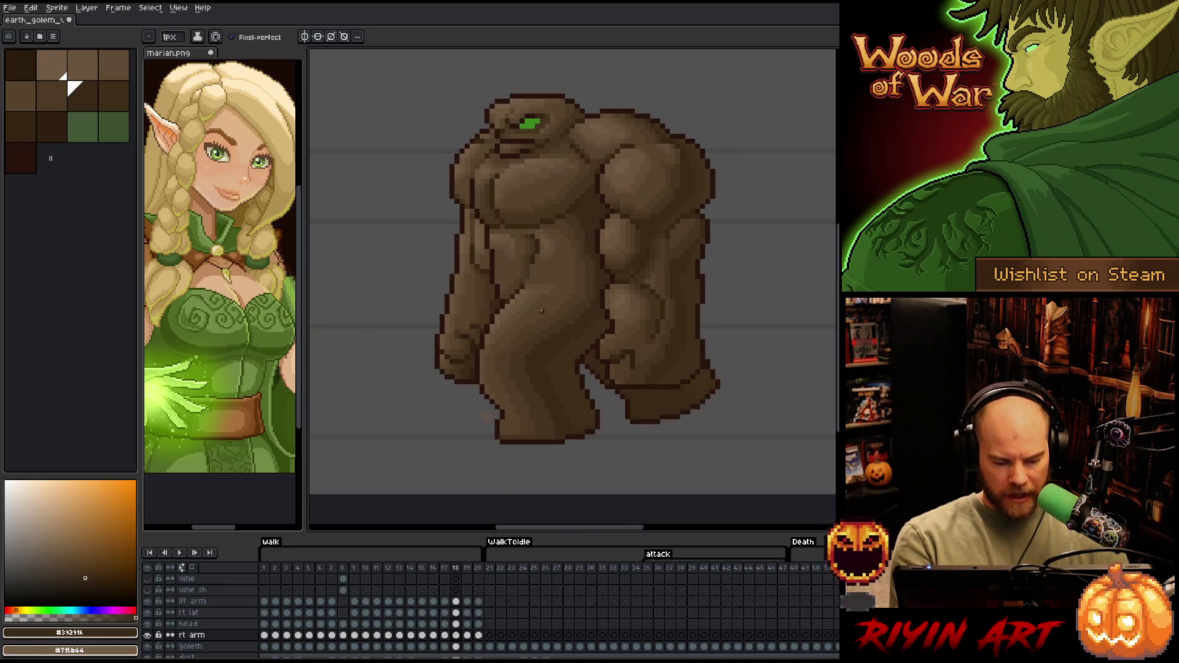
{"action": "key", "text": "period"}
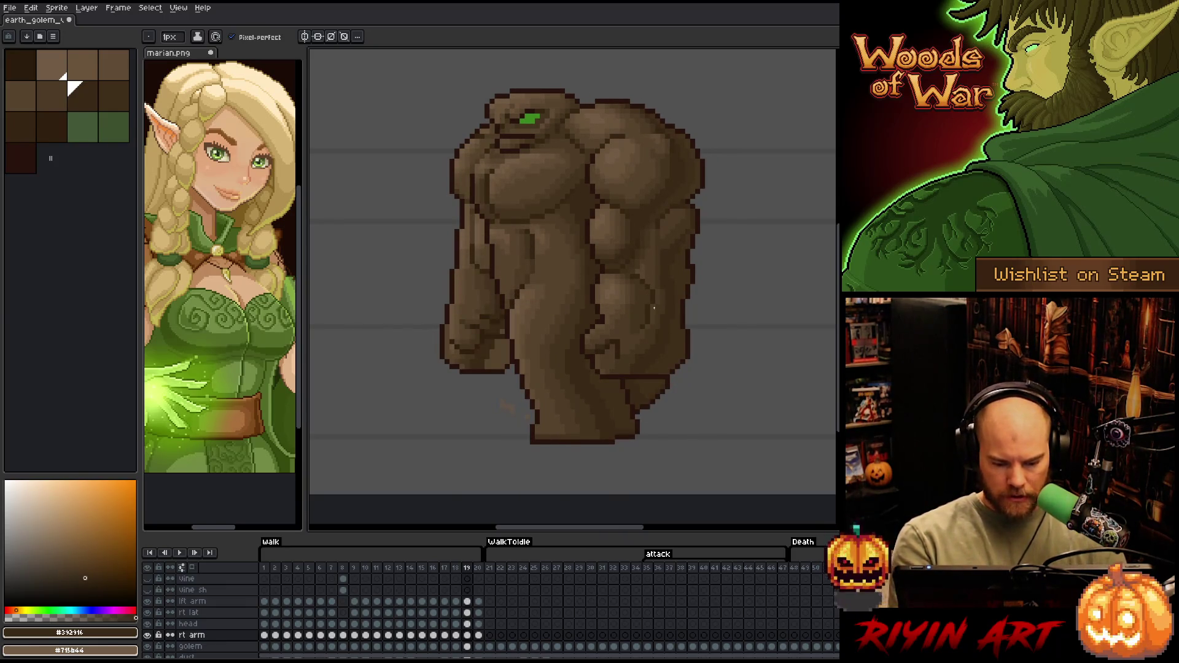
Sample the #402F1B and #392916 browns and paint darker shading pixels on the left-side fist
{"action": "left_click", "coordinate": [676, 345], "text": "alt"}
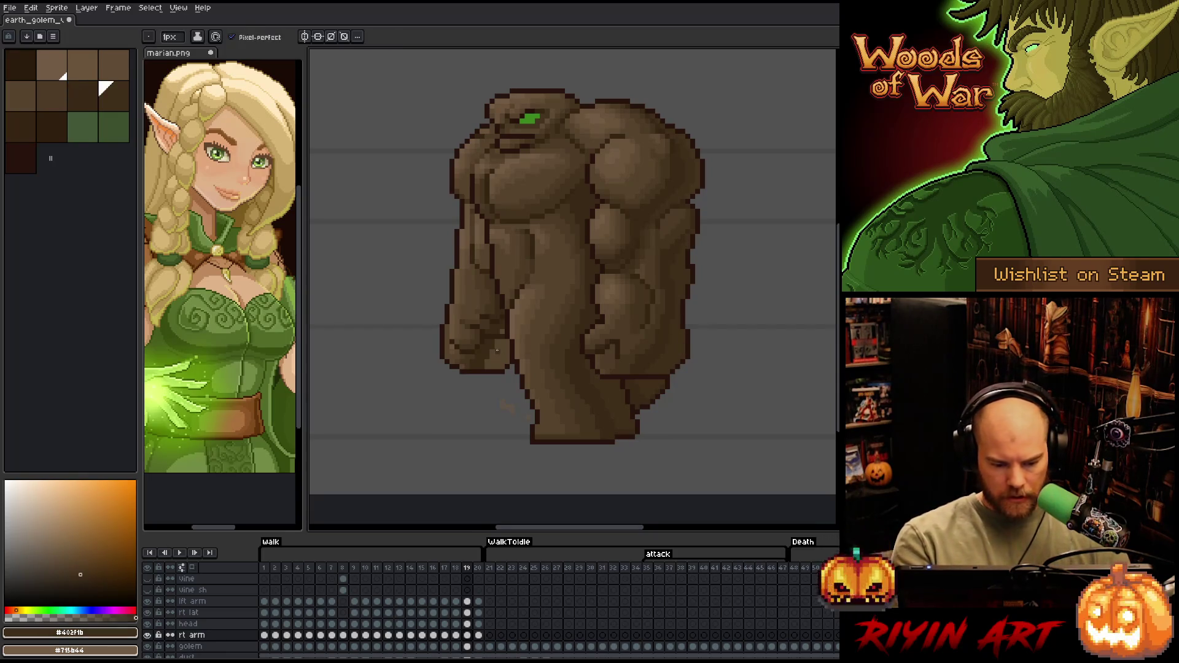
{"action": "left_click", "coordinate": [652, 325], "text": "alt"}
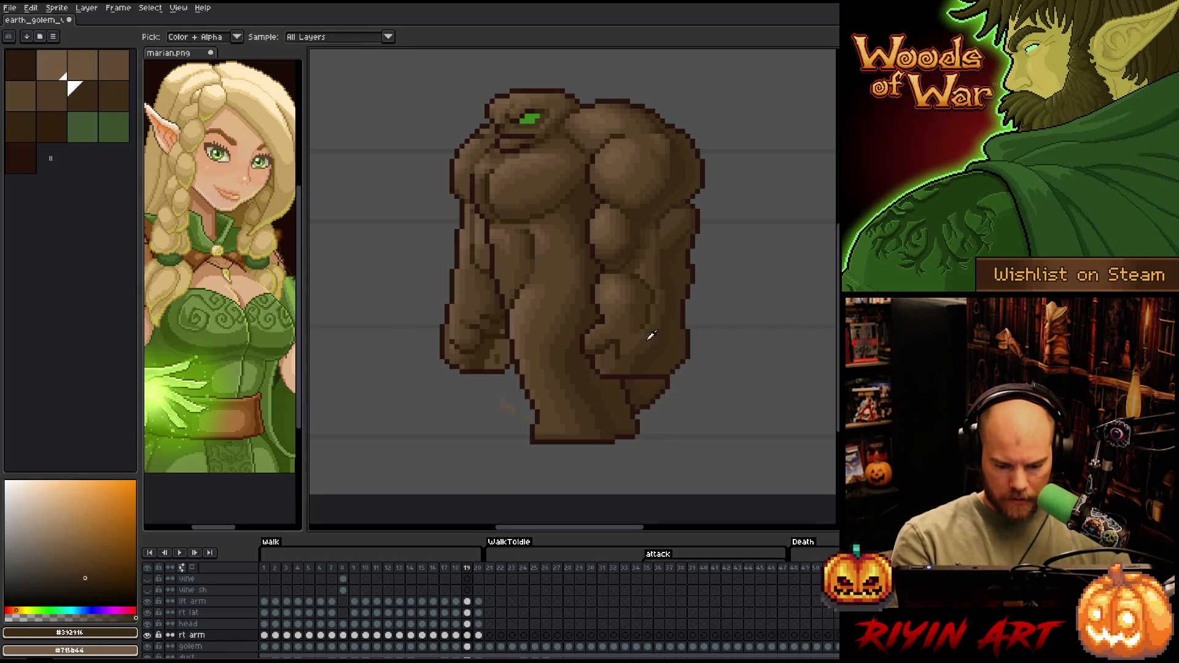
{"action": "left_click", "coordinate": [658, 342], "text": "alt"}
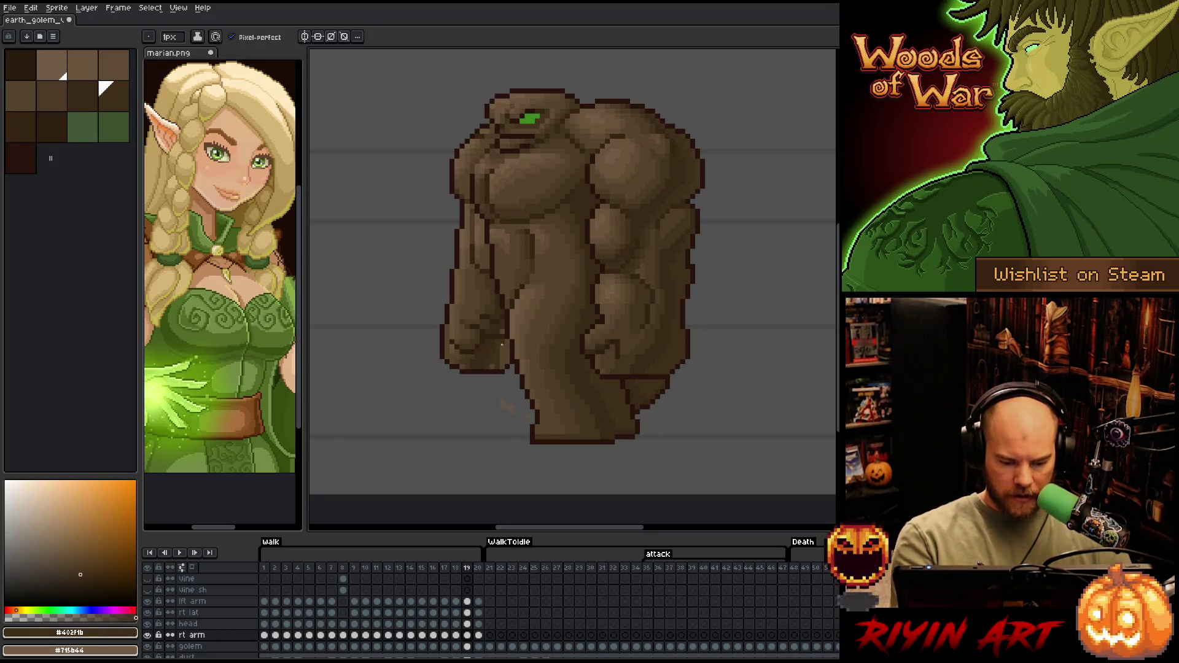
{"action": "left_click_drag", "start_coordinate": [498, 351], "coordinate": [504, 359]}
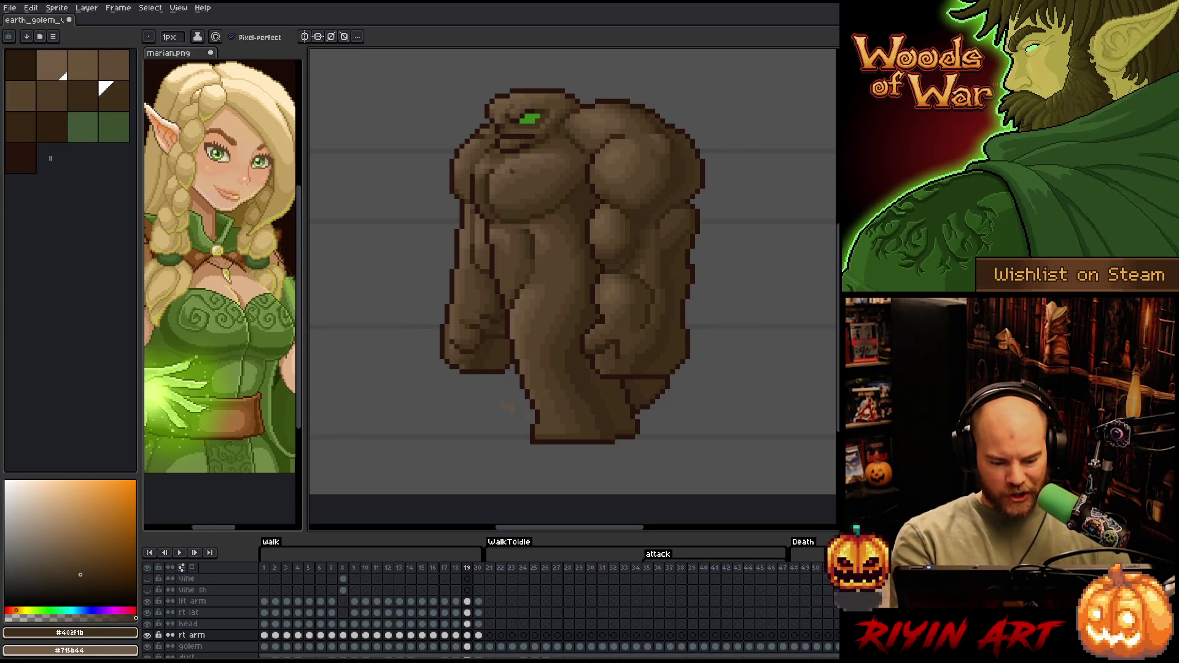
Shade the right arm using browns #44331f, #69533b, #57442c, #4d3b26 and the darkest #392916
{"action": "left_click", "coordinate": [482, 320], "text": "alt"}
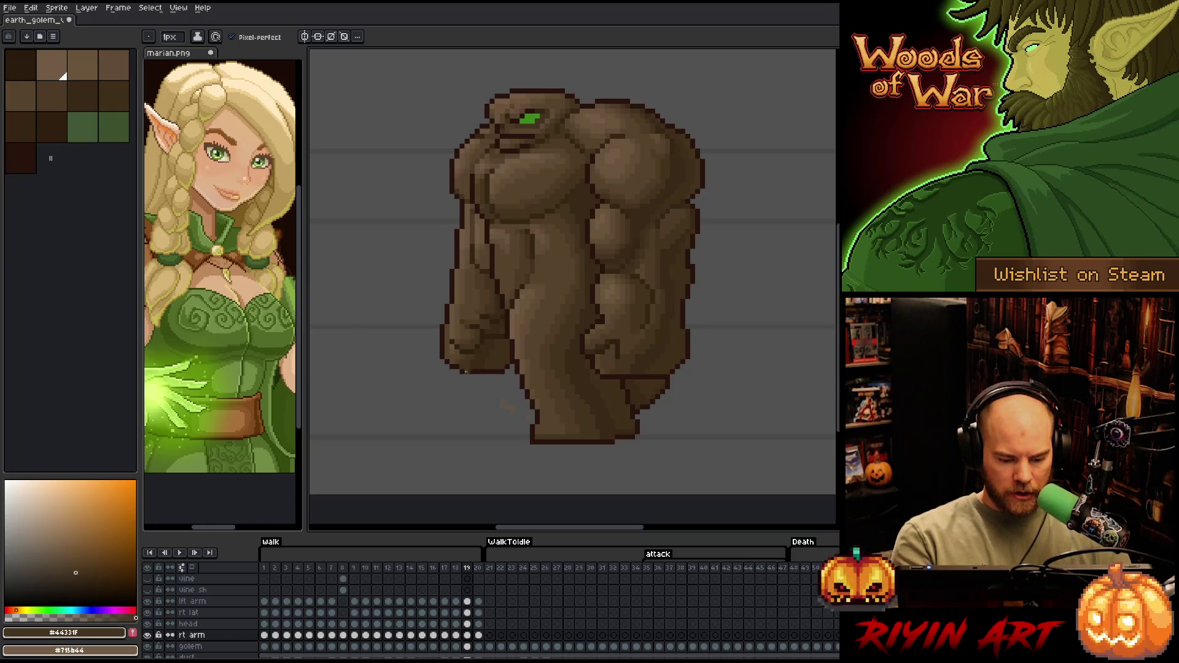
{"action": "left_click", "coordinate": [457, 341], "text": "alt"}
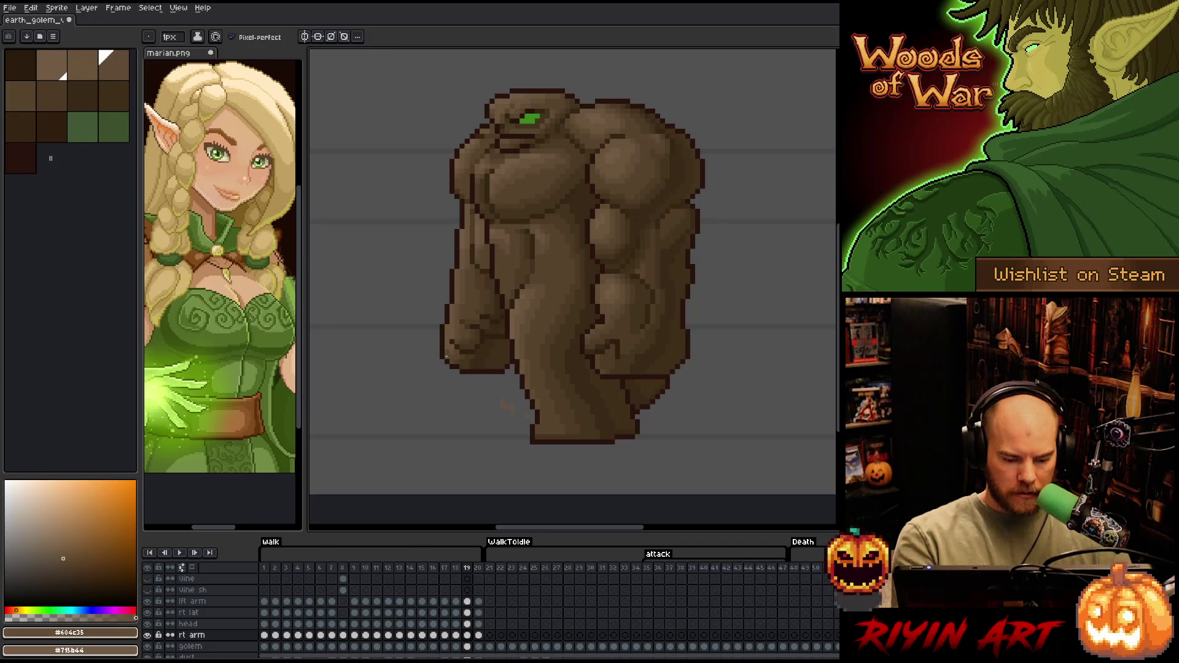
{"action": "left_click", "coordinate": [452, 351], "text": "alt"}
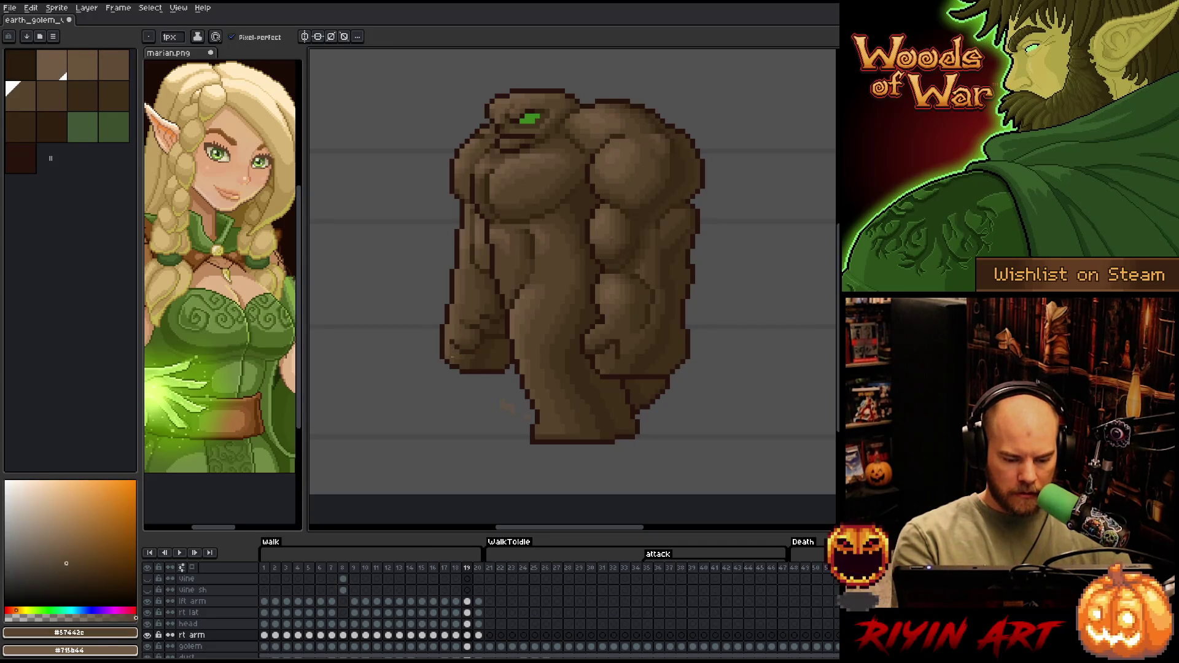
{"action": "left_click", "coordinate": [458, 352], "text": "alt"}
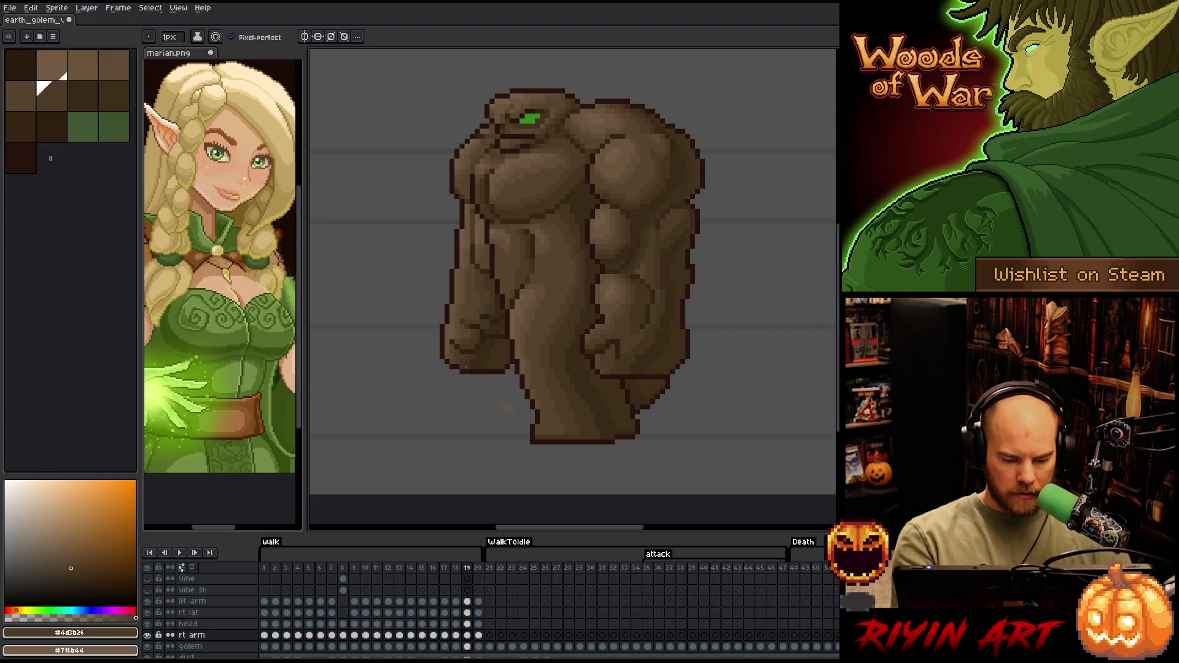
{"action": "left_click", "coordinate": [494, 318], "text": "alt"}
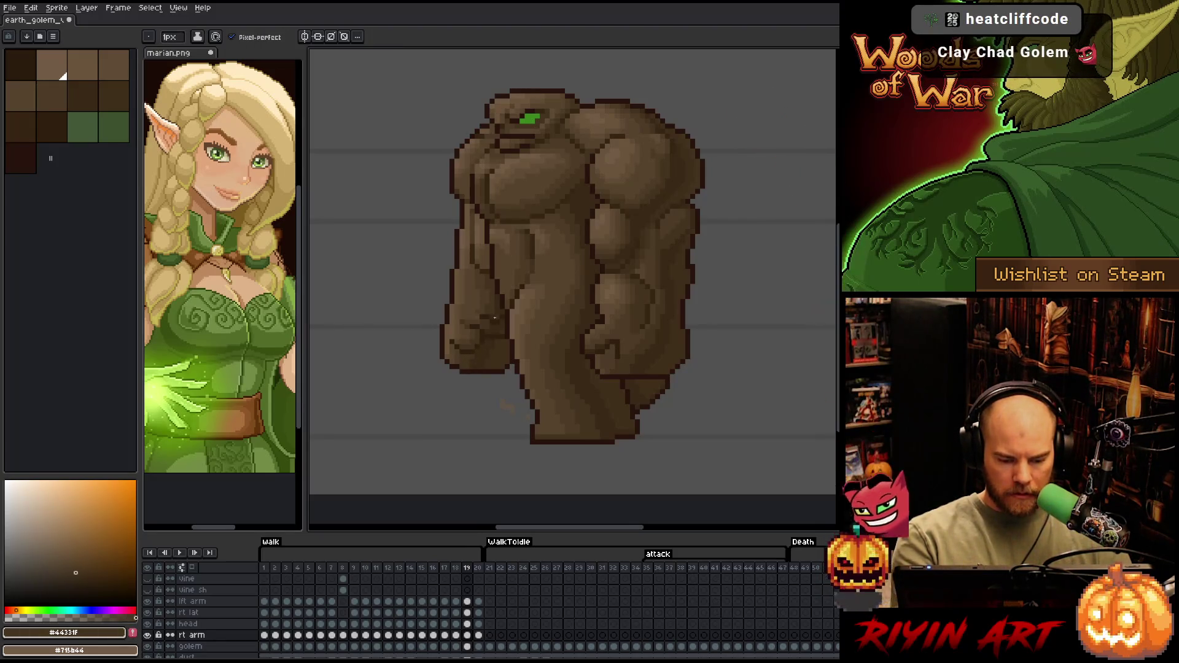
{"action": "left_click", "coordinate": [475, 305], "text": "alt"}
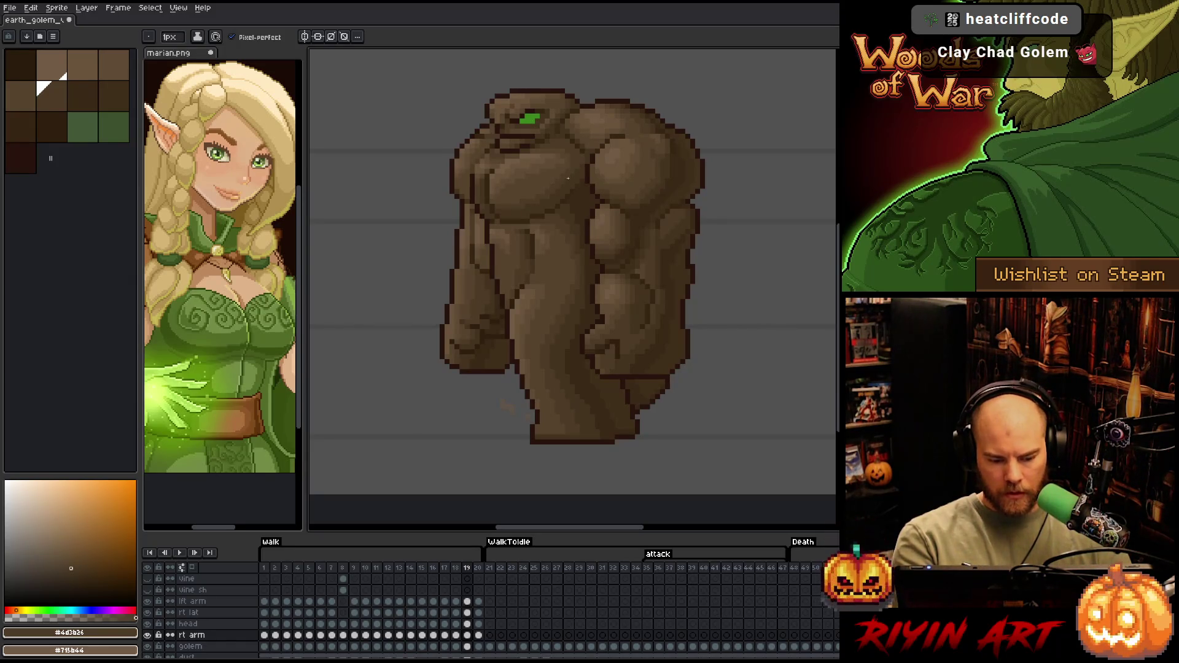
{"action": "left_click", "coordinate": [503, 247], "text": "alt"}
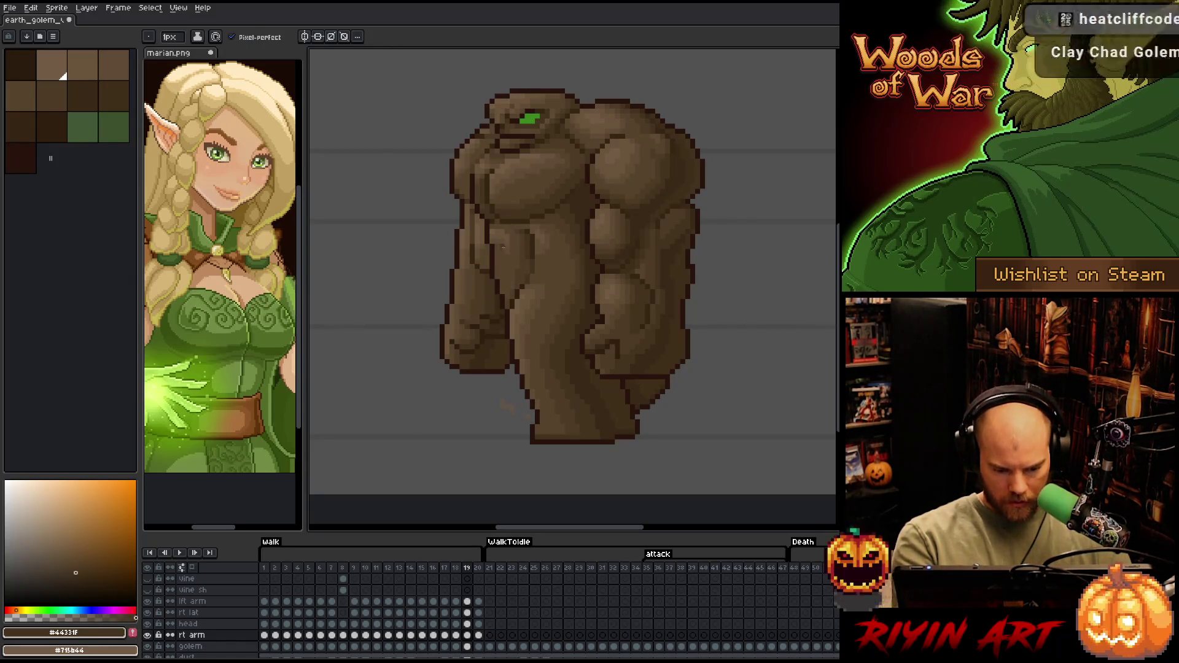
{"action": "left_click", "coordinate": [498, 302], "text": "alt"}
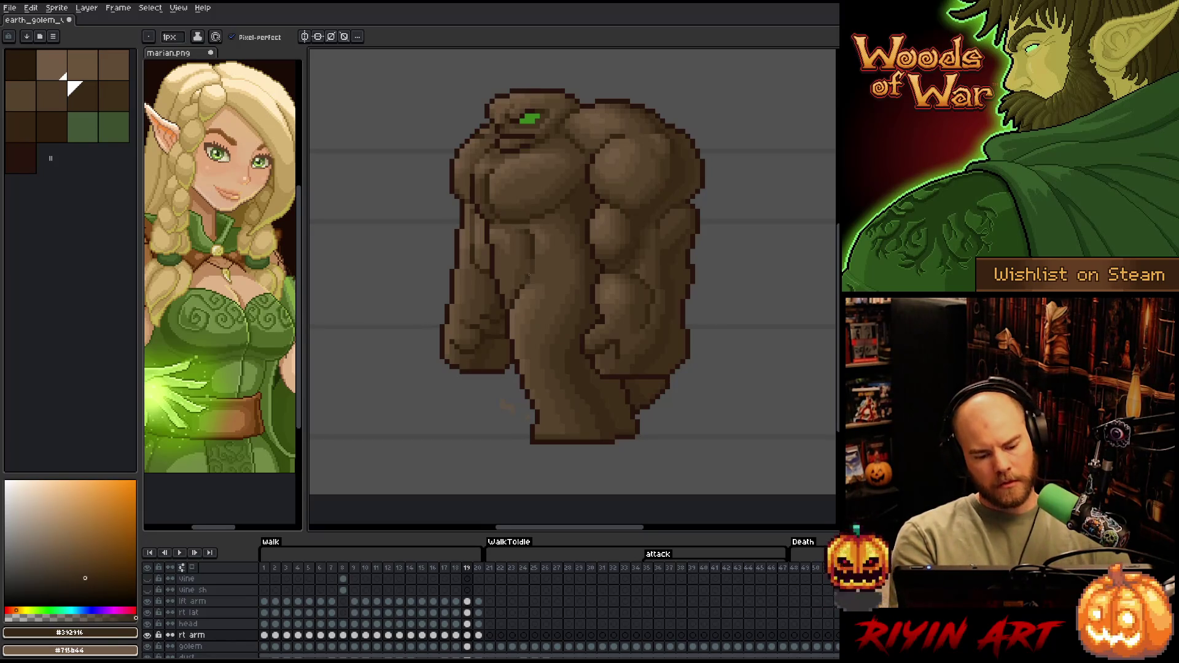
{"action": "left_click", "coordinate": [504, 328], "text": "alt"}
{"action": "left_click", "coordinate": [492, 312], "text": "alt"}
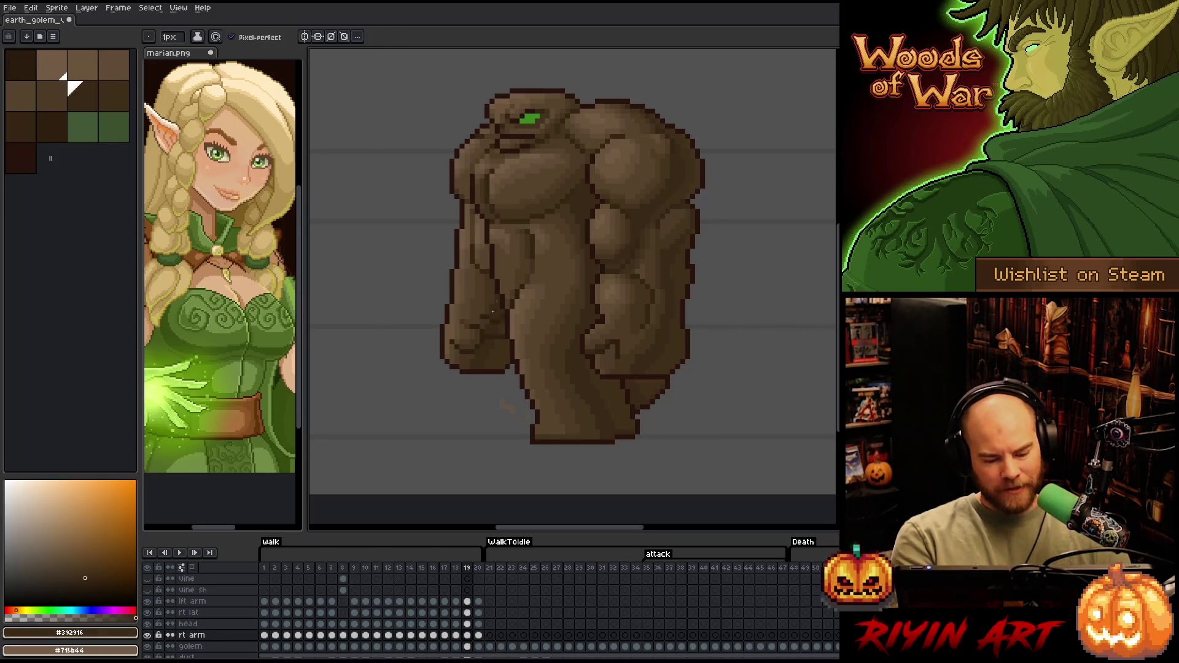
Touch up the arm with a lighter and a mid brown, then save the sprite
{"action": "right_click", "coordinate": [532, 253]}
{"action": "key", "text": "Escape"}
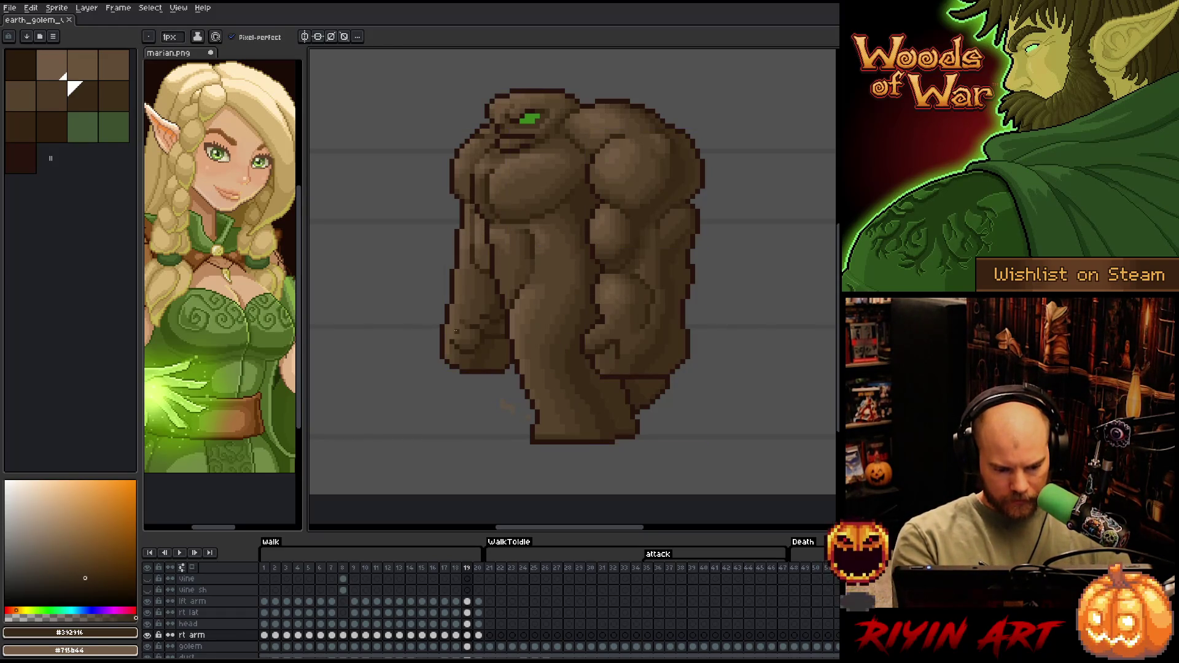
{"action": "left_click", "coordinate": [466, 277], "text": "alt"}
{"action": "left_click", "coordinate": [458, 331], "text": "alt"}
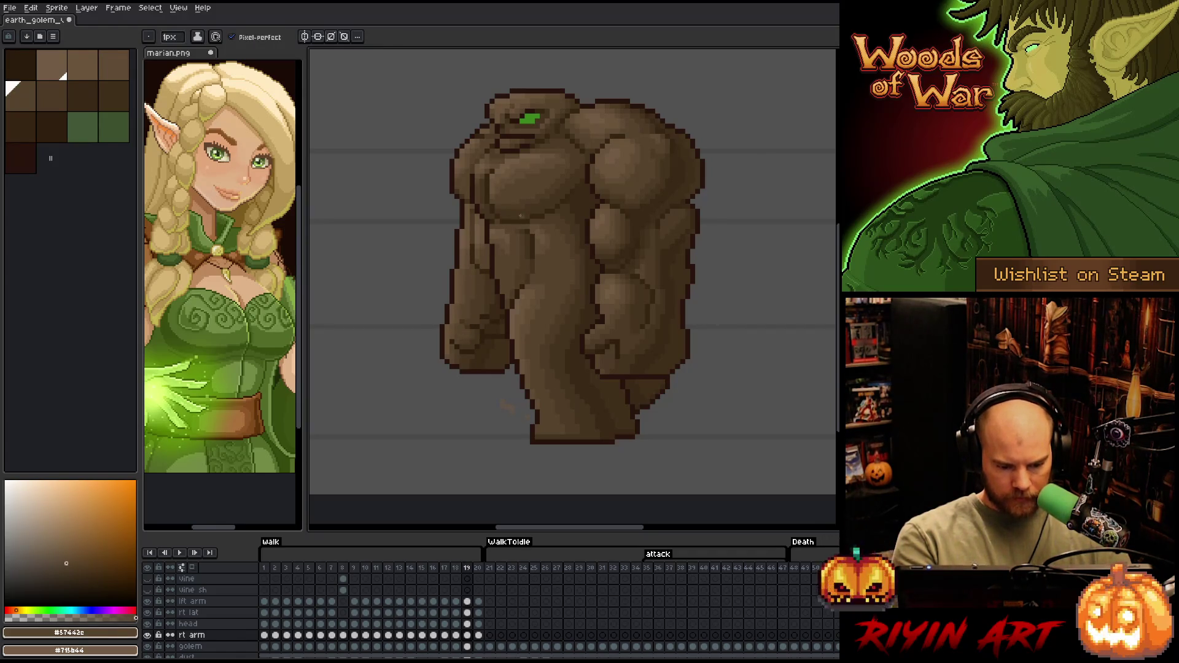
{"action": "key", "text": "ctrl+s"}
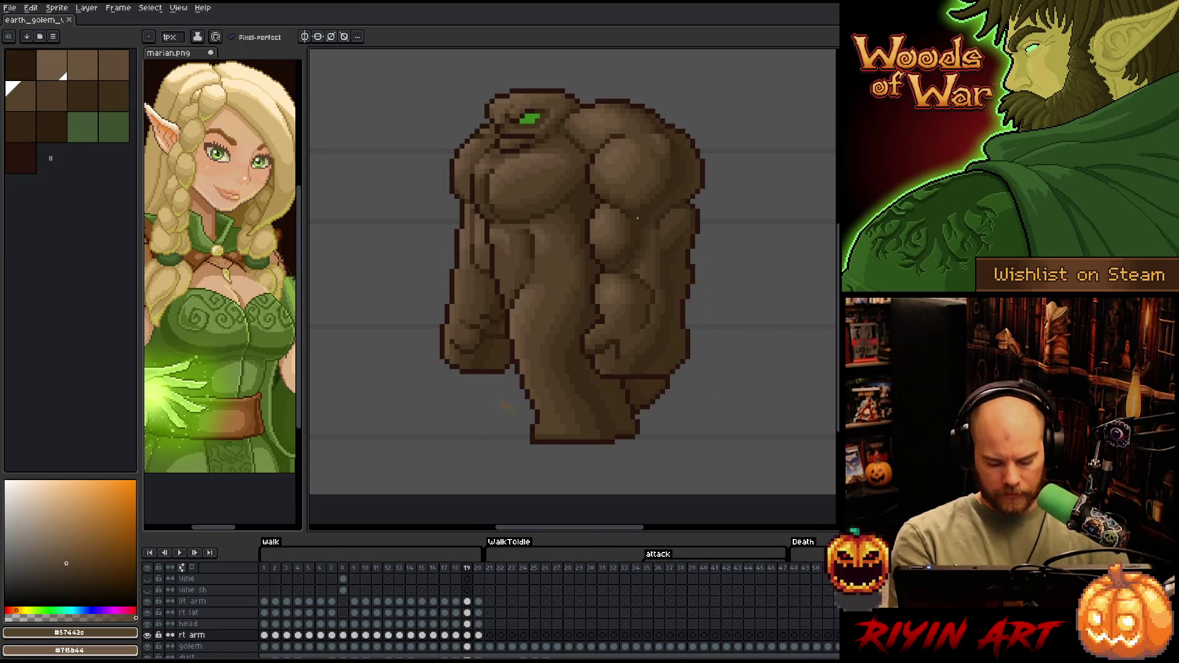
Step through walk frames 16–20 comparing the arm poses, ending on frame 20
{"action": "key", "text": "Left"}
{"action": "key", "text": "bracketright"}
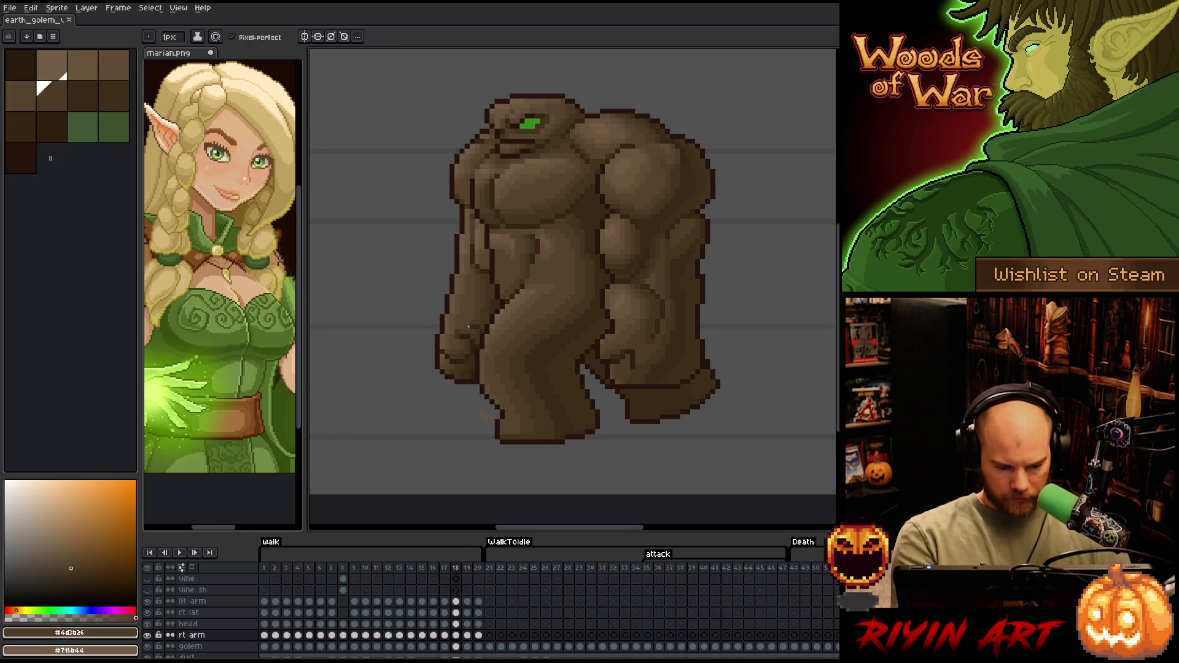
{"action": "key", "text": "Left"}
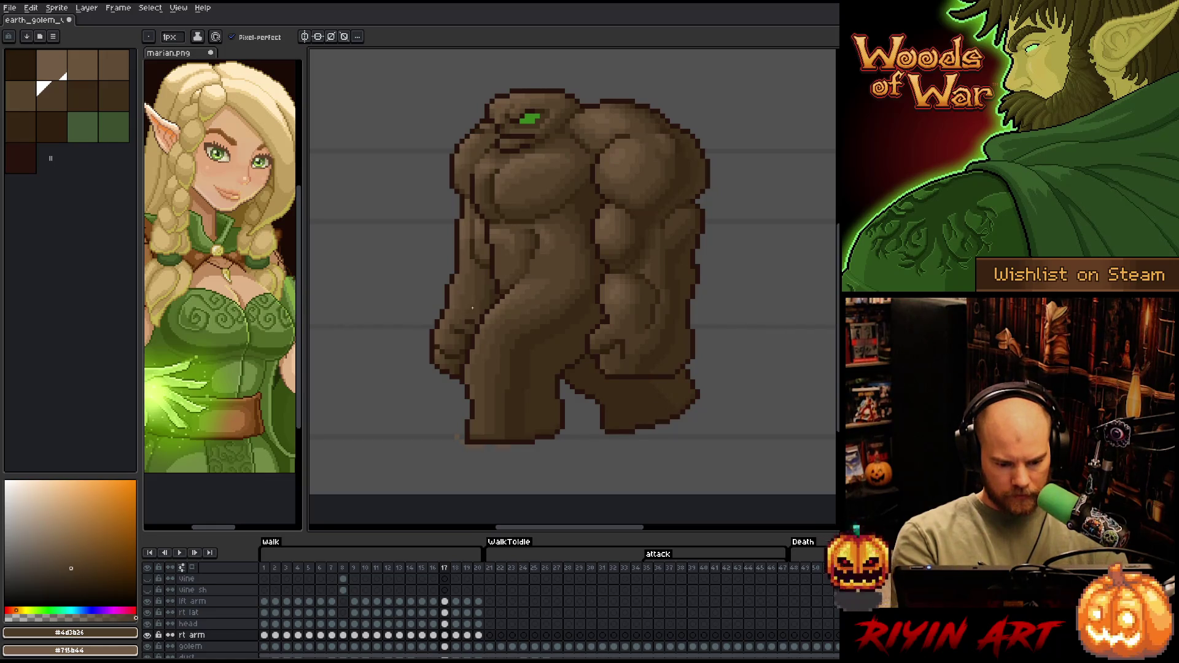
{"action": "key", "text": "Left"}
{"action": "key", "text": "Right"}
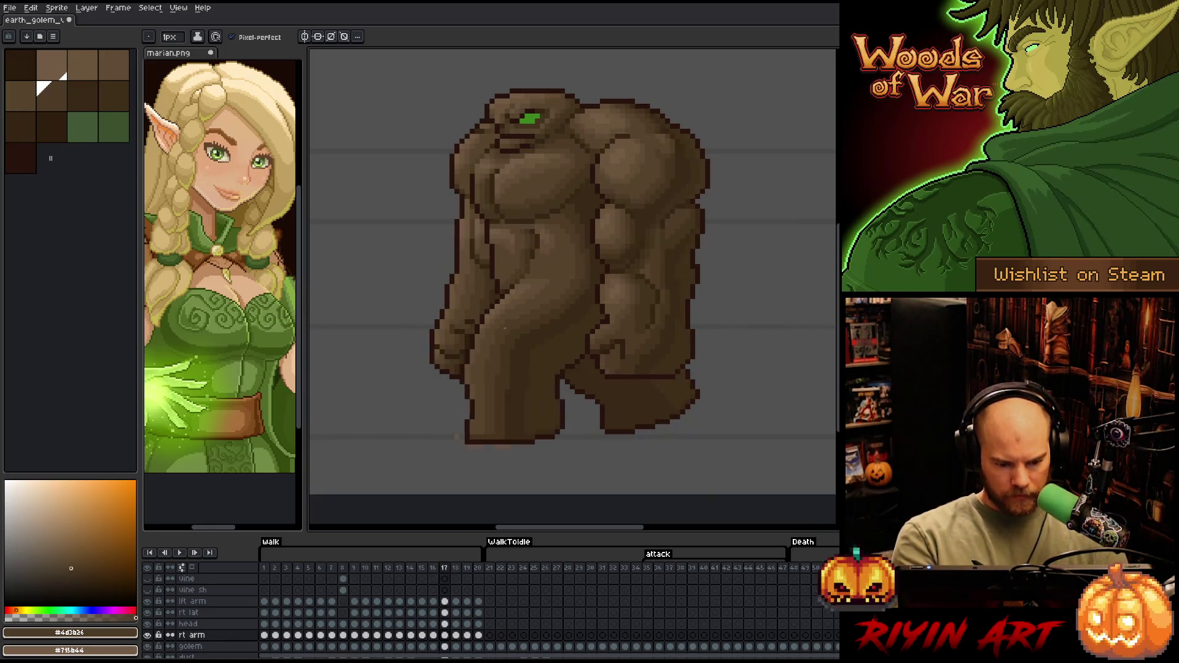
{"action": "key", "text": "Right"}
{"action": "key", "text": "Right"}
{"action": "key", "text": "Right"}
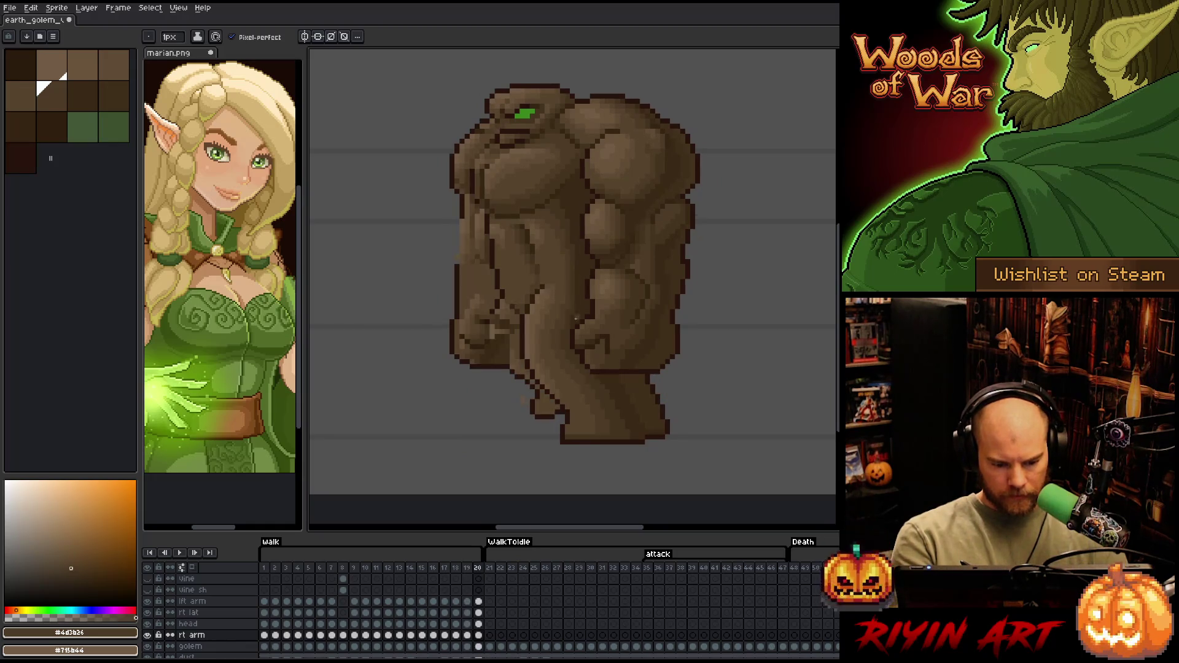
{"action": "key", "text": "Left"}
{"action": "key", "text": "Right"}
{"action": "key", "text": "Left"}
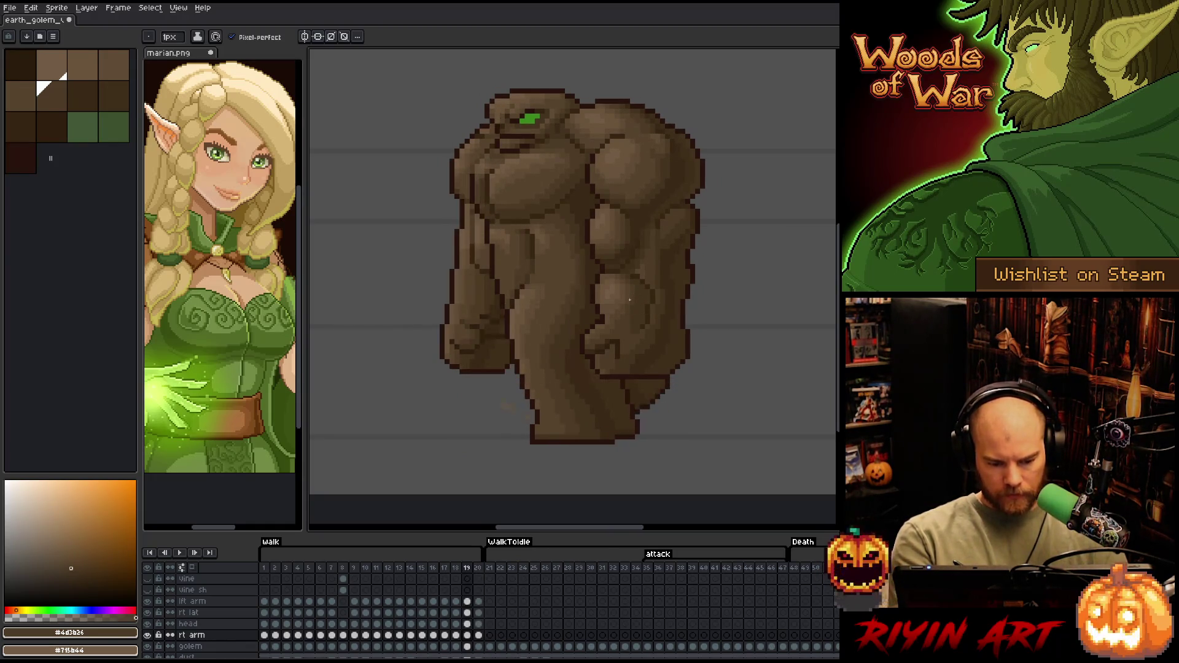
{"action": "key", "text": "Right"}
{"action": "key", "text": "Left"}
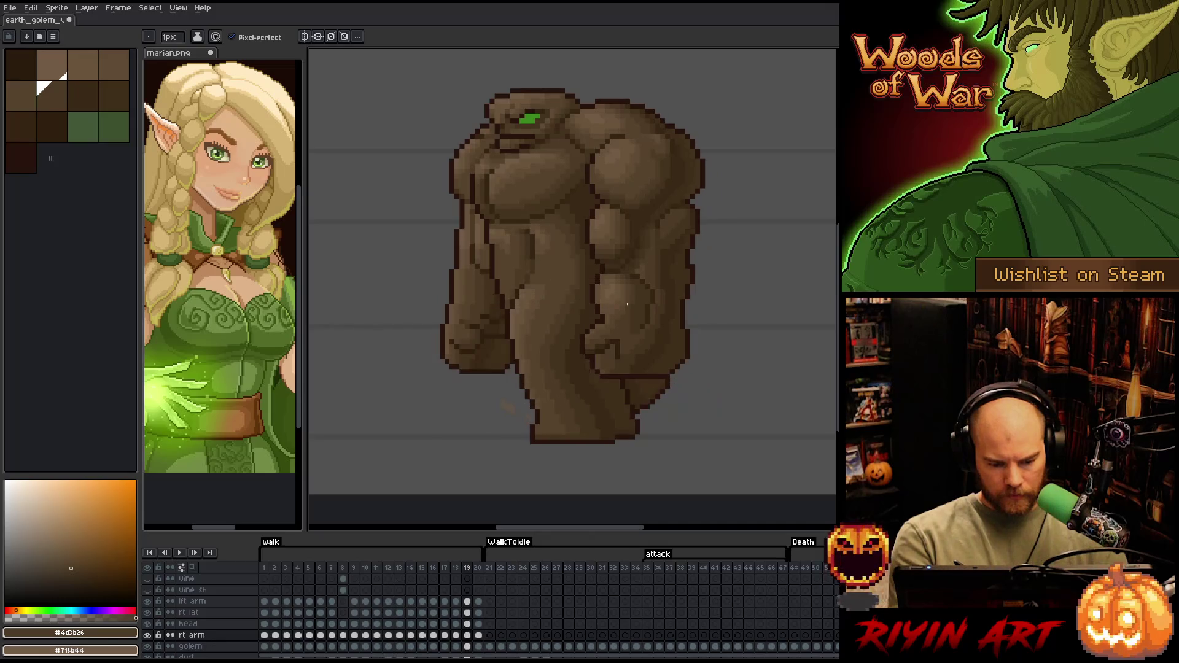
{"action": "key", "text": "Right"}
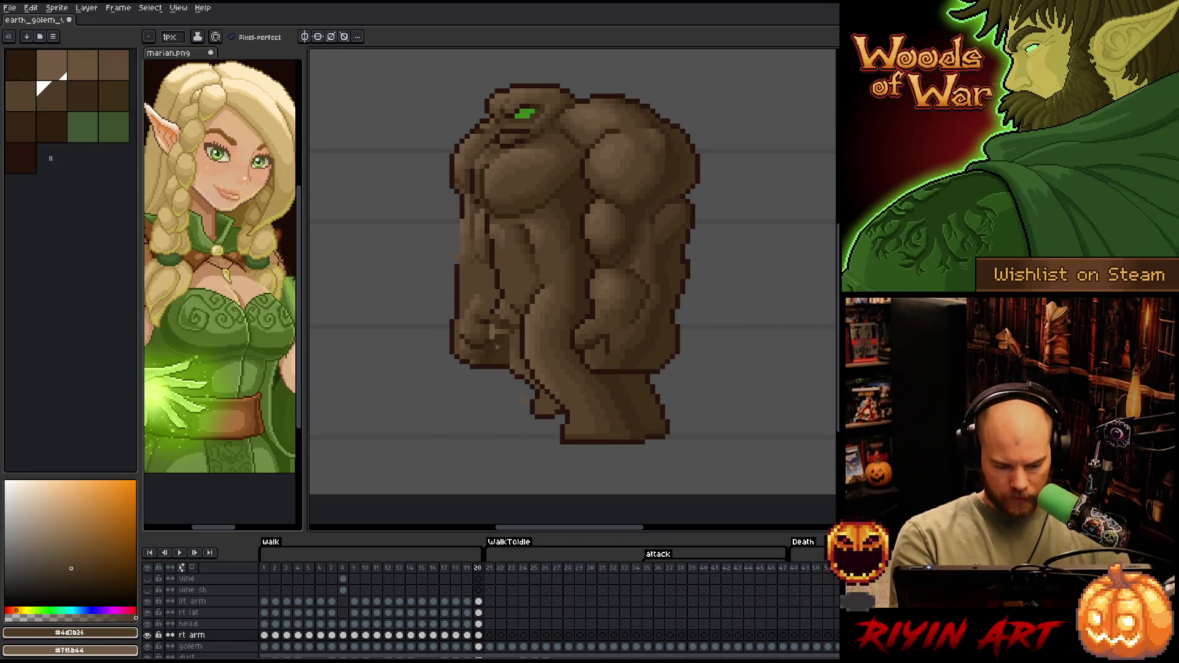
{"action": "key", "text": "bracketright"}
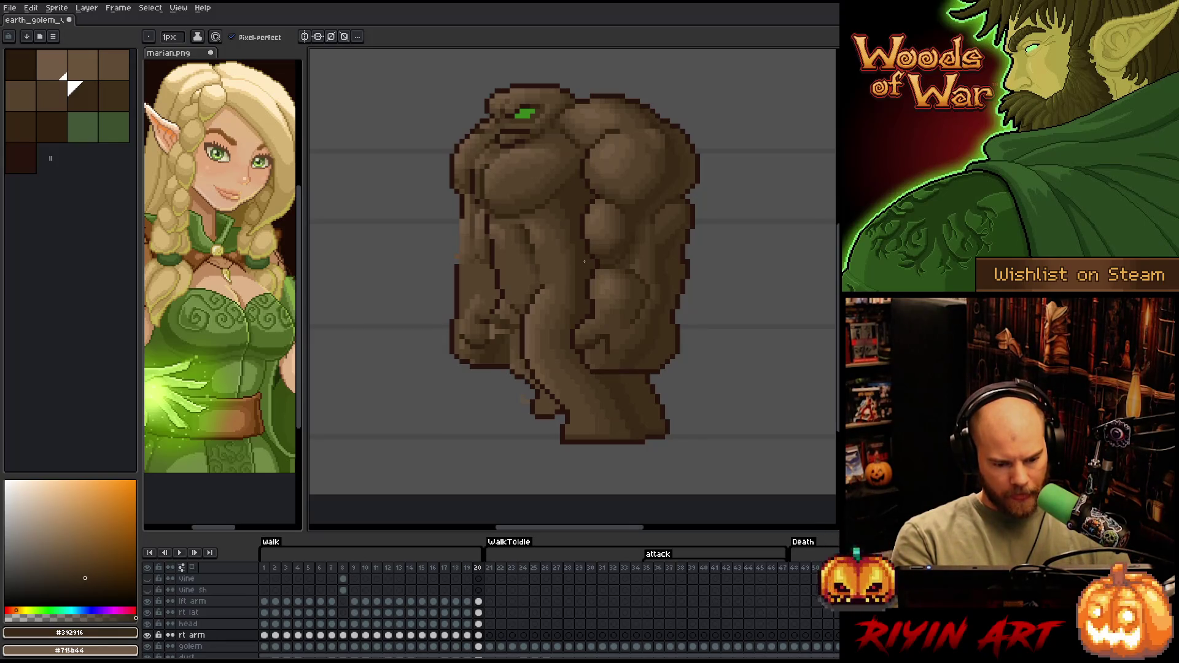
Lasso the arm on frame 20 and nudge it one pixel up and left
{"action": "left_click", "coordinate": [148, 635]}
{"action": "left_click", "coordinate": [147, 636]}
{"action": "key", "text": "q"}
{"action": "mouse_move", "coordinate": [510, 264]}
{"action": "left_mouse_down"}
{"action": "mouse_move", "coordinate": [504, 229]}
{"action": "mouse_move", "coordinate": [450, 210]}
{"action": "mouse_move", "coordinate": [494, 292]}
{"action": "left_mouse_up"}
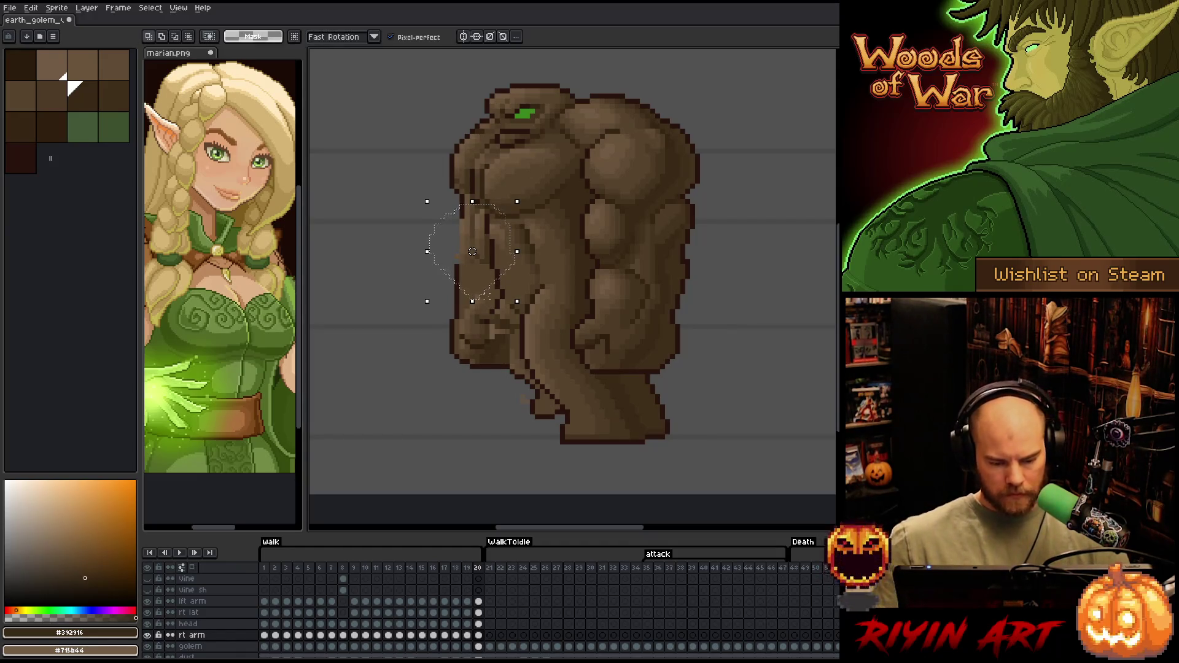
{"action": "key", "text": "Right"}
{"action": "key", "text": "Right"}
{"action": "key", "text": "Left"}
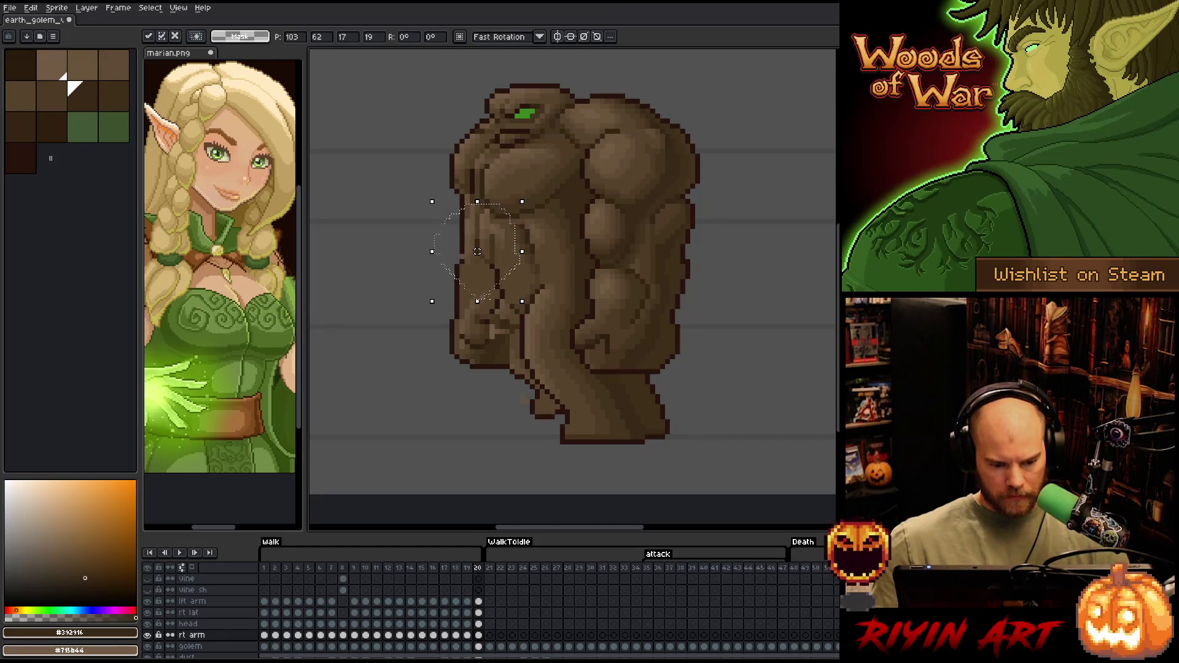
{"action": "key", "text": "Up"}
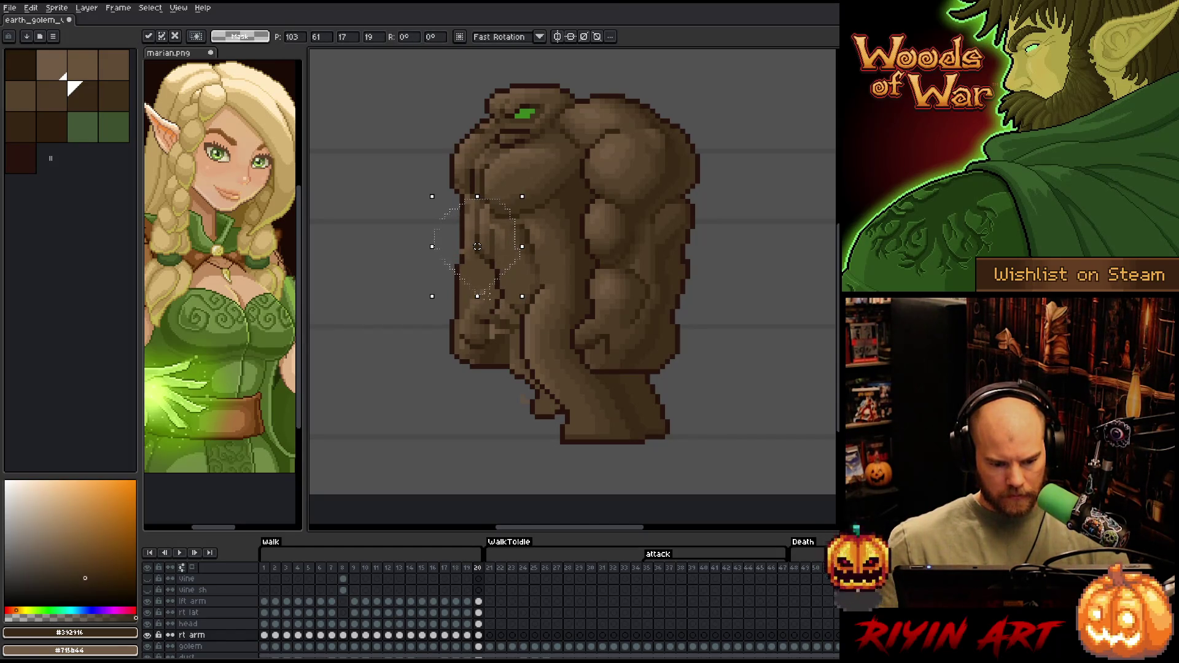
{"action": "key", "text": "ctrl+d"}
Adjust the arm's shoulder, recolour it with sampled mid and light browns, and save
{"action": "mouse_move", "coordinate": [519, 192]}
{"action": "left_mouse_down"}
{"action": "mouse_move", "coordinate": [474, 195]}
{"action": "mouse_move", "coordinate": [450, 181]}
{"action": "mouse_move", "coordinate": [527, 177]}
{"action": "left_mouse_up"}
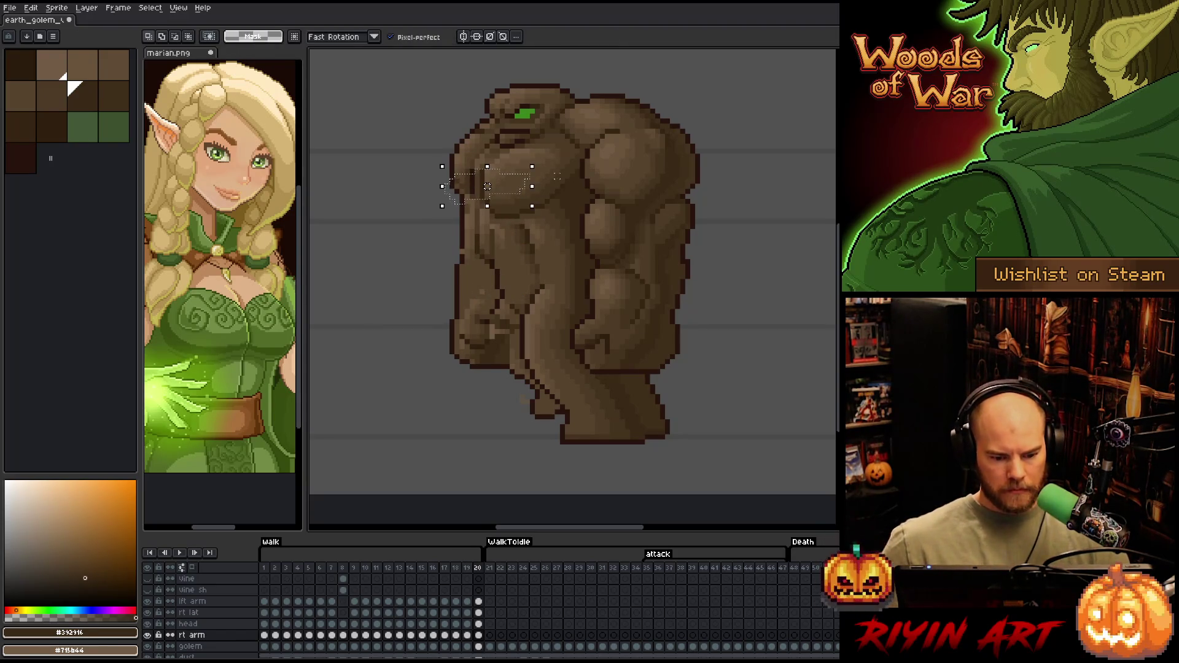
{"action": "key", "text": "ctrl+d"}
{"action": "key", "text": "b"}
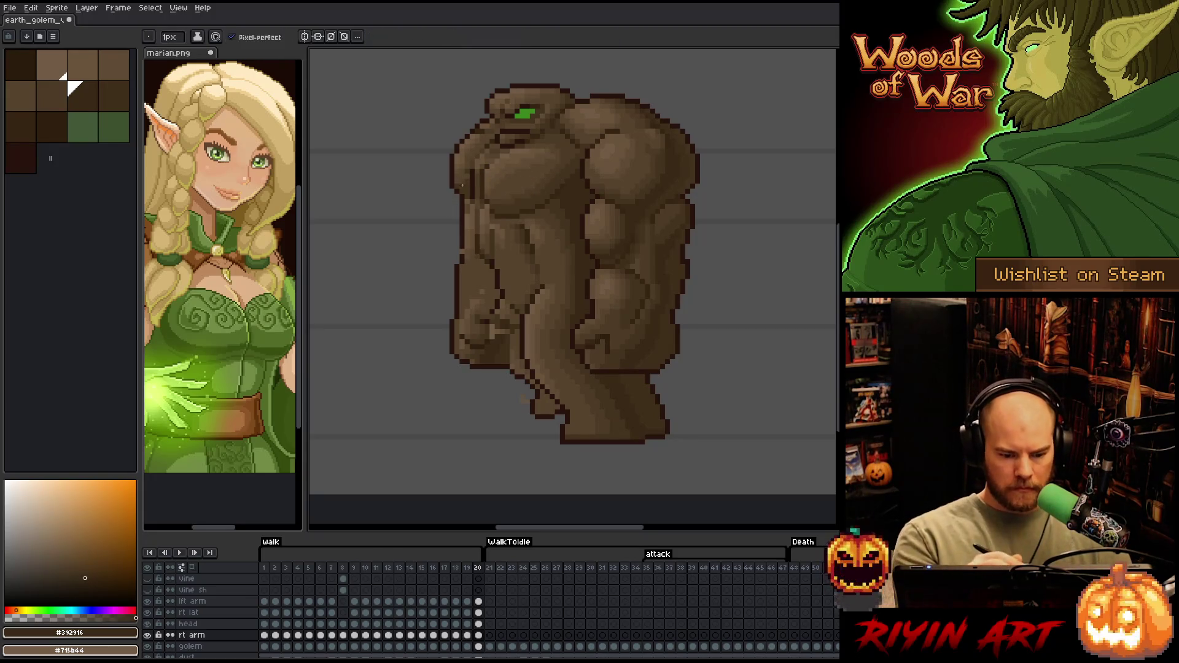
{"action": "left_click", "coordinate": [464, 183], "text": "alt"}
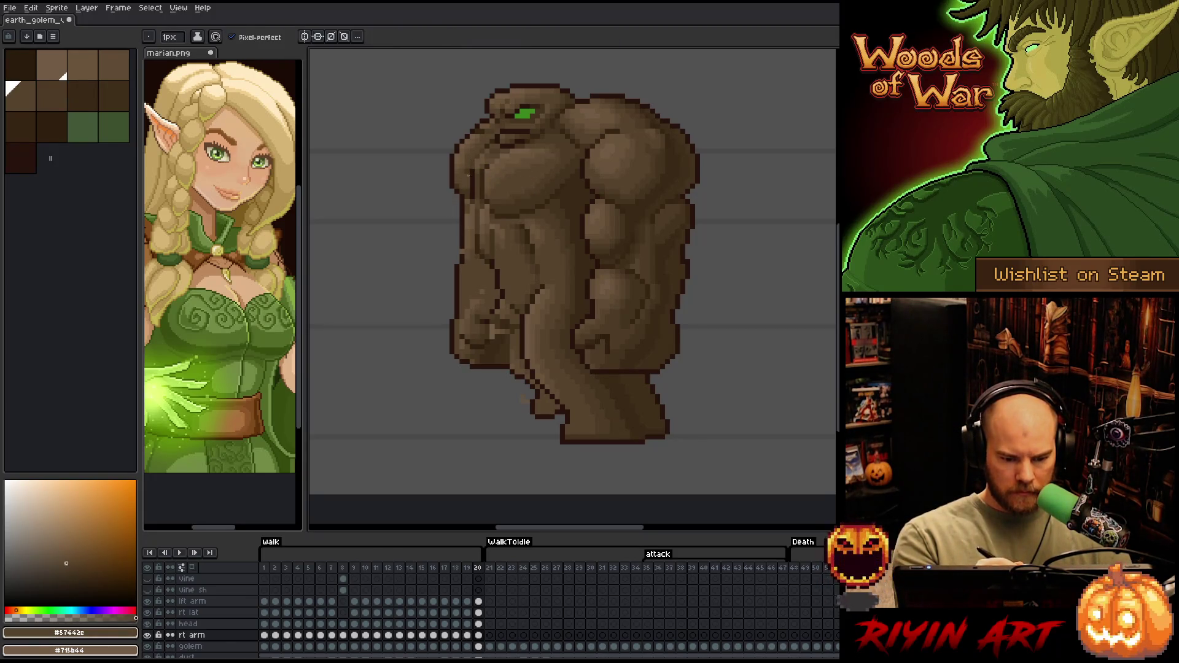
{"action": "left_click", "coordinate": [468, 158], "text": "alt"}
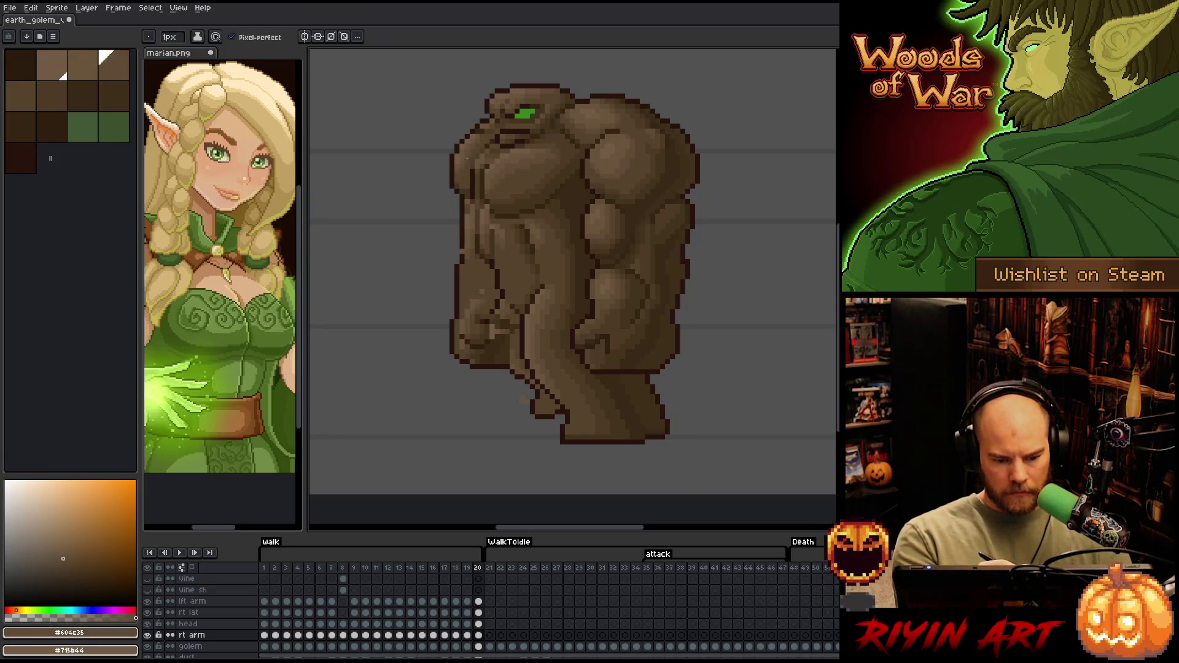
{"action": "key", "text": "ctrl+s"}
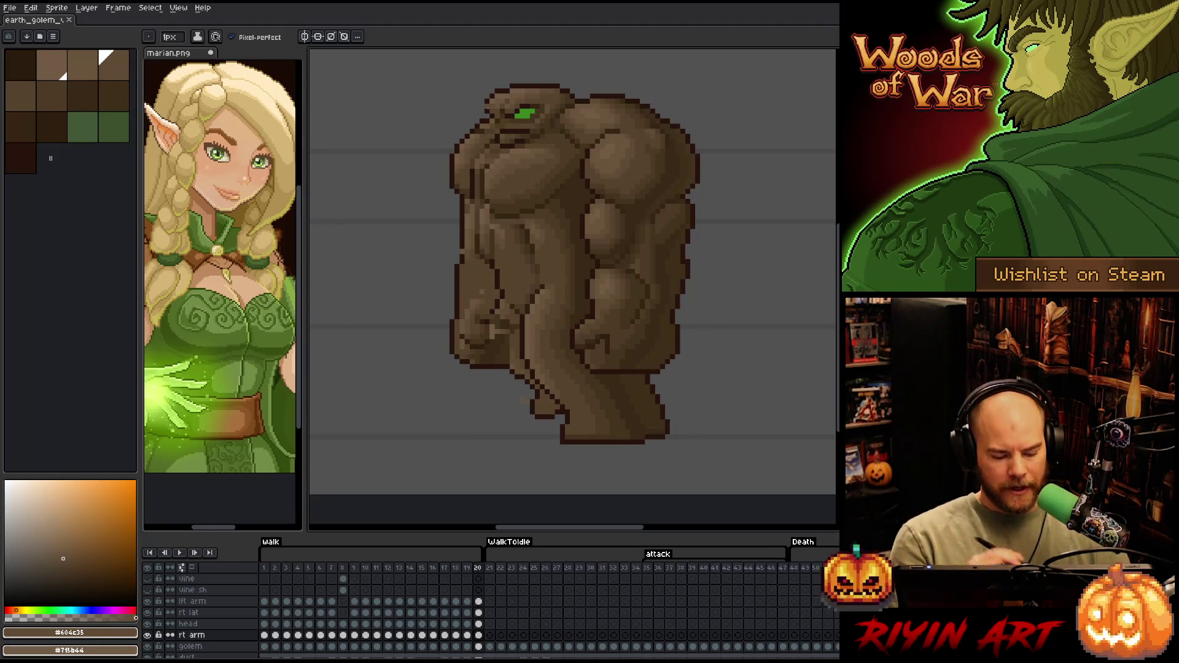
Set the rt arm layer to 43% opacity and draw a dark outline stroke on the arm
{"action": "double_click", "coordinate": [192, 635]}
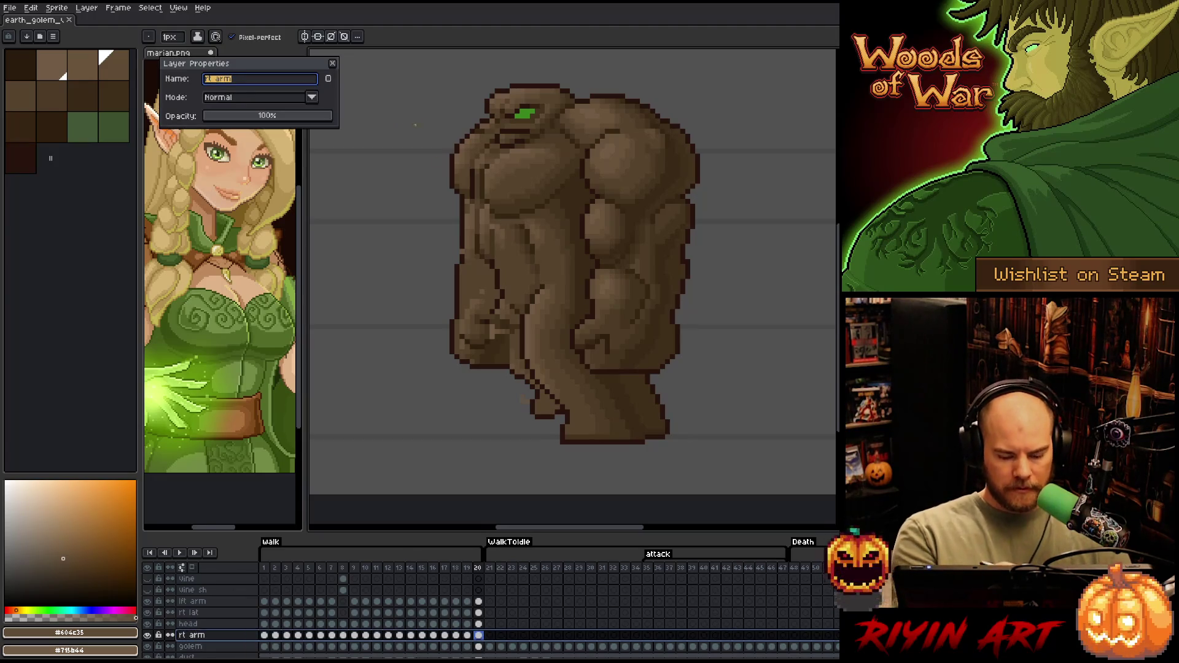
{"action": "left_click_drag", "start_coordinate": [288, 117], "coordinate": [261, 117]}
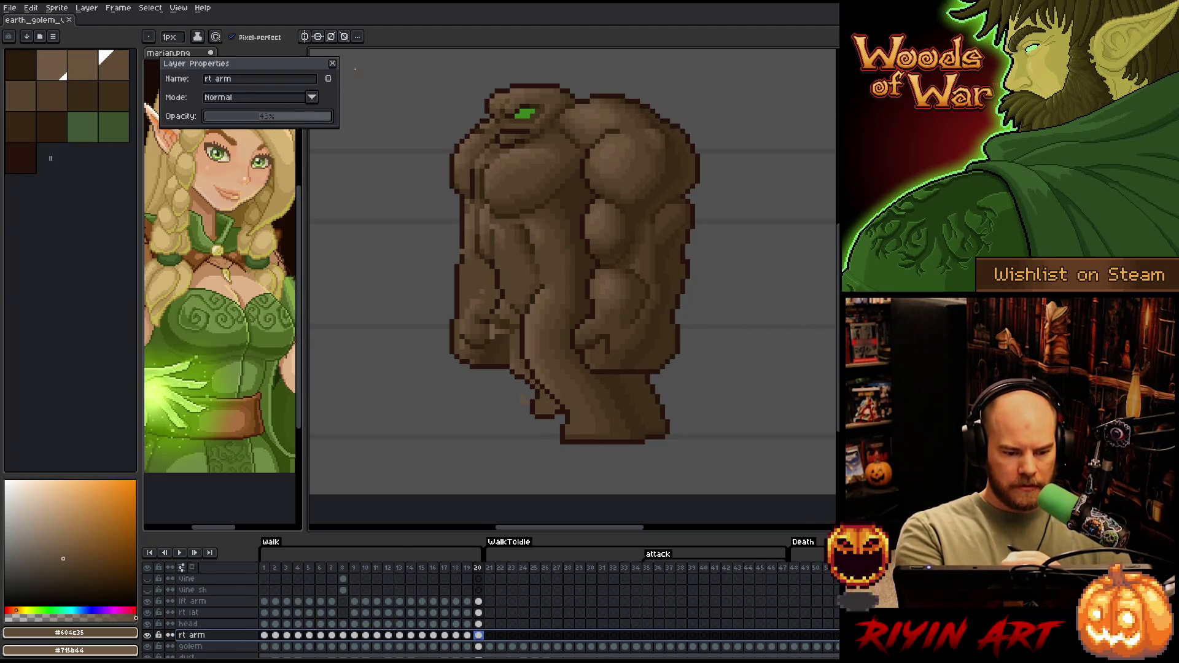
{"action": "key", "text": "b"}
{"action": "left_click_drag", "start_coordinate": [487, 239], "coordinate": [487, 206]}
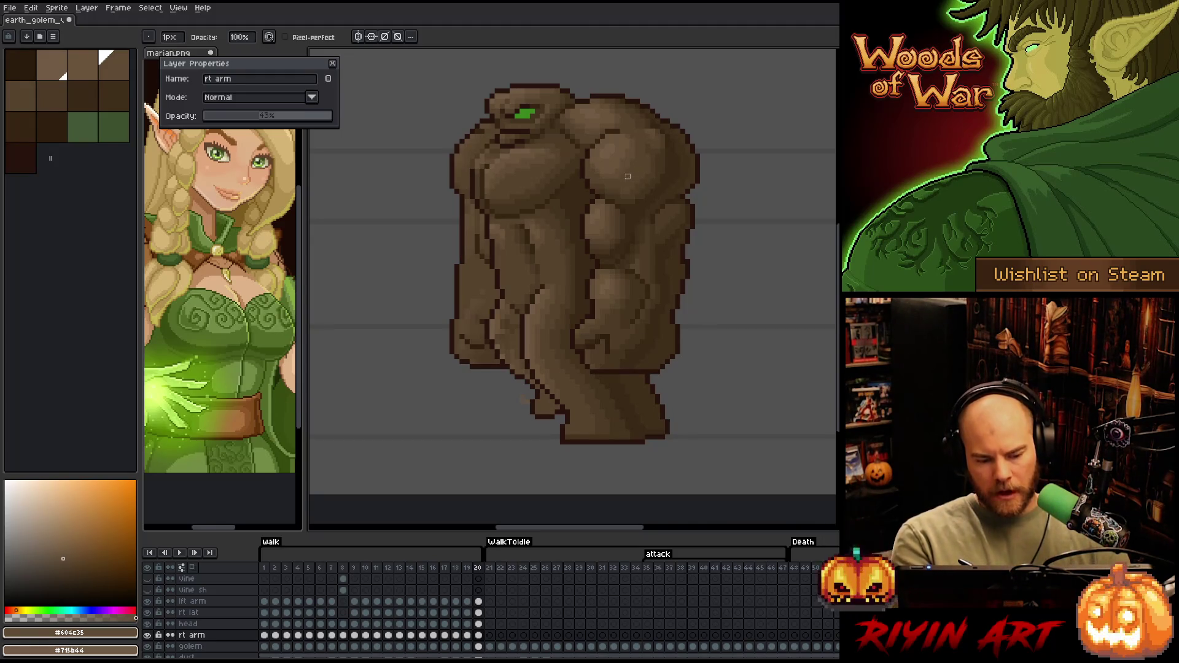
{"action": "key", "text": "v"}
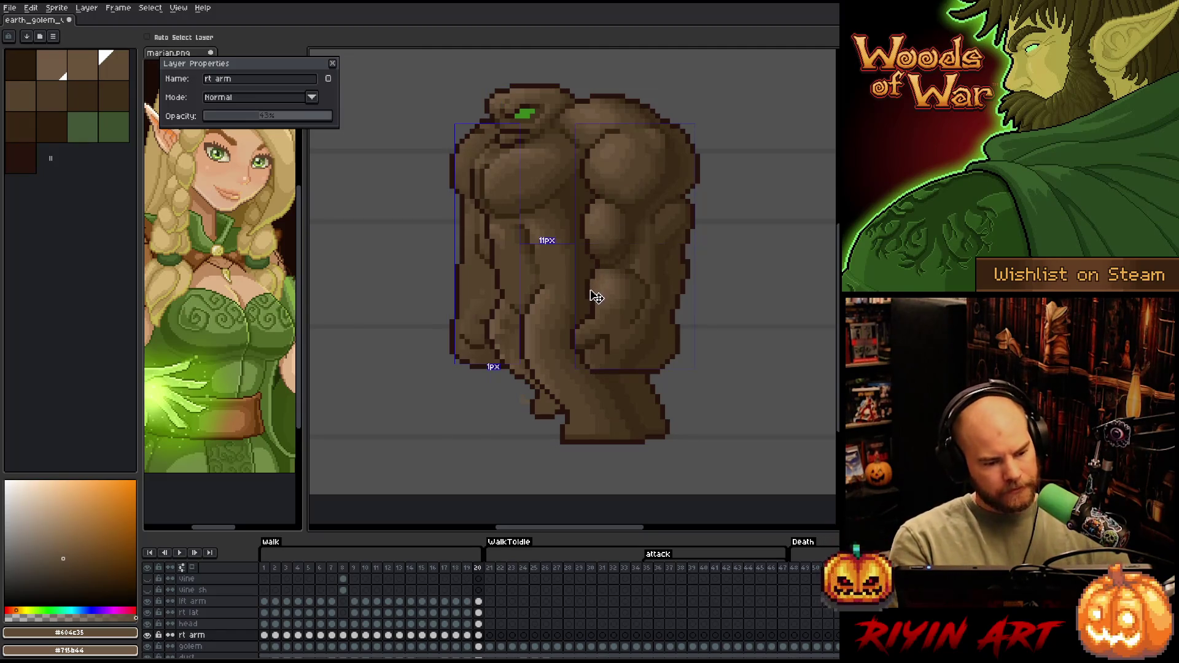
{"action": "key", "text": "b"}
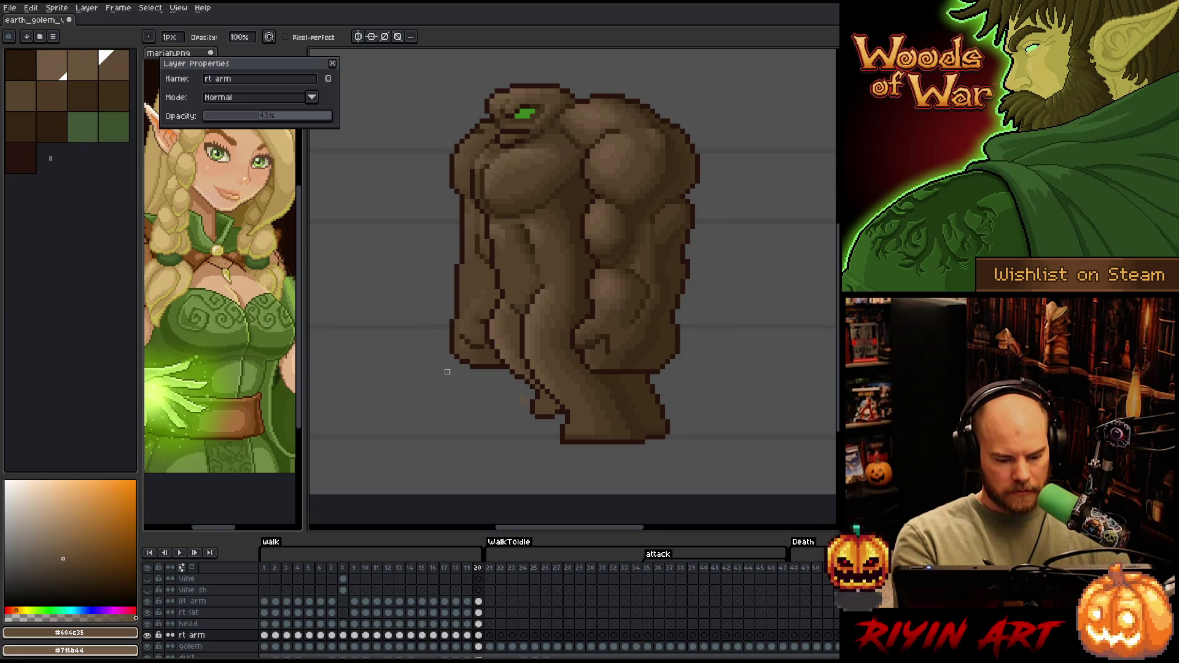
Restore the rt arm layer to 100% opacity and save the sprite
{"action": "left_click_drag", "start_coordinate": [271, 117], "coordinate": [356, 123]}
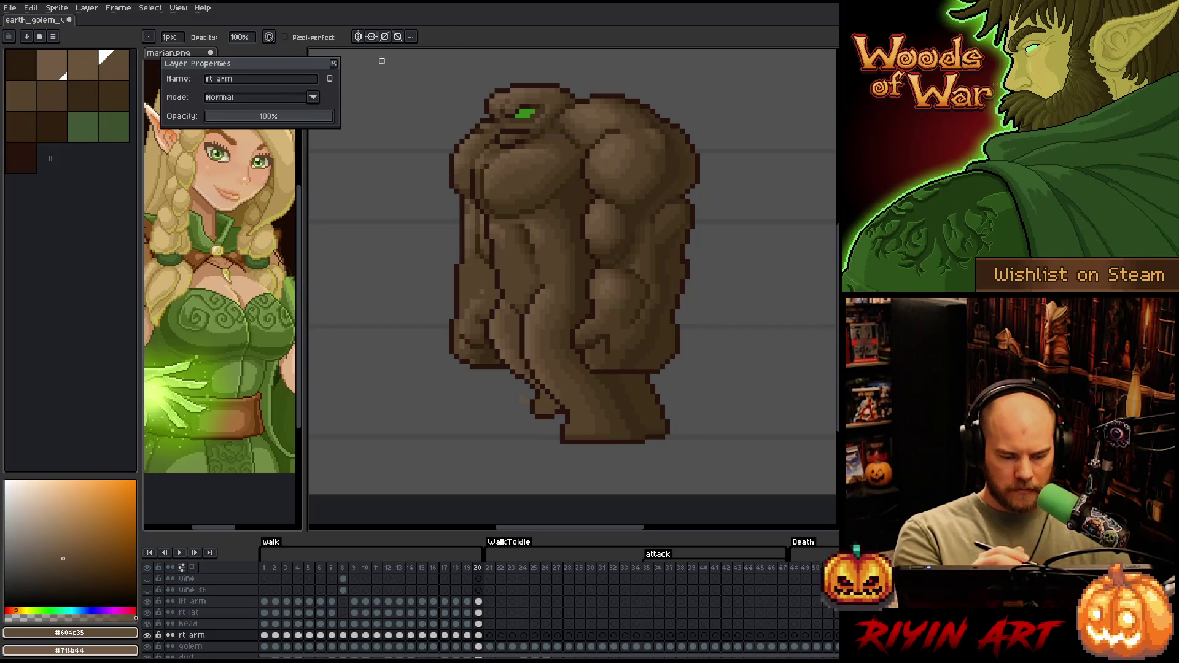
{"action": "left_click", "coordinate": [333, 63]}
{"action": "key", "text": "ctrl+s"}
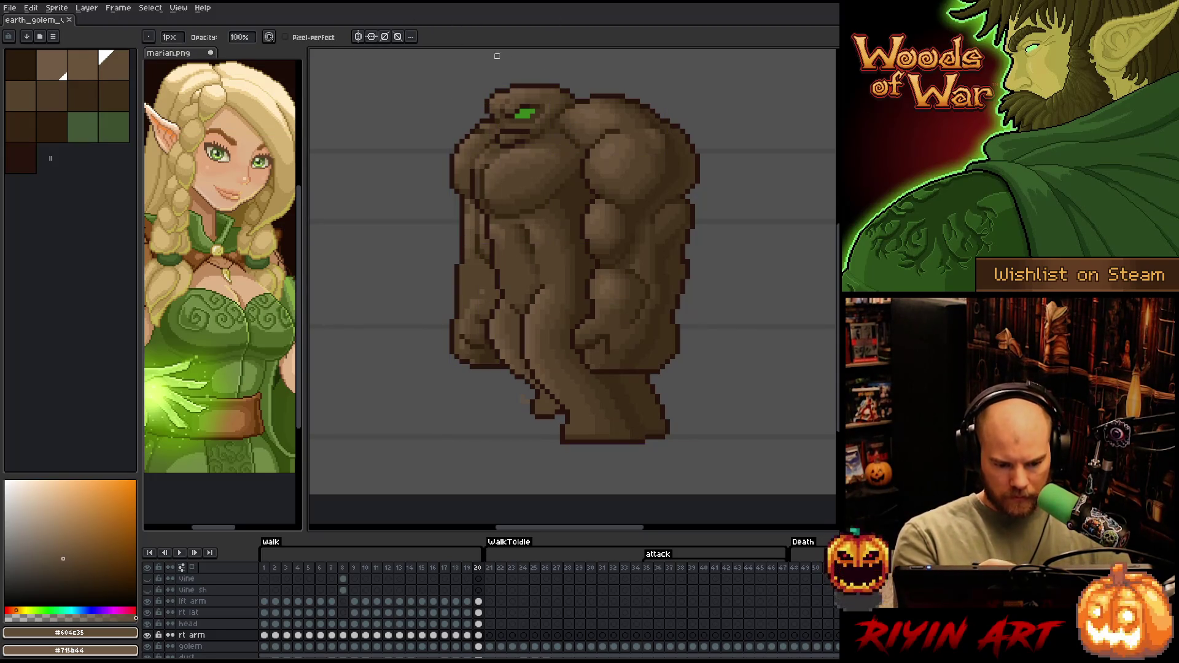
{"action": "left_click", "coordinate": [468, 214], "text": "alt"}
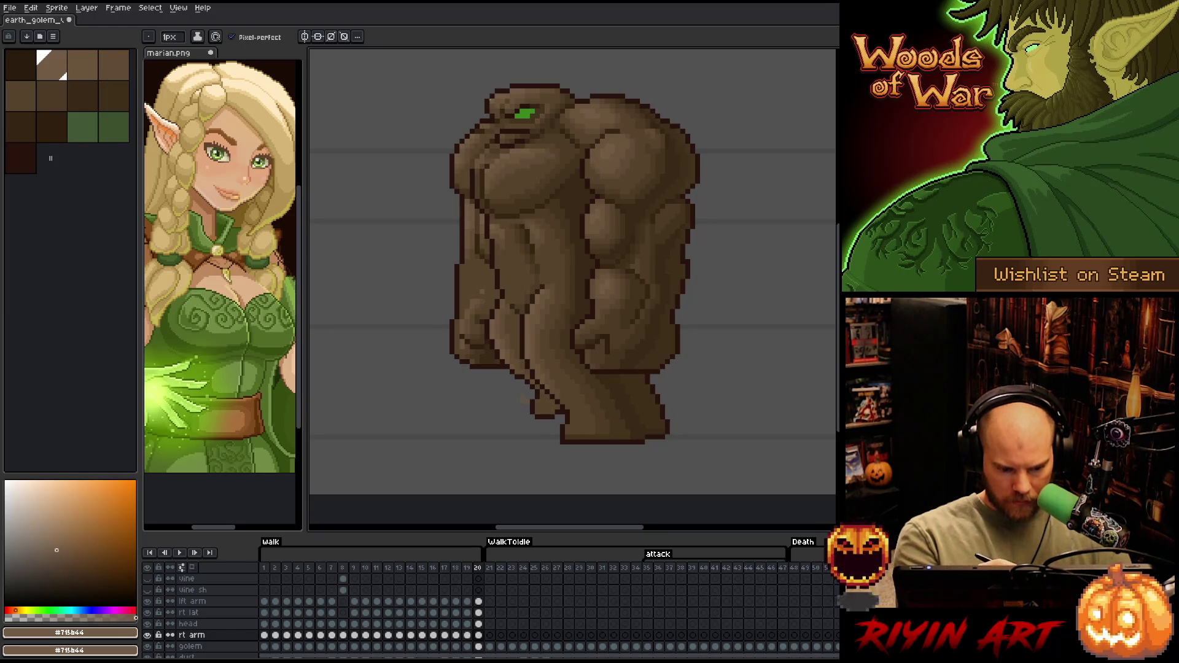
Draw two short dark-brown strokes along the right arm's outer edge, finishing with #4d3b26 selected
{"action": "left_click", "coordinate": [468, 250], "text": "alt"}
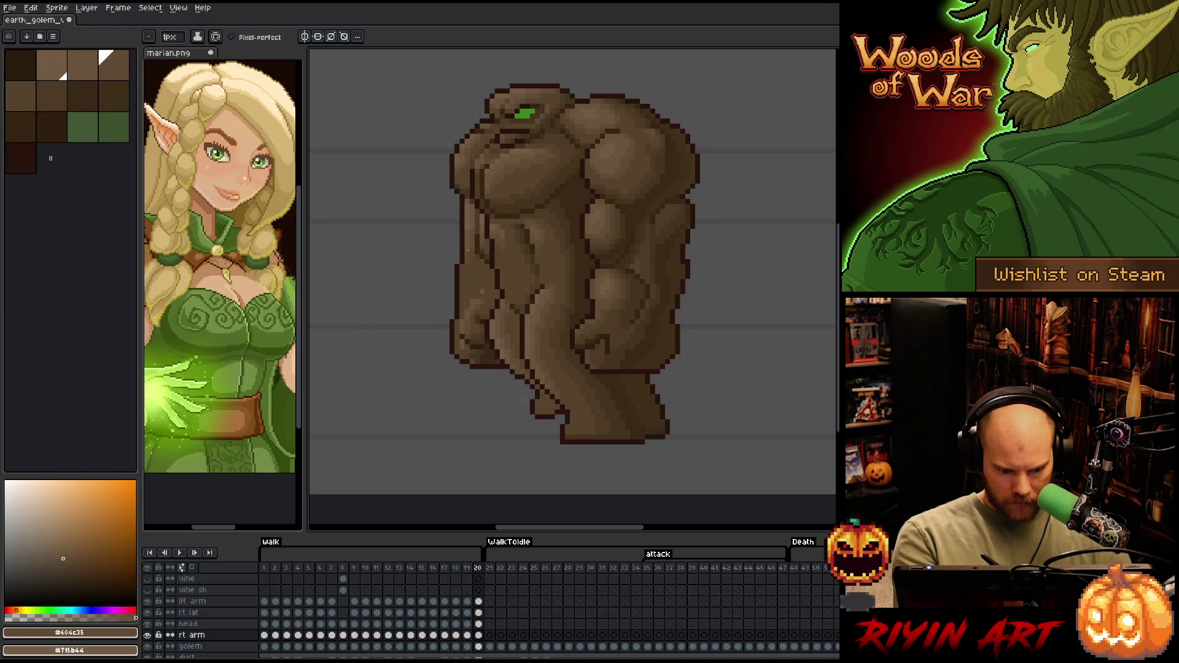
{"action": "left_click", "coordinate": [462, 293], "text": "alt"}
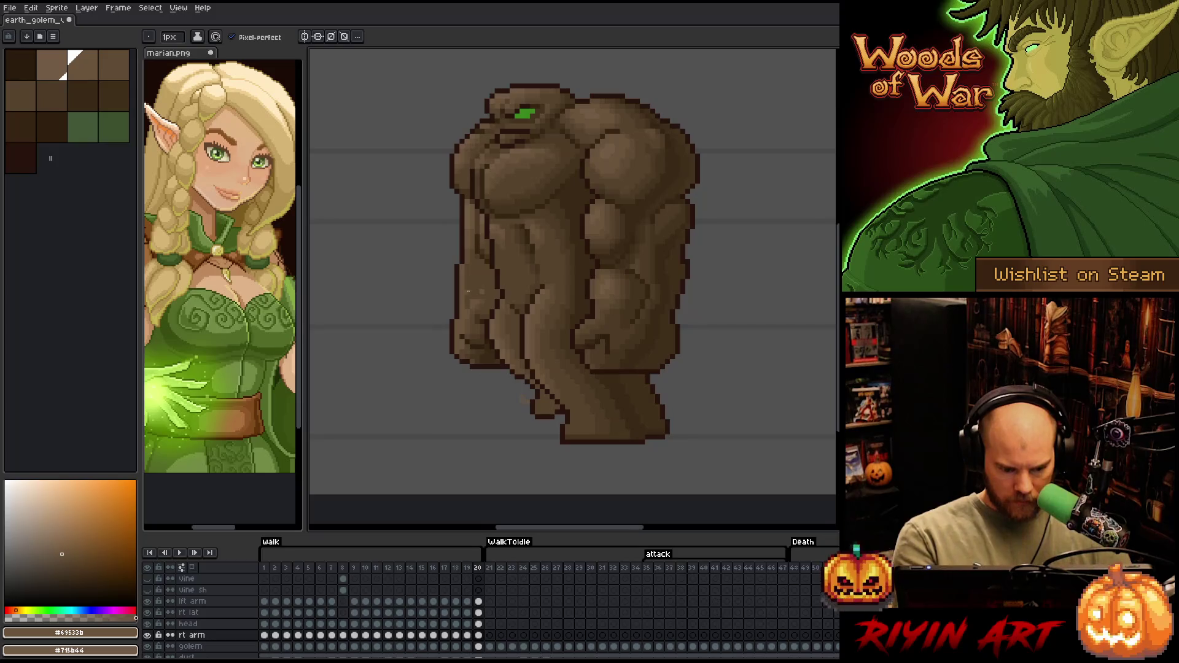
{"action": "left_click", "coordinate": [467, 314], "text": "alt"}
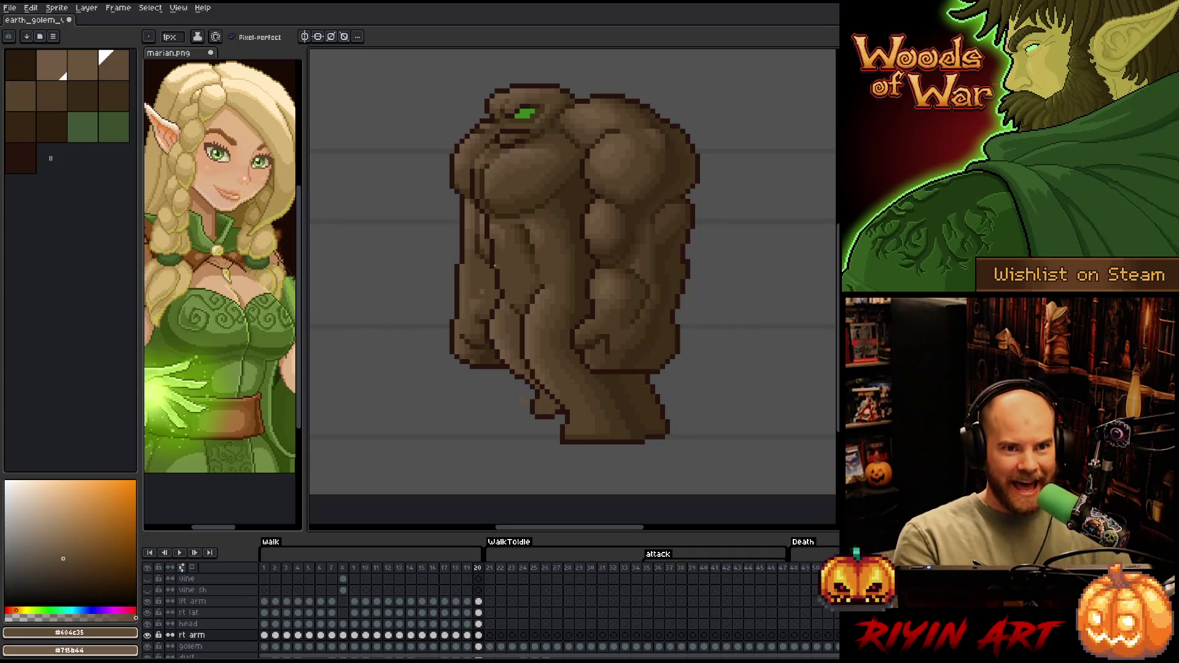
{"action": "left_click", "coordinate": [470, 317], "text": "alt"}
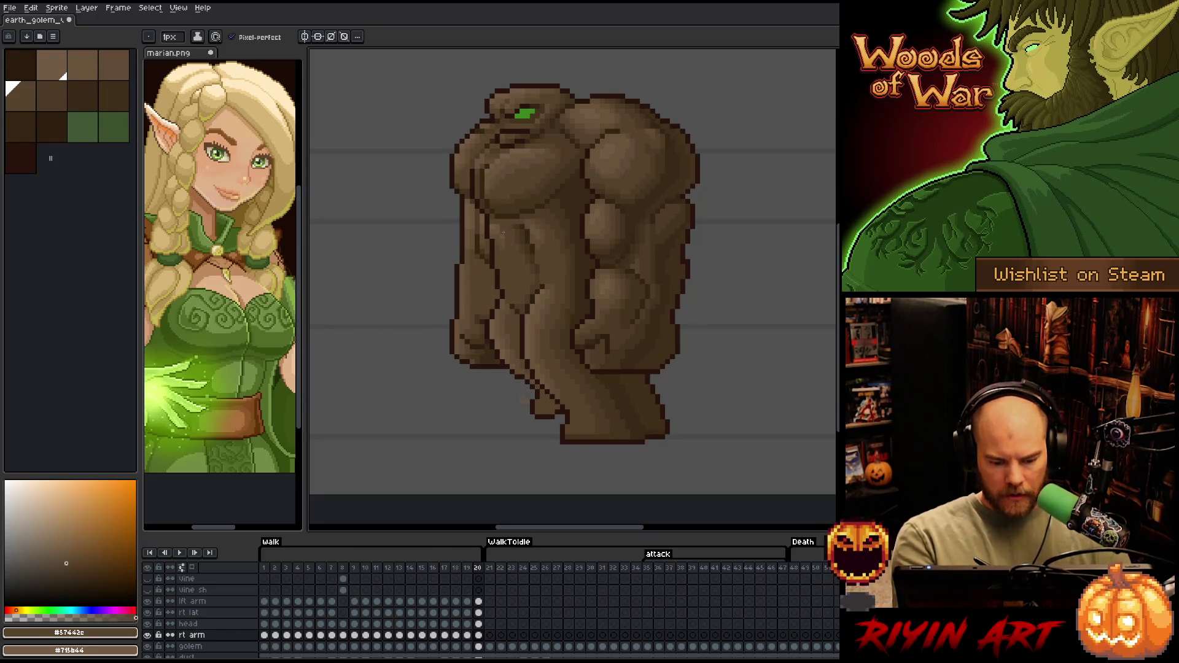
{"action": "left_click", "coordinate": [495, 352], "text": "alt"}
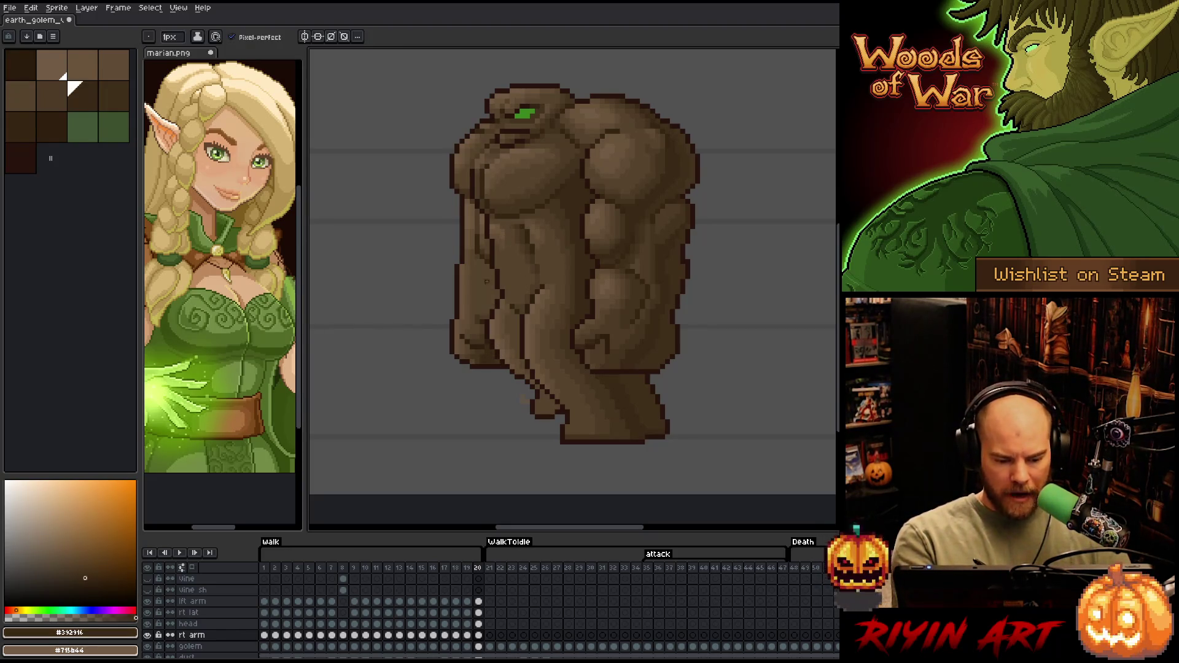
{"action": "left_click_drag", "start_coordinate": [489, 312], "coordinate": [492, 272]}
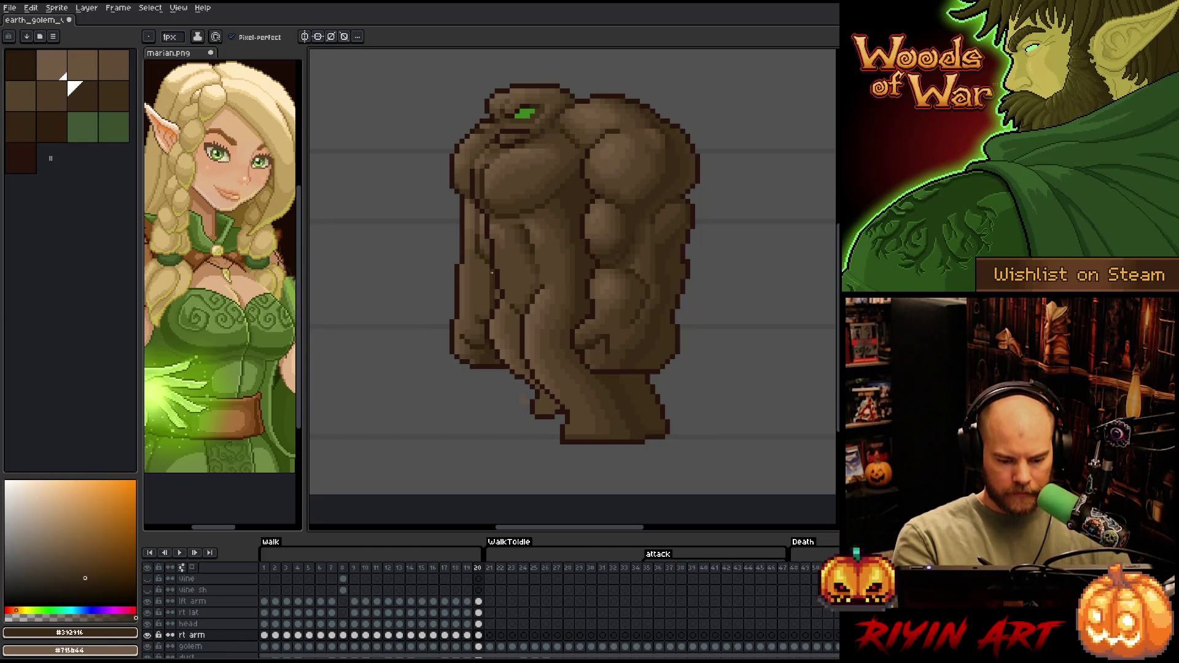
{"action": "left_click", "coordinate": [492, 320], "text": "alt"}
{"action": "left_click_drag", "start_coordinate": [486, 312], "coordinate": [487, 292]}
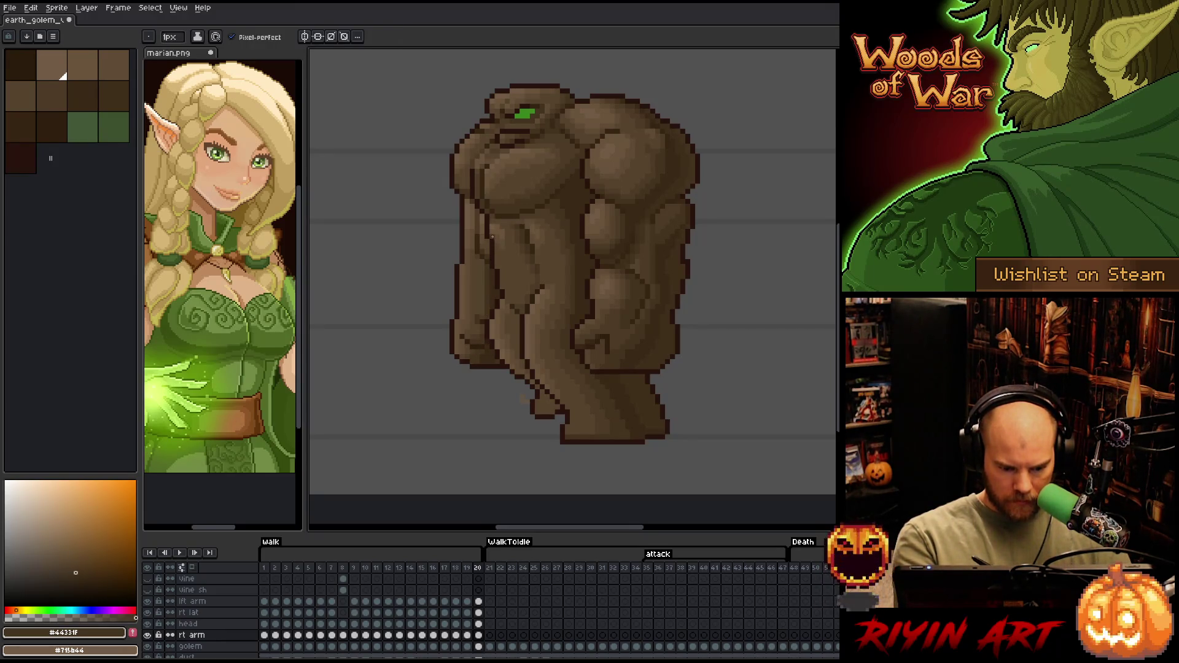
{"action": "left_click", "coordinate": [487, 314], "text": "alt"}
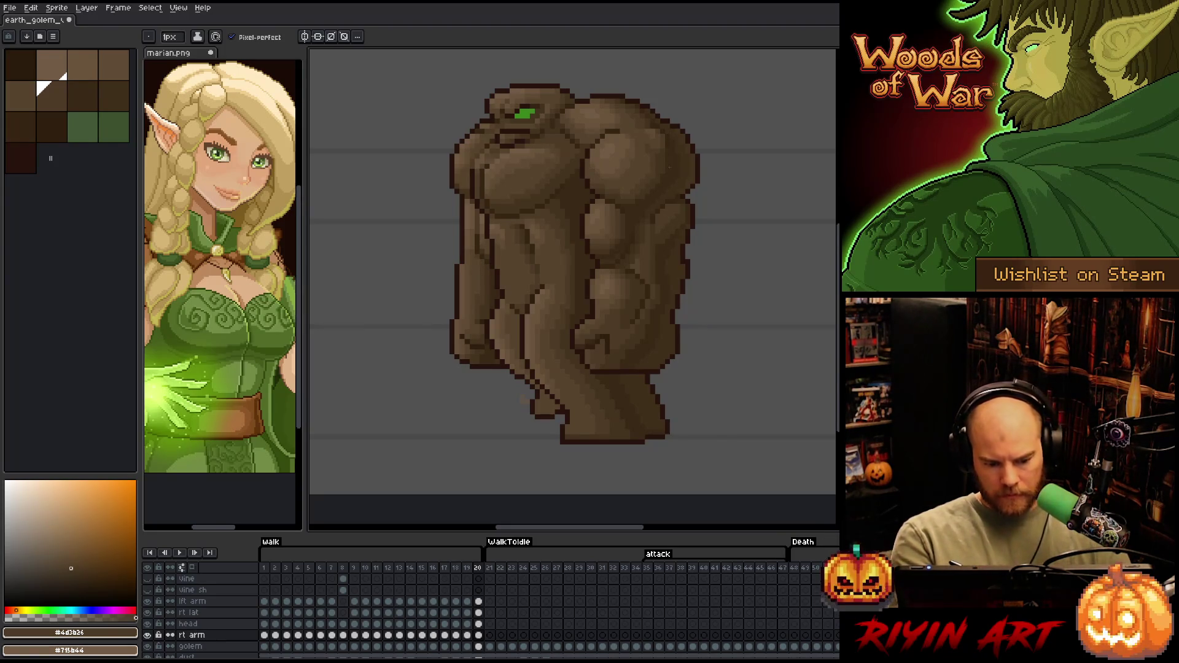
{"action": "key", "text": "alt"}
{"action": "key", "text": "comma"}
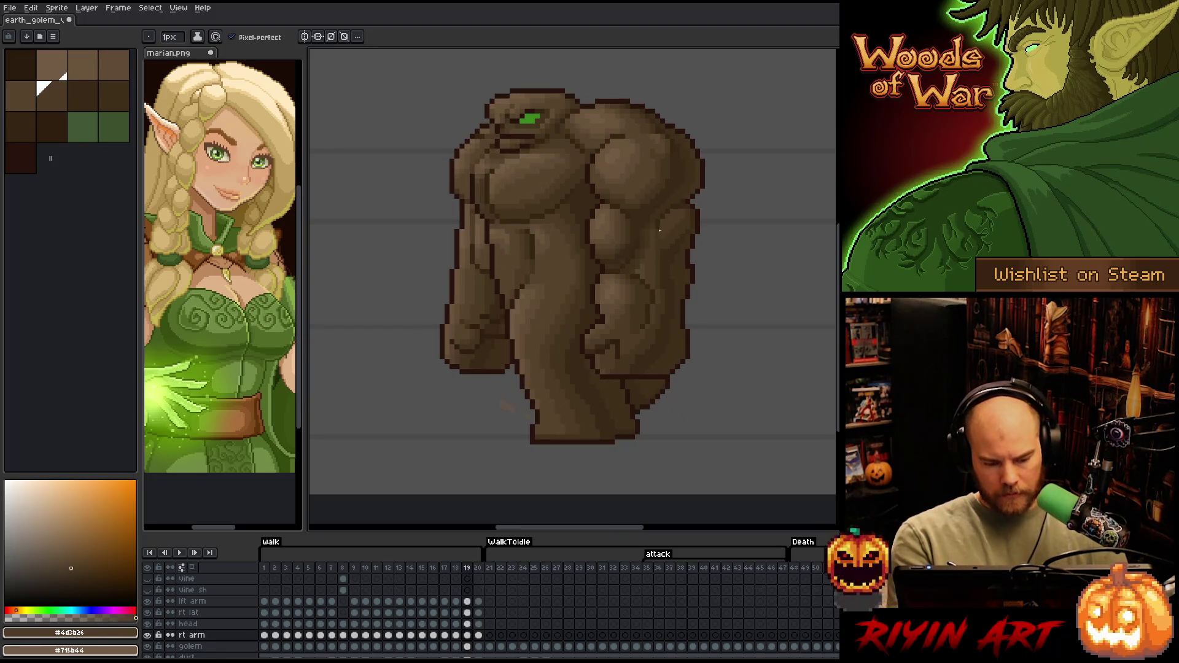
{"action": "key", "text": "period"}
{"action": "key", "text": "comma"}
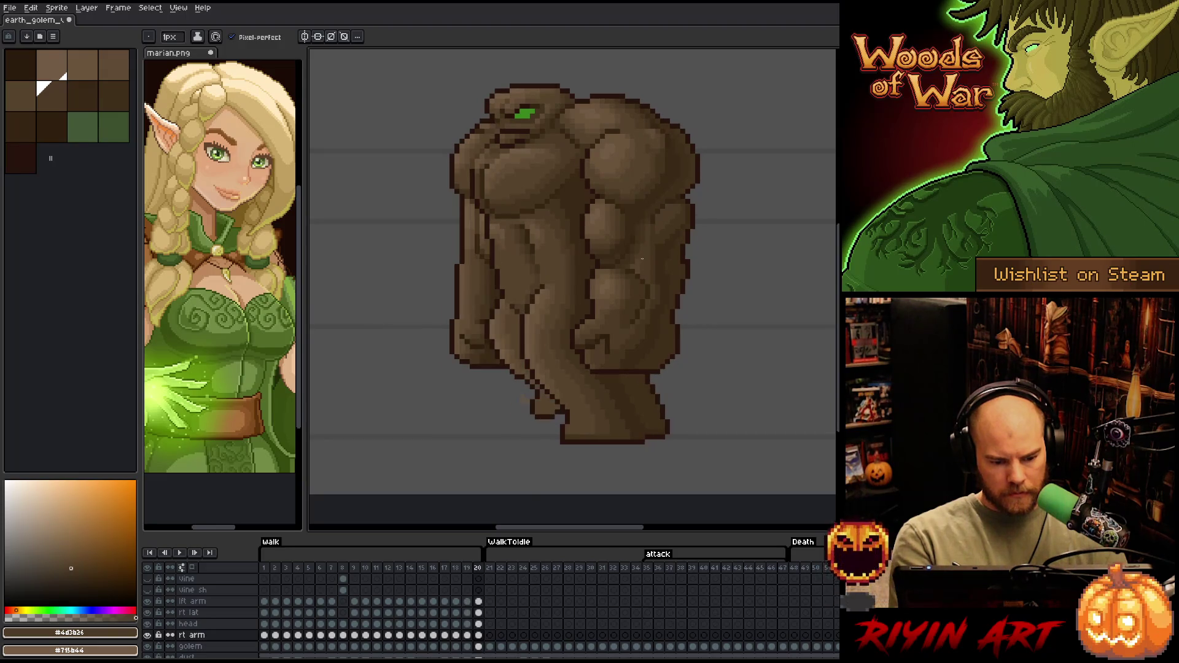
{"action": "key", "text": "period"}
{"action": "key", "text": "comma"}
{"action": "left_click", "coordinate": [474, 205], "text": "alt"}
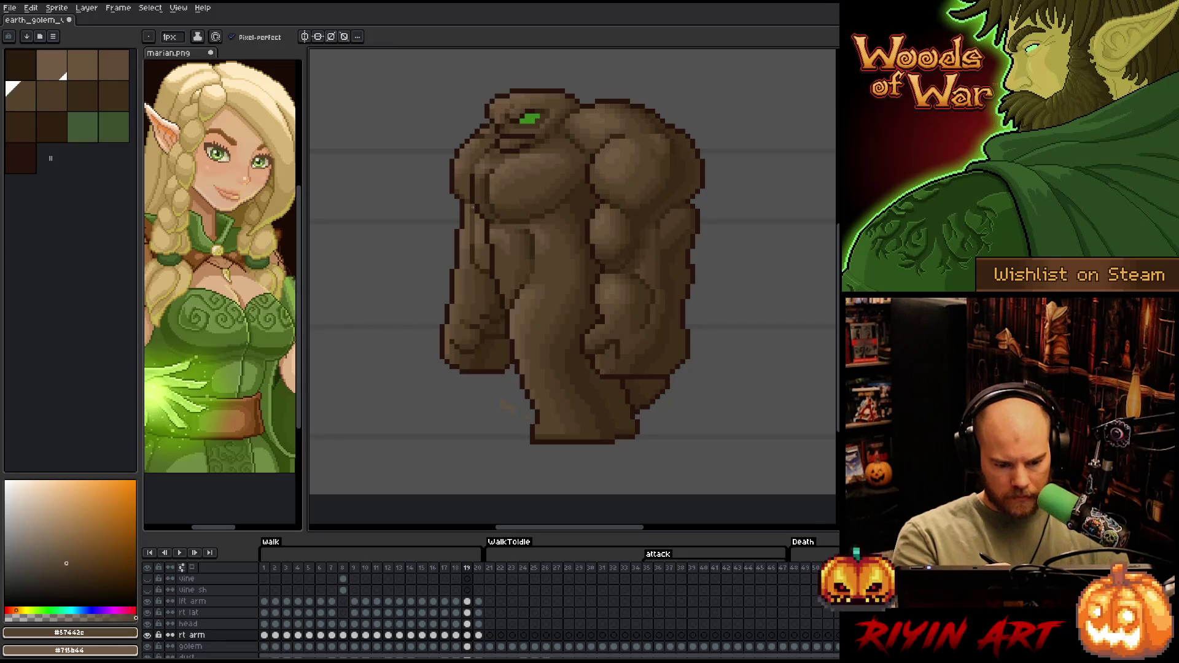
{"action": "key", "text": "comma"}
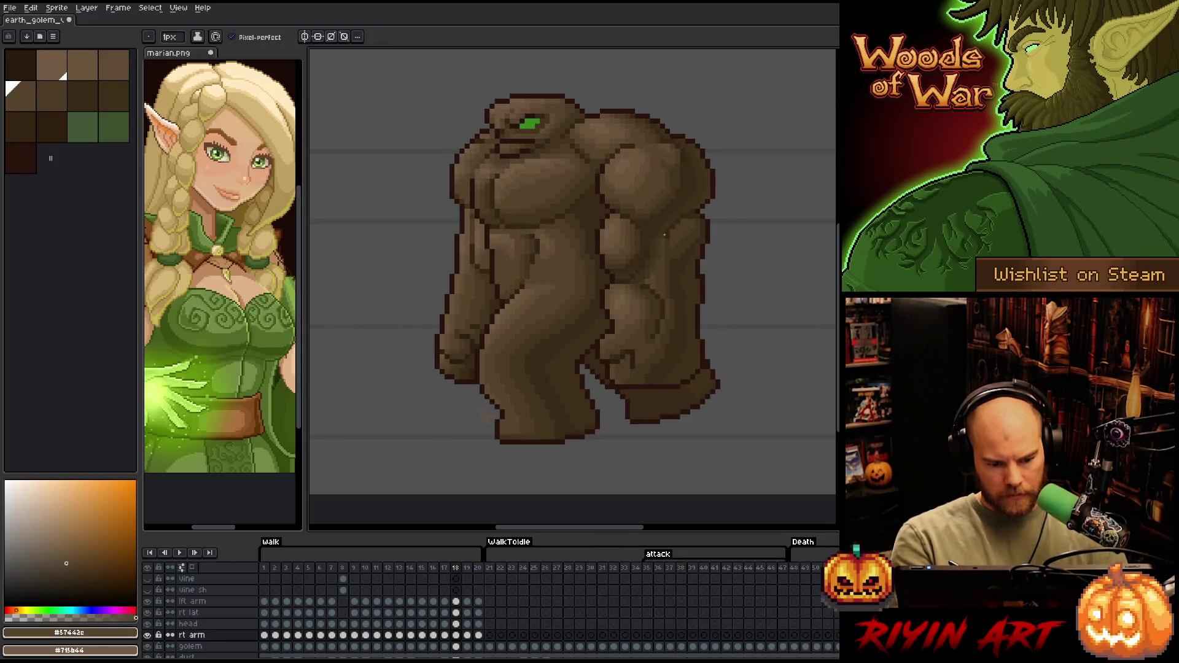
{"action": "key", "text": "comma"}
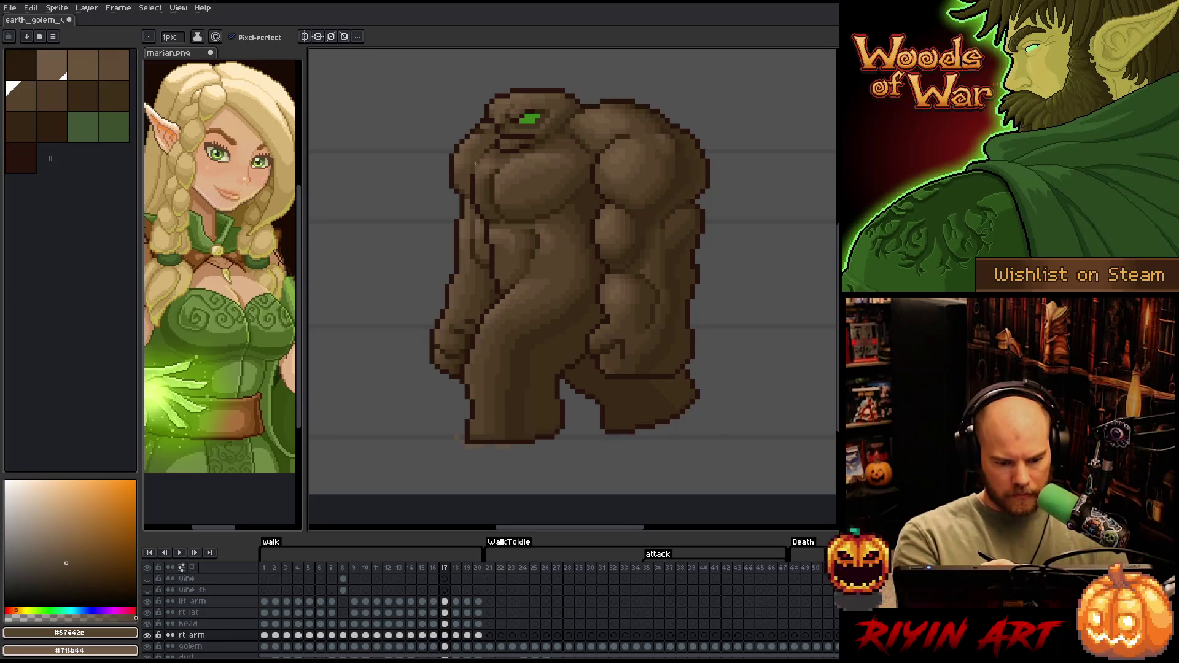
{"action": "key", "text": "alt"}
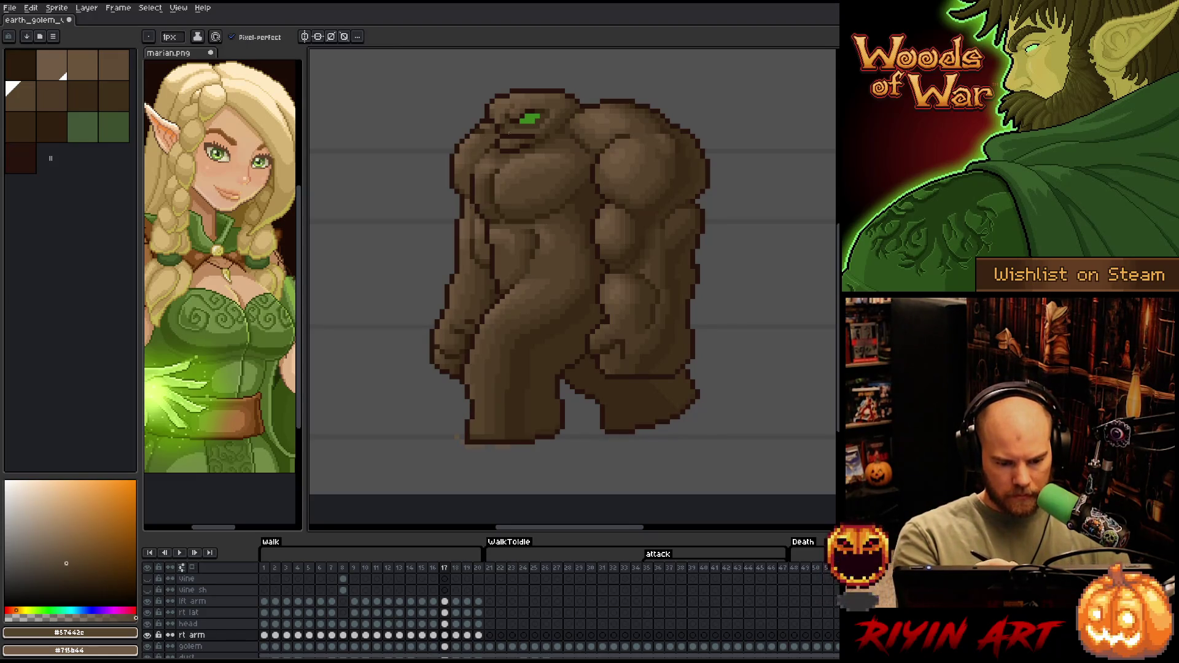
{"action": "key", "text": "comma"}
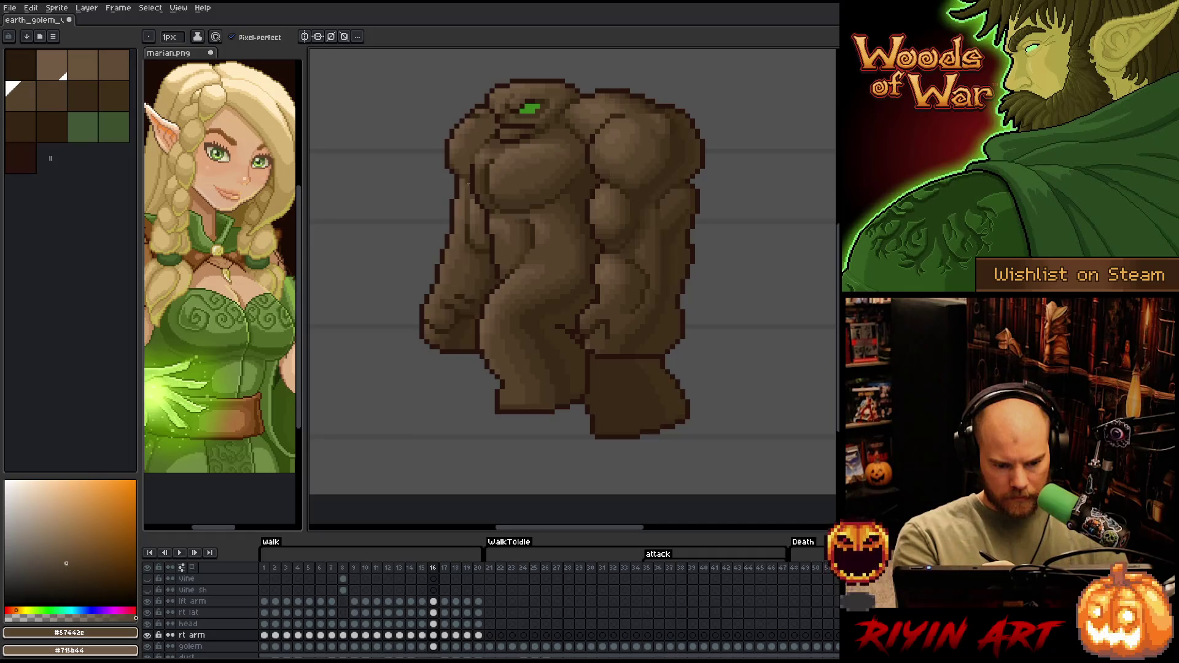
{"action": "key", "text": "comma"}
{"action": "key", "text": "comma"}
{"action": "key", "text": "comma"}
{"action": "key", "text": "comma"}
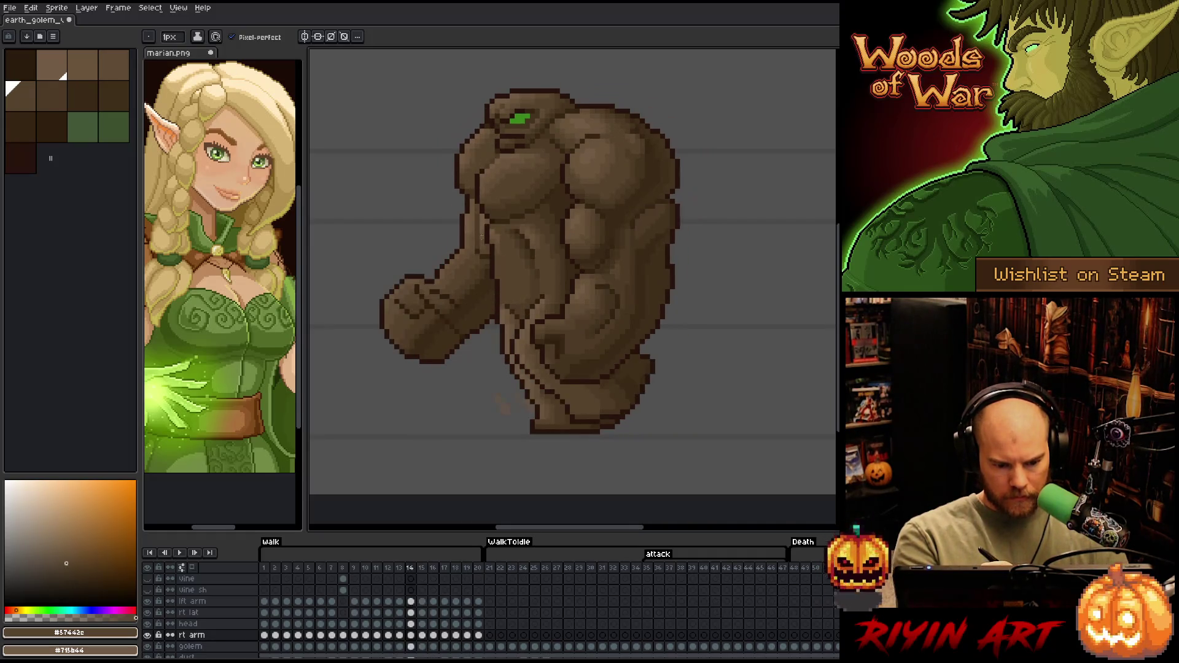
{"action": "key", "text": "period"}
{"action": "key", "text": "period"}
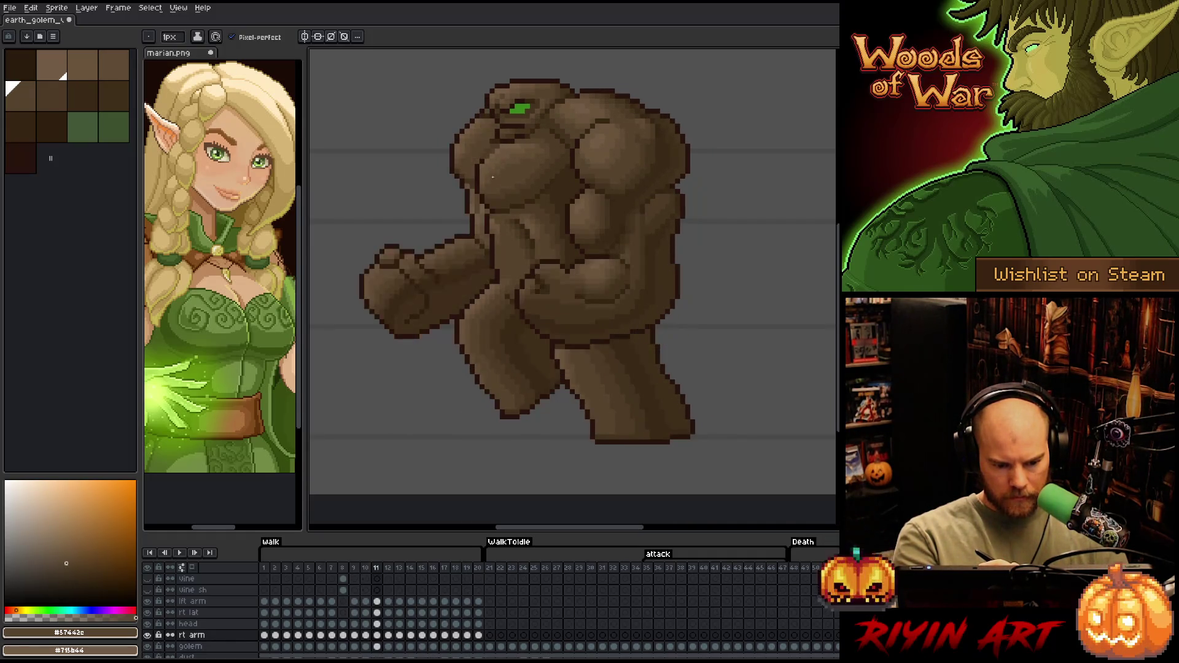
{"action": "key", "text": "comma"}
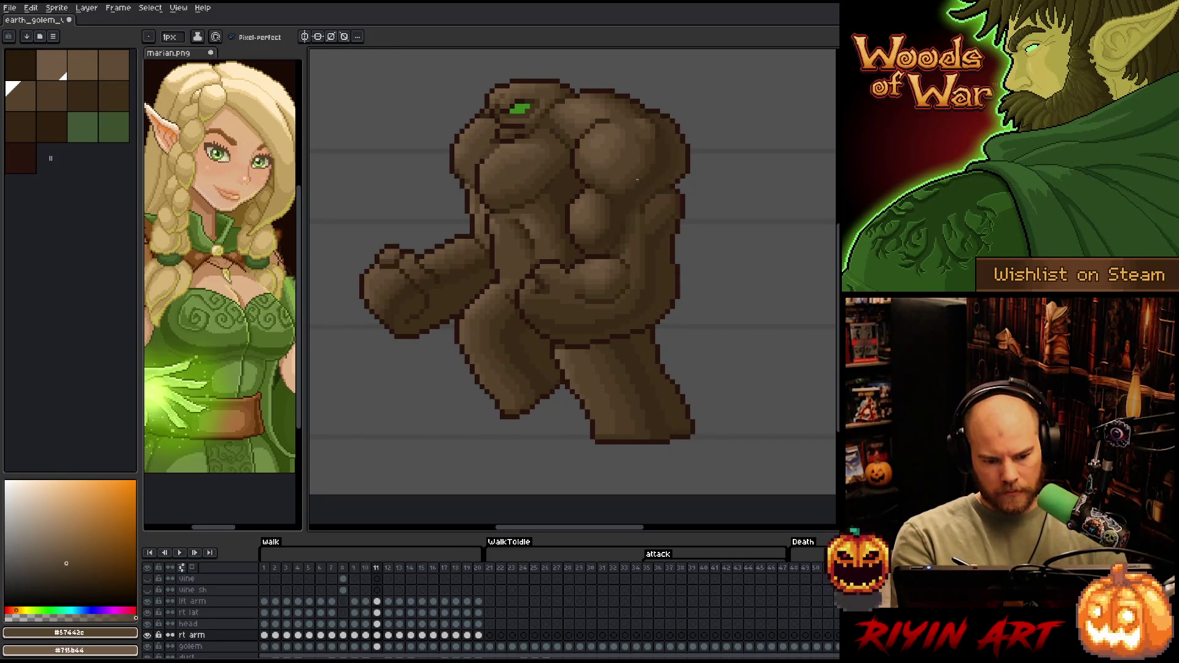
{"action": "key", "text": "period"}
{"action": "key", "text": "period"}
{"action": "key", "text": "period"}
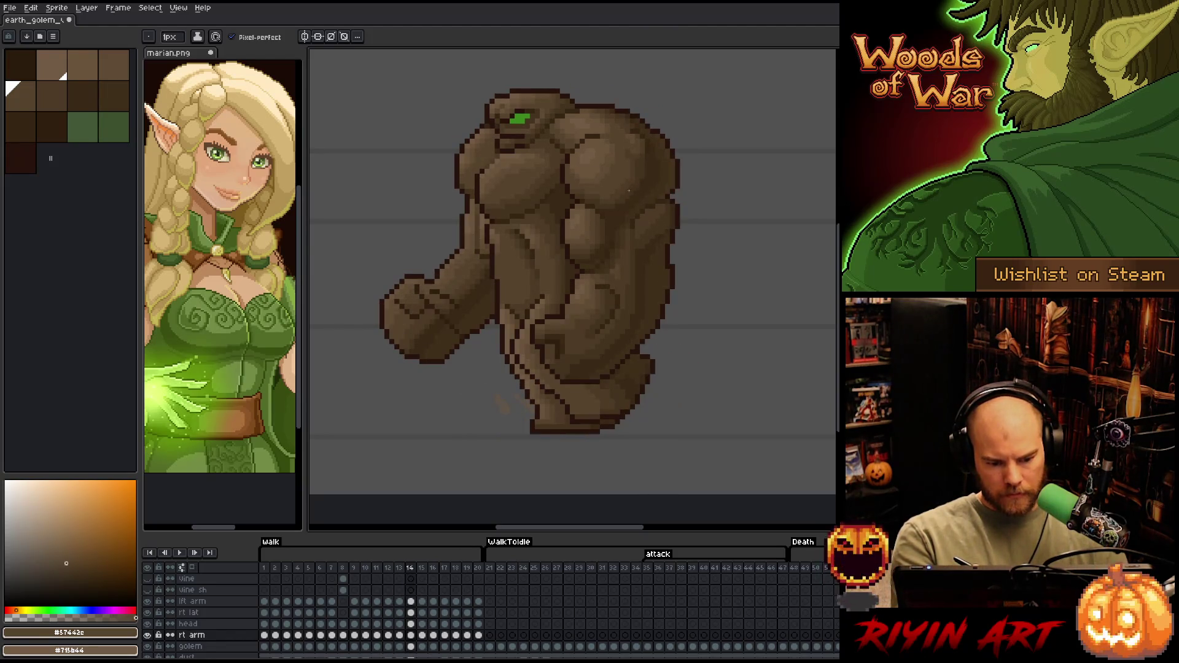
{"action": "key", "text": "period"}
{"action": "key", "text": "period"}
{"action": "key", "text": "period"}
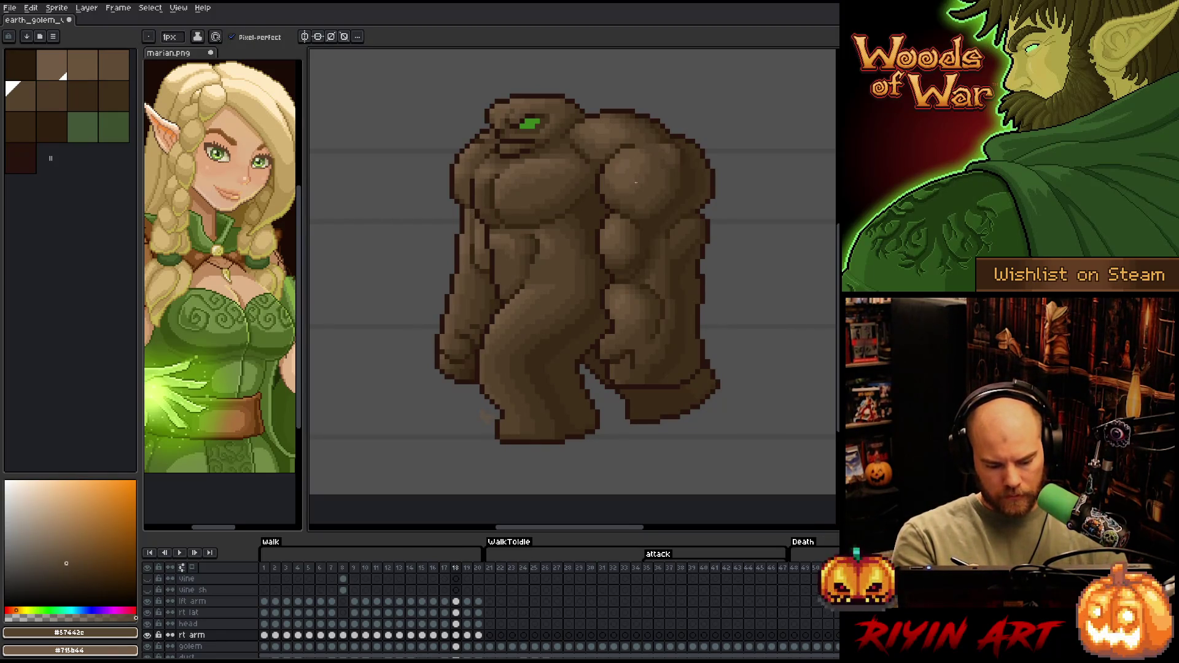
{"action": "key", "text": "period"}
{"action": "key", "text": "period"}
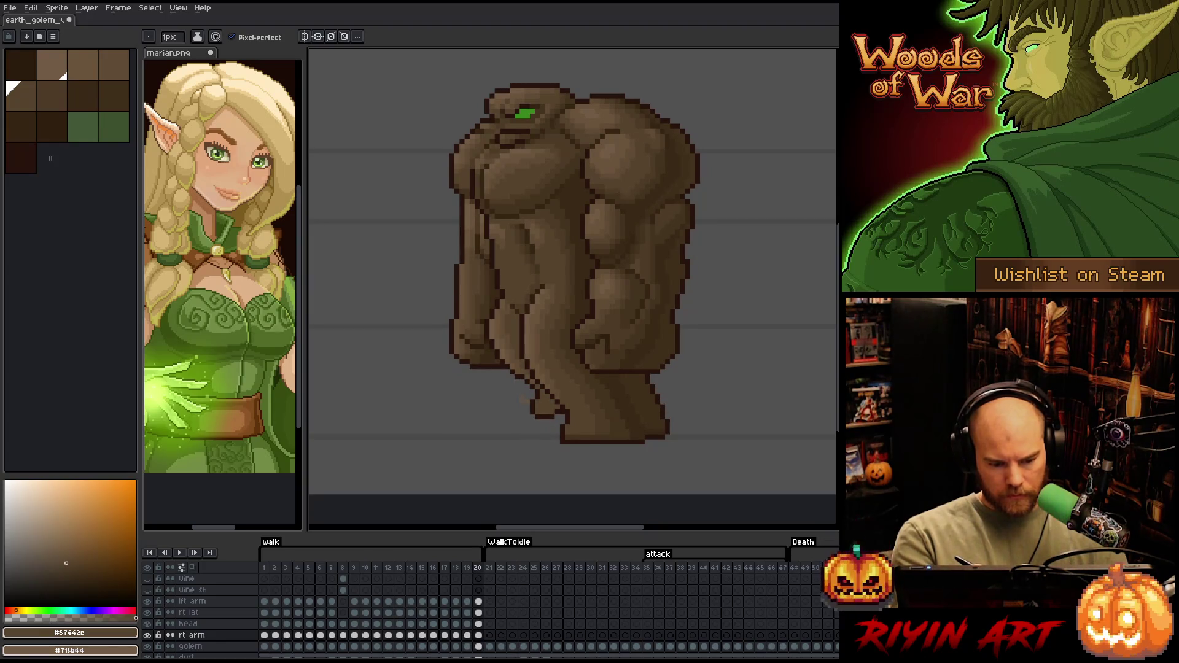
{"action": "key", "text": "comma"}
{"action": "key", "text": "period"}
{"action": "key", "text": "i"}
{"action": "key", "text": "b"}
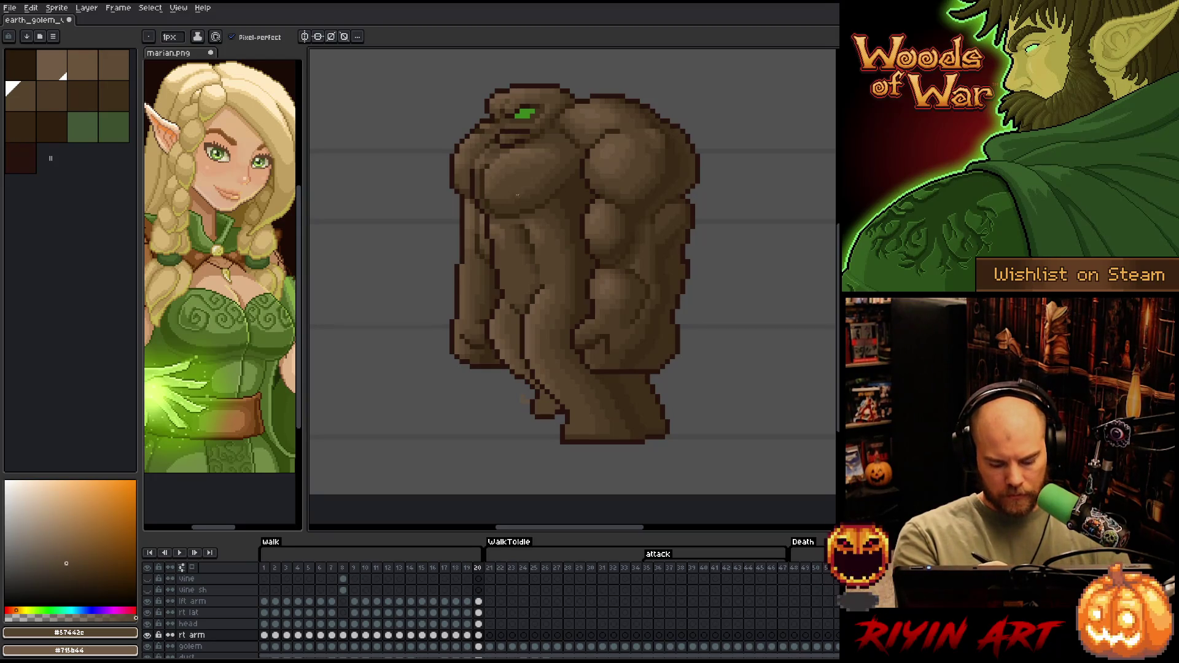
{"action": "key", "text": "comma"}
{"action": "key", "text": "period"}
{"action": "key", "text": "comma"}
{"action": "key", "text": "period"}
{"action": "key", "text": "comma"}
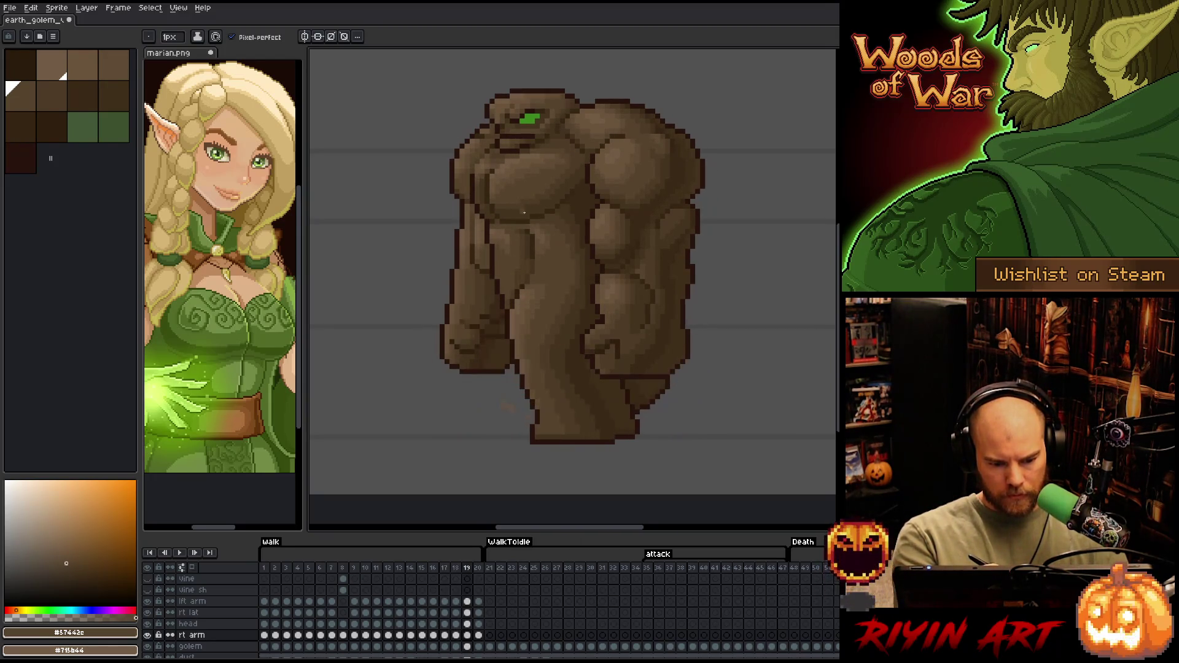
{"action": "key", "text": "period"}
{"action": "key", "text": "period"}
{"action": "key", "text": "comma"}
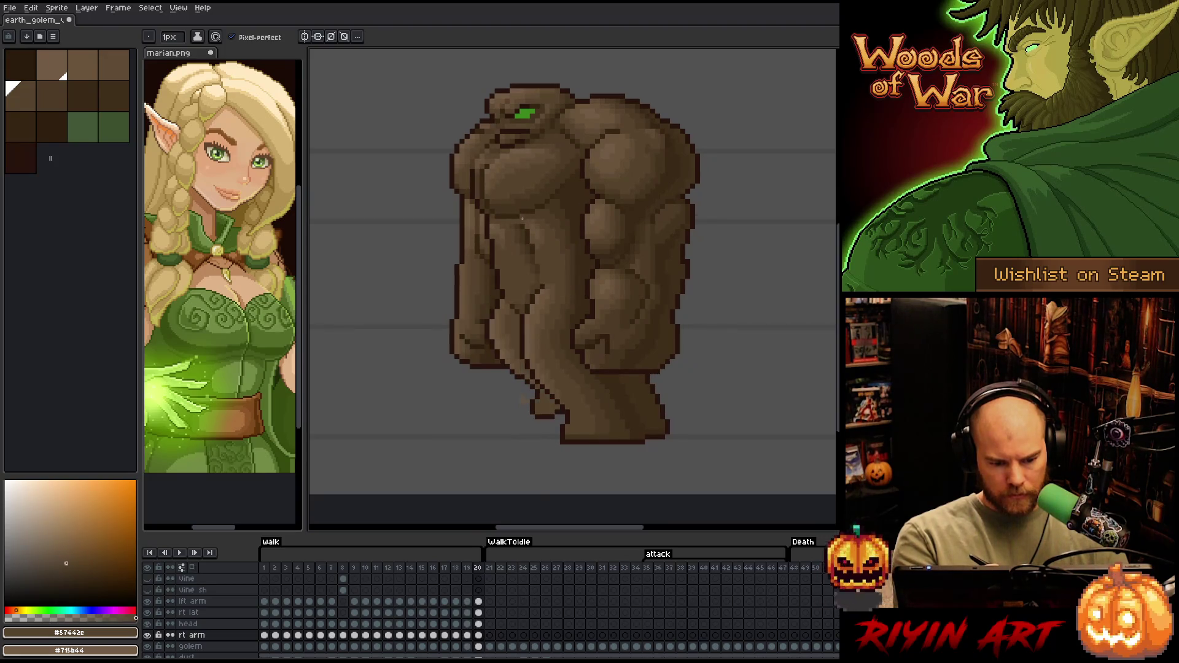
{"action": "key", "text": "period"}
{"action": "key", "text": "comma"}
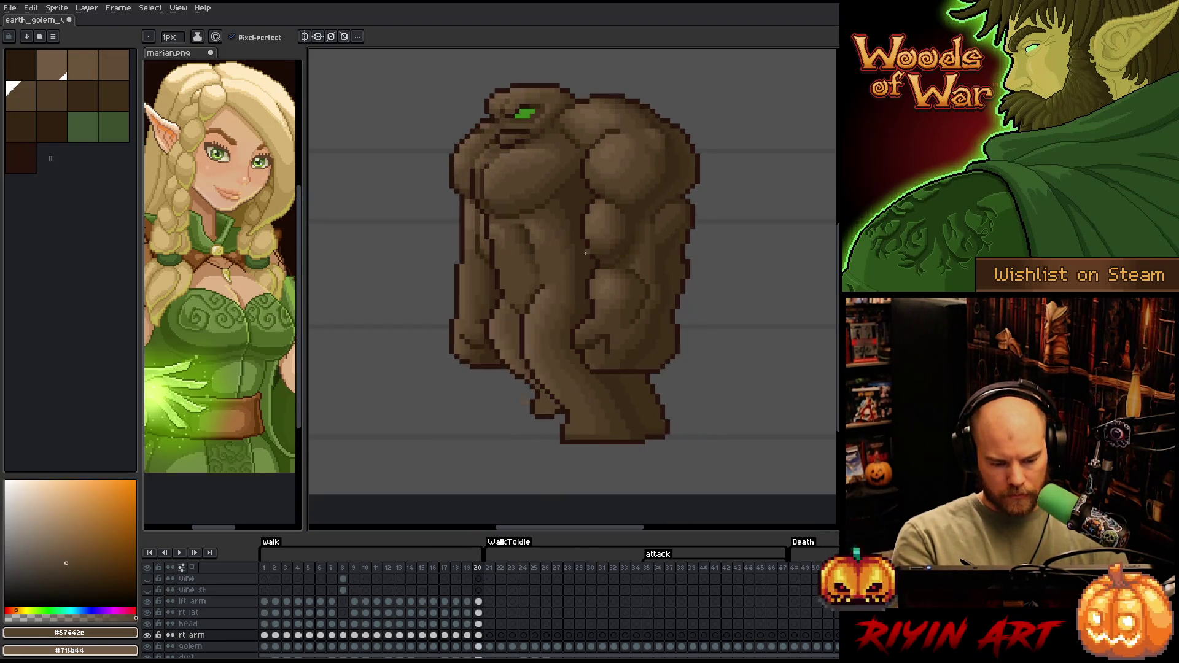
{"action": "key", "text": "period"}
{"action": "key", "text": "comma"}
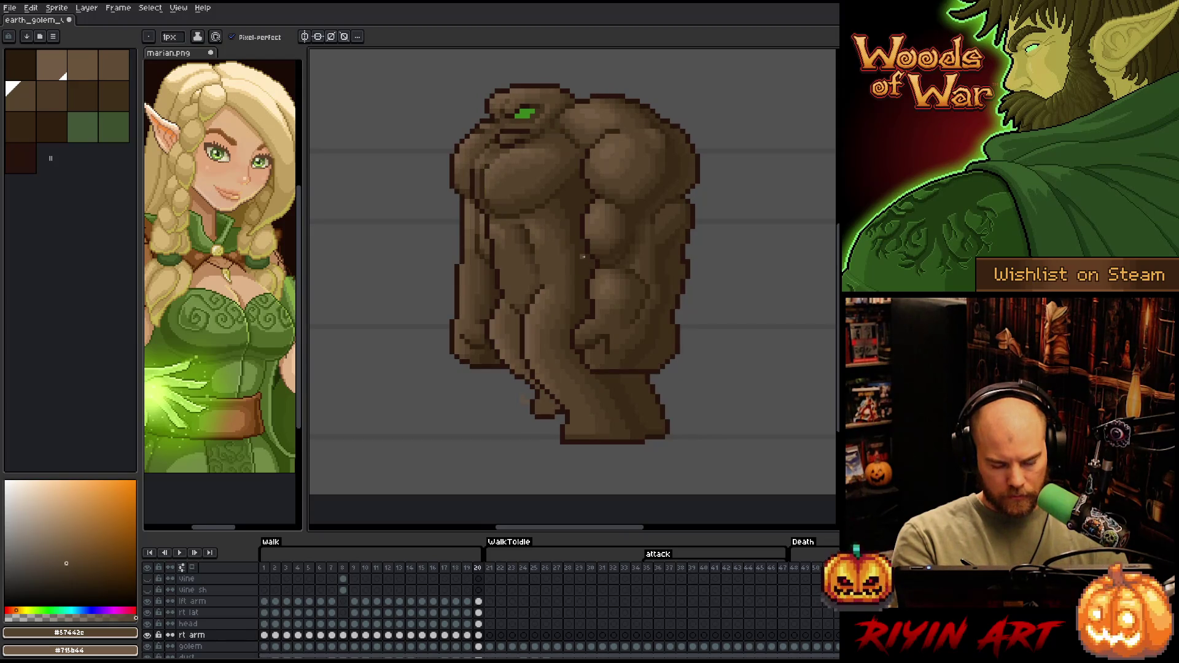
{"action": "left_click", "coordinate": [478, 635]}
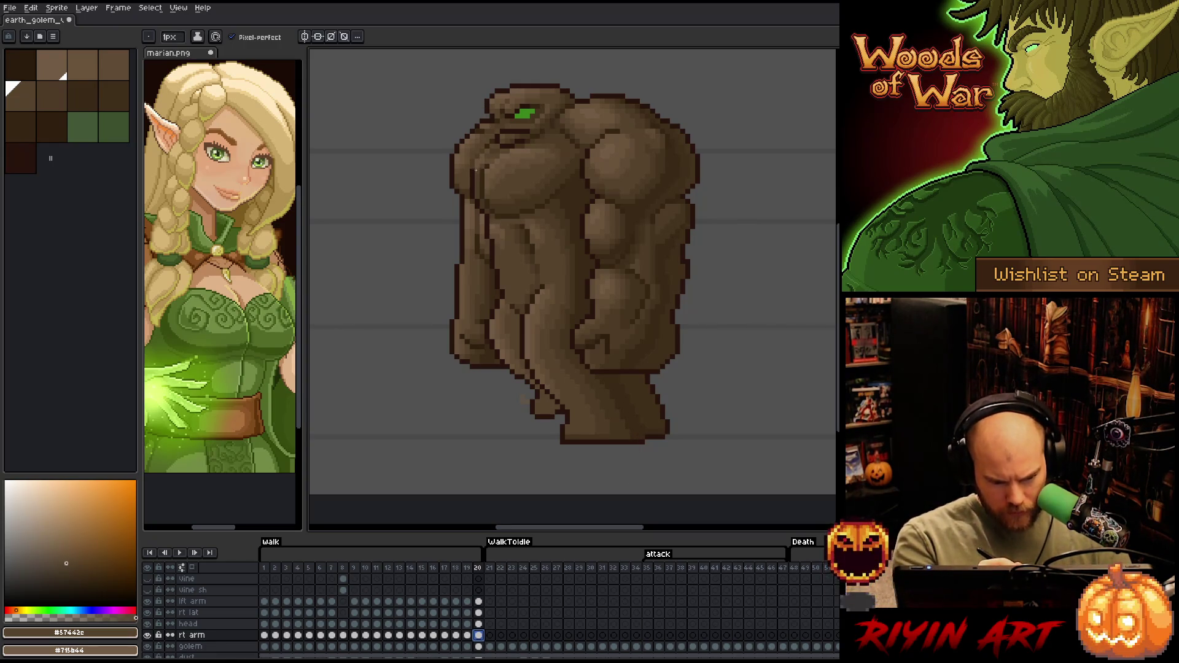
Step back from frame 19 to frame 5, then forward again to walk frame 10
{"action": "left_click", "coordinate": [487, 138], "text": "alt"}
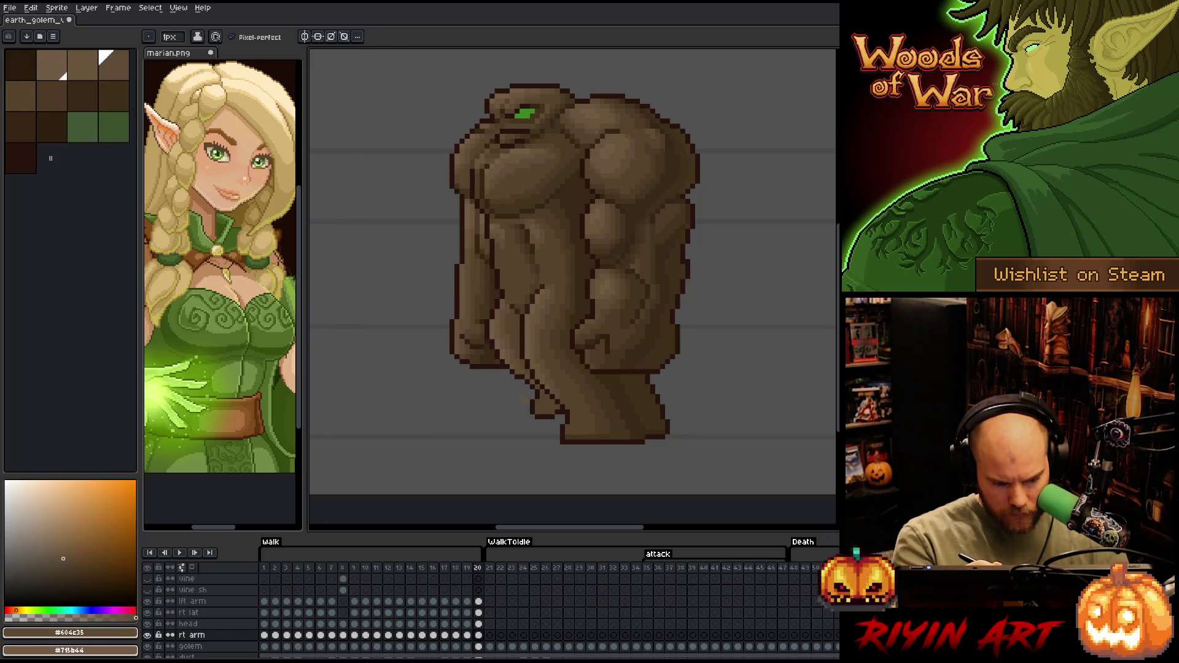
{"action": "key", "text": "Left"}
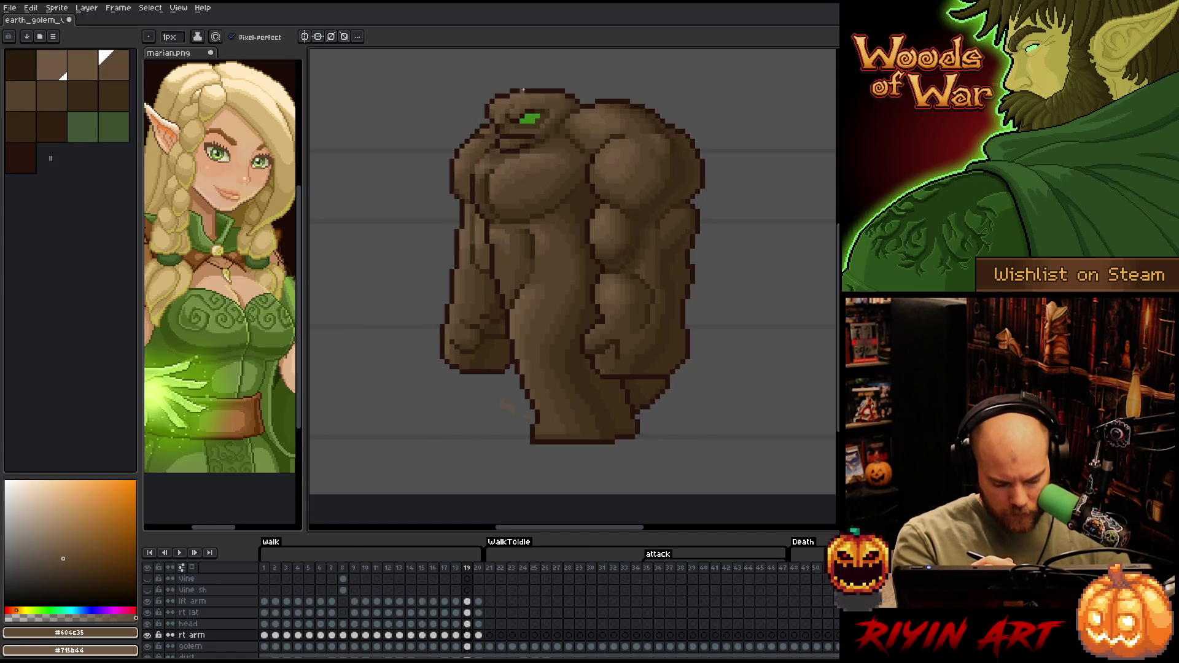
{"action": "key", "text": "Left"}
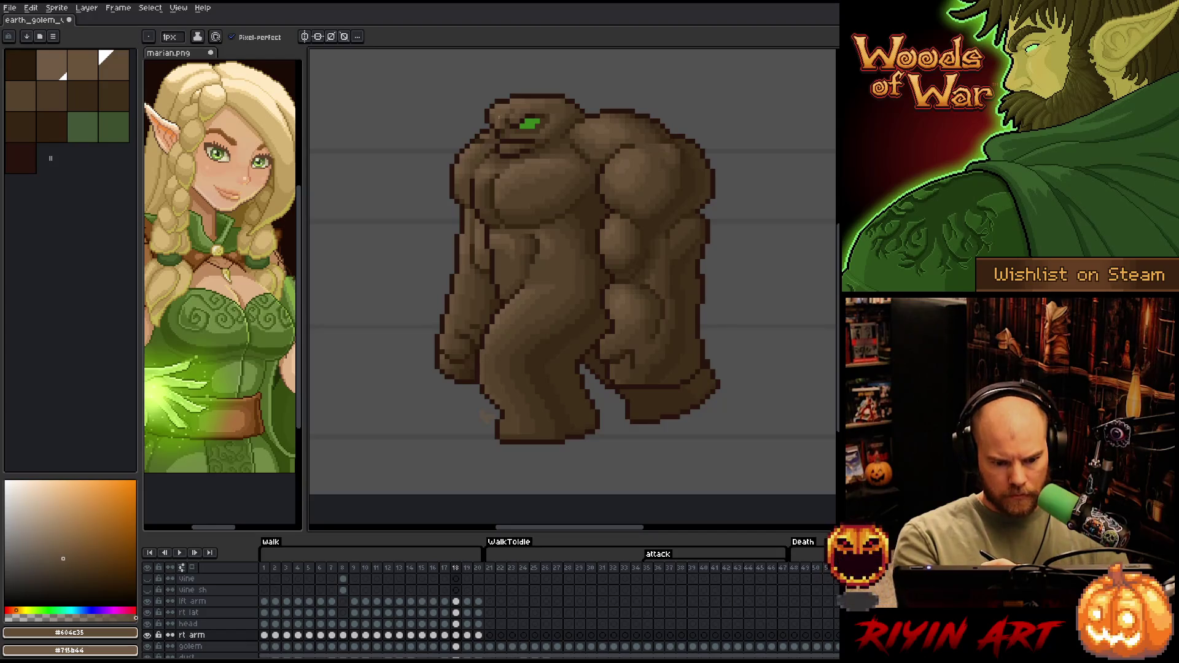
{"action": "key", "text": "Left"}
{"action": "key", "text": "Left"}
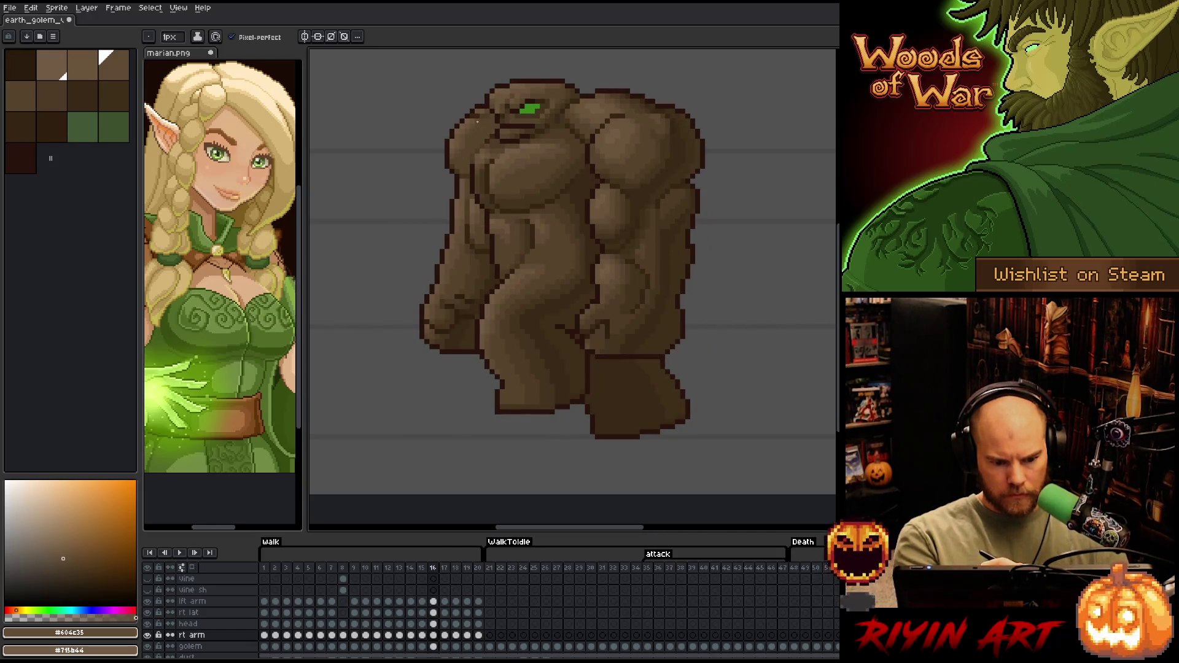
{"action": "key", "text": "Left"}
{"action": "key", "text": "Left"}
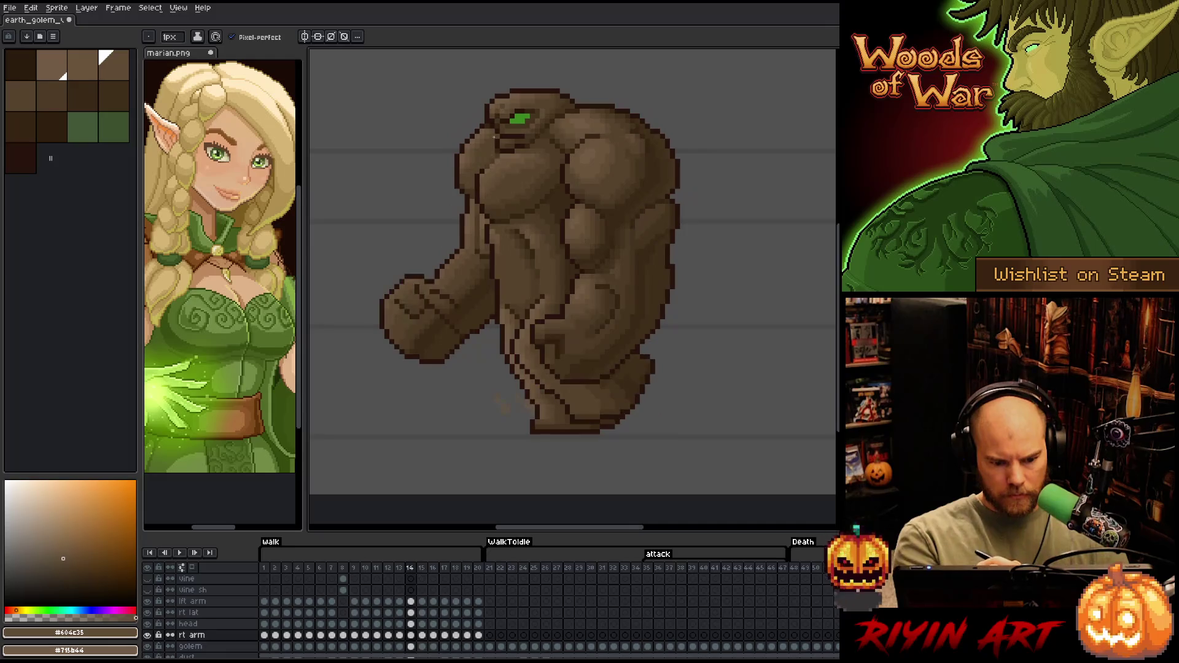
{"action": "key", "text": "Left"}
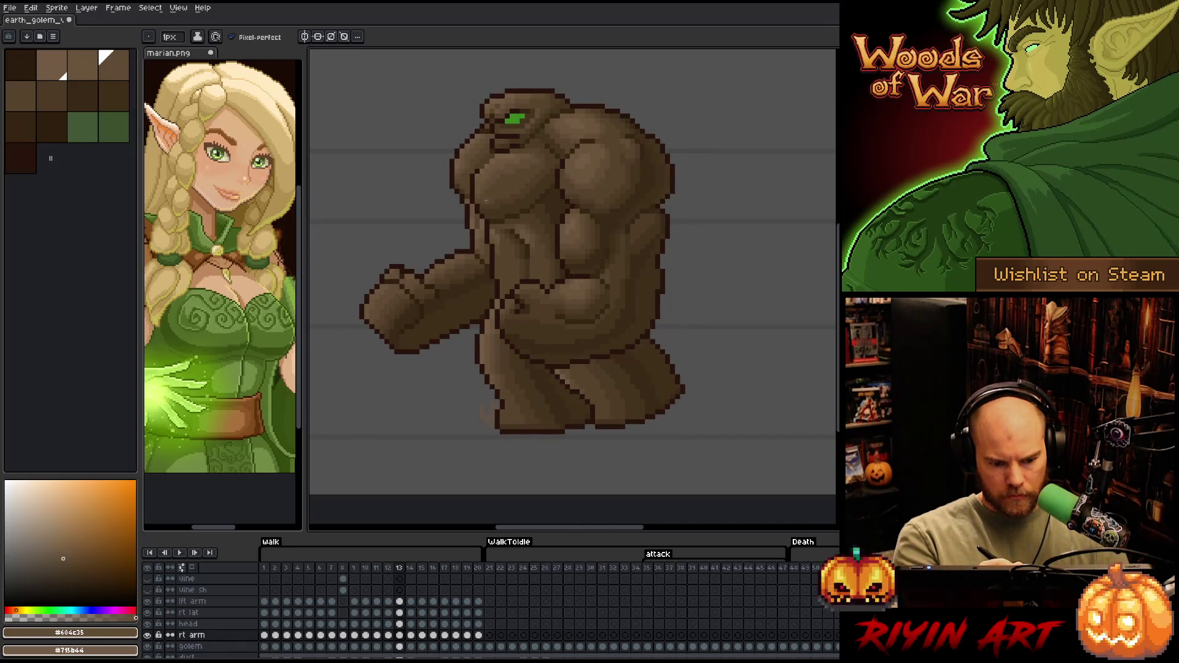
{"action": "key", "text": "Left"}
{"action": "key", "text": "Left"}
{"action": "key", "text": "Left"}
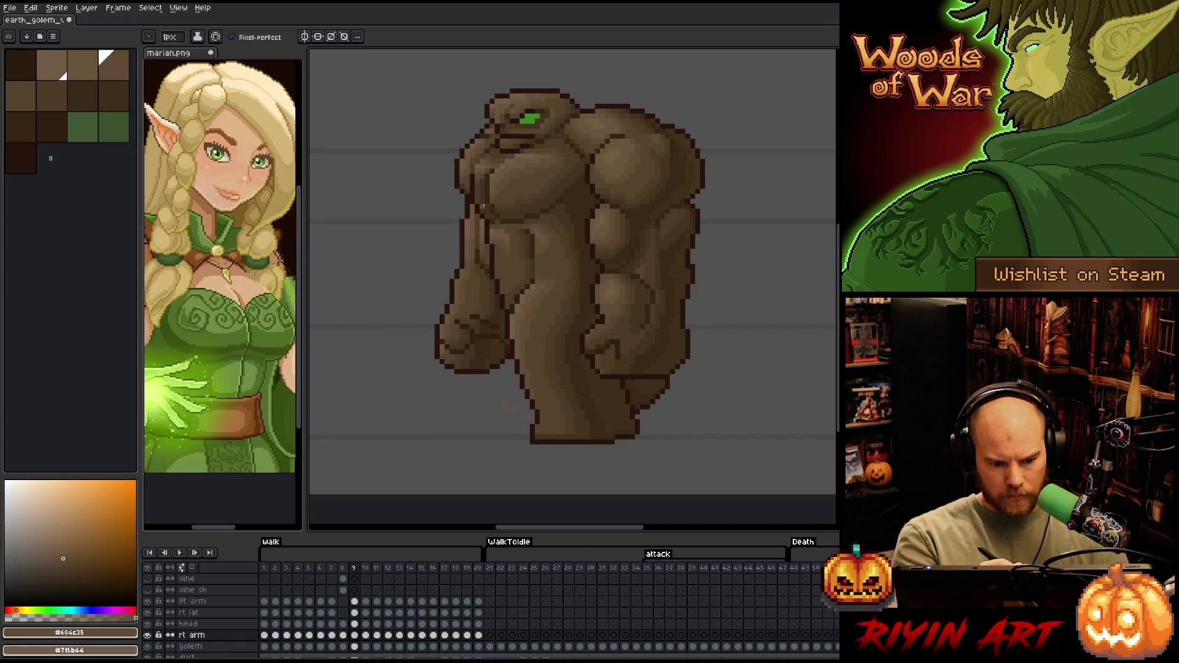
{"action": "key", "text": "Left"}
{"action": "key", "text": "Left"}
{"action": "key", "text": "Left"}
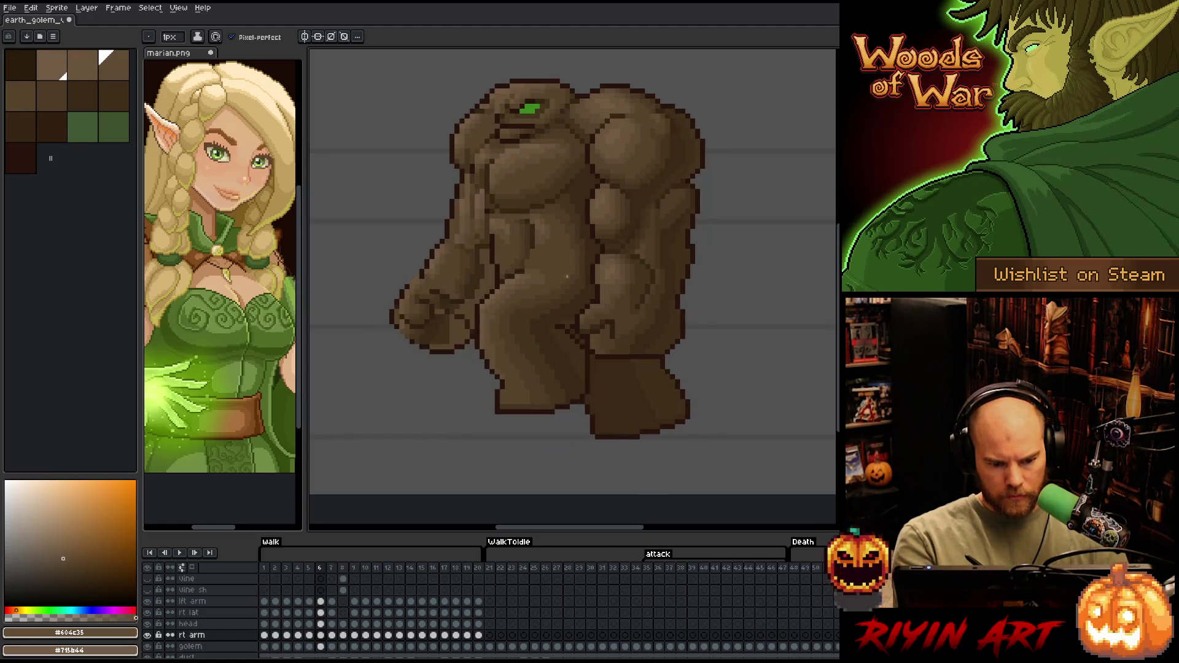
{"action": "key", "text": "Right"}
{"action": "key", "text": "Right"}
{"action": "key", "text": "Right"}
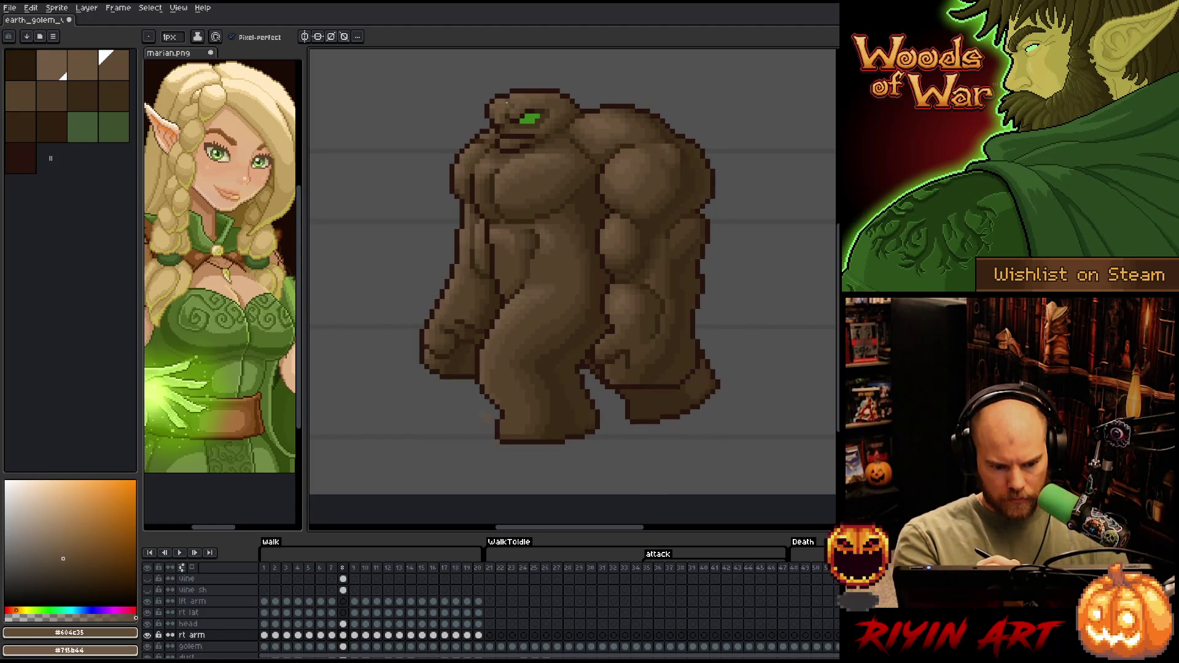
{"action": "key", "text": "Right"}
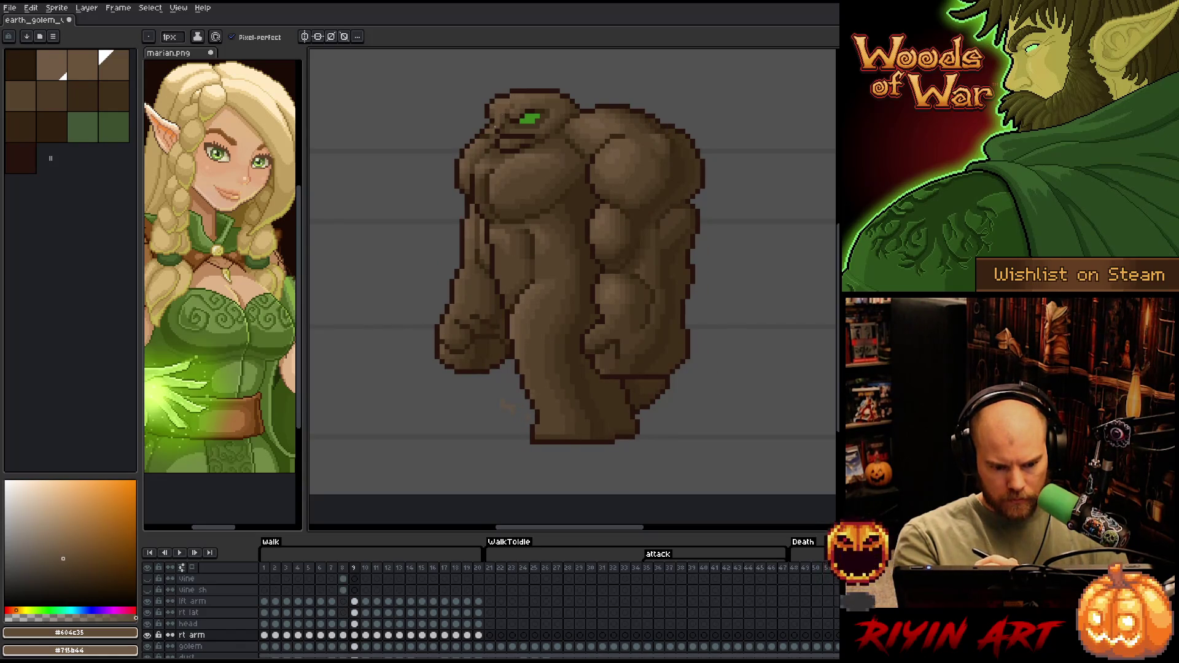
{"action": "key", "text": "Right"}
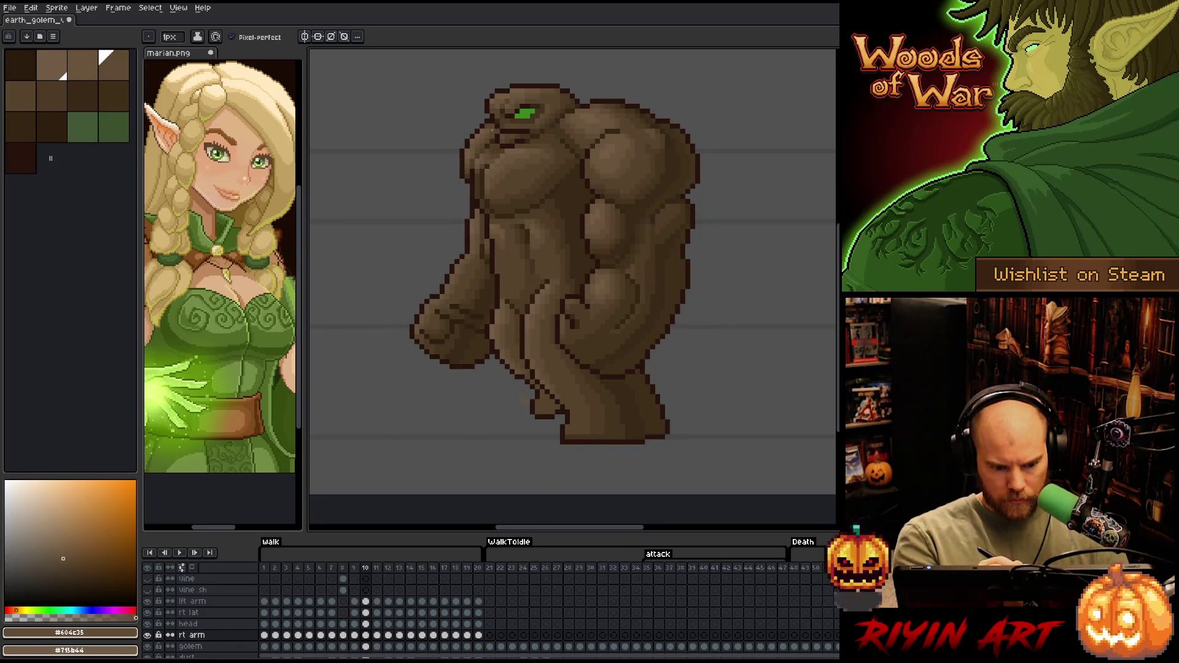
Flip between walk frames 8–11 comparing the arm, then pick dark brown #352513
{"action": "key", "text": "Left"}
{"action": "key", "text": "Right"}
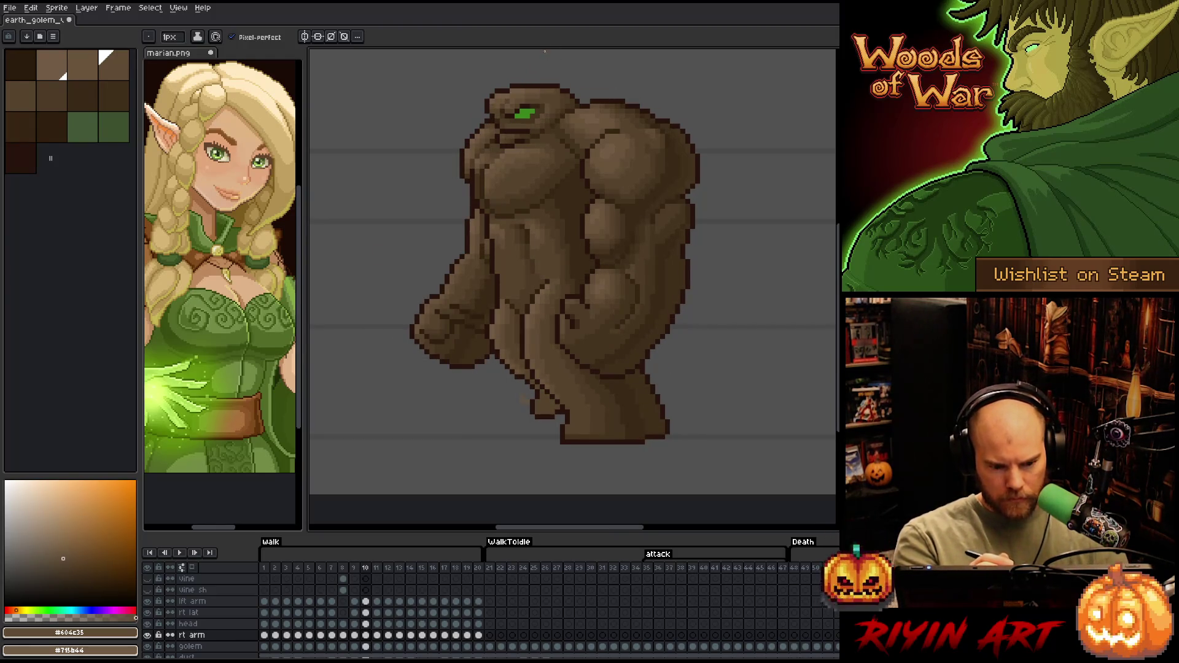
{"action": "key", "text": "Left"}
{"action": "key", "text": "Right"}
{"action": "key", "text": "Right"}
{"action": "key", "text": "Left"}
{"action": "key", "text": "Left"}
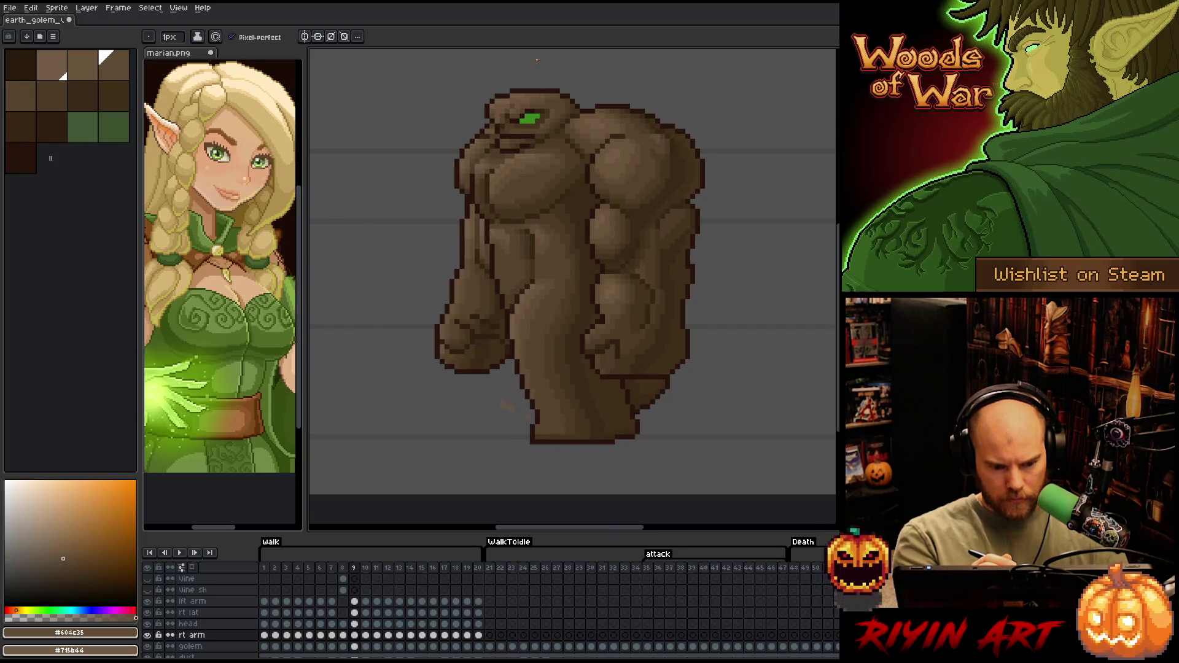
{"action": "key", "text": "Right"}
{"action": "key", "text": "Right"}
{"action": "key", "text": "Left"}
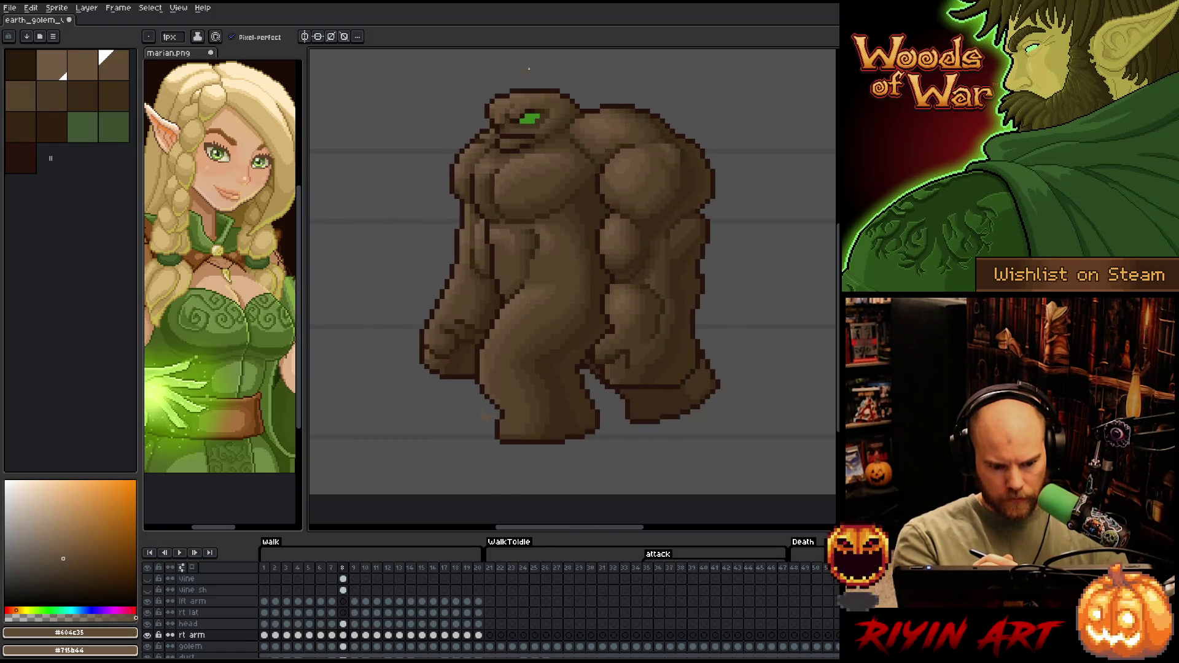
{"action": "key", "text": "Right"}
{"action": "key", "text": "Left"}
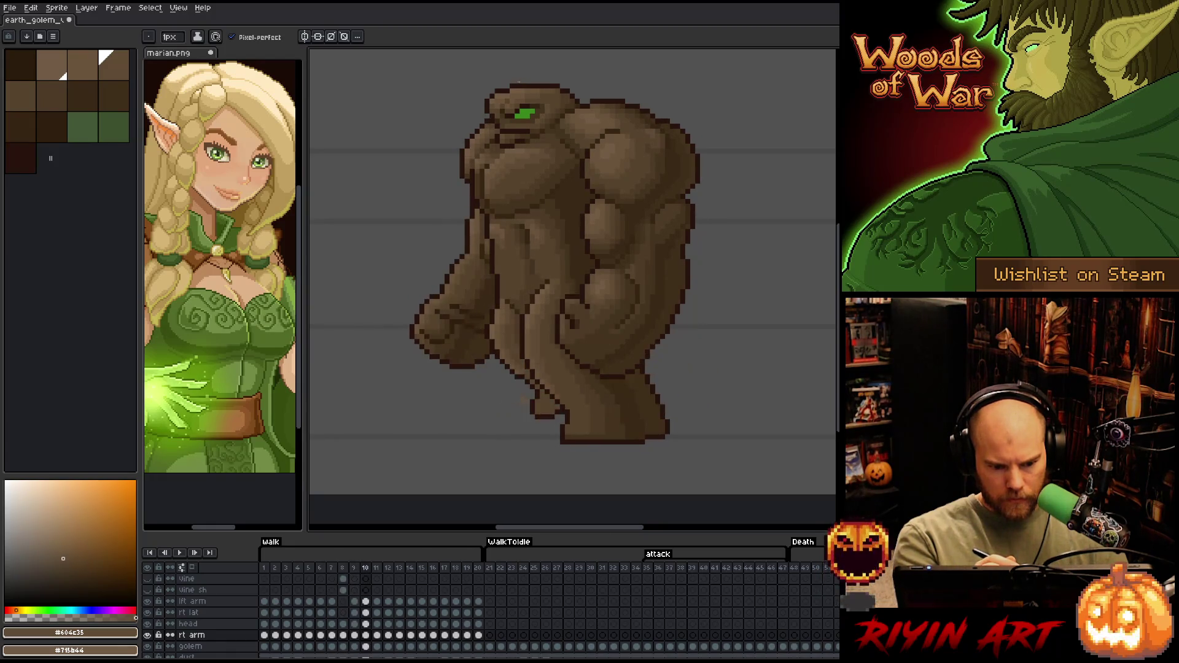
{"action": "key", "text": "Right"}
{"action": "left_click", "coordinate": [507, 92], "text": "alt"}
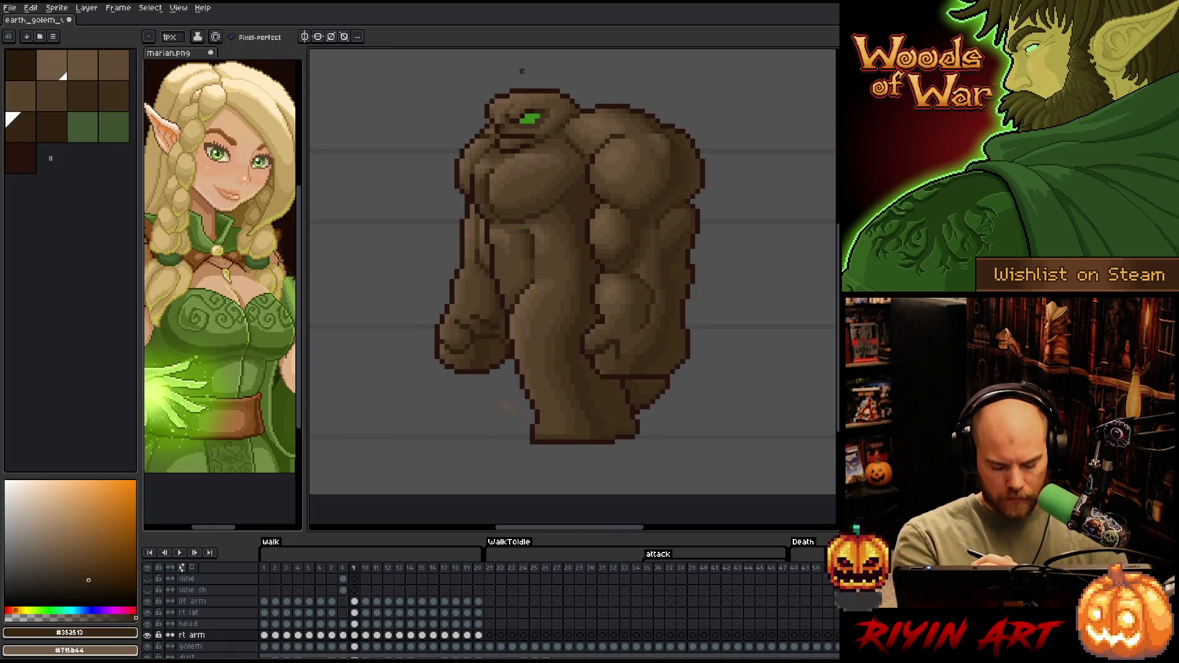
Flip back and forth between walk frames 8, 9 and 10 to compare the arm
{"action": "key", "text": "Right"}
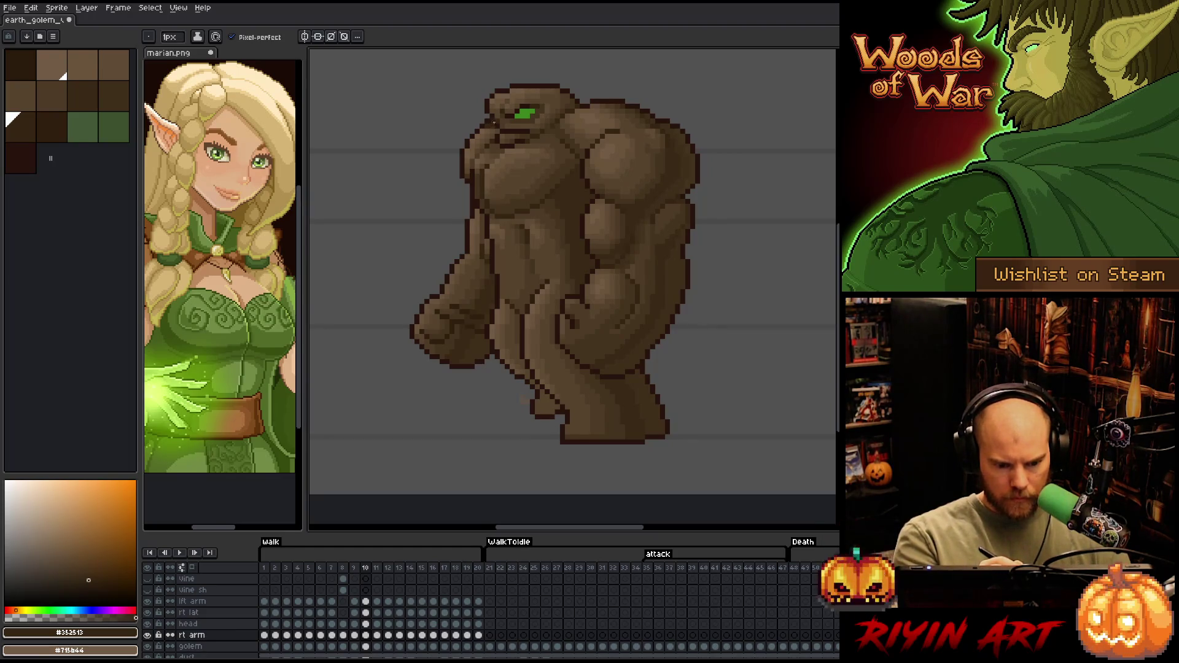
{"action": "key", "text": "Left"}
{"action": "key", "text": "Right"}
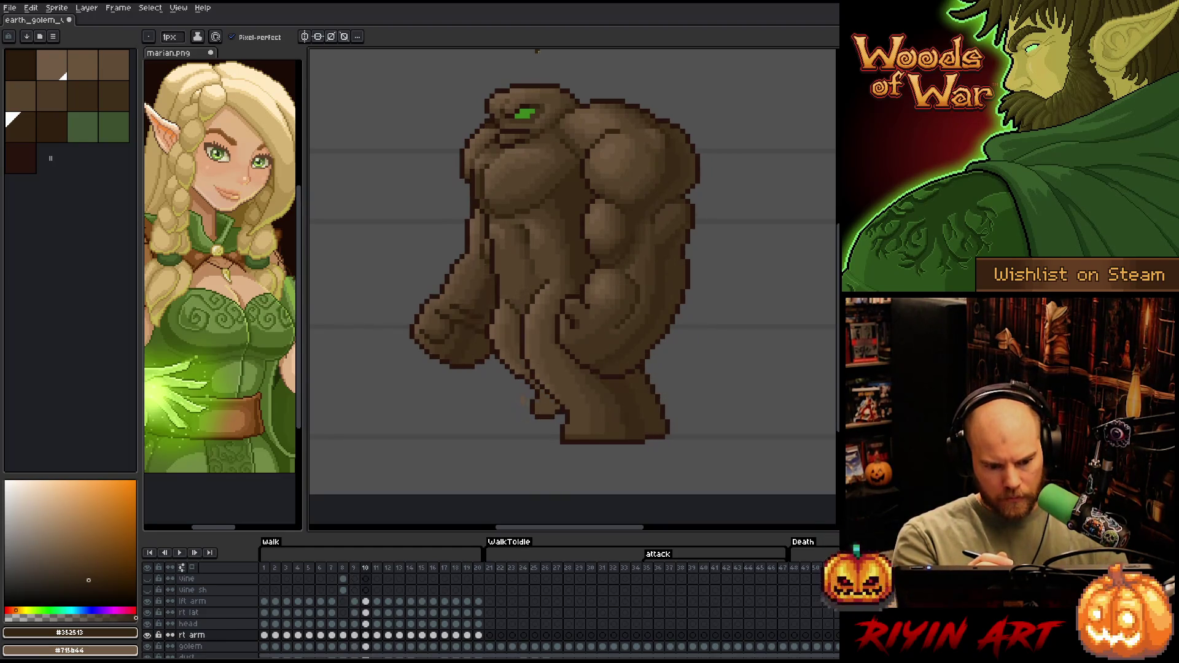
{"action": "key", "text": "Left"}
{"action": "key", "text": "Right"}
{"action": "key", "text": "Left"}
{"action": "key", "text": "Left"}
{"action": "key", "text": "Right"}
{"action": "key", "text": "Left"}
{"action": "key", "text": "Right"}
{"action": "key", "text": "Left"}
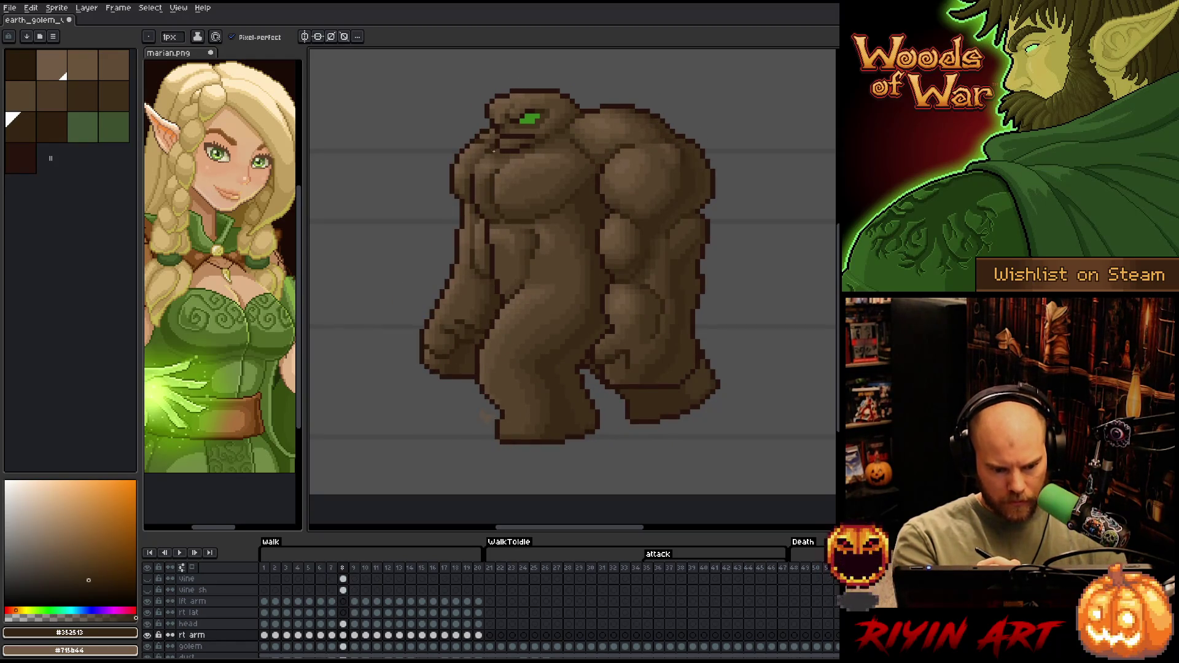
Step back to earlier walk frames, sample mid brown #604c35, and switch to the Eraser
{"action": "key", "text": "Left"}
{"action": "left_click", "coordinate": [483, 135], "text": "alt"}
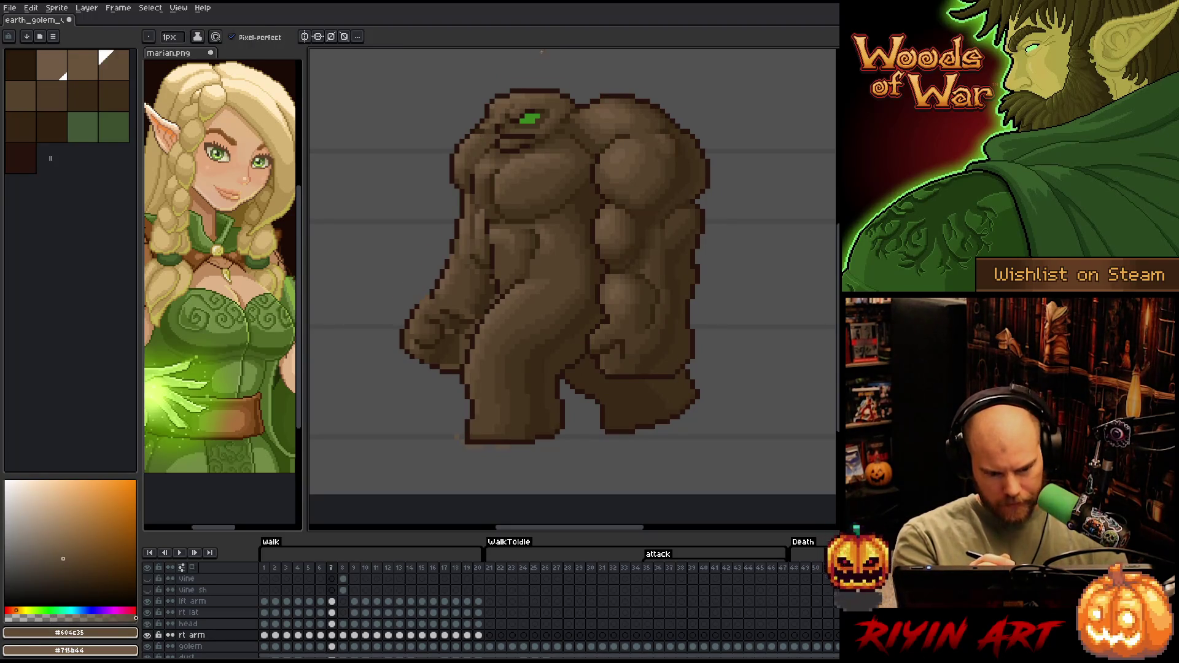
{"action": "key", "text": "Left"}
{"action": "key", "text": "Left"}
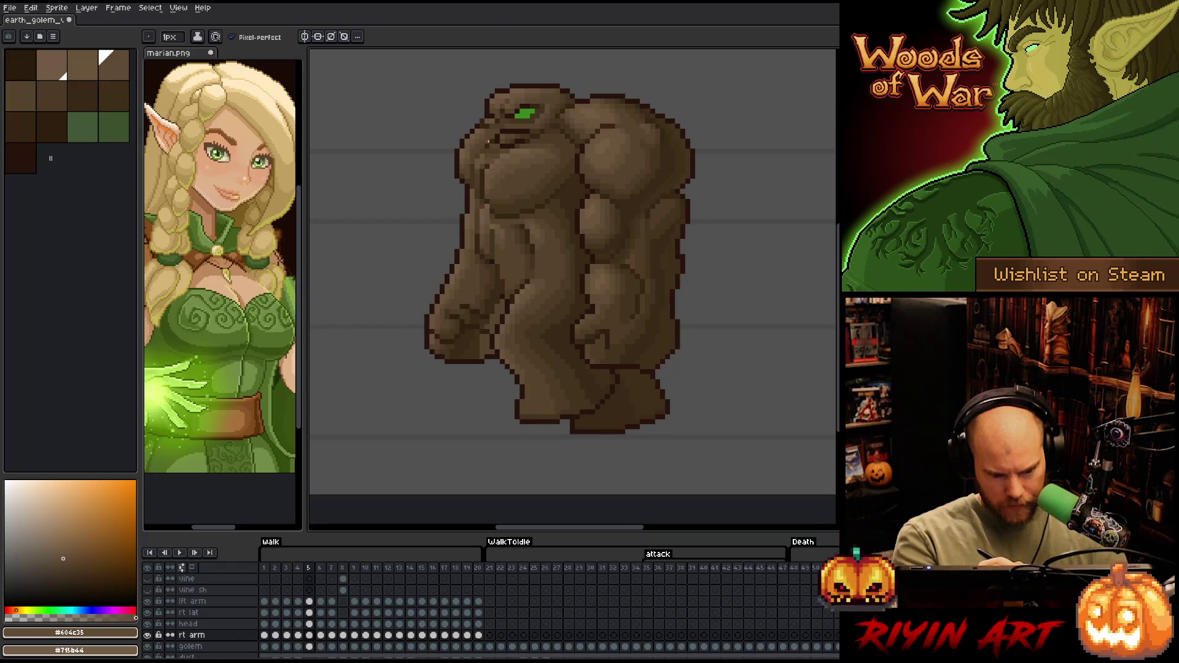
{"action": "key", "text": "Left"}
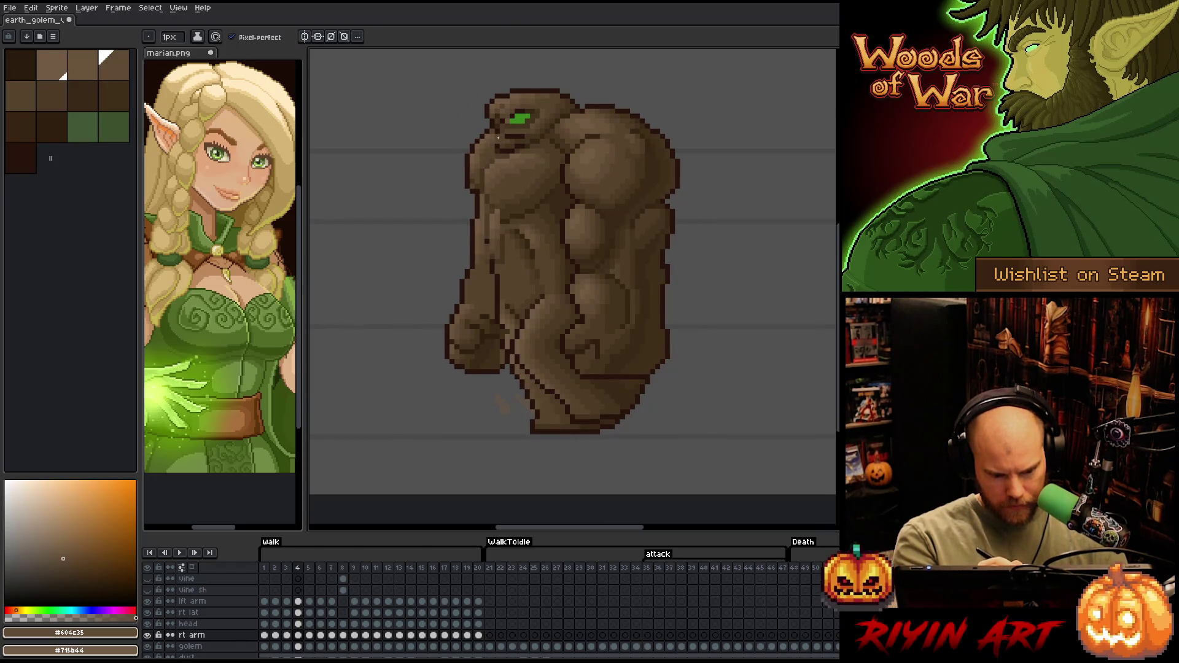
{"action": "key", "text": "e"}
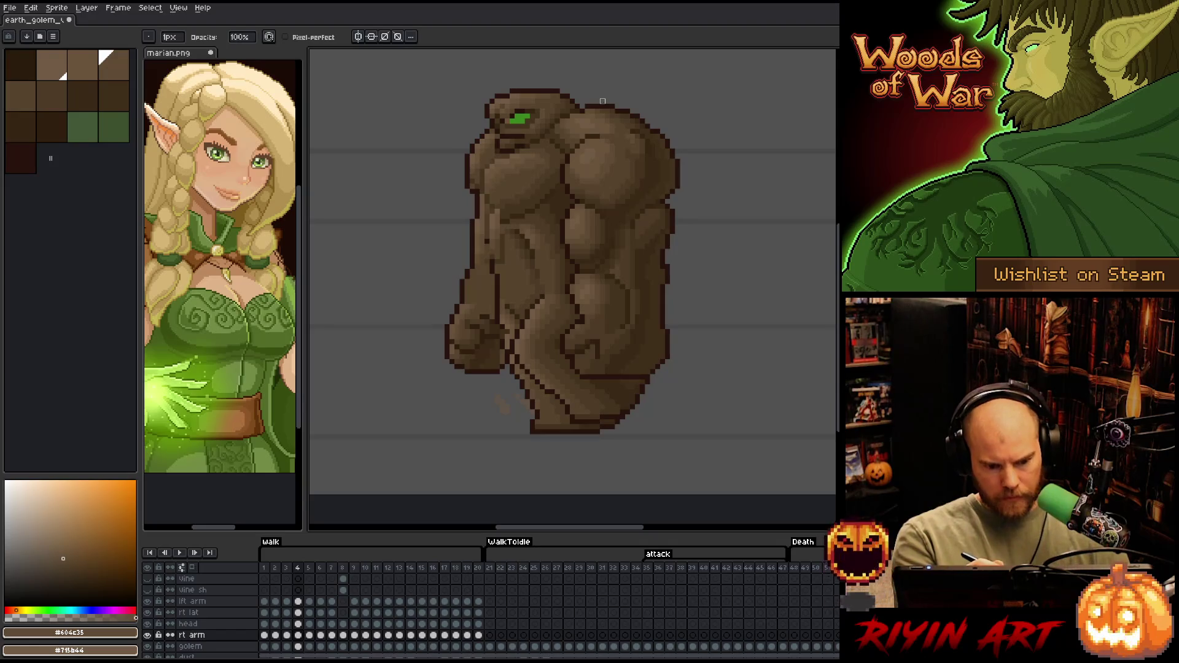
Step back to walk frame 1, wrap to frame 20, and play the walk animation briefly
{"action": "key", "text": "comma"}
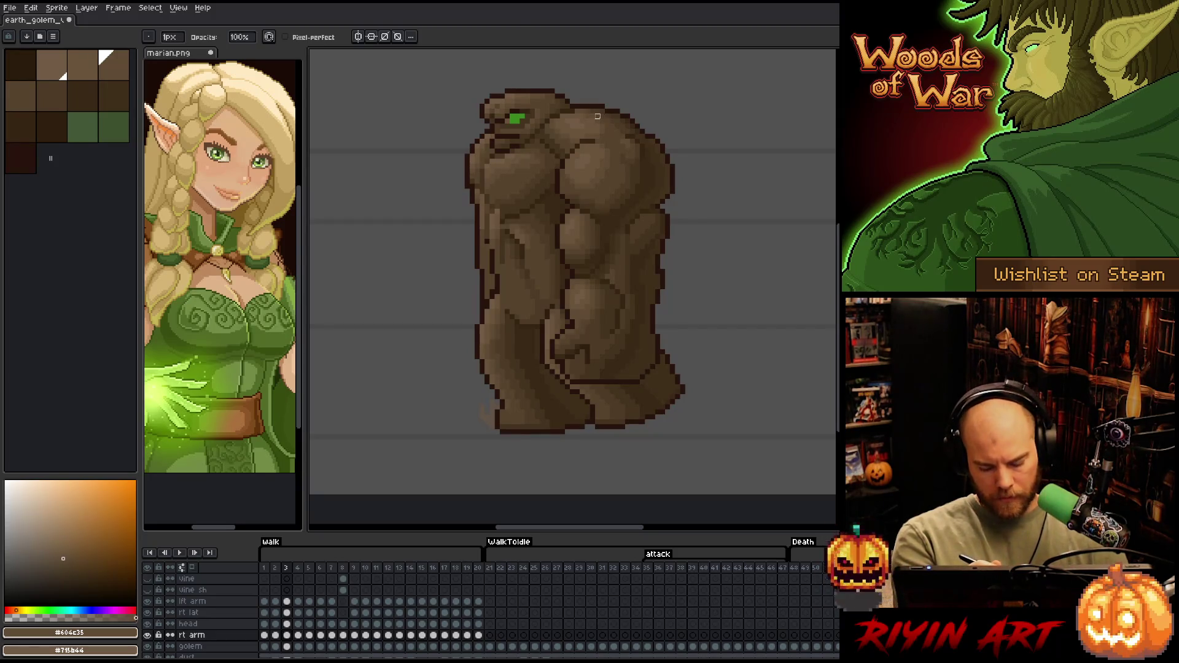
{"action": "key", "text": "Left"}
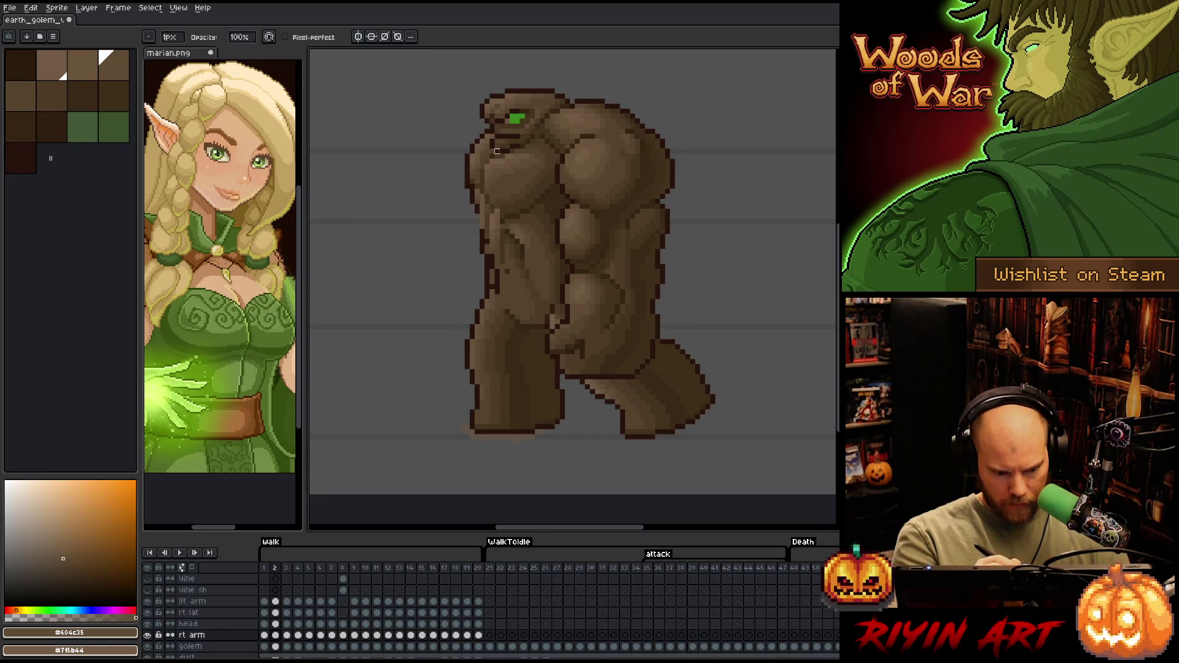
{"action": "key", "text": "Left"}
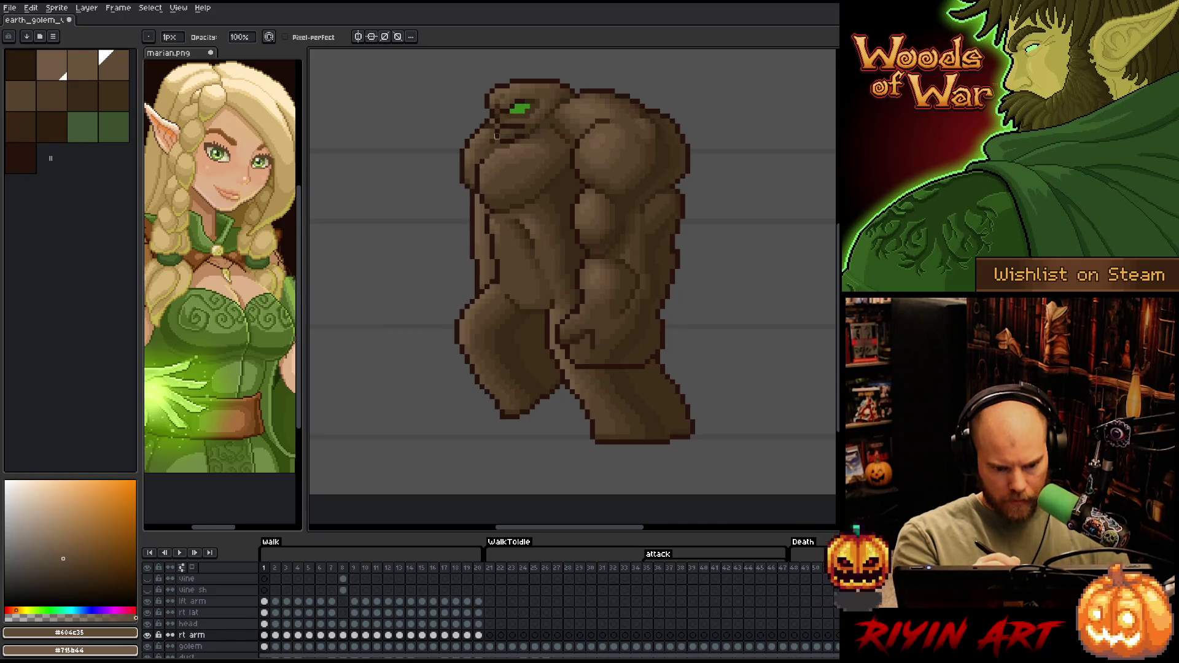
{"action": "key", "text": "comma"}
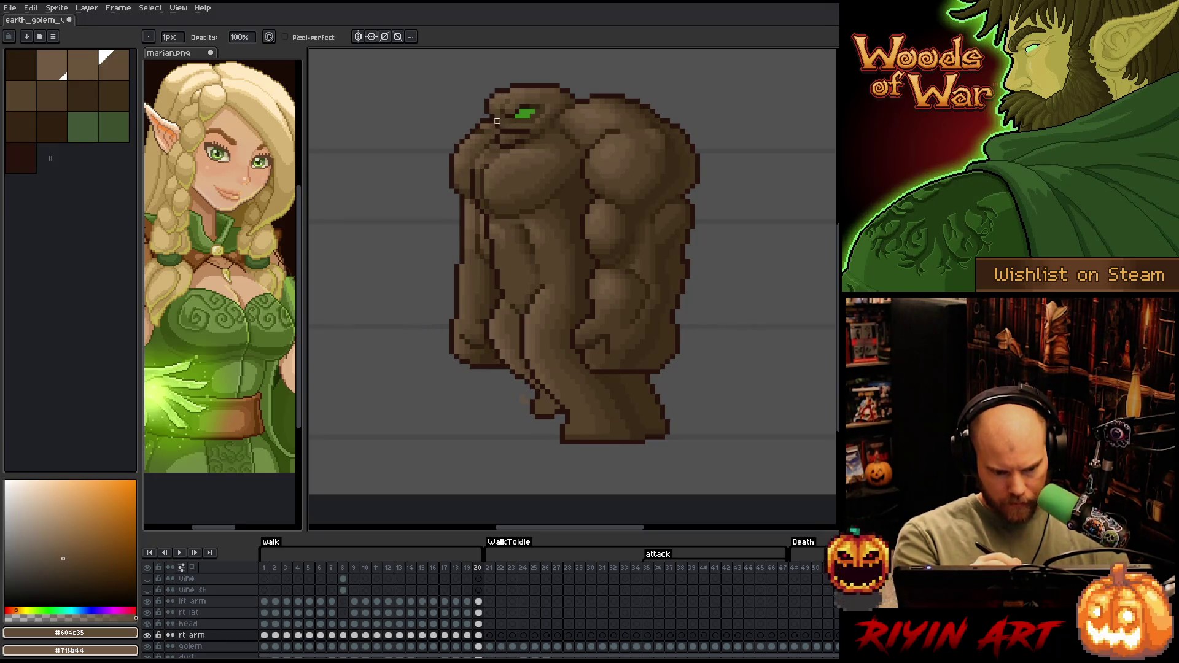
{"action": "key", "text": "comma"}
{"action": "key", "text": "period"}
{"action": "key", "text": "Return"}
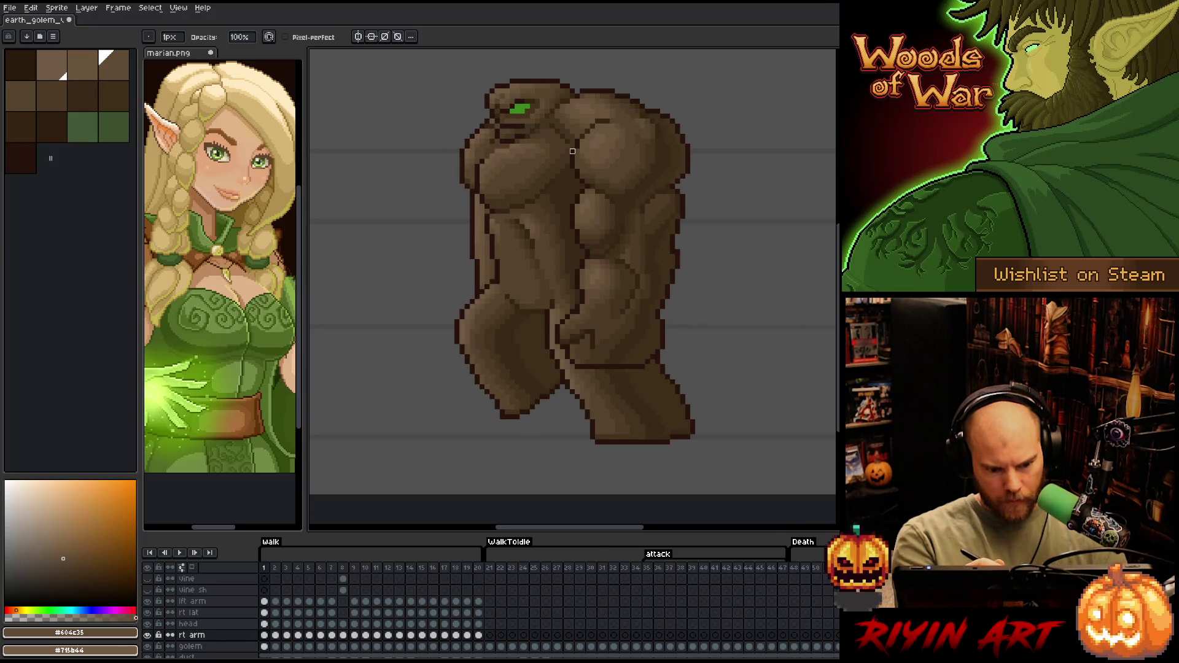
{"action": "key", "text": "Return"}
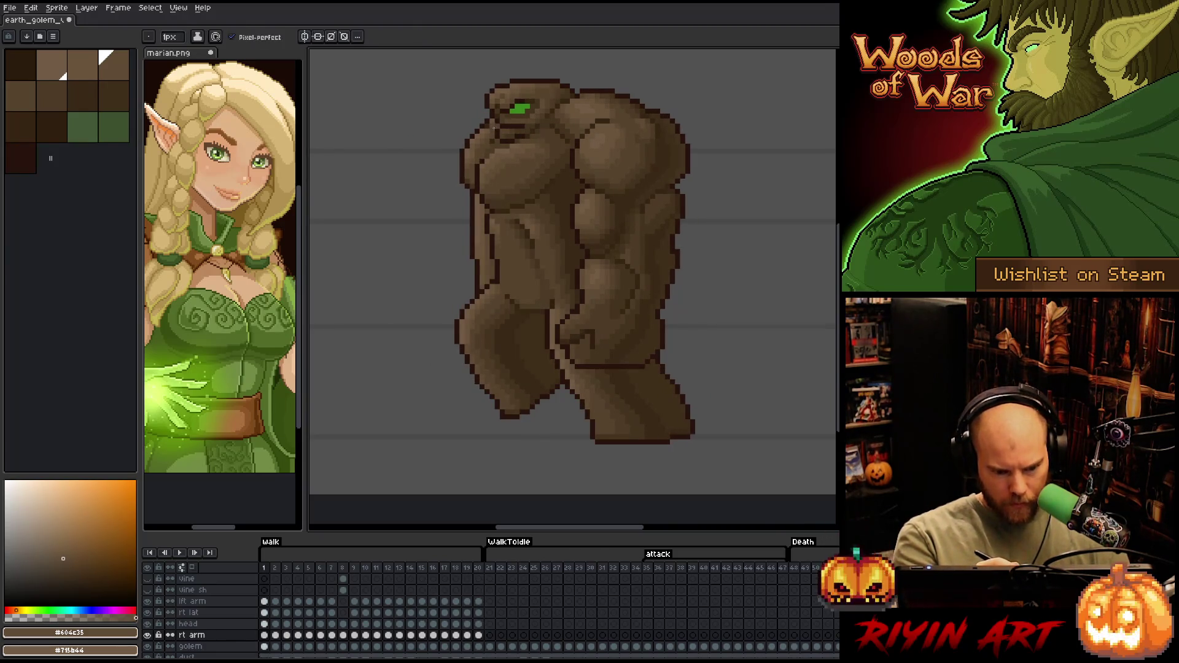
Step back from frame 19 through earlier poses to frame 7, then replay the animation
{"action": "key", "text": "Left"}
{"action": "key", "text": "Left"}
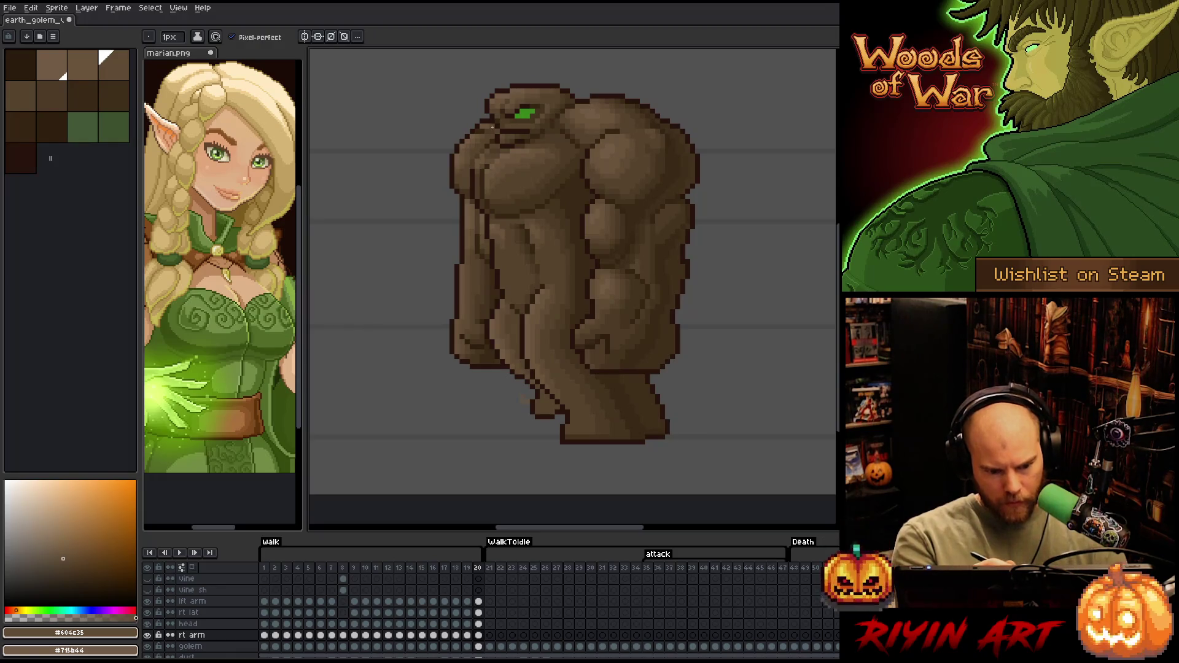
{"action": "key", "text": "Left"}
{"action": "key", "text": "Left"}
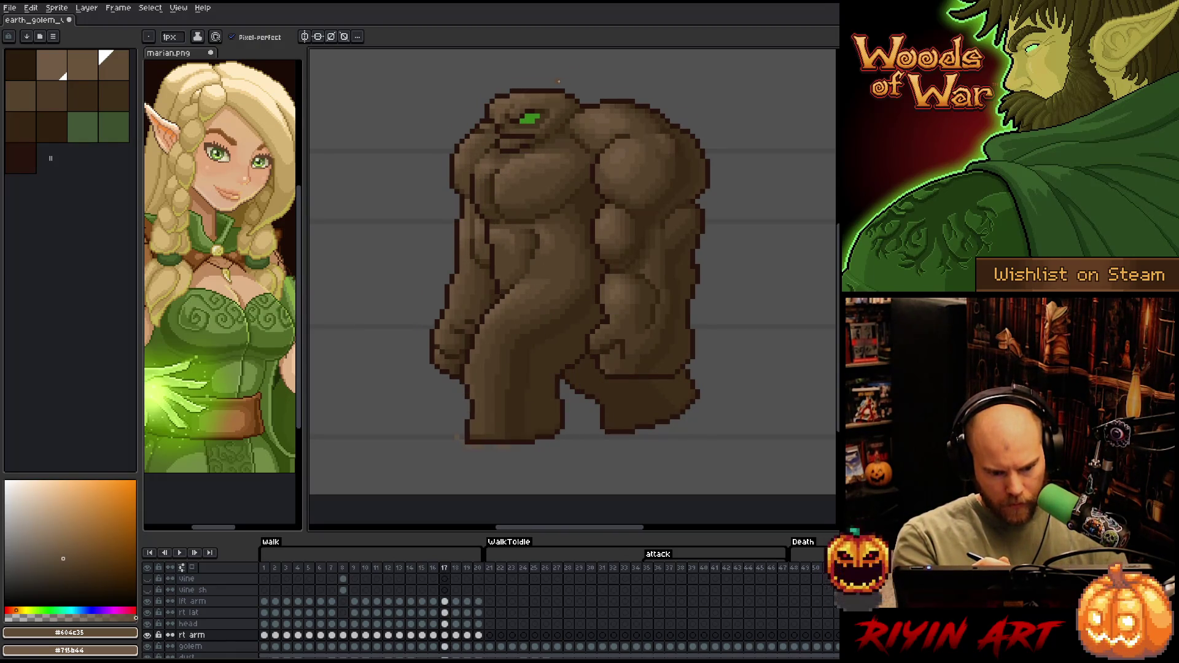
{"action": "key", "text": "Left"}
{"action": "key", "text": "Left"}
{"action": "key", "text": "Left"}
{"action": "key", "text": "Left"}
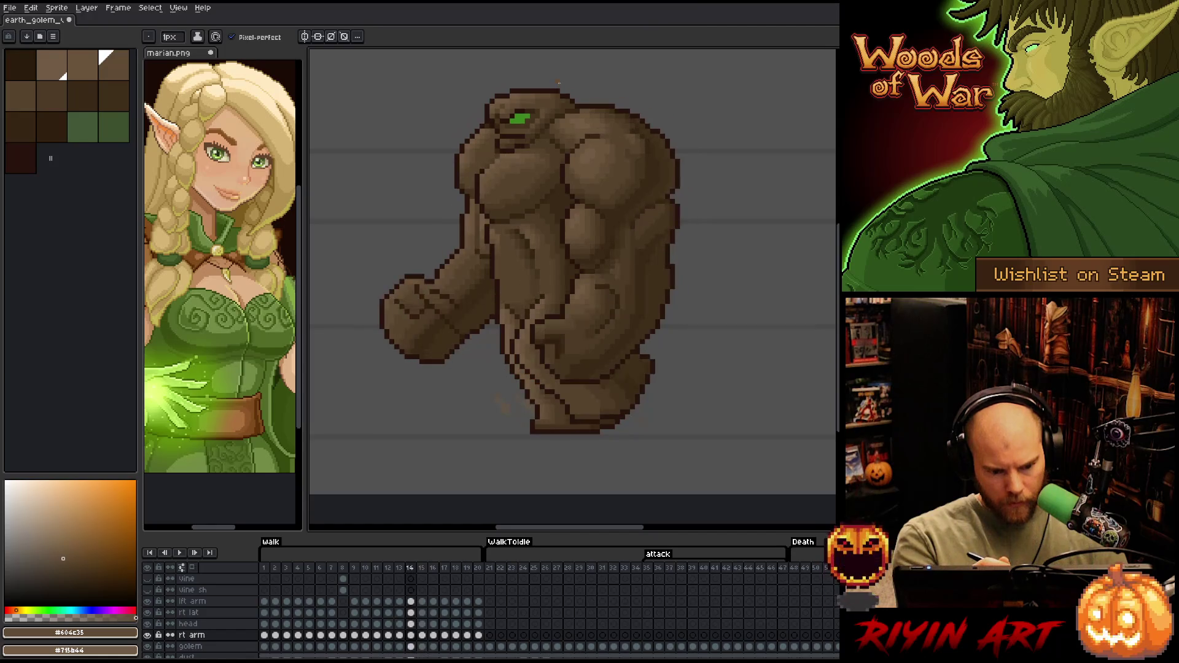
{"action": "key", "text": "Right"}
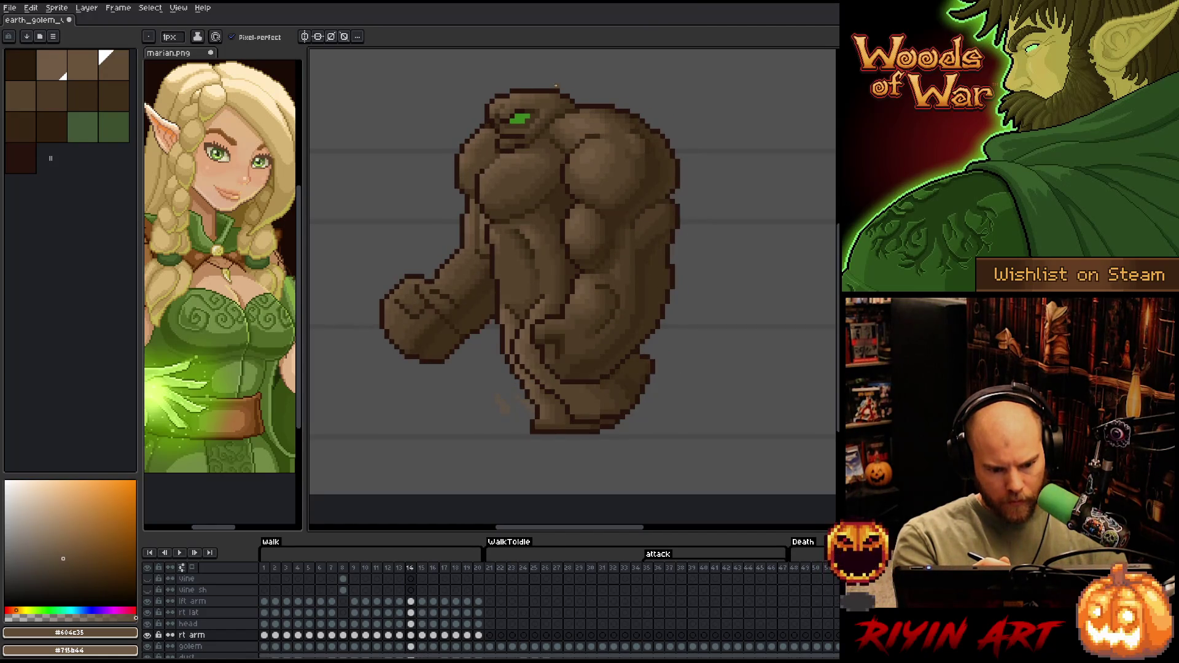
{"action": "key", "text": "Left"}
{"action": "key", "text": "Left"}
{"action": "key", "text": "Left"}
{"action": "key", "text": "Left"}
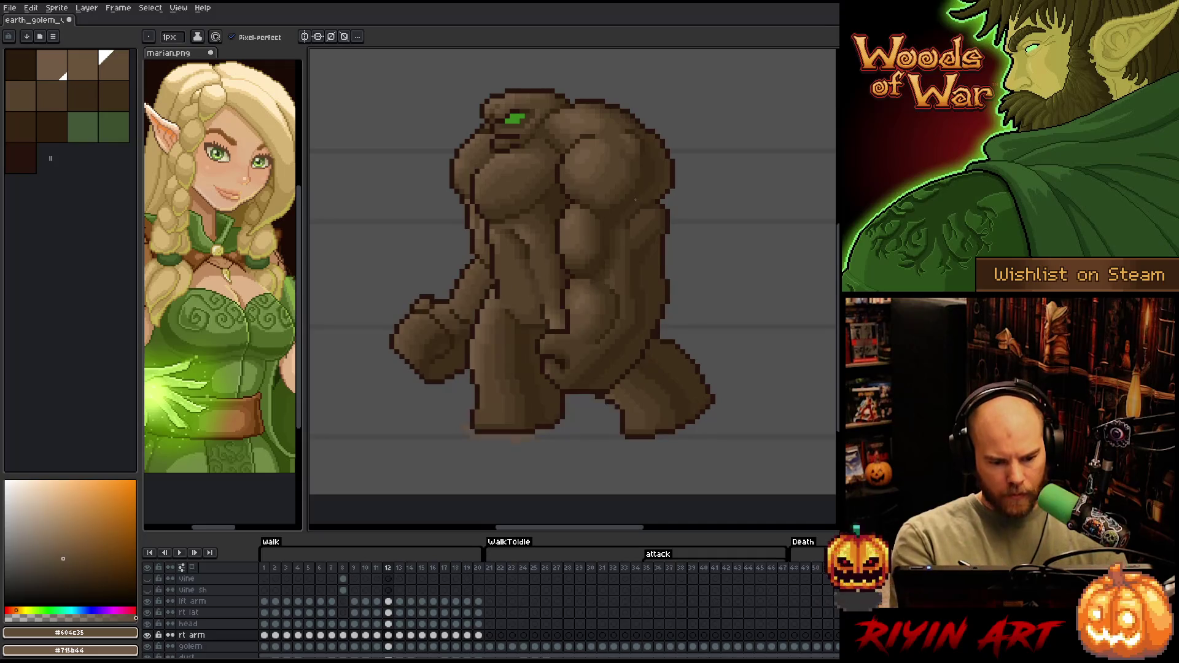
{"action": "key", "text": "Left"}
{"action": "key", "text": "Left"}
{"action": "key", "text": "Left"}
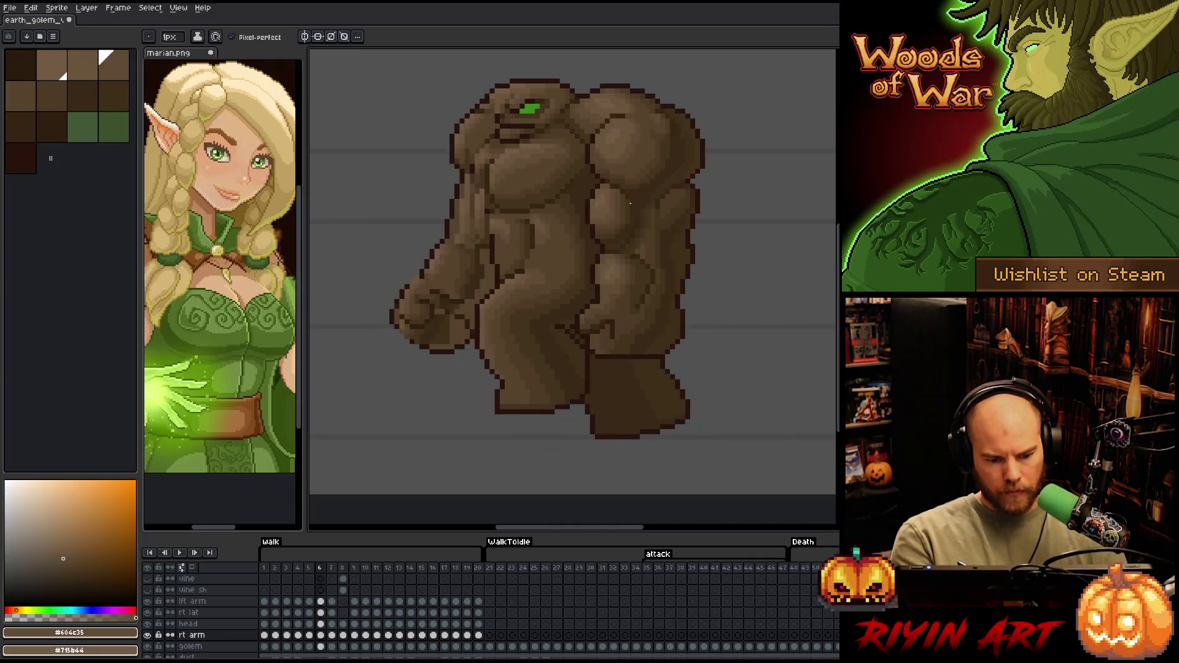
{"action": "key", "text": "Right"}
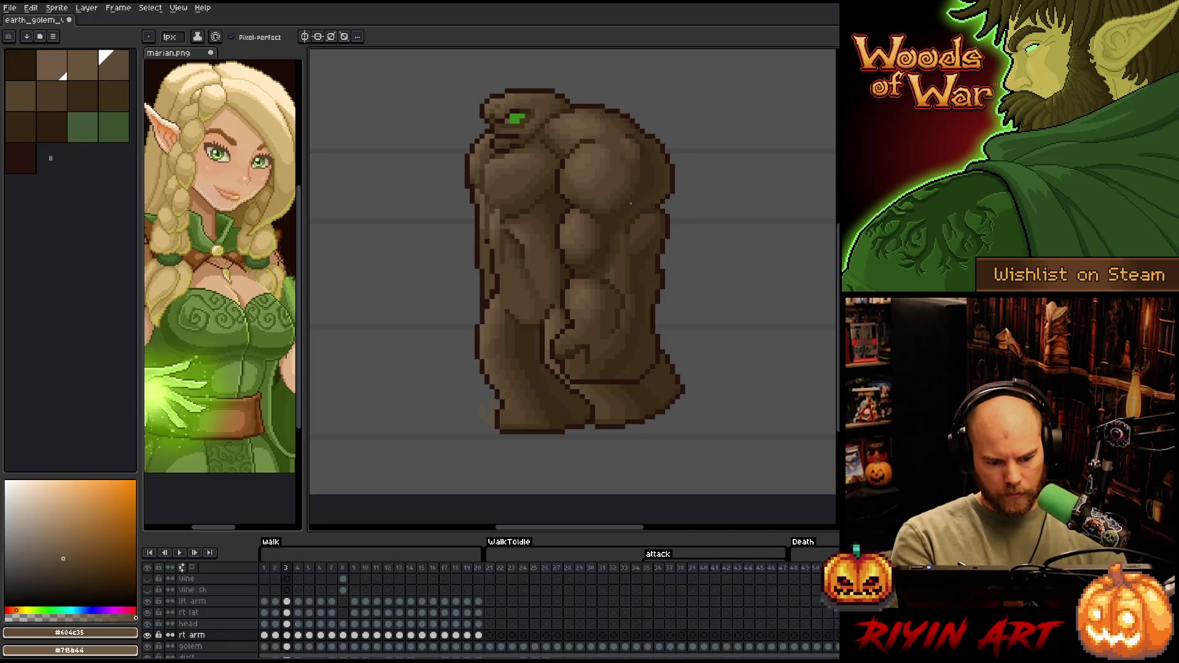
{"action": "key", "text": "Return"}
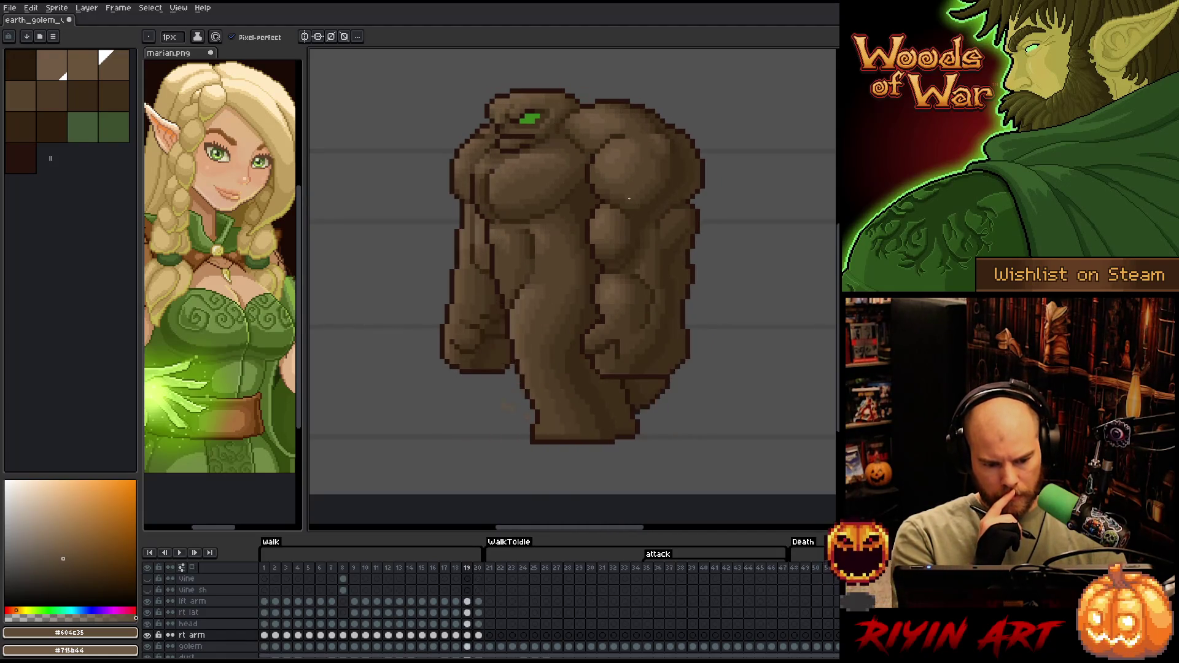
On frame 19, sample mid and lighter browns from the golem for painting
{"action": "key", "text": "Left"}
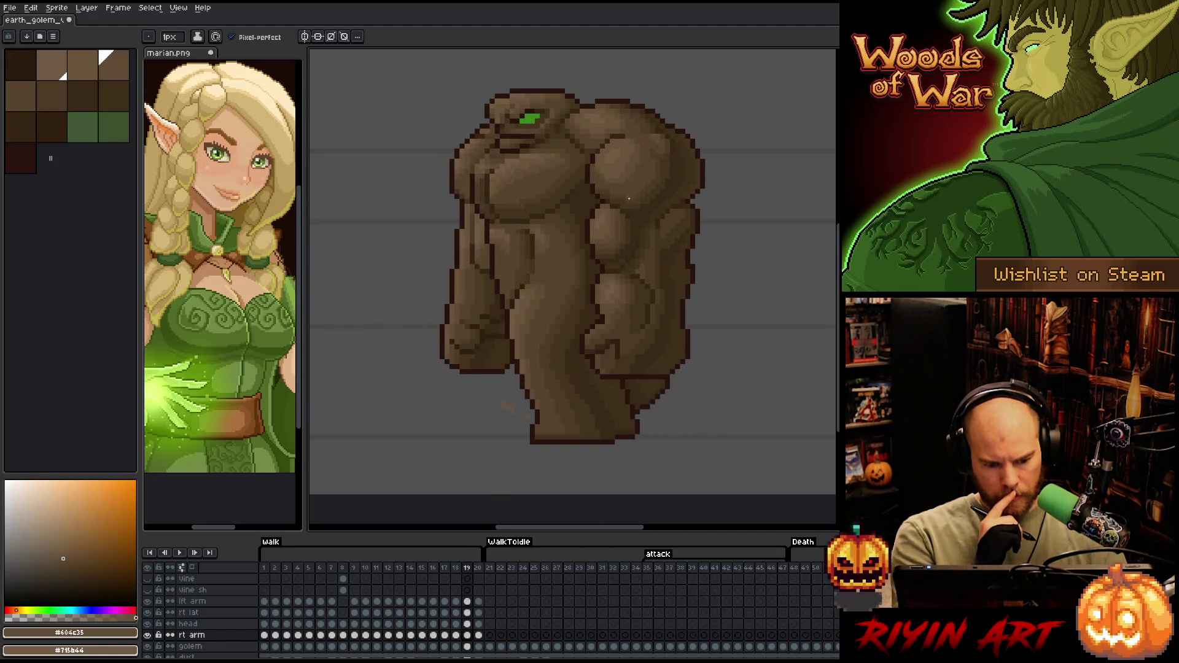
{"action": "key", "text": "Right"}
{"action": "left_click", "coordinate": [468, 239], "text": "alt"}
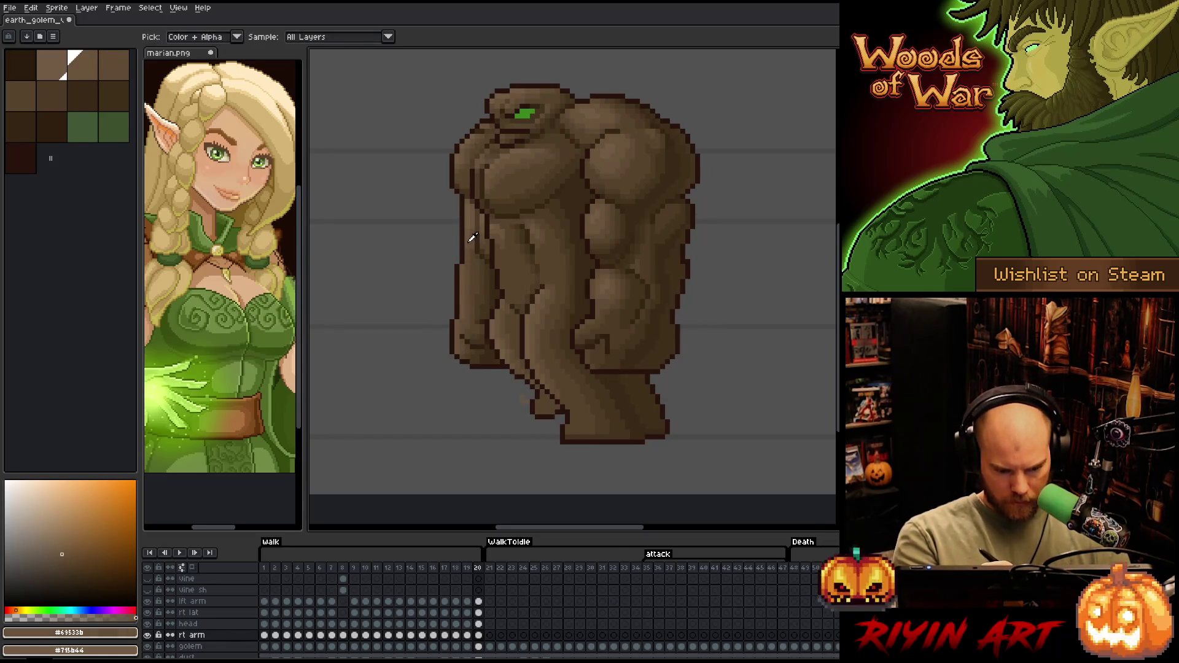
{"action": "left_click", "coordinate": [468, 211], "text": "alt"}
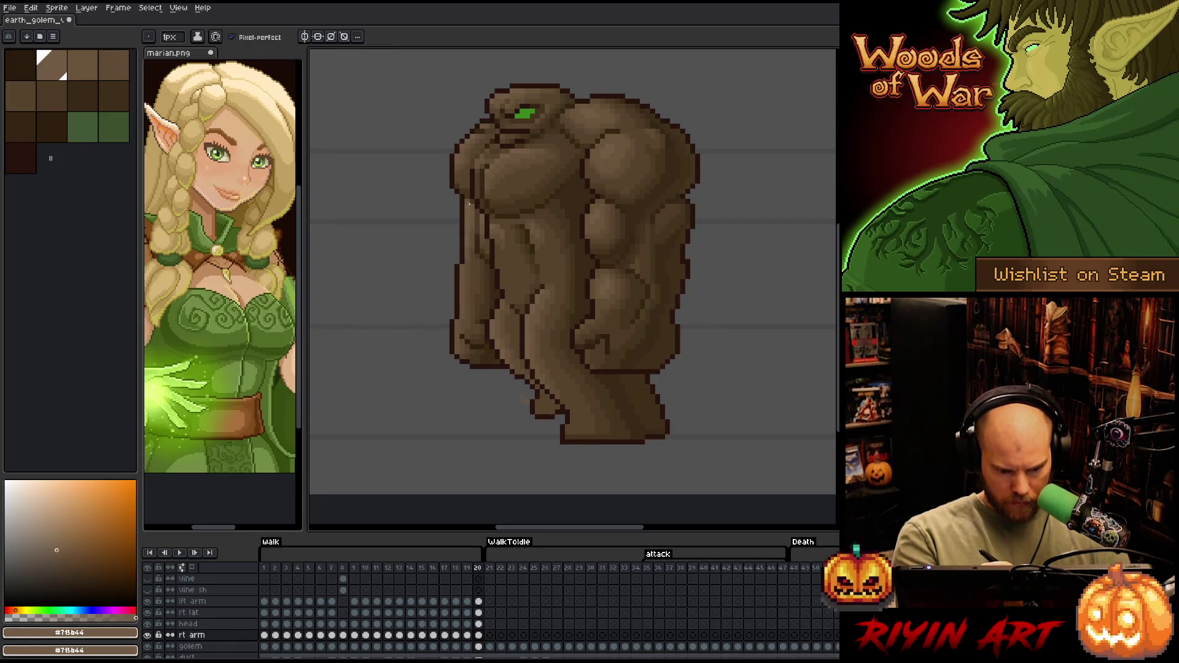
{"action": "left_click", "coordinate": [470, 249], "text": "alt"}
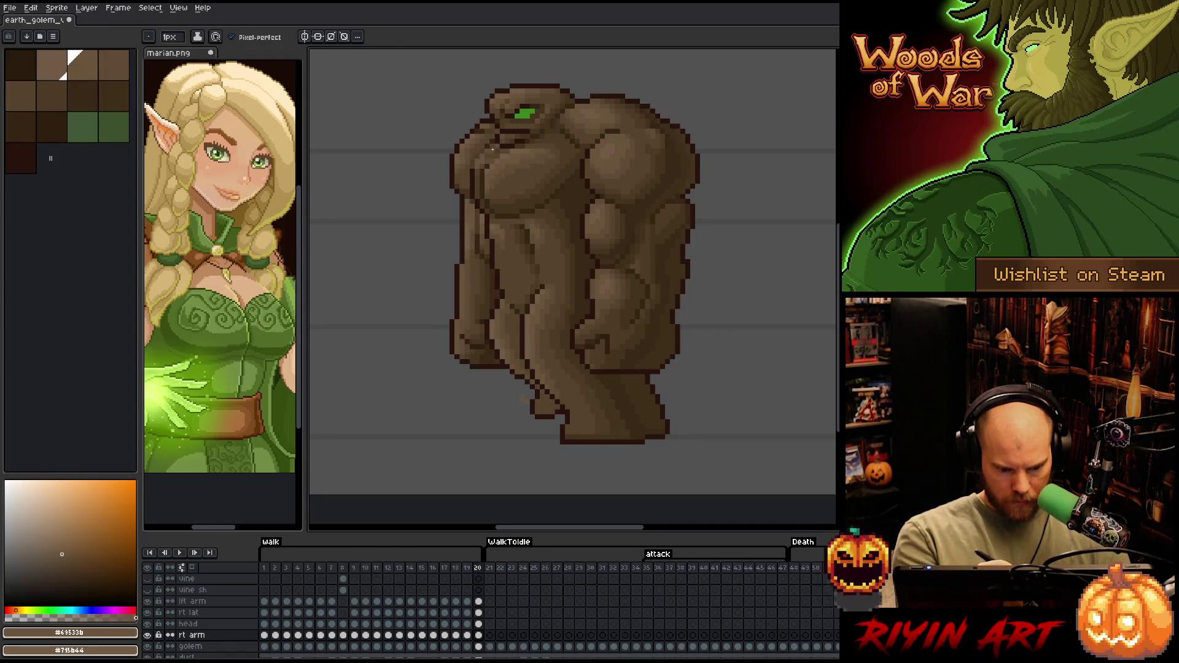
Flip between frames 19 and 20 to compare the arm, then switch to the selection tool
{"action": "key", "text": "Left"}
{"action": "key", "text": "Right"}
{"action": "key", "text": "Left"}
{"action": "key", "text": "Right"}
{"action": "key", "text": "Left"}
{"action": "key", "text": "Right"}
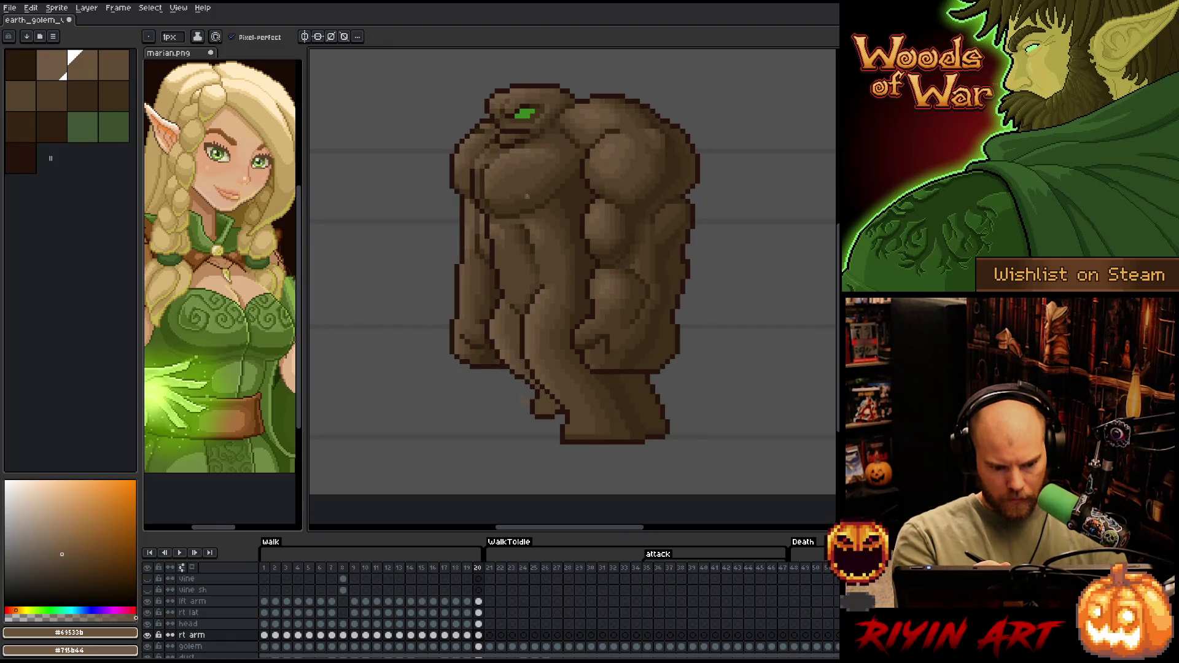
{"action": "key", "text": "m"}
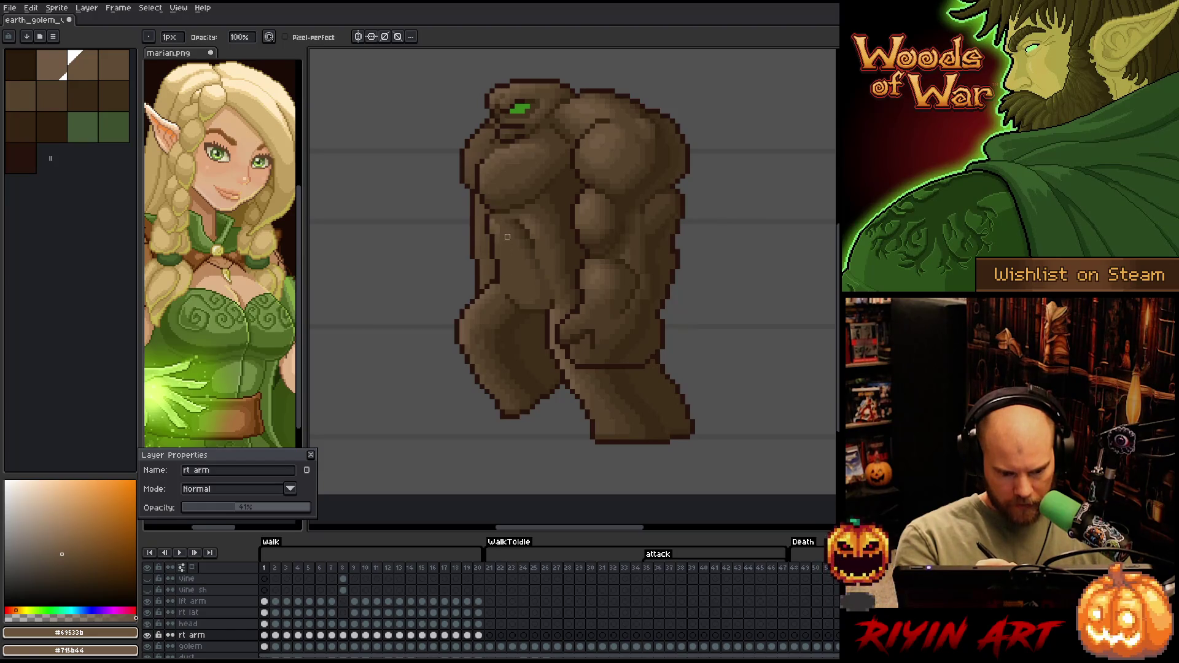
Try a 5-pixel brush, then set the brush size back to 1 pixel
{"action": "left_click", "coordinate": [170, 37]}
{"action": "left_click", "coordinate": [176, 51]}
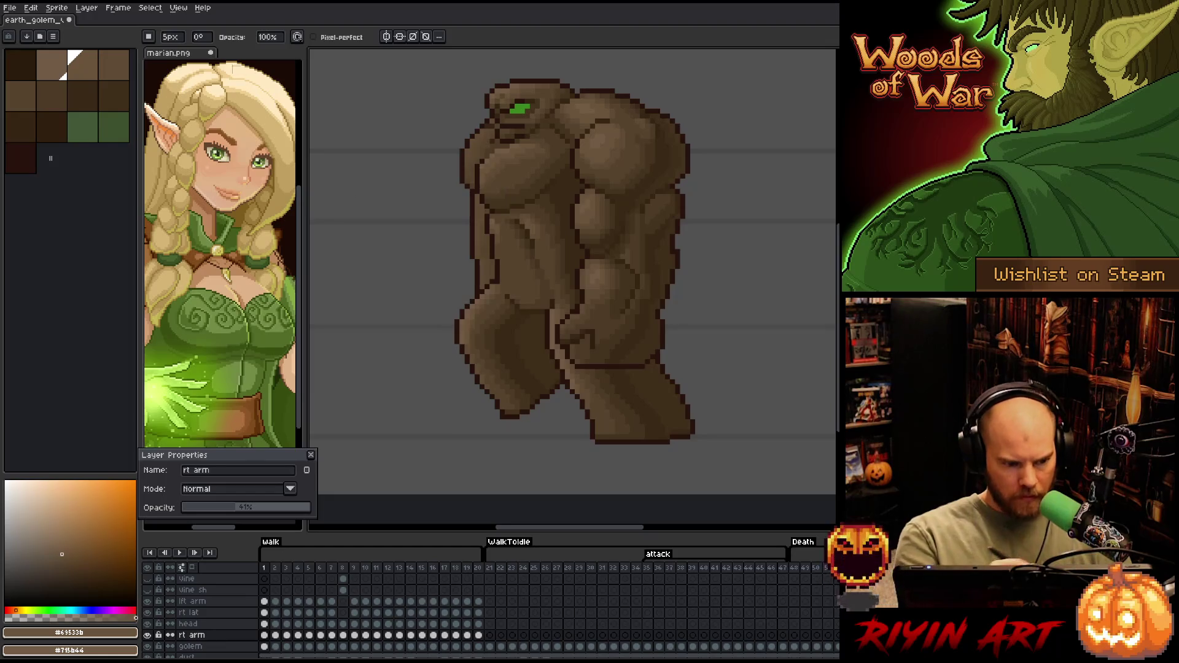
{"action": "left_click", "coordinate": [173, 39]}
{"action": "left_click_drag", "start_coordinate": [174, 51], "coordinate": [162, 51]}
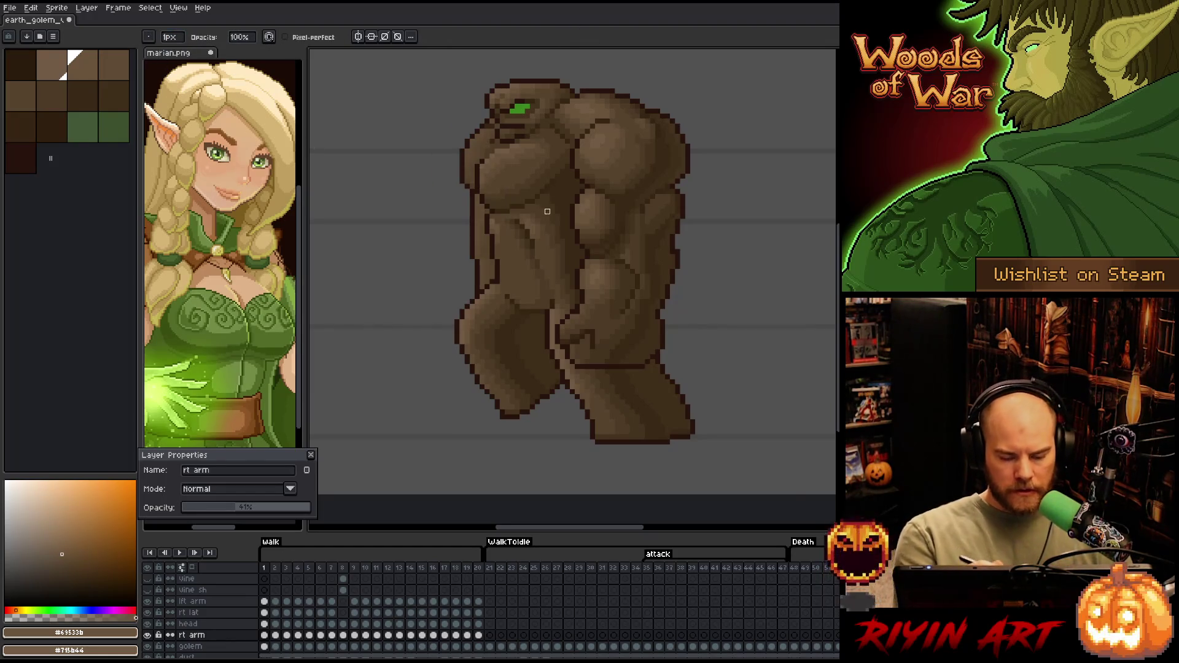
Raise the rt arm layer's opacity and sample the darker #604c35 brown from the golem
{"action": "left_click_drag", "start_coordinate": [246, 509], "coordinate": [341, 502]}
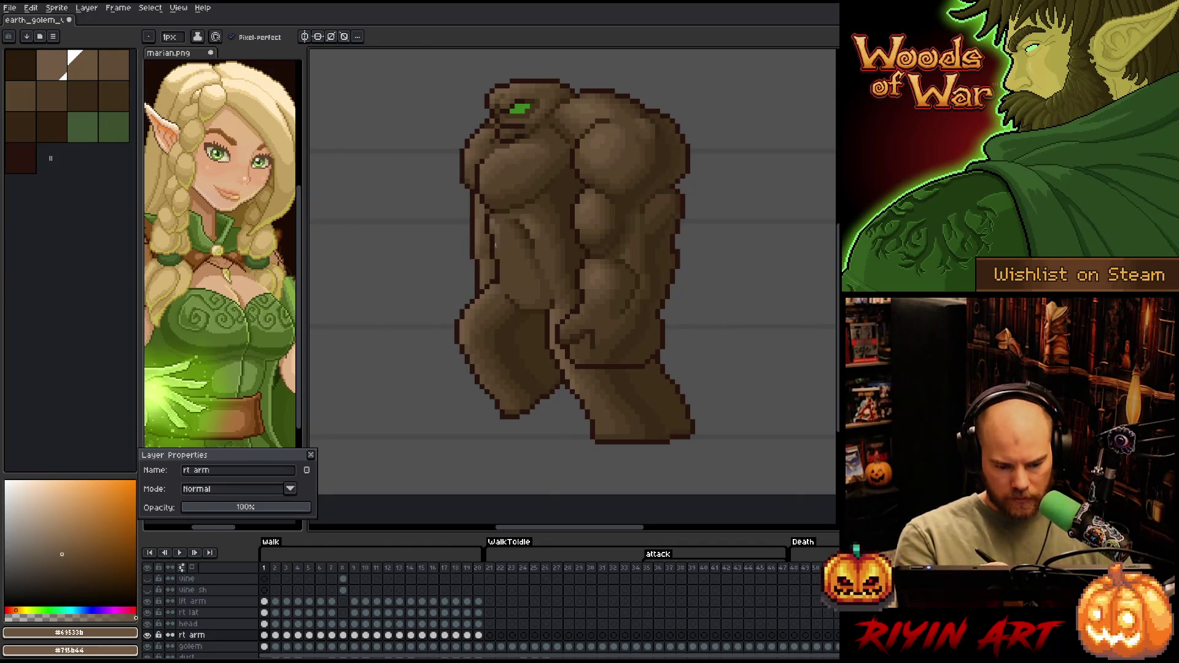
{"action": "left_click", "coordinate": [489, 247], "text": "alt"}
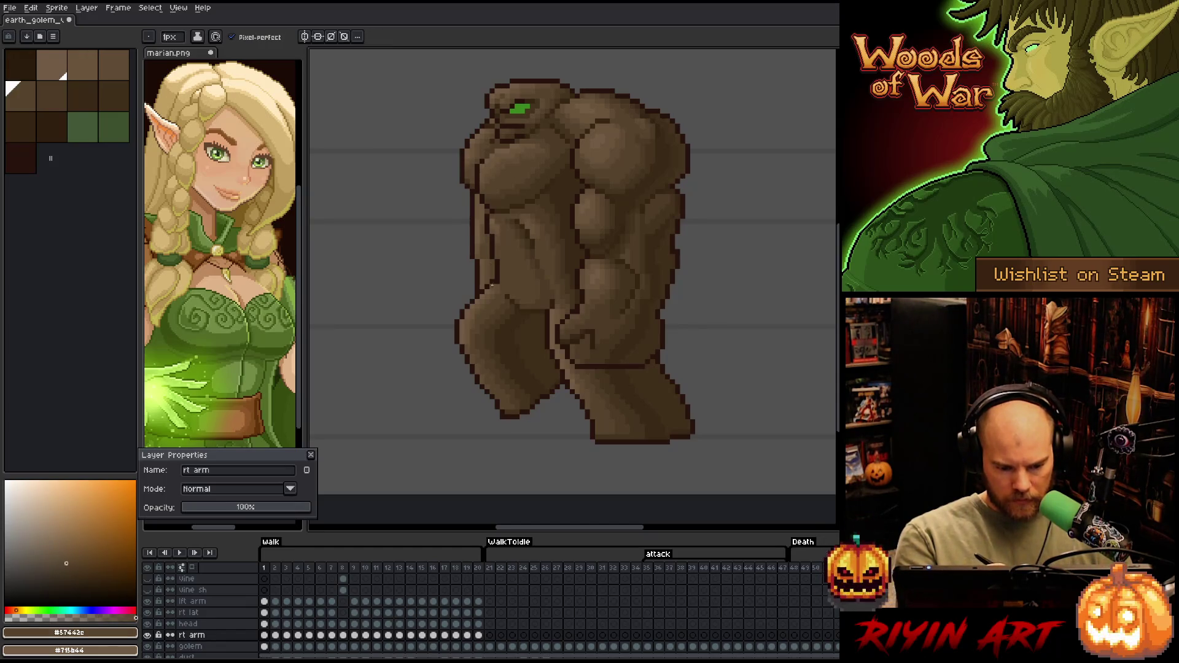
{"action": "left_click", "coordinate": [488, 265], "text": "alt"}
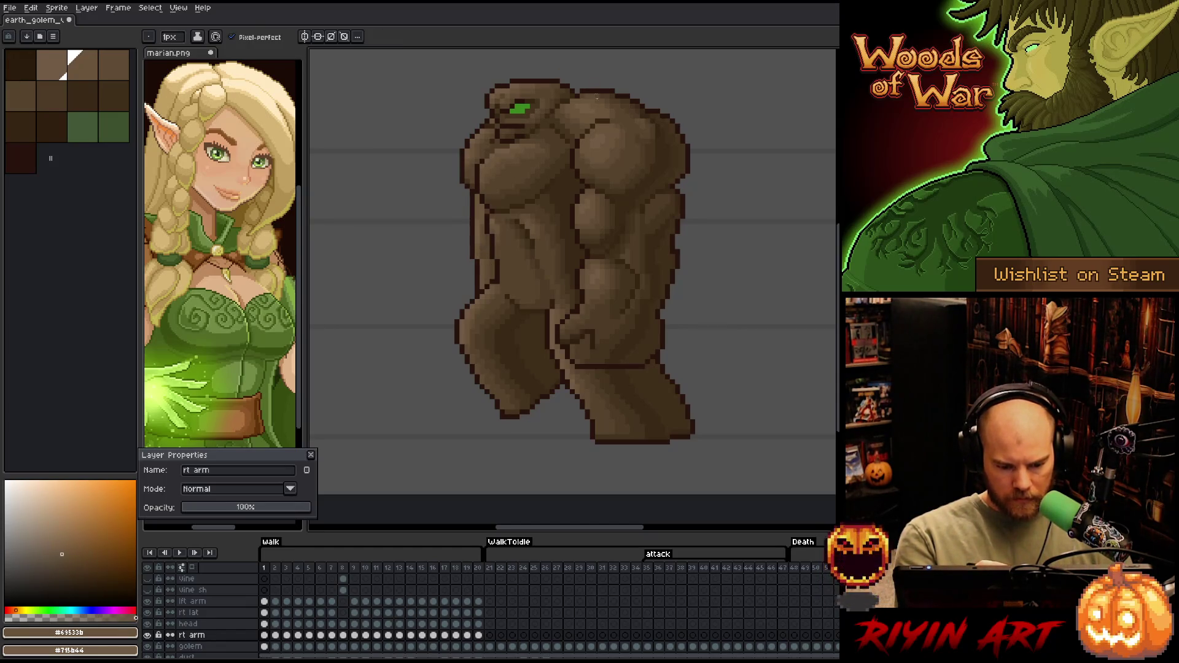
{"action": "left_click", "coordinate": [486, 261], "text": "alt"}
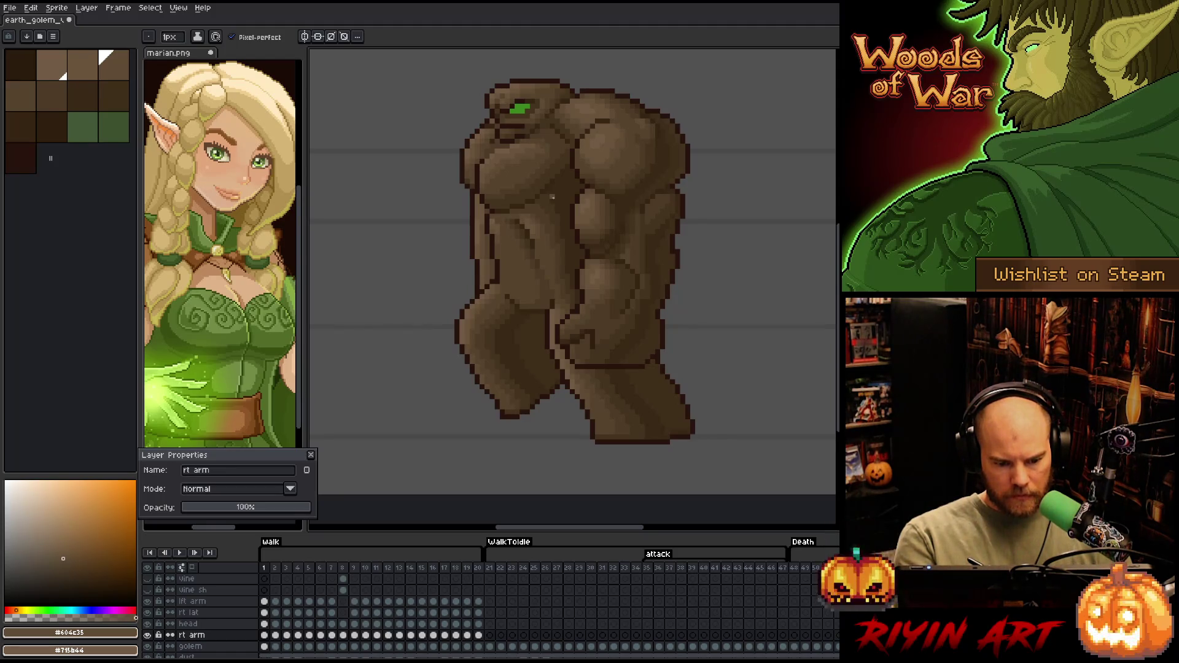
Play the walk animation to check the arm, sample browns, and fade rt arm to about 37%
{"action": "key", "text": "Return"}
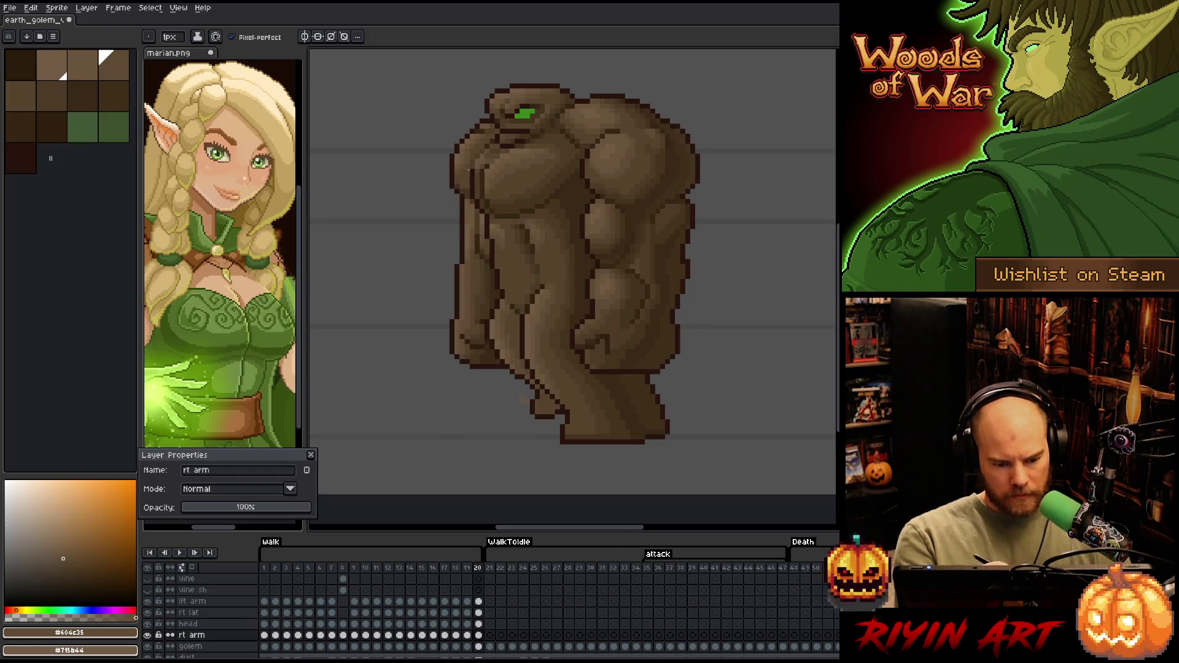
{"action": "left_click", "coordinate": [467, 185], "text": "alt"}
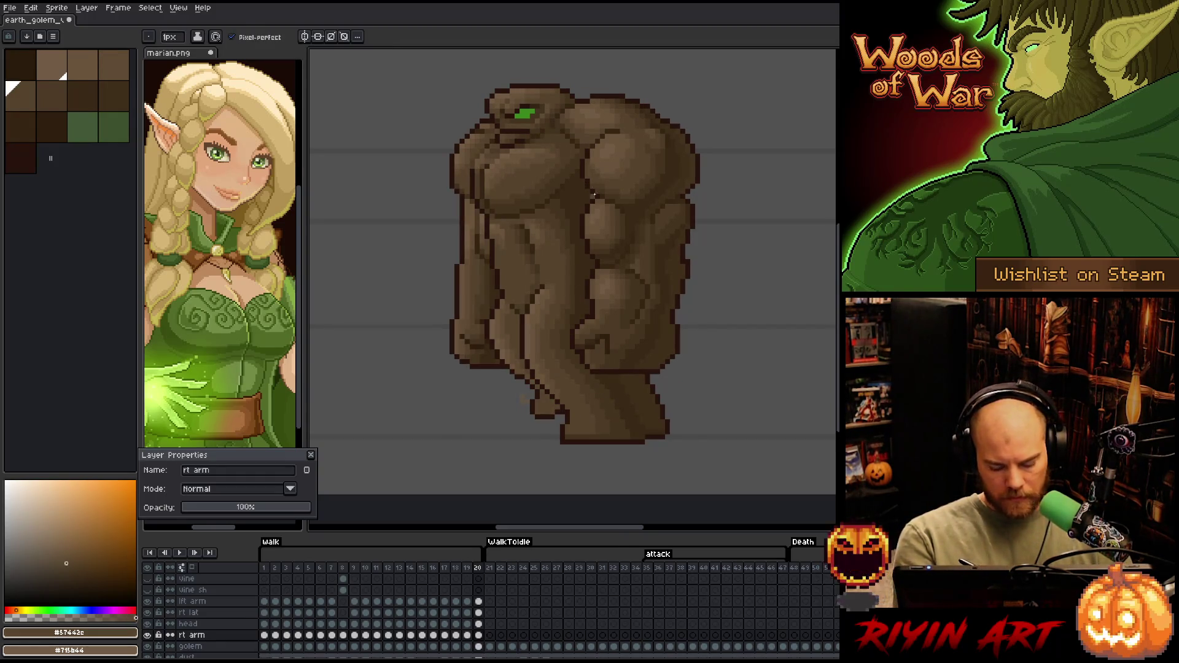
{"action": "key", "text": "Left"}
{"action": "key", "text": "Return"}
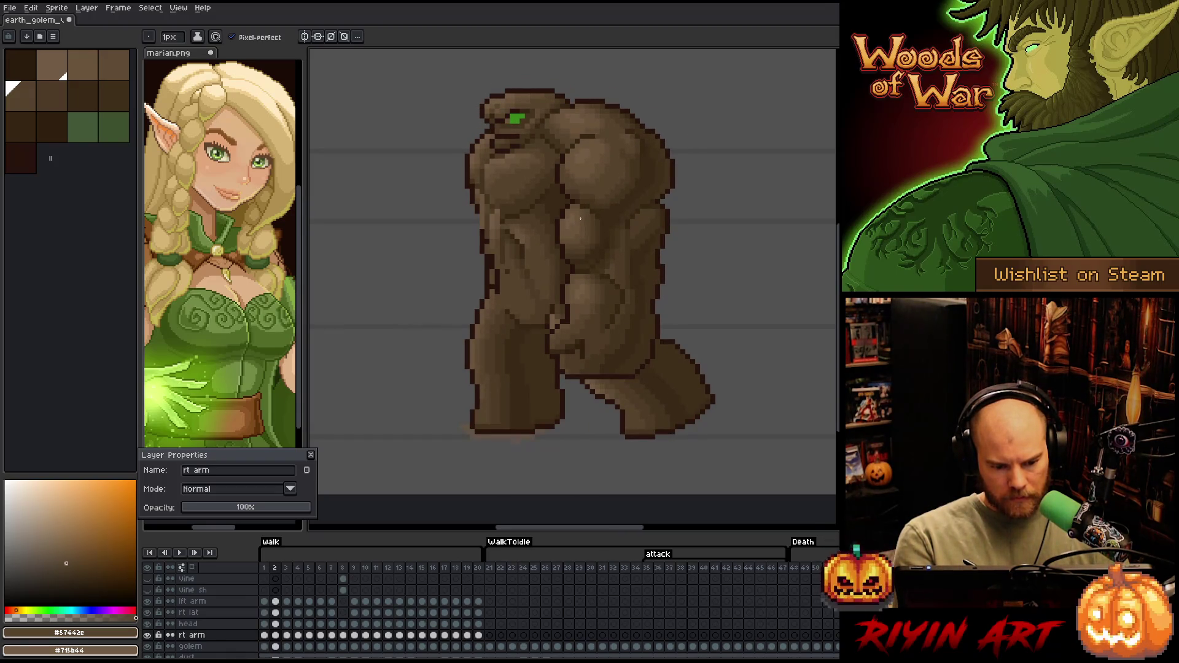
{"action": "left_click", "coordinate": [482, 158], "text": "alt"}
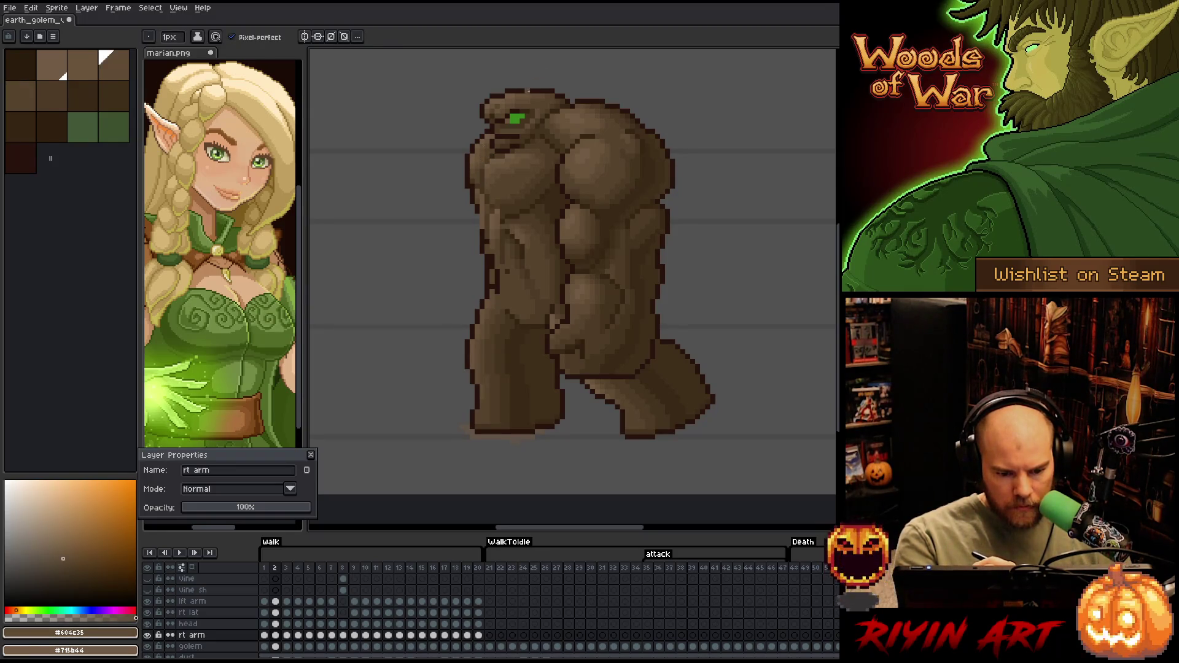
{"action": "left_click_drag", "start_coordinate": [257, 513], "coordinate": [235, 519]}
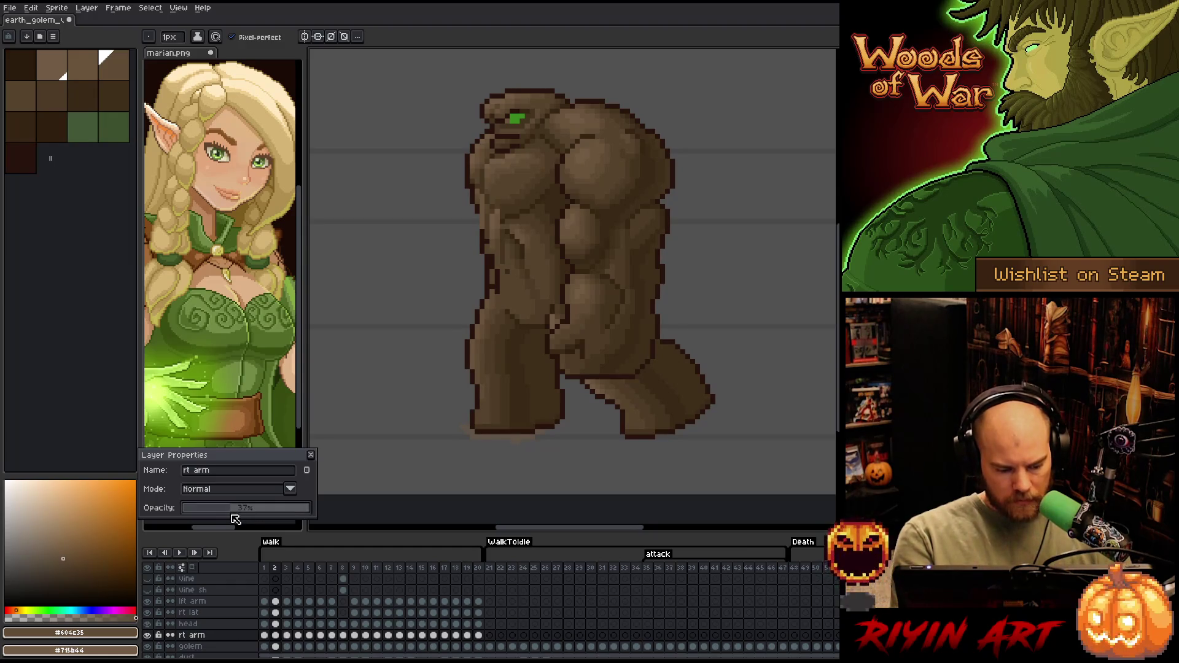
With the pencil active, try a square brush tip, then return to the round tip
{"action": "key", "text": "b"}
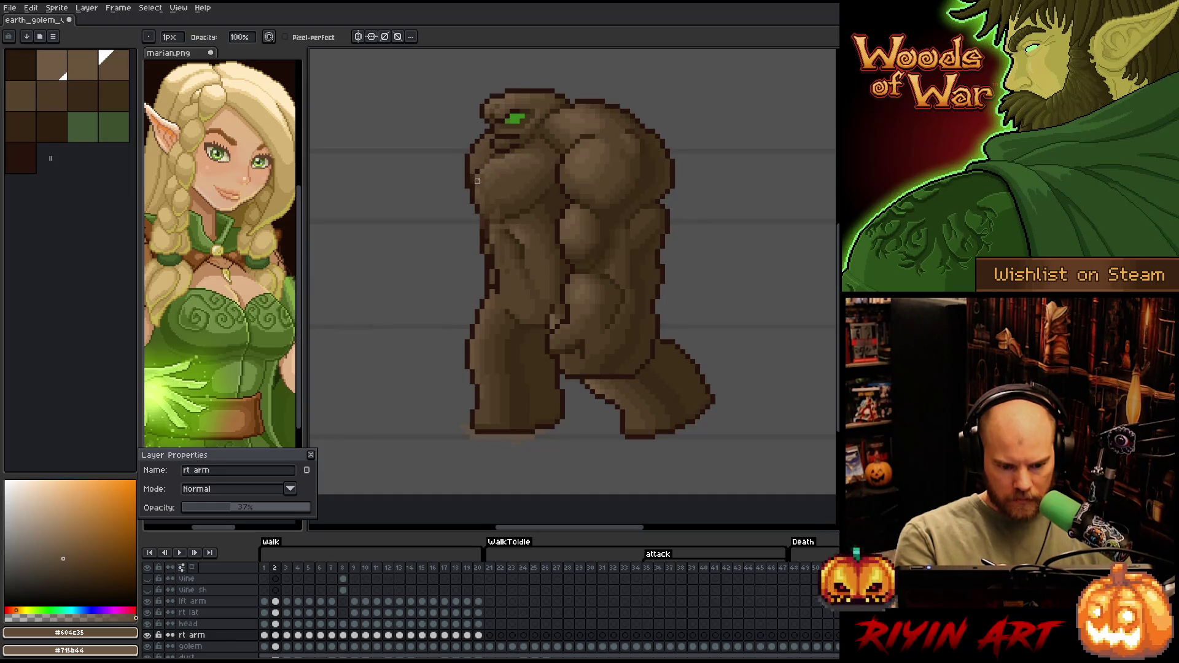
{"action": "left_click", "coordinate": [149, 36]}
{"action": "left_click", "coordinate": [166, 52]}
{"action": "left_click", "coordinate": [149, 36]}
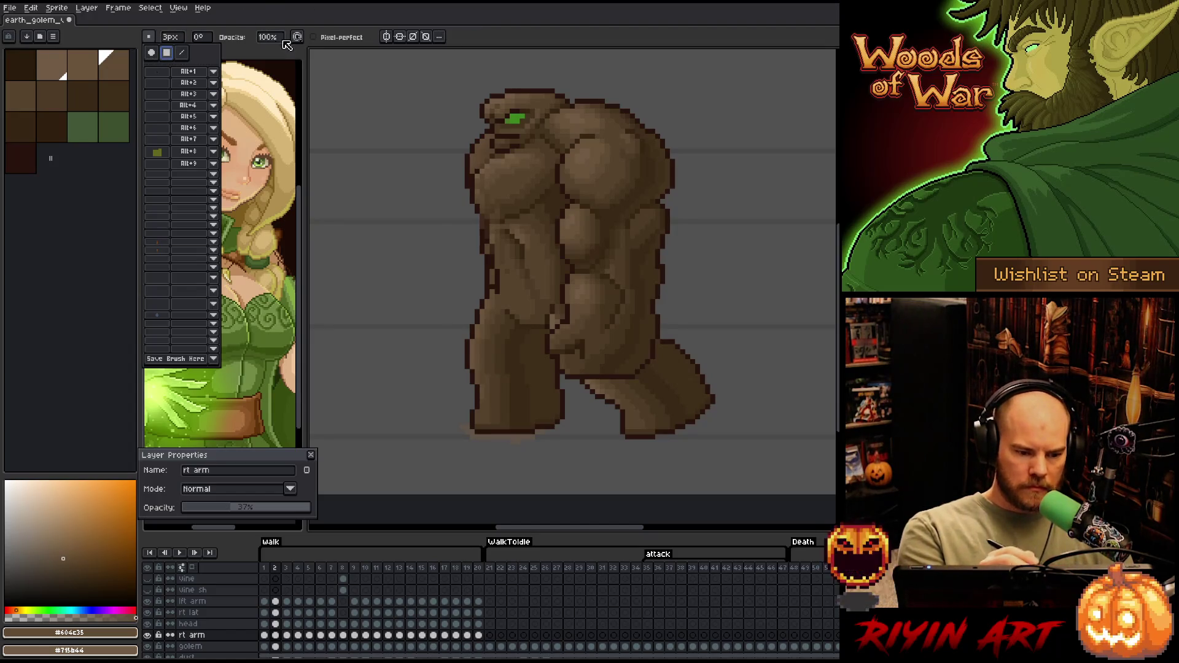
{"action": "left_click", "coordinate": [151, 53]}
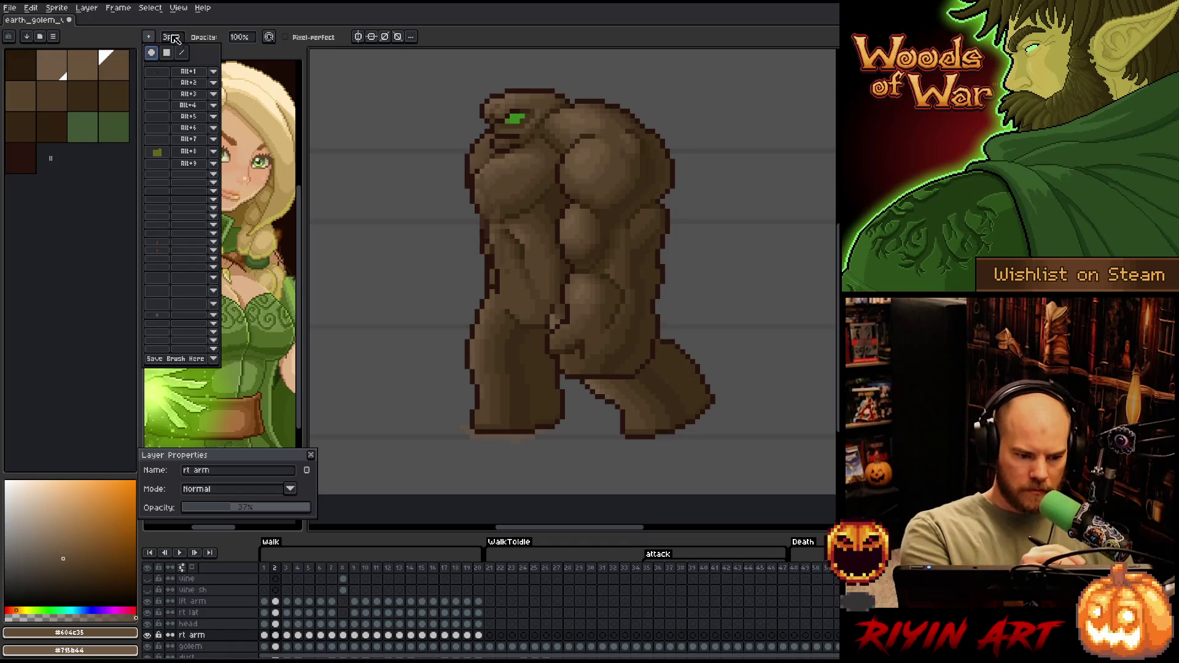
{"action": "left_click", "coordinate": [172, 37]}
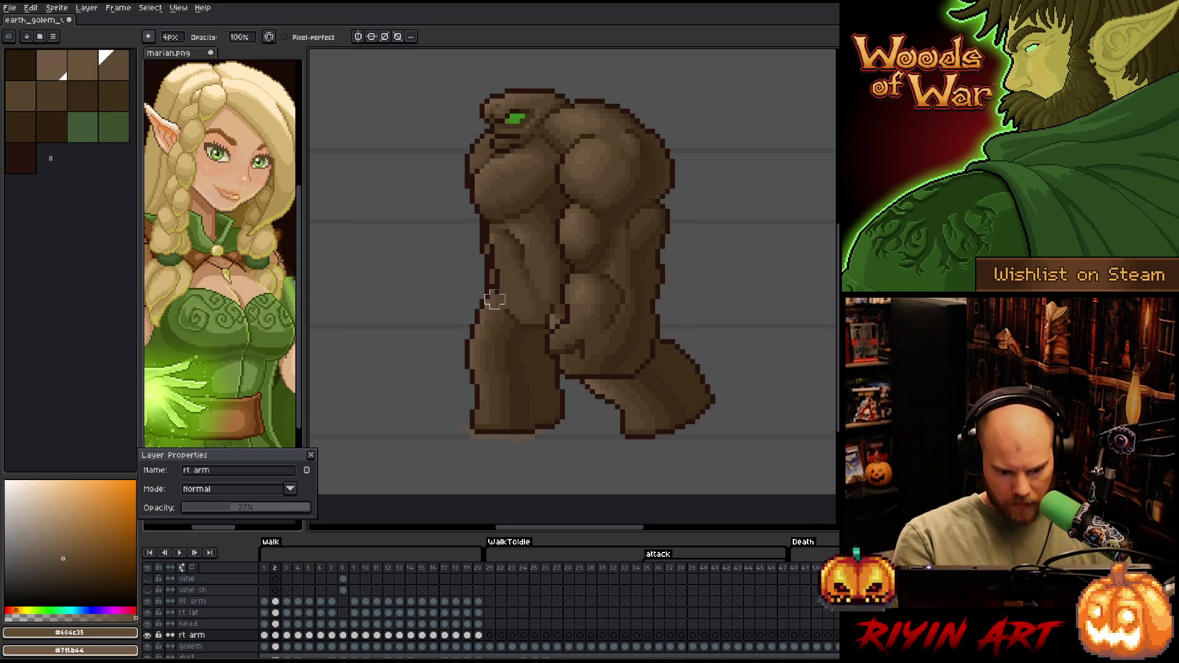
Restore rt arm to full opacity and add a sampled mid-brown pixel to the arm on walk frame 1
{"action": "left_click_drag", "start_coordinate": [241, 515], "coordinate": [325, 515]}
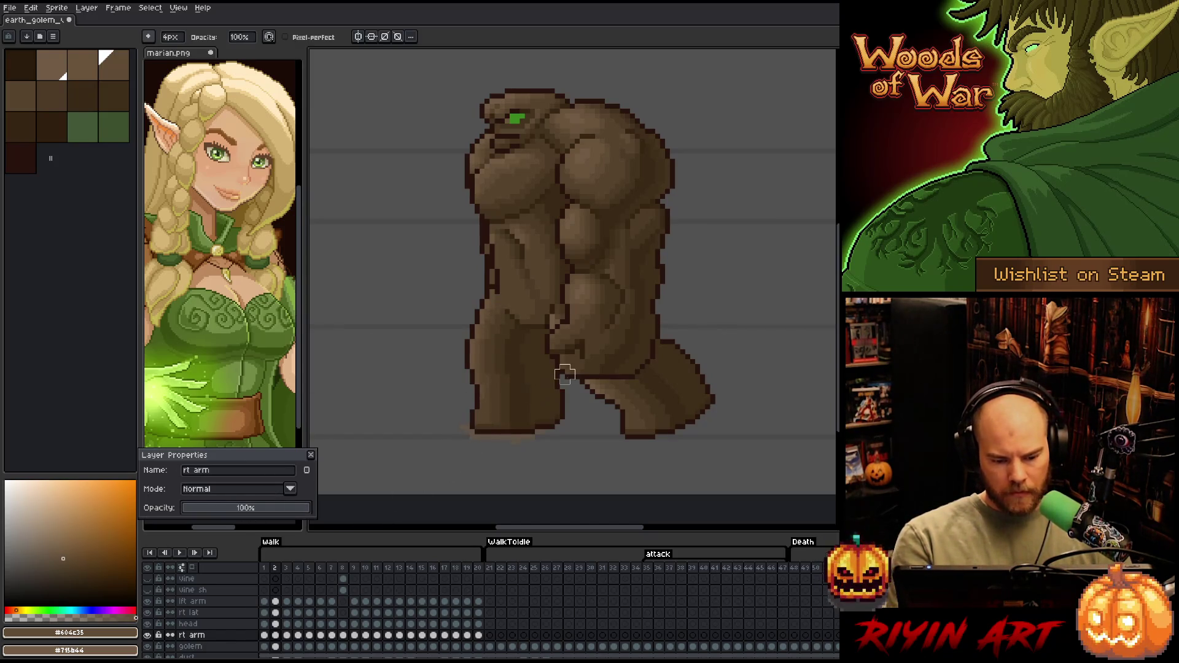
{"action": "key", "text": "comma"}
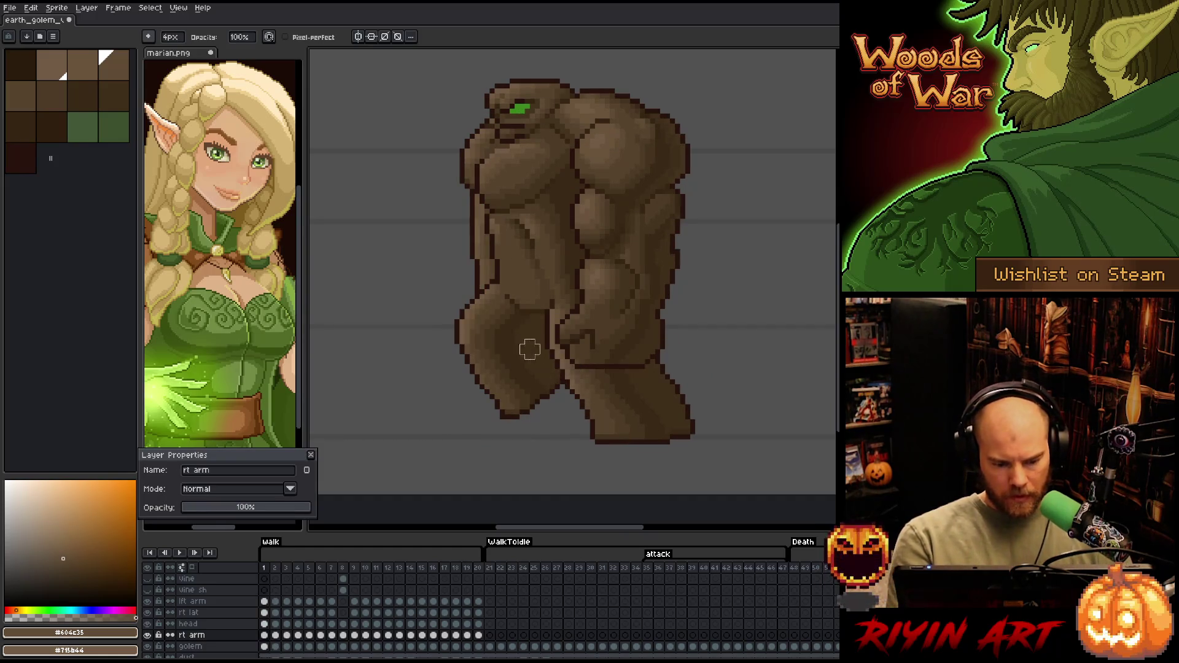
{"action": "left_click", "coordinate": [175, 38]}
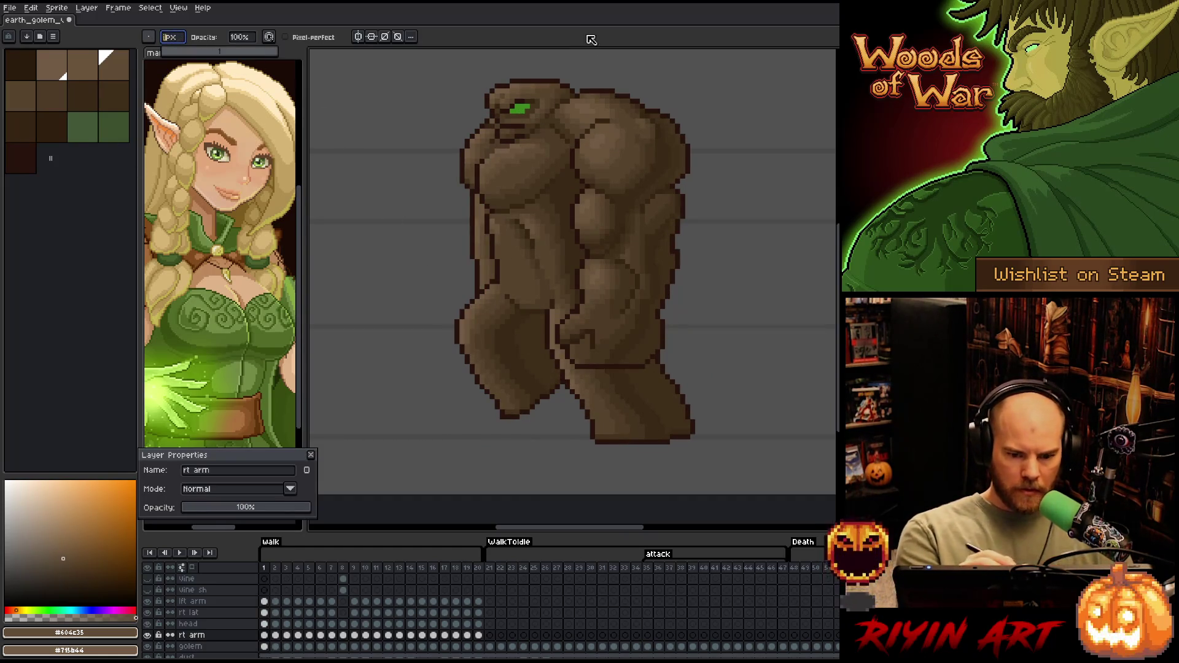
{"action": "key", "text": "b"}
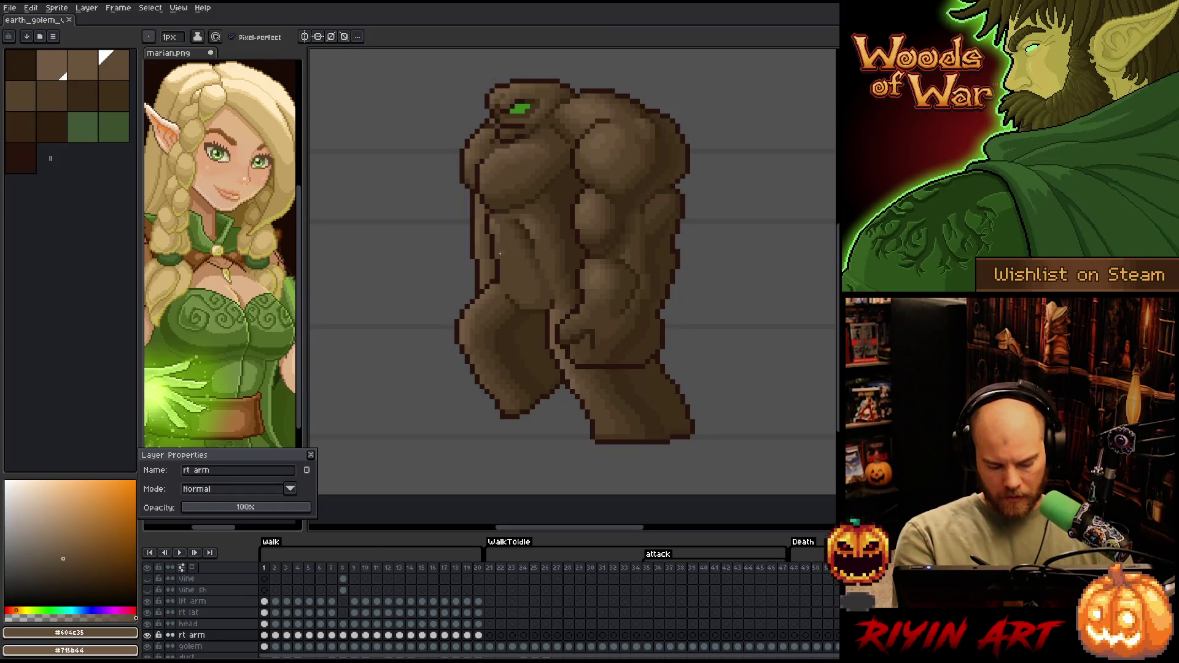
{"action": "key", "text": "e"}
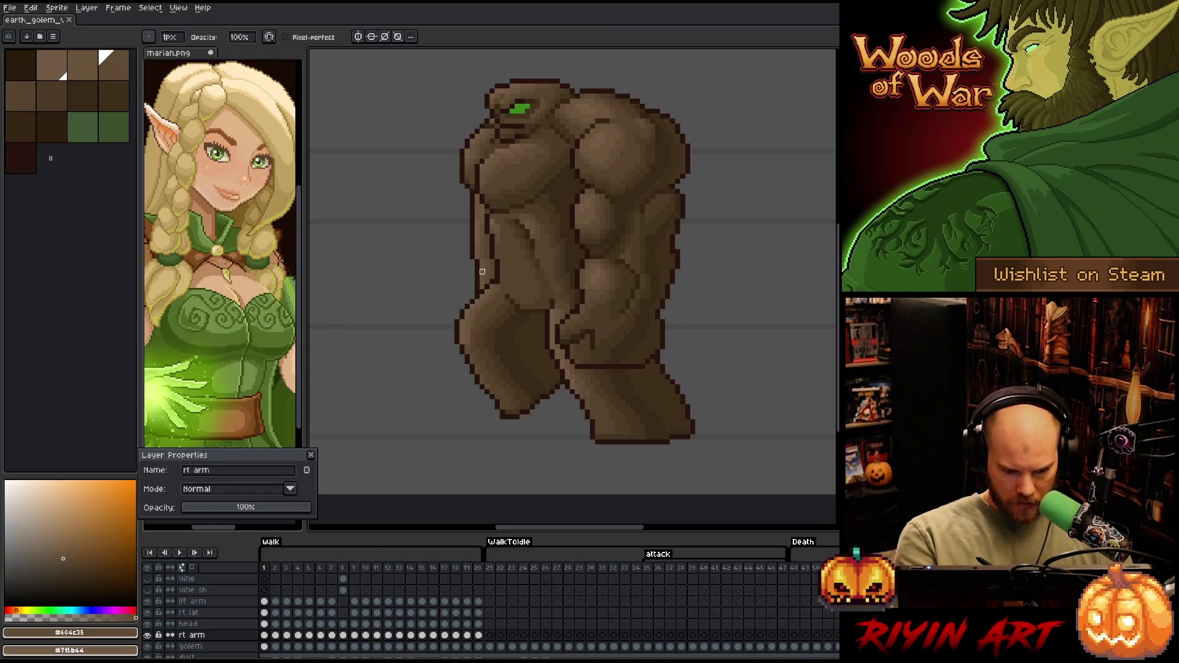
{"action": "key", "text": "b"}
{"action": "left_click", "coordinate": [486, 265], "text": "alt"}
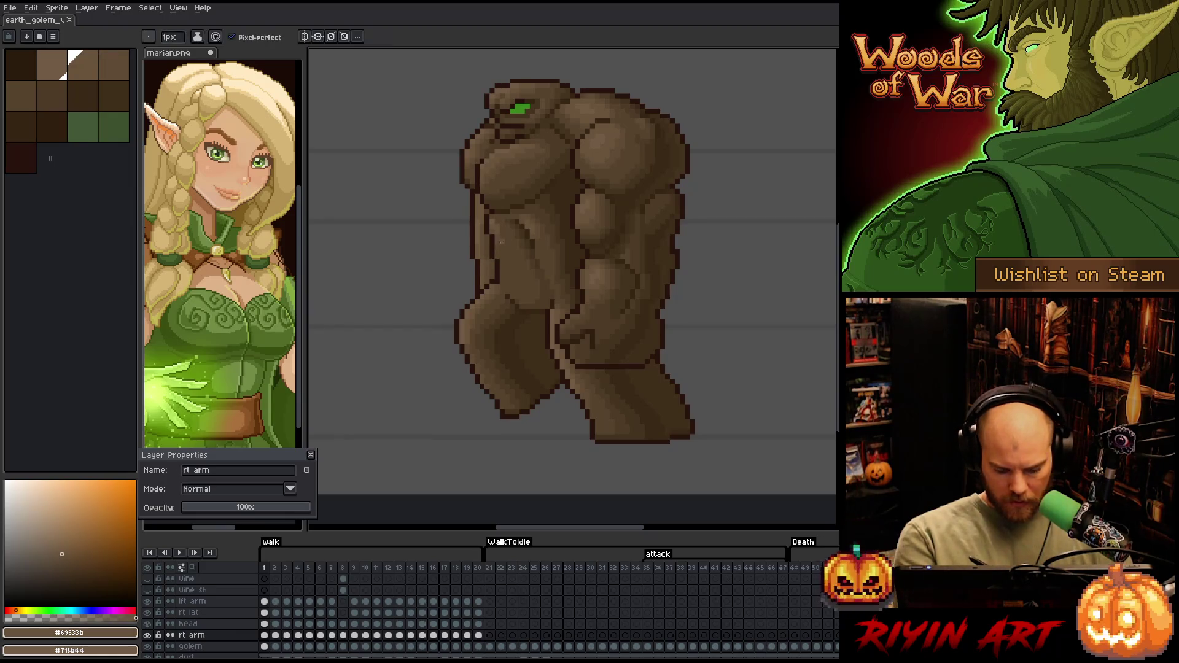
{"action": "left_click", "coordinate": [505, 228]}
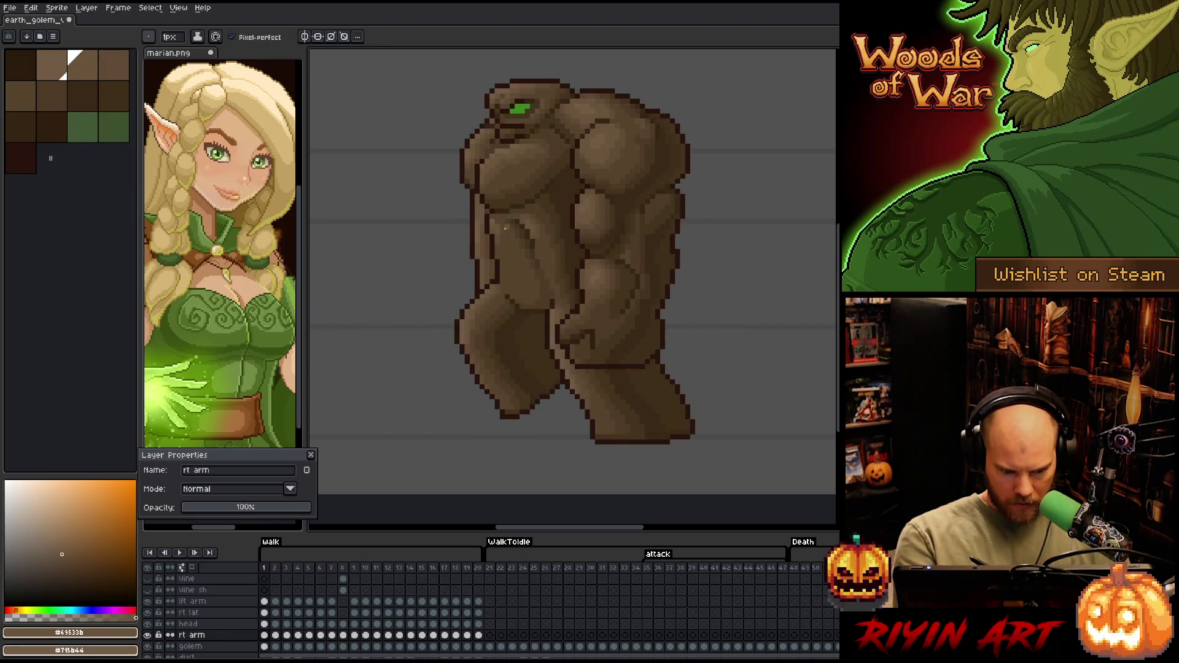
{"action": "key", "text": "period"}
Flip back and forth between walk frames 1, 2 and 3 to compare the right arm
{"action": "key", "text": "comma"}
{"action": "key", "text": "period"}
{"action": "key", "text": "comma"}
{"action": "key", "text": "period"}
{"action": "key", "text": "comma"}
{"action": "key", "text": "period"}
{"action": "key", "text": "comma"}
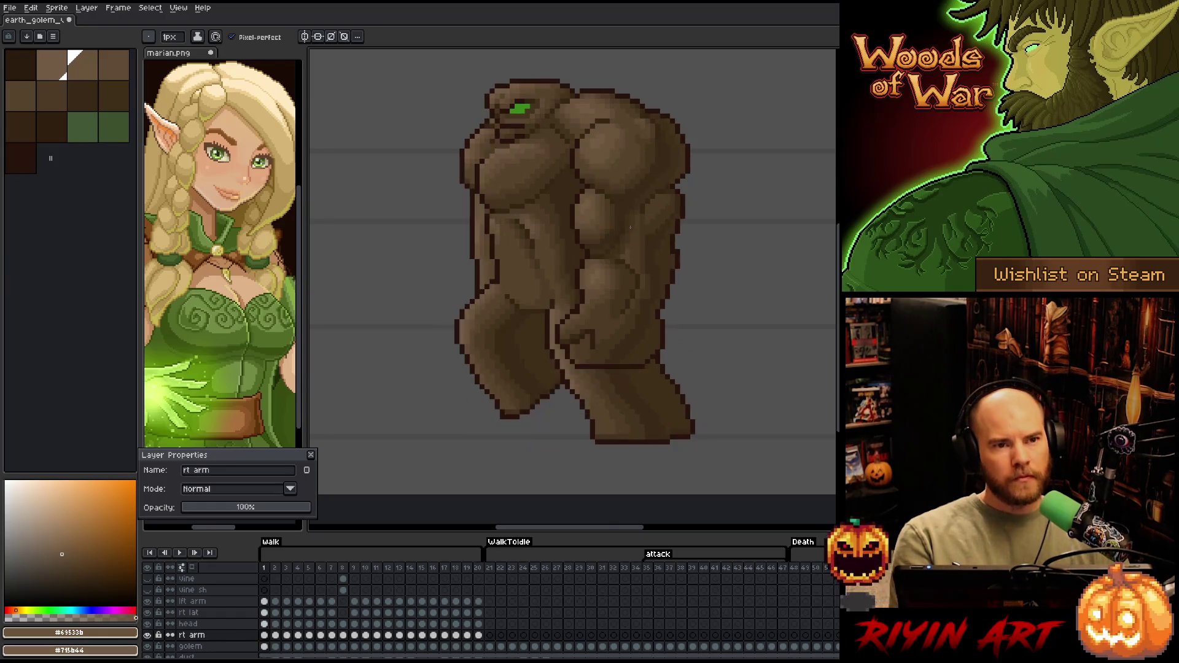
{"action": "key", "text": "period"}
{"action": "key", "text": "comma"}
{"action": "key", "text": "period"}
{"action": "key", "text": "comma"}
{"action": "key", "text": "period"}
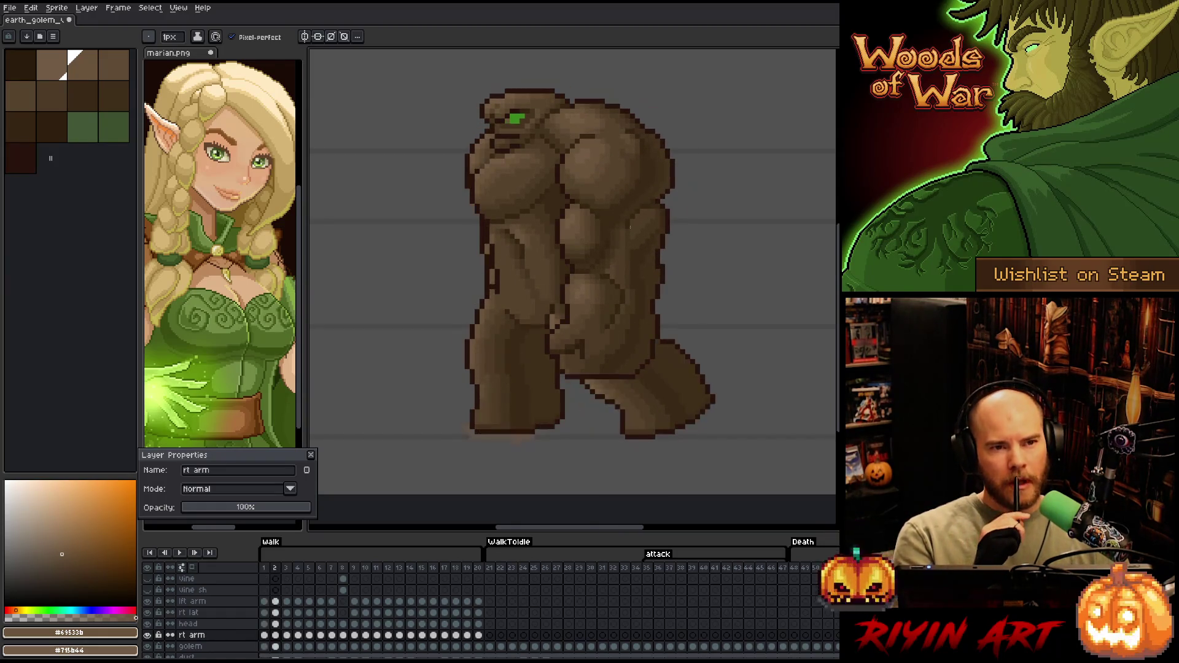
{"action": "key", "text": "comma"}
{"action": "key", "text": "period"}
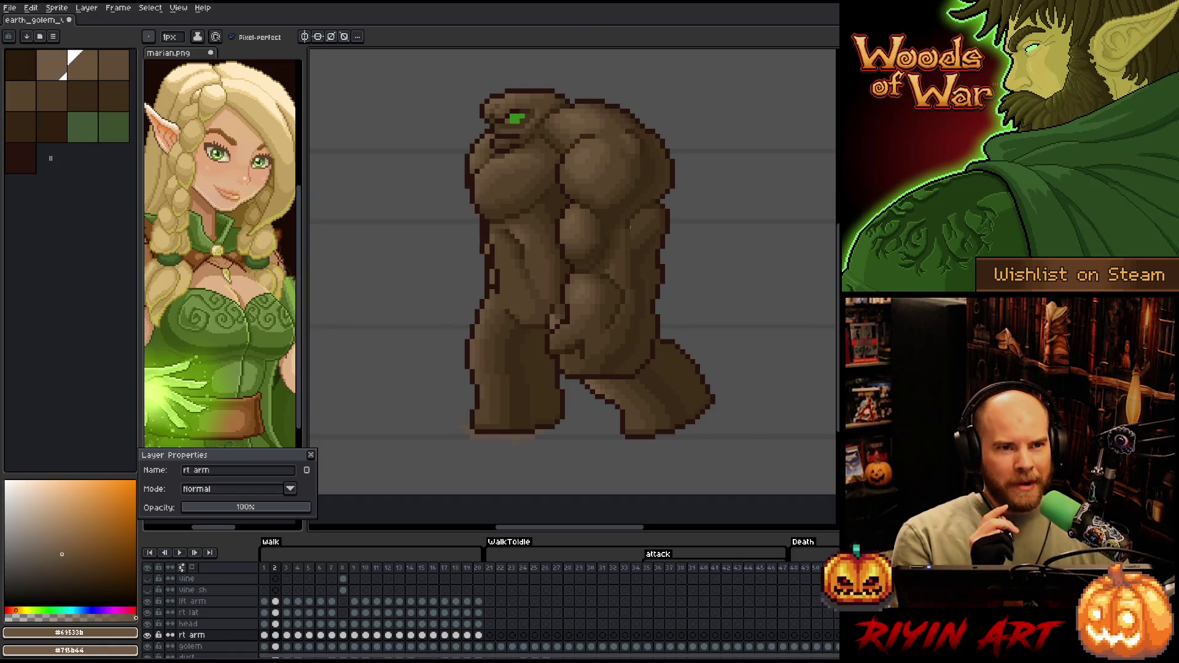
{"action": "key", "text": "comma"}
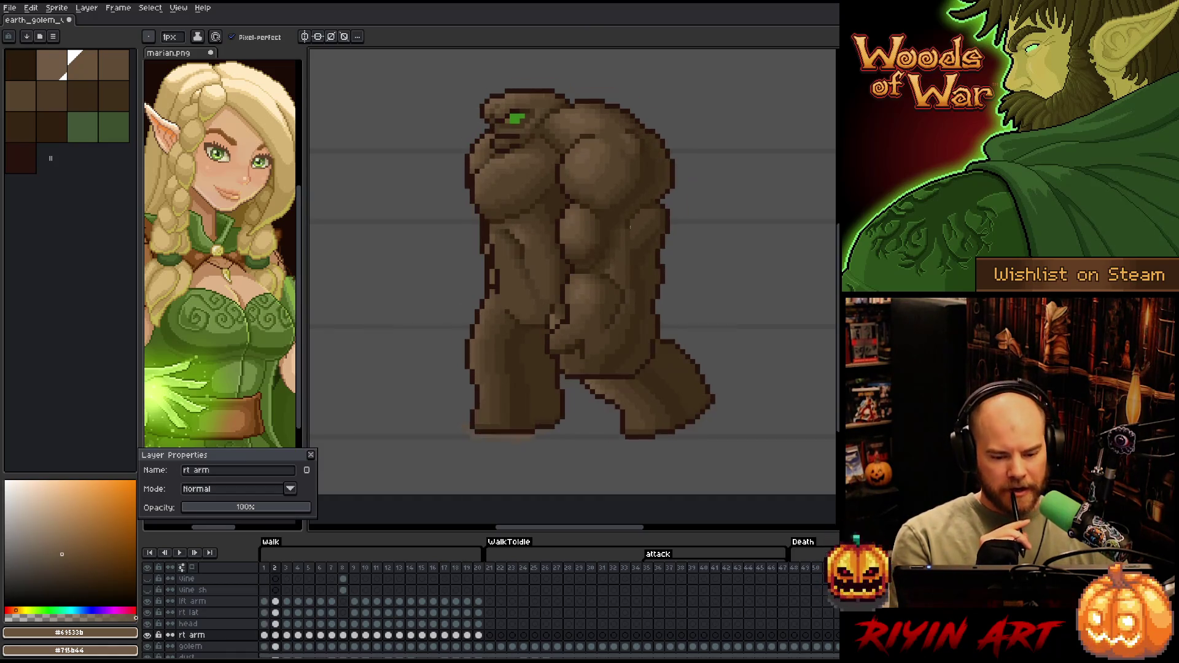
{"action": "key", "text": "period"}
{"action": "key", "text": "comma"}
{"action": "key", "text": "period"}
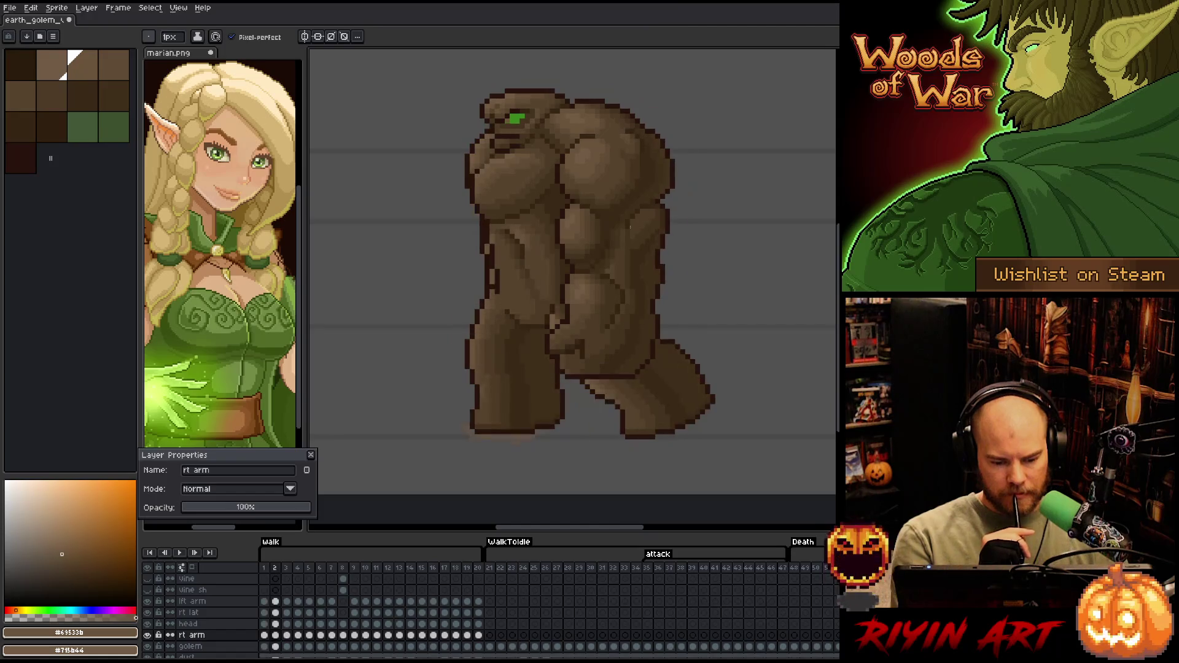
{"action": "key", "text": "comma"}
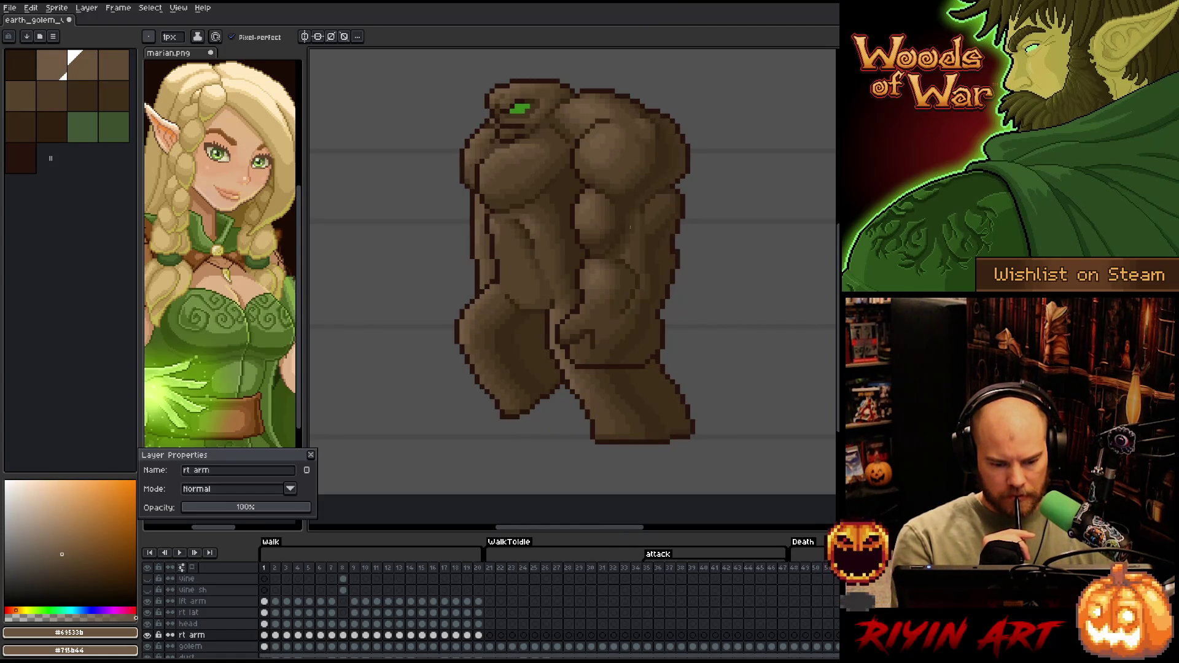
{"action": "key", "text": "period"}
{"action": "key", "text": "period"}
{"action": "key", "text": "period"}
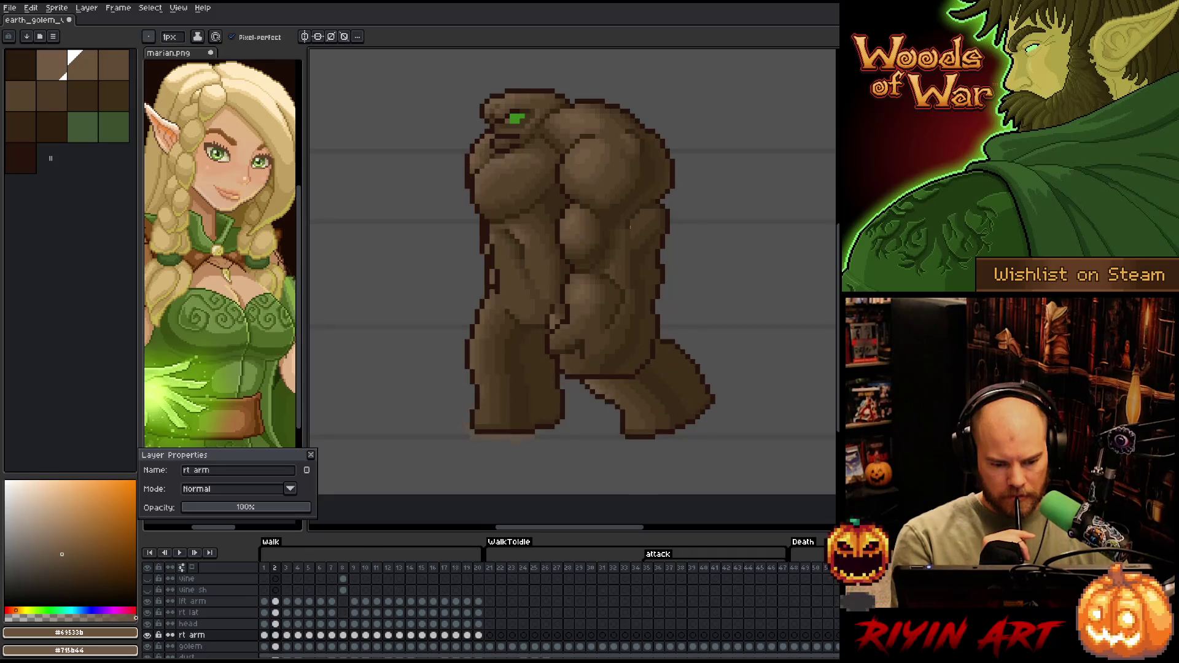
{"action": "key", "text": "comma"}
{"action": "key", "text": "comma"}
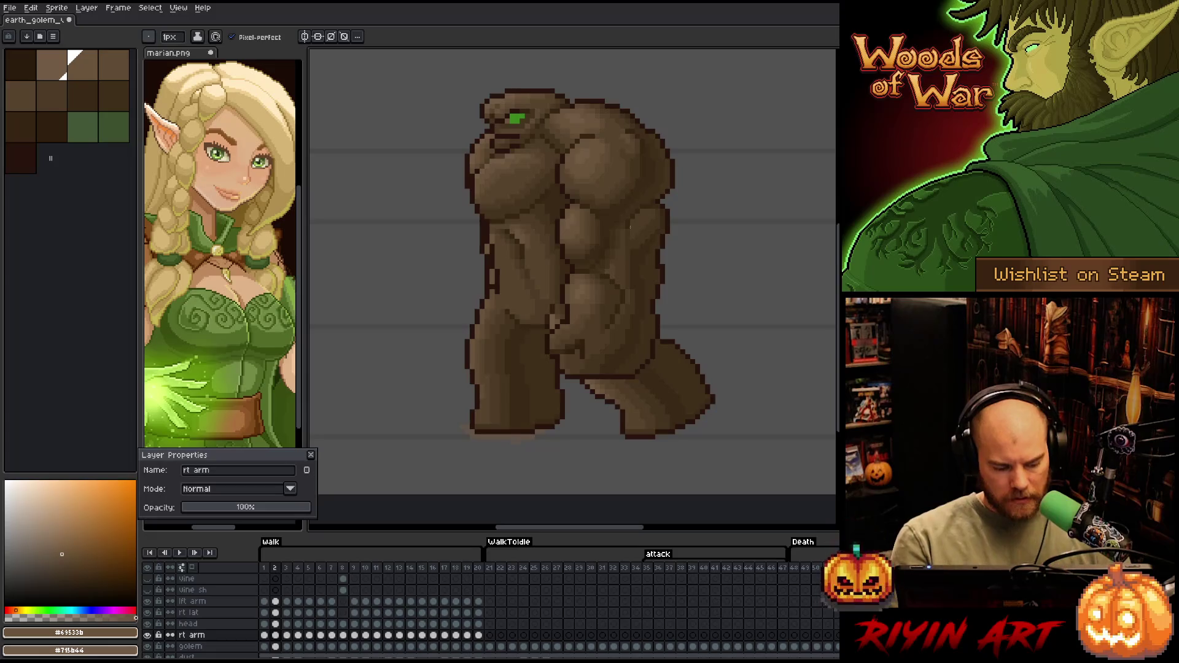
Select the rt arm cels, play the walk cycle, and sample the #604c35 and #715b44 browns
{"action": "left_click", "coordinate": [277, 636]}
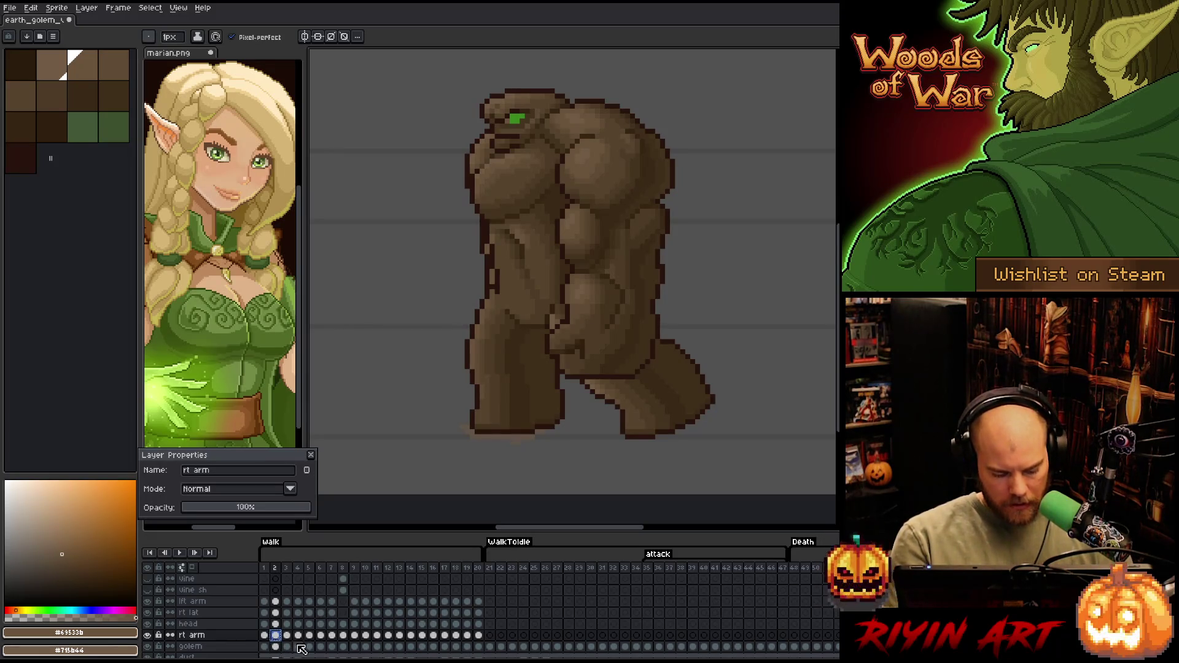
{"action": "left_click", "coordinate": [287, 636]}
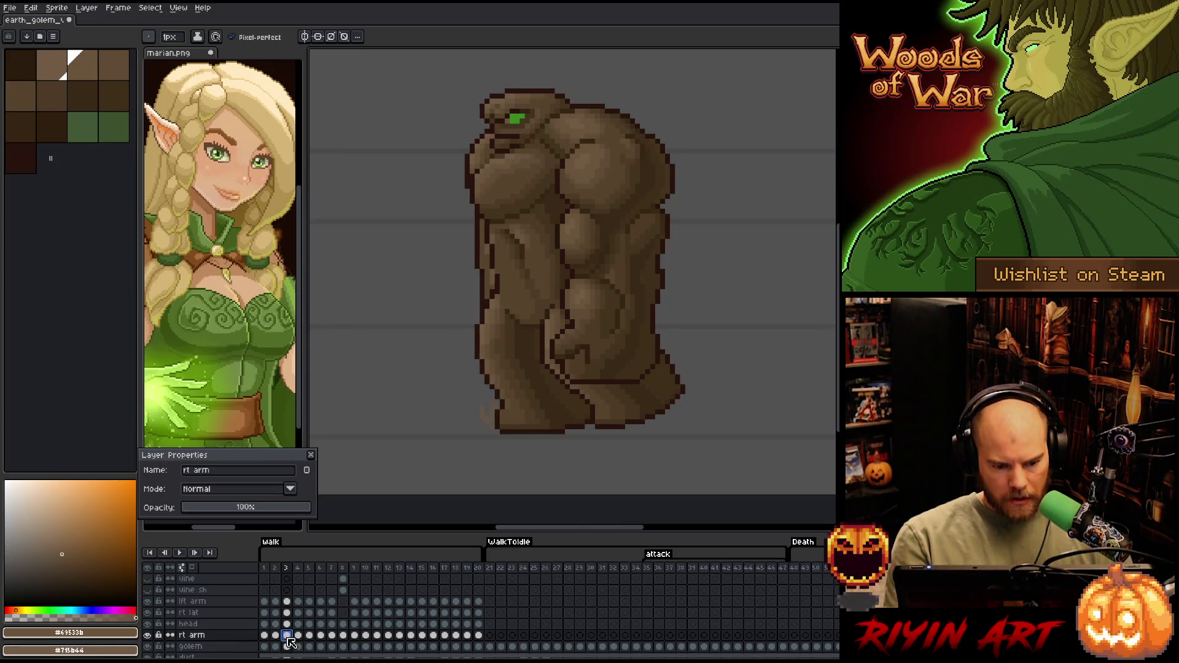
{"action": "key", "text": "Return"}
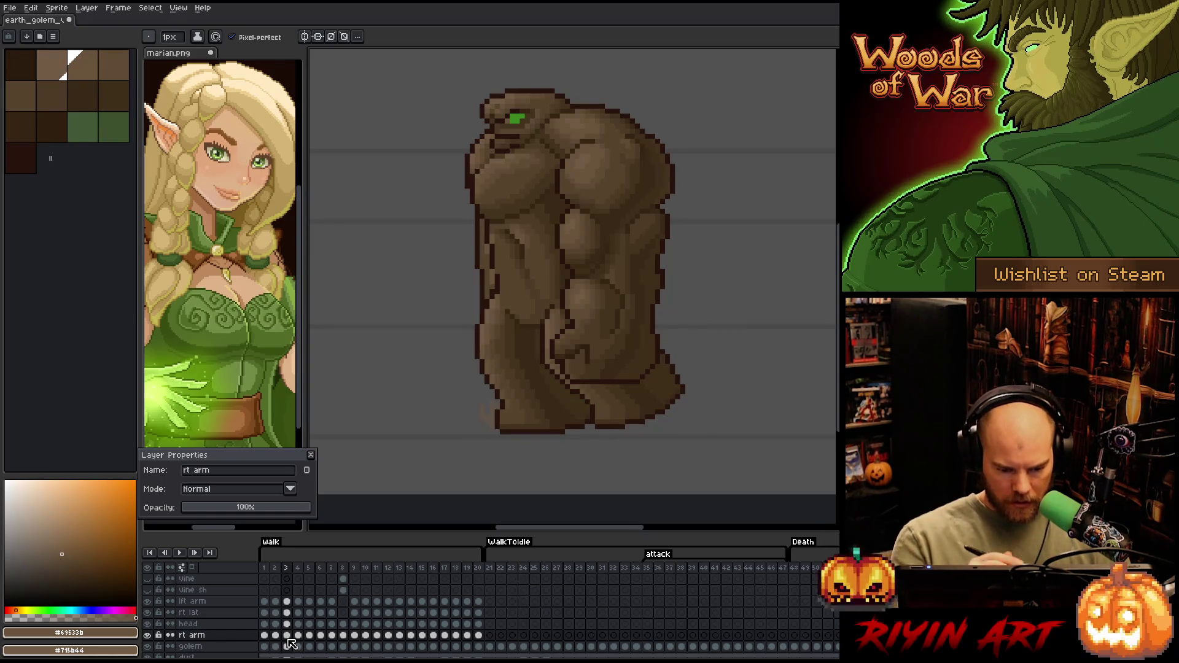
{"action": "key", "text": "i"}
{"action": "key", "text": "b"}
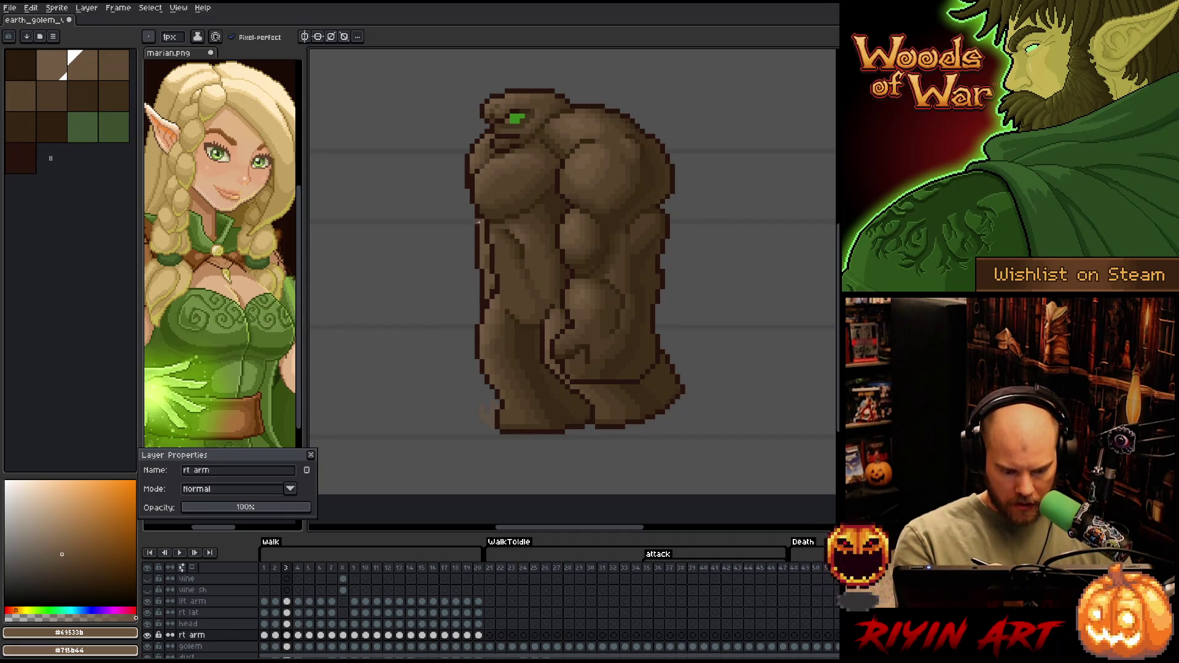
{"action": "key", "text": "comma"}
{"action": "key", "text": "comma"}
{"action": "left_click", "coordinate": [487, 242], "text": "alt"}
{"action": "key", "text": "period"}
{"action": "key", "text": "period"}
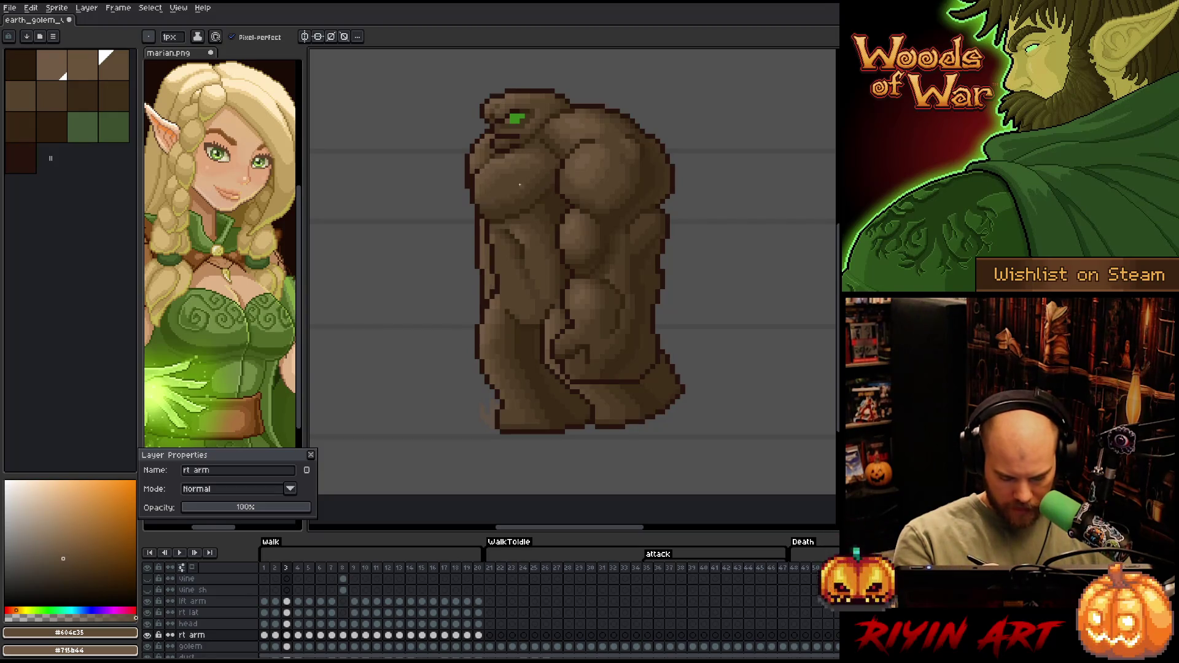
{"action": "key", "text": "comma"}
{"action": "key", "text": "comma"}
{"action": "left_click", "coordinate": [482, 231], "text": "alt"}
{"action": "key", "text": "period"}
{"action": "key", "text": "period"}
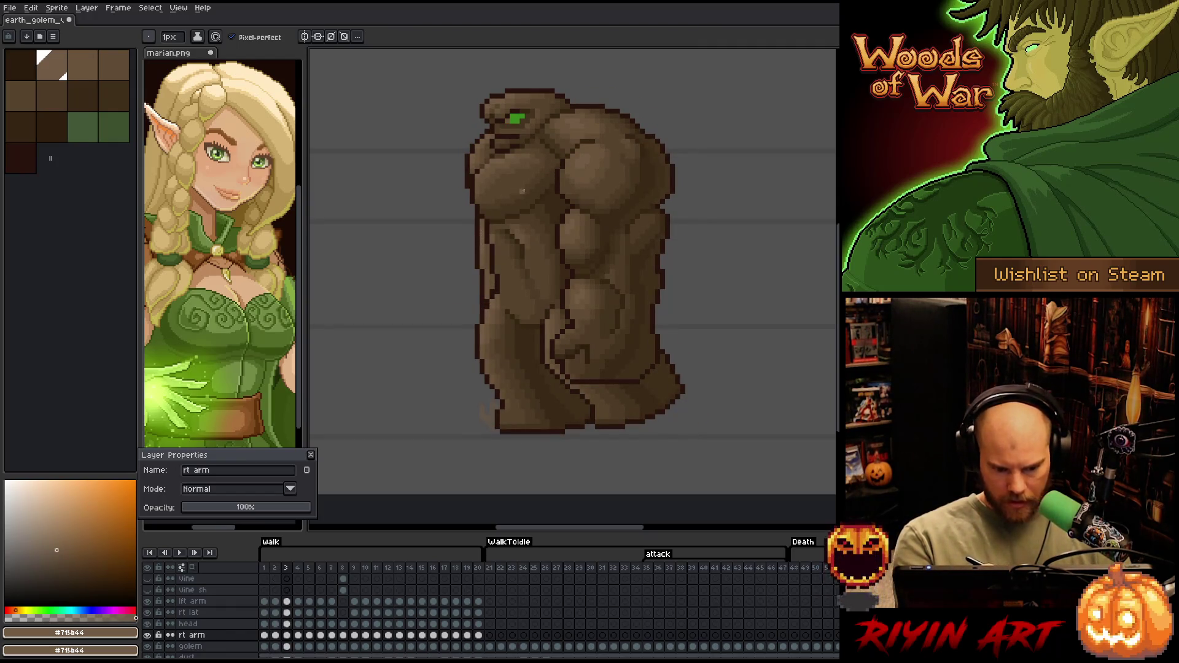
Step through walk frames 3 to 8 comparing the arm, settling on frame 4
{"action": "key", "text": "period"}
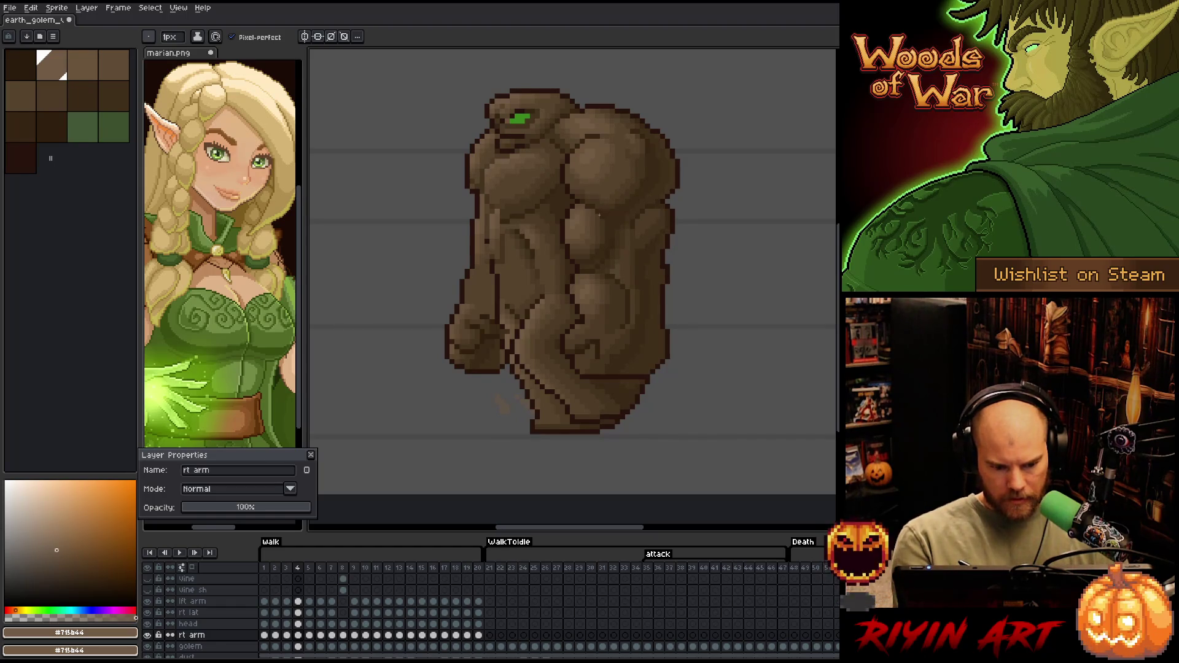
{"action": "key", "text": "period"}
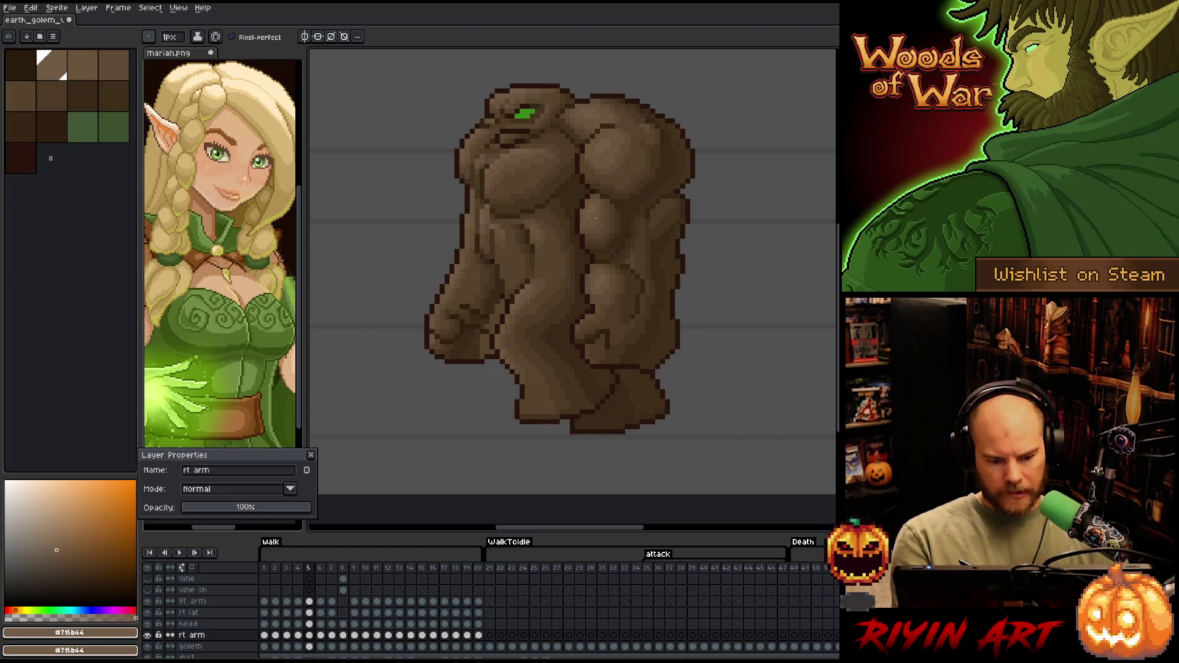
{"action": "key", "text": "comma"}
{"action": "key", "text": "comma"}
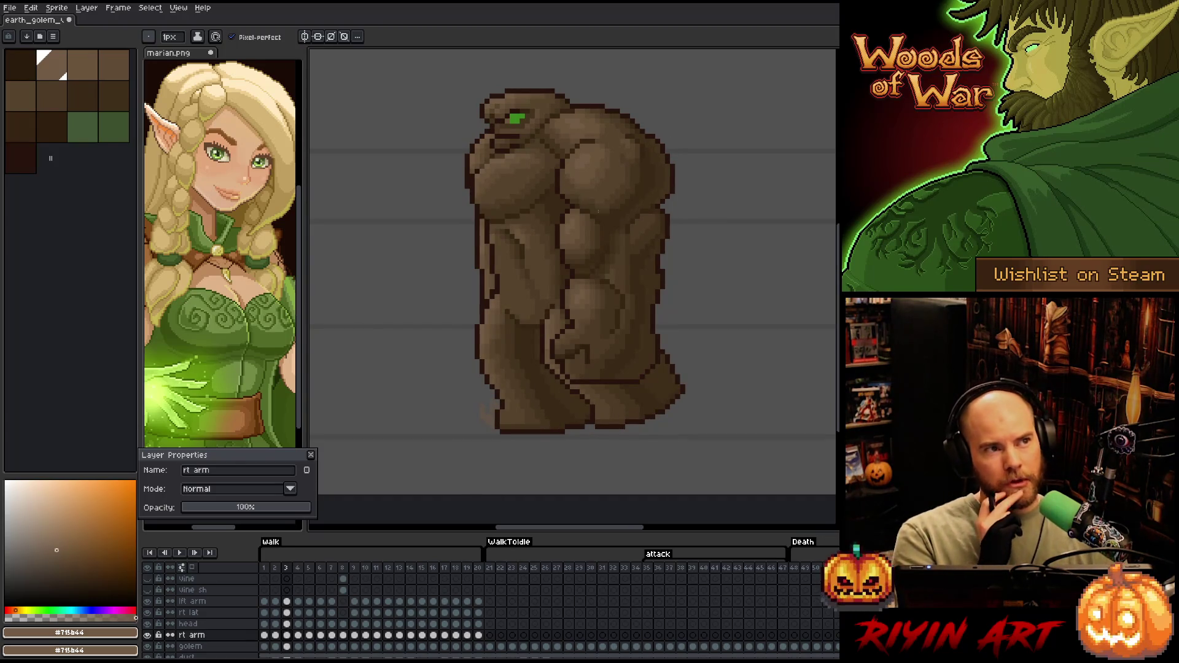
{"action": "key", "text": "period"}
{"action": "key", "text": "comma"}
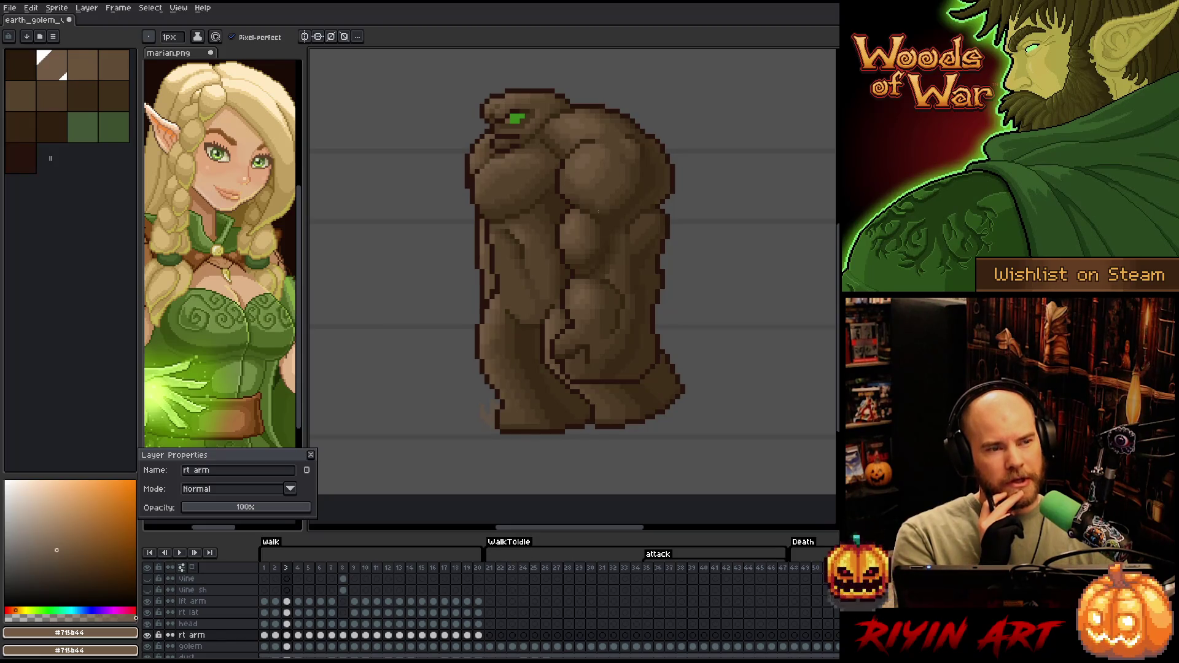
{"action": "key", "text": "period"}
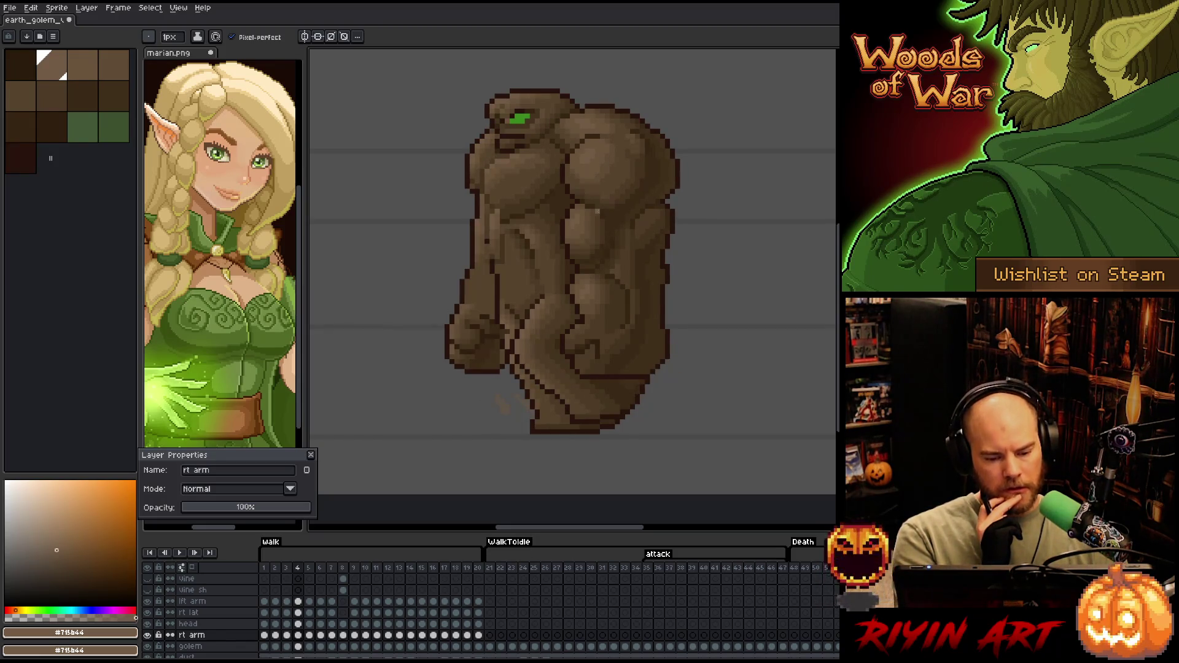
{"action": "key", "text": "comma"}
{"action": "key", "text": "period"}
{"action": "key", "text": "period"}
{"action": "key", "text": "comma"}
{"action": "key", "text": "period"}
{"action": "key", "text": "comma"}
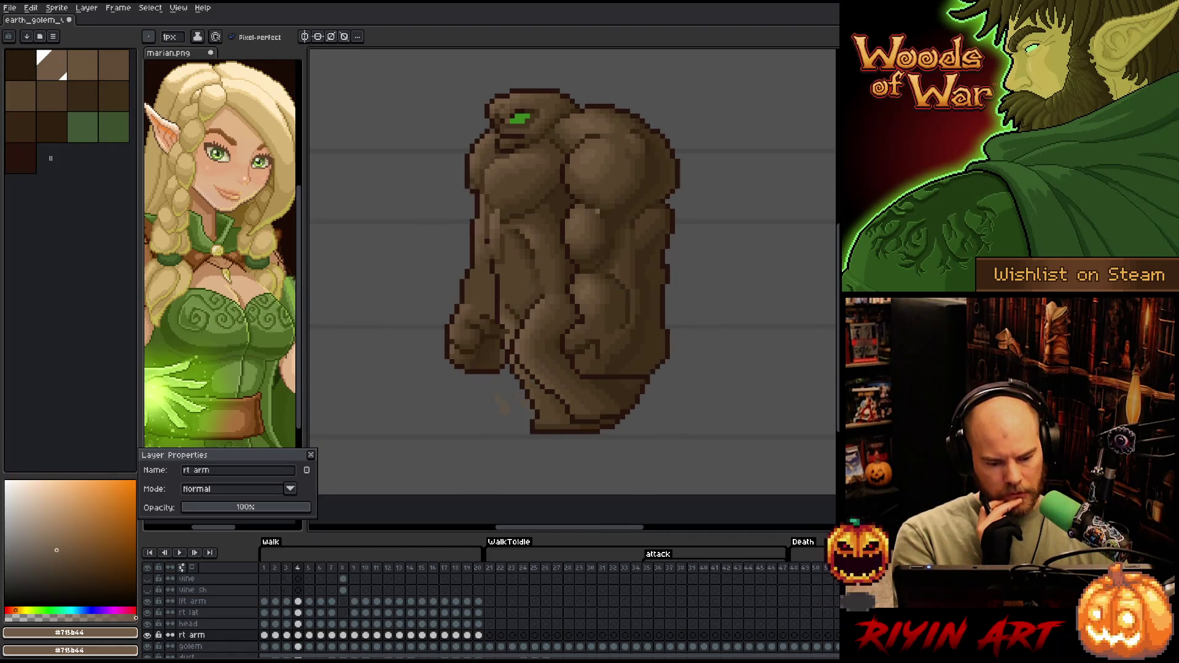
{"action": "key", "text": "period"}
{"action": "key", "text": "period"}
{"action": "key", "text": "comma"}
{"action": "key", "text": "comma"}
{"action": "key", "text": "period"}
{"action": "key", "text": "period"}
{"action": "key", "text": "period"}
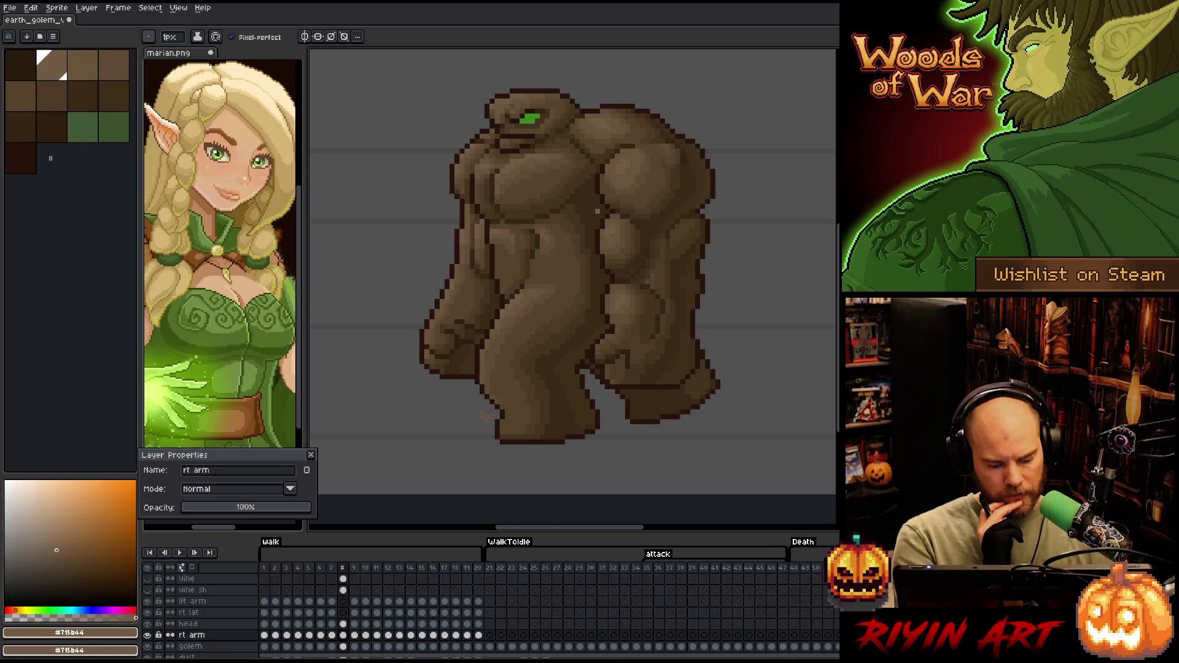
{"action": "key", "text": "comma"}
{"action": "key", "text": "comma"}
{"action": "key", "text": "comma"}
{"action": "key", "text": "comma"}
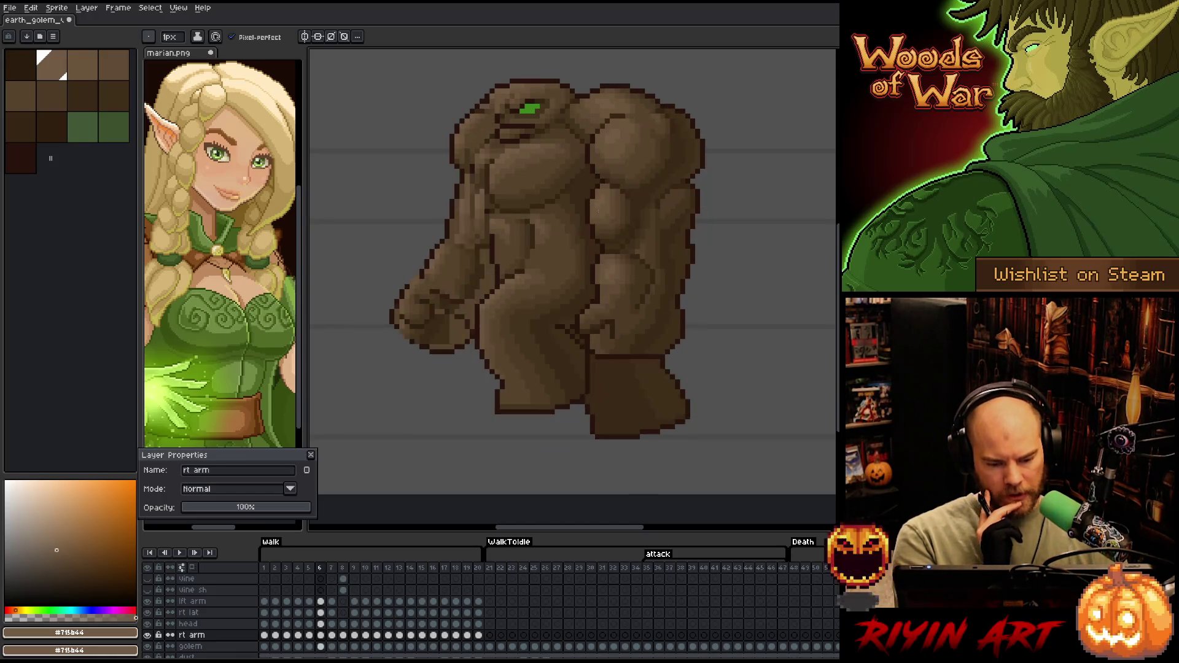
{"action": "key", "text": "comma"}
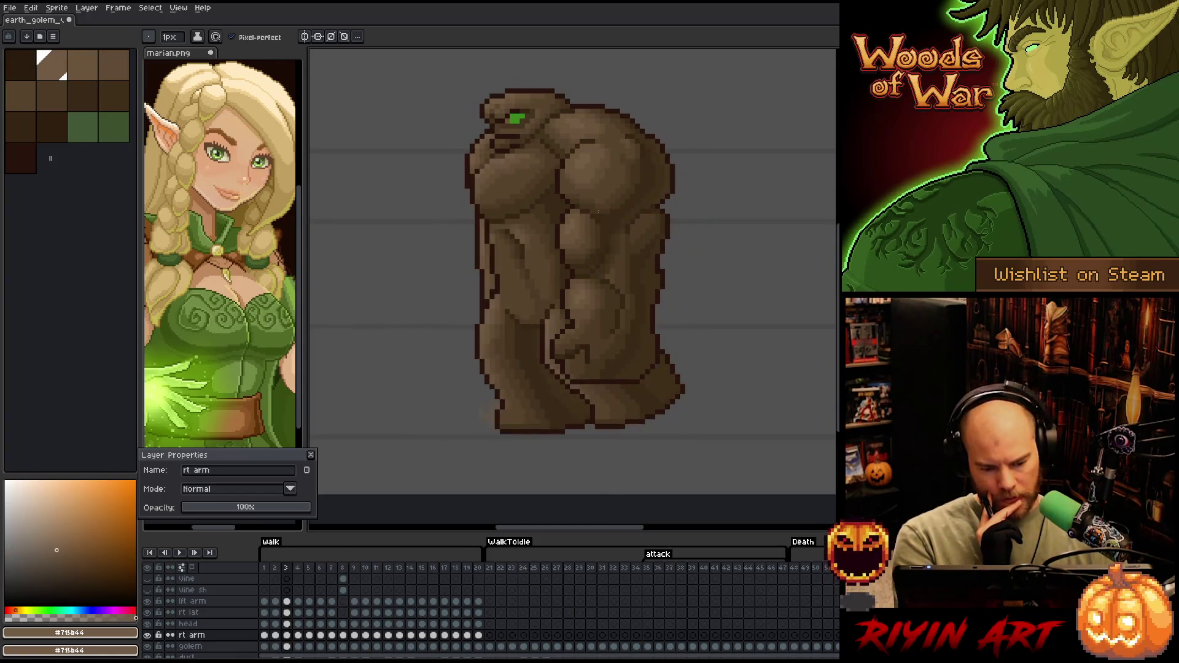
{"action": "key", "text": "period"}
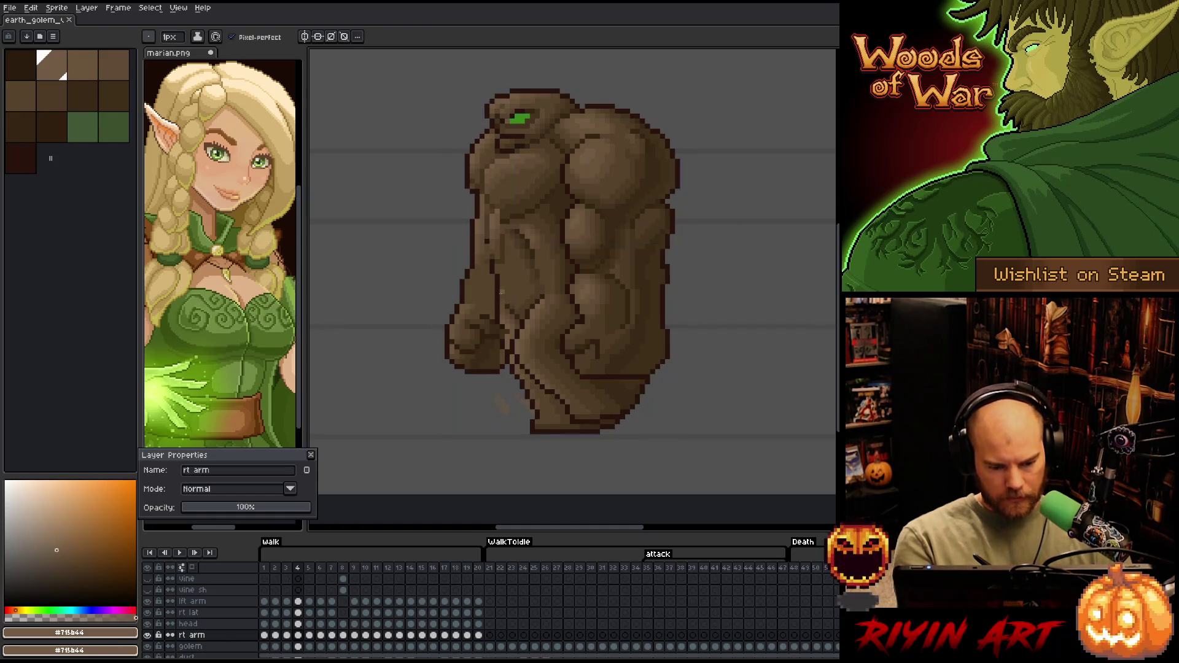
Erase stray pixels along the arm's outer edge on frame 4 and touch up with outline and mid browns
{"action": "key", "text": "e"}
{"action": "mouse_move", "coordinate": [498, 213]}
{"action": "left_mouse_down"}
{"action": "mouse_move", "coordinate": [497, 246]}
{"action": "mouse_move", "coordinate": [490, 223]}
{"action": "left_mouse_up"}
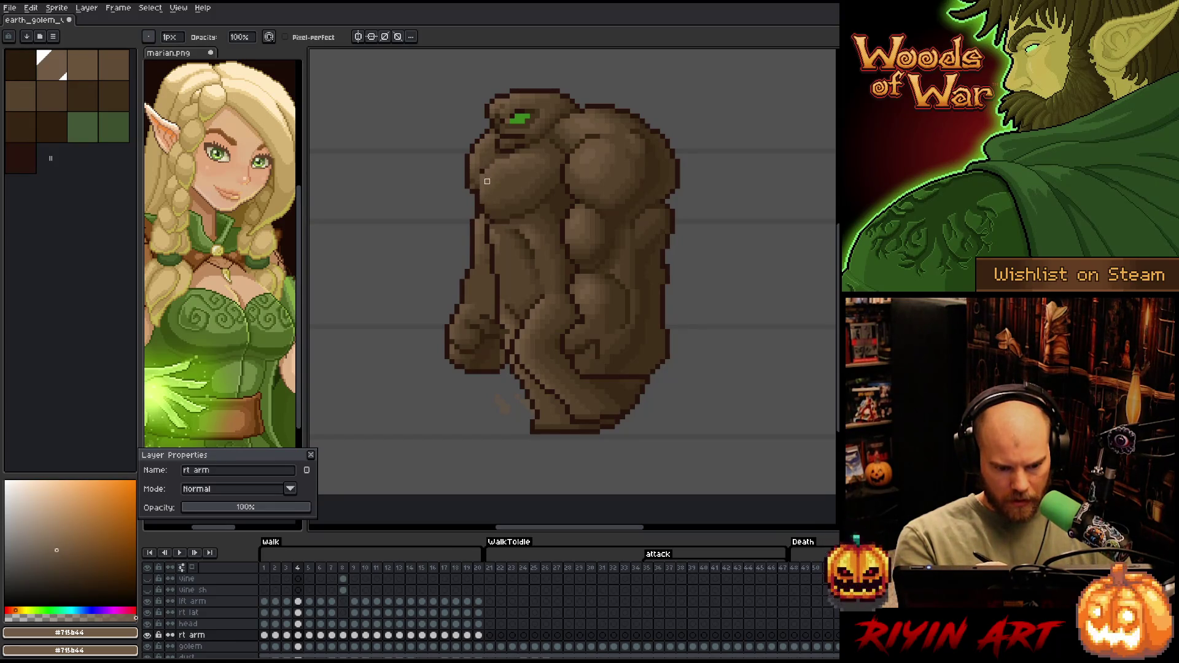
{"action": "key", "text": "b"}
{"action": "left_click", "coordinate": [473, 187], "text": "alt"}
{"action": "left_click", "coordinate": [477, 186], "text": "alt"}
{"action": "key", "text": "e"}
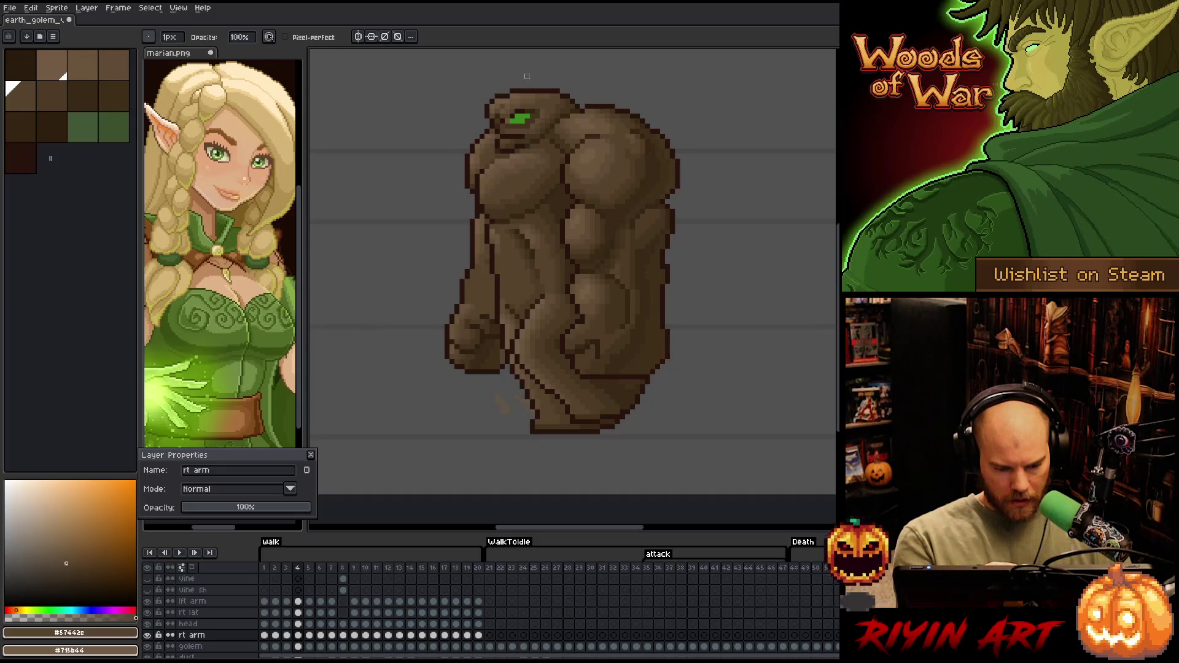
{"action": "key", "text": "b"}
Reshade the arm with lighter, darker and outline browns sampled from the golem, ending on mid brown #57442c
{"action": "left_click", "coordinate": [513, 151], "text": "alt"}
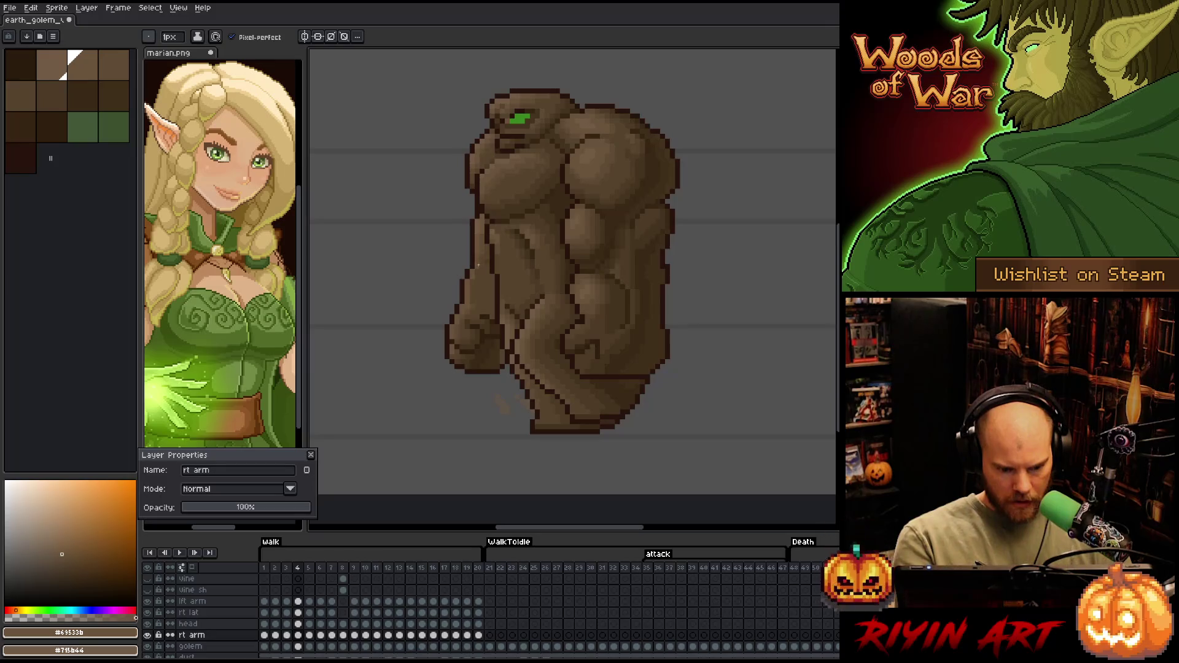
{"action": "left_click", "coordinate": [485, 215], "text": "alt"}
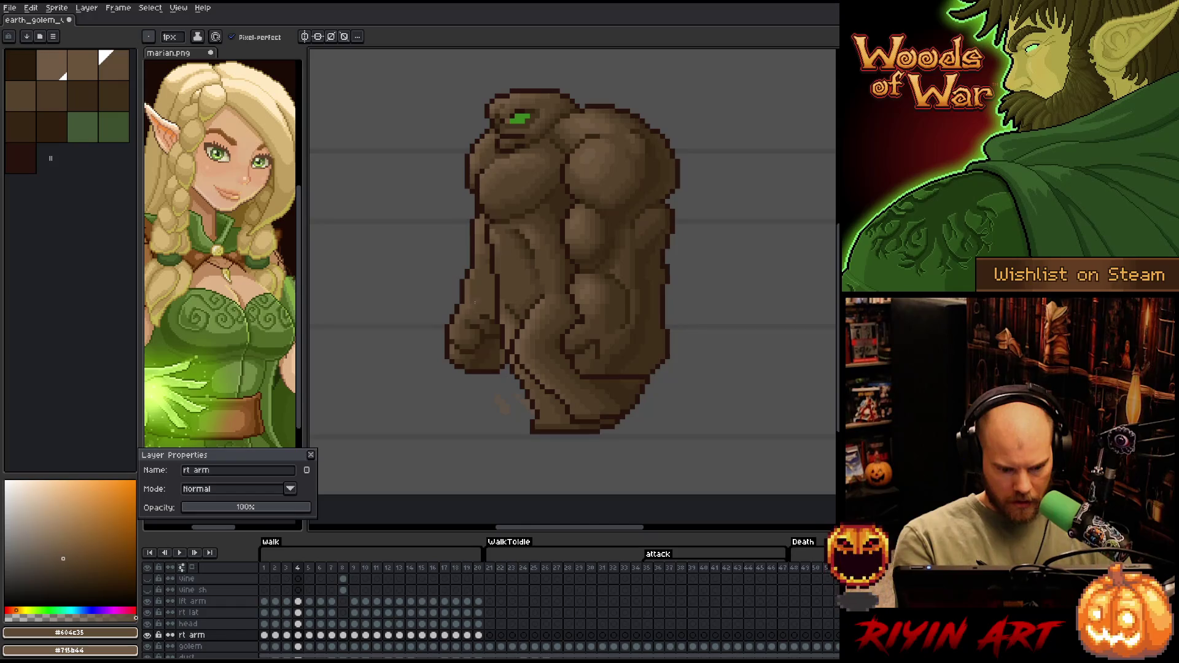
{"action": "left_click", "coordinate": [480, 241], "text": "alt"}
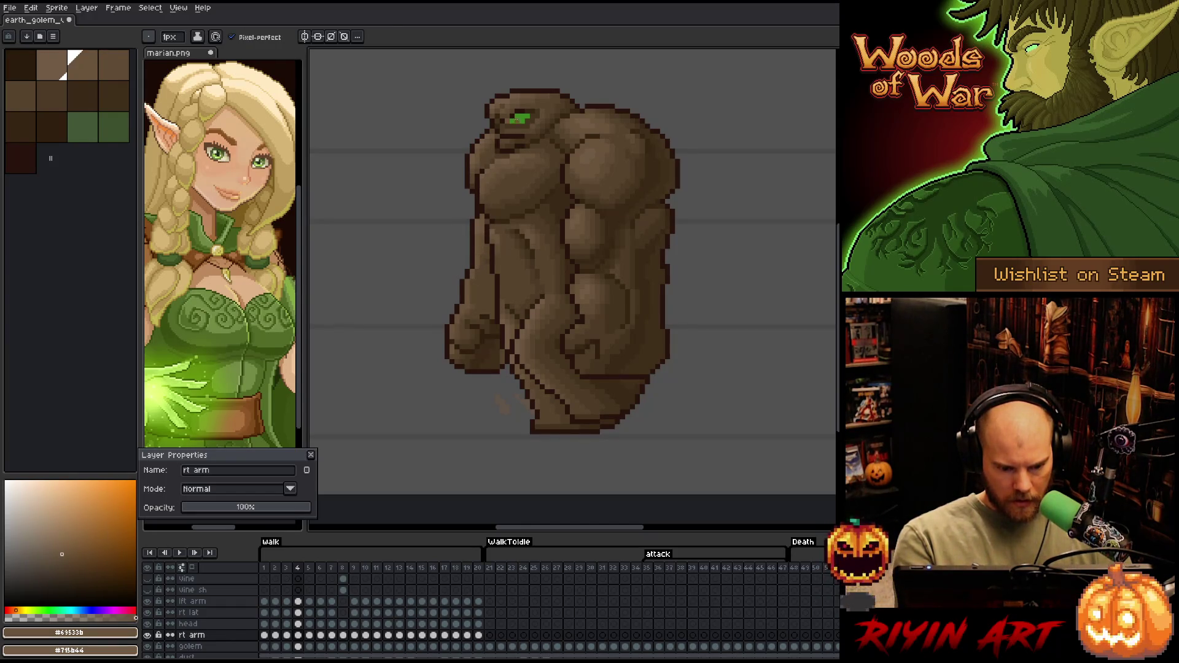
{"action": "left_click", "coordinate": [477, 271], "text": "alt"}
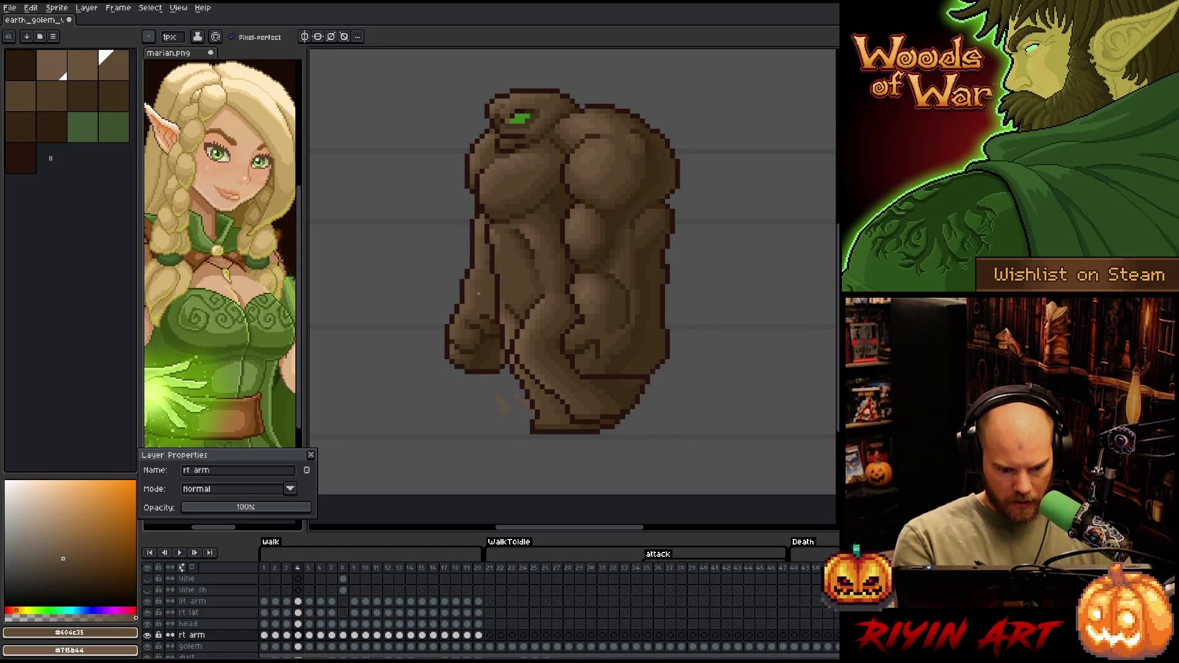
{"action": "left_click", "coordinate": [477, 319], "text": "alt"}
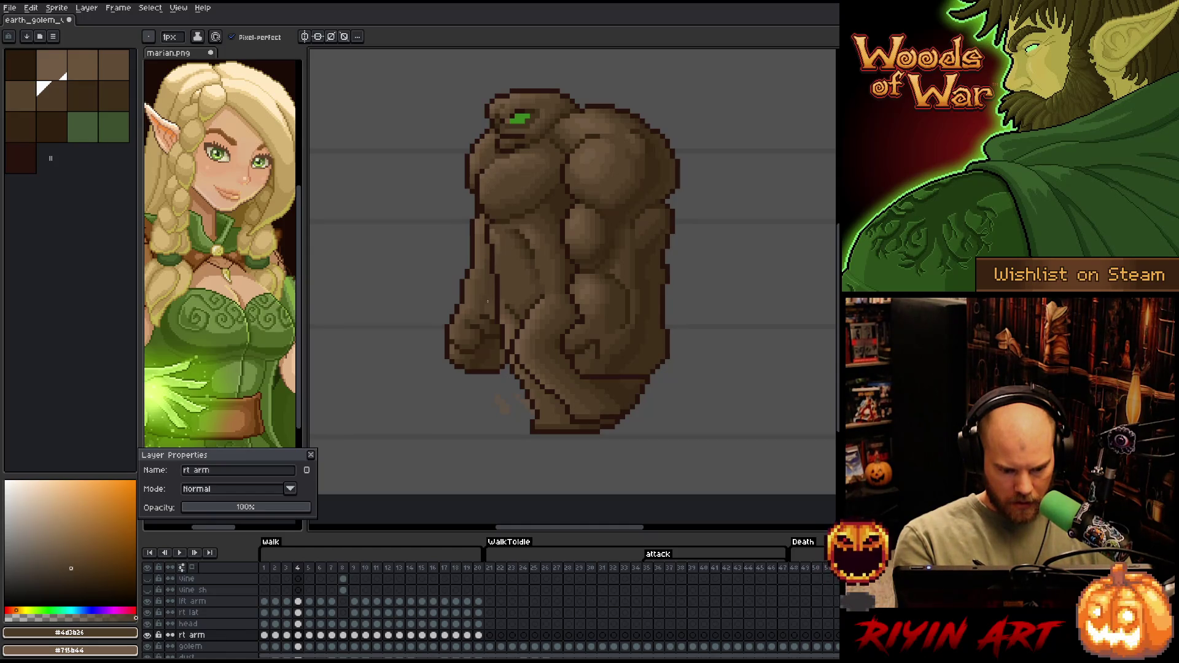
{"action": "left_click", "coordinate": [487, 326], "text": "alt"}
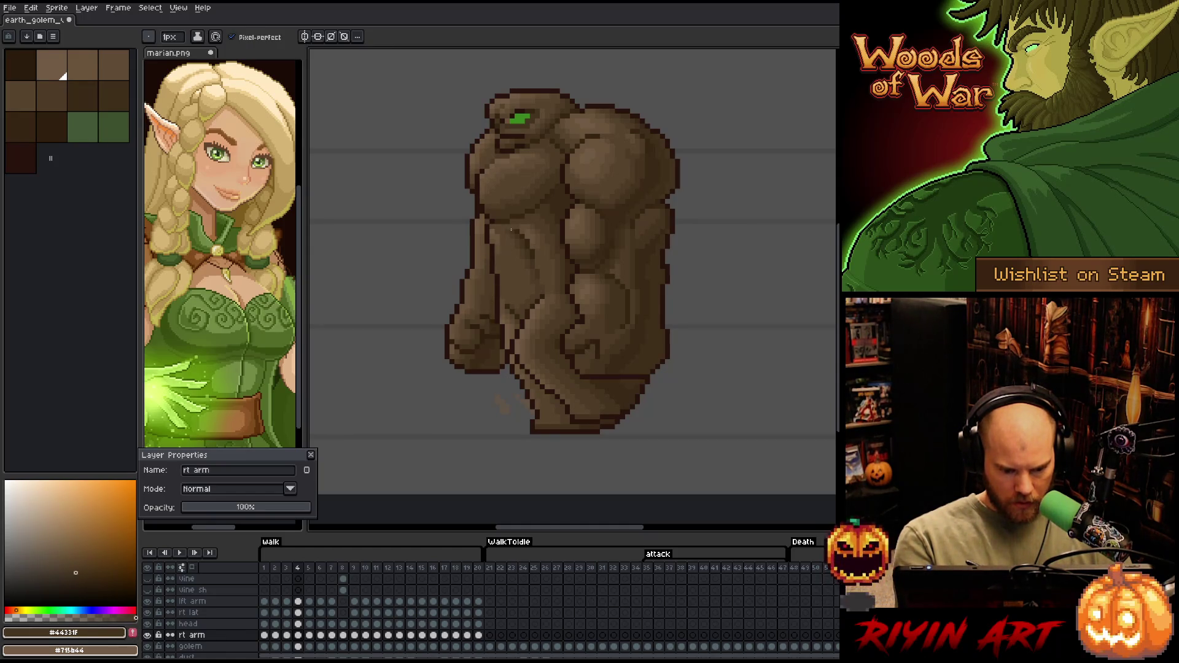
{"action": "left_click", "coordinate": [502, 353], "text": "alt"}
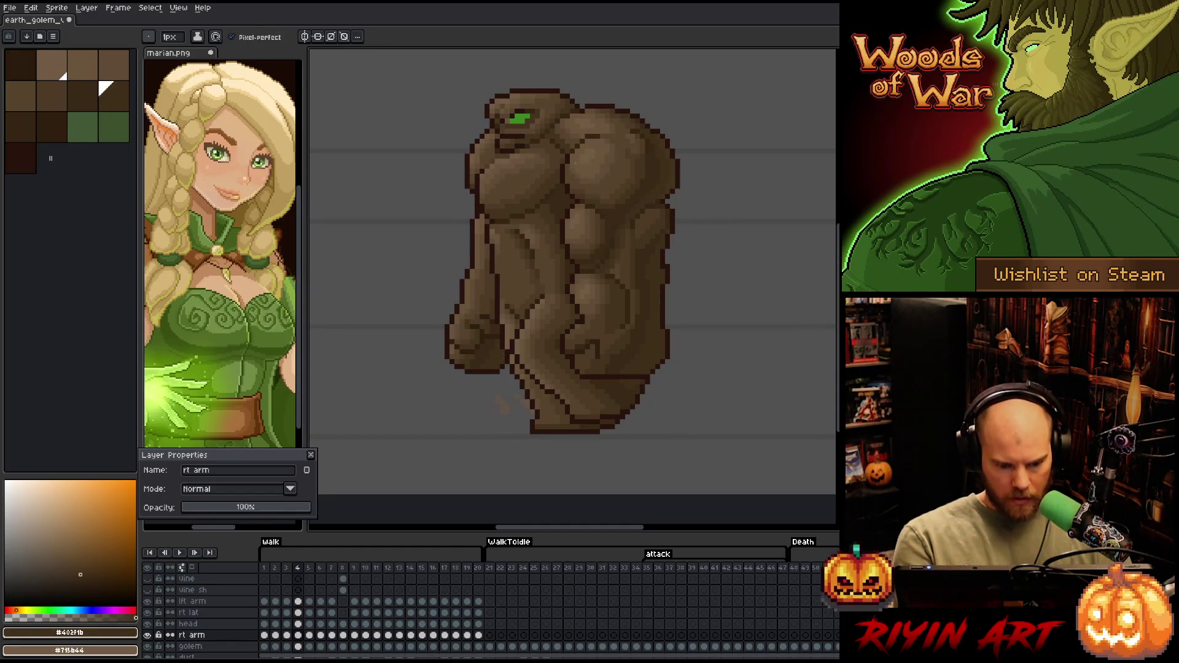
{"action": "left_click", "coordinate": [487, 267], "text": "alt"}
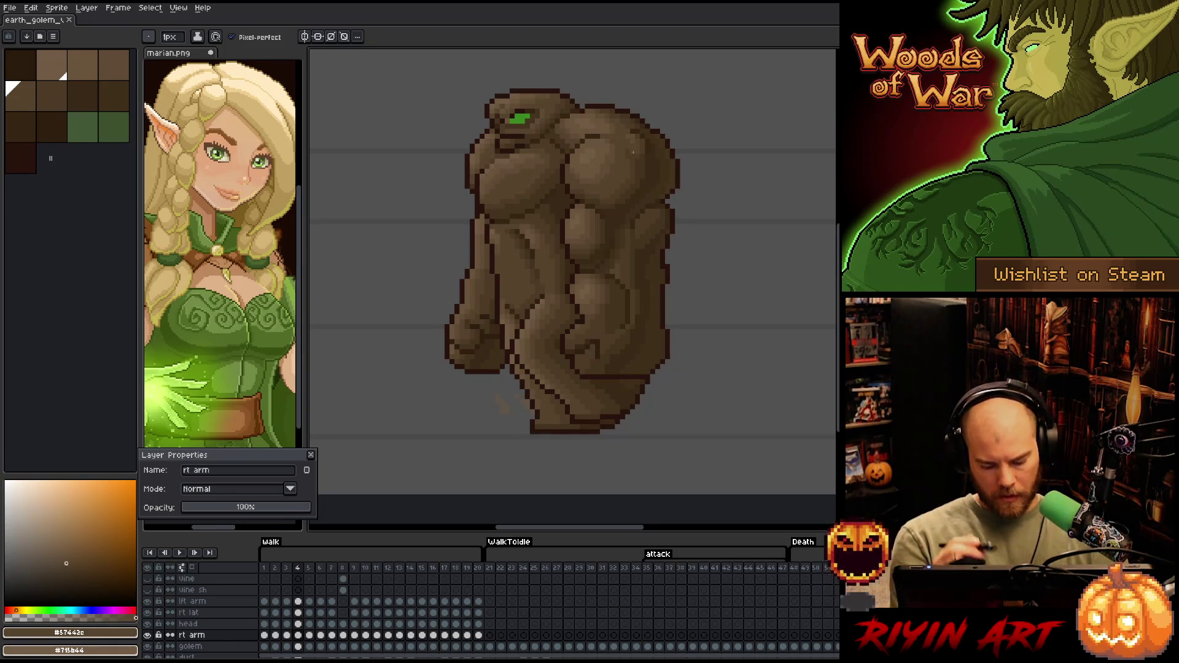
{"action": "key", "text": "comma"}
{"action": "key", "text": "period"}
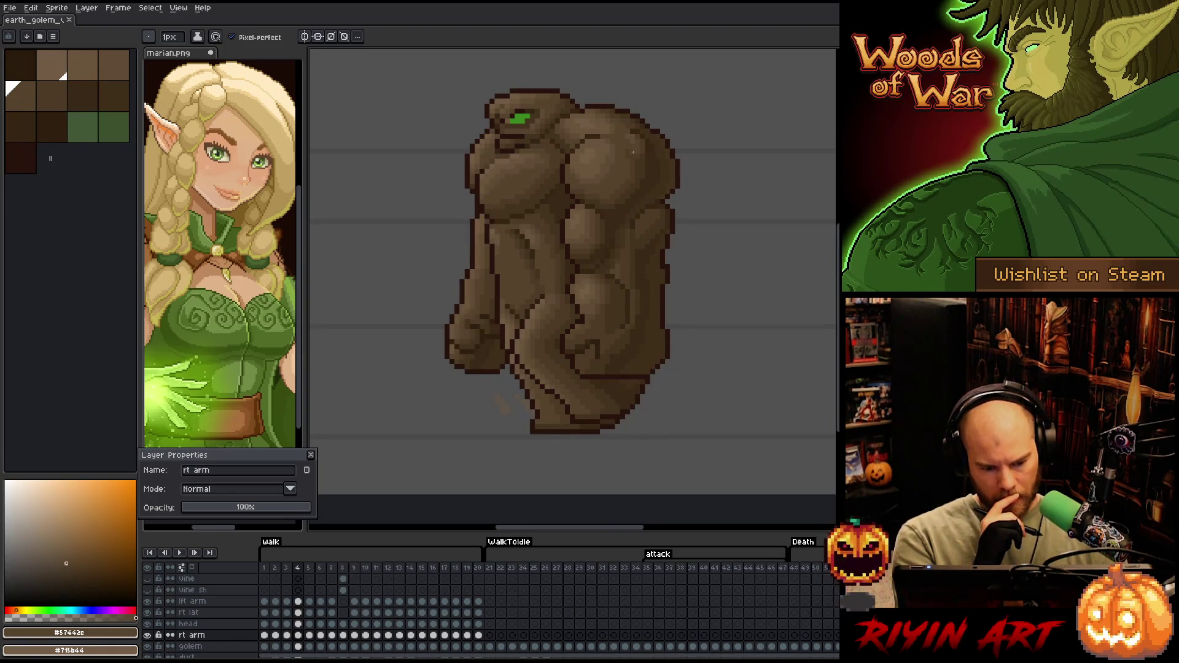
On walk frame 5, fade rt arm to 27%, outline the shoulder edge in dark brown, then restore 100% opacity
{"action": "key", "text": "period"}
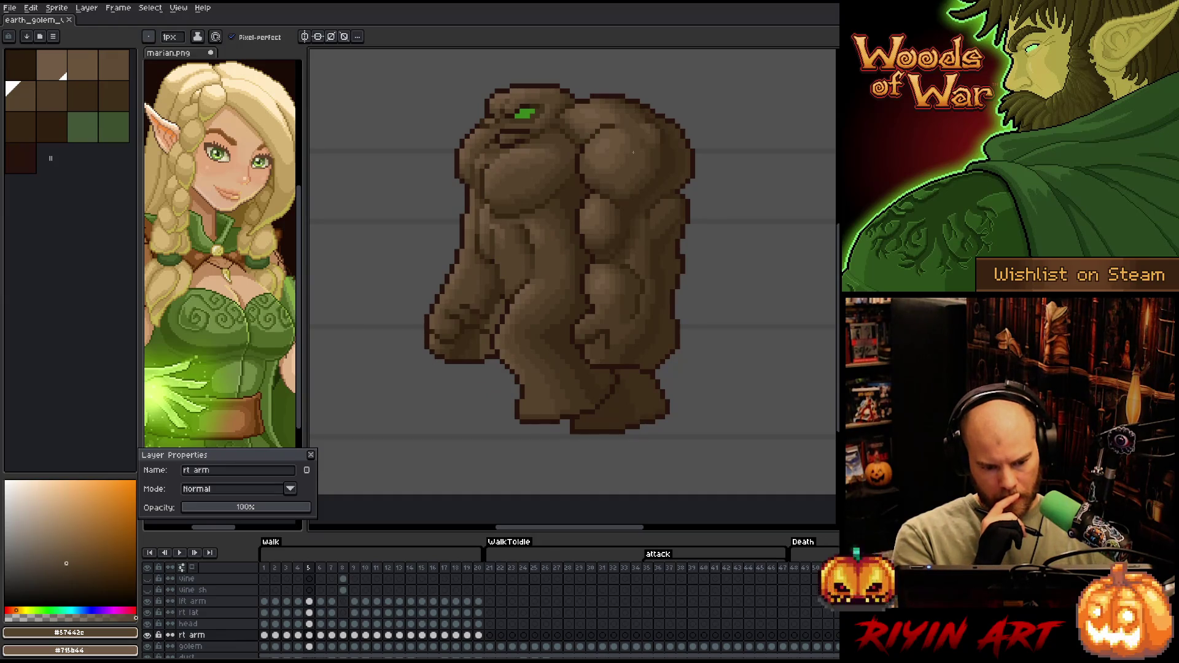
{"action": "left_click_drag", "start_coordinate": [243, 508], "coordinate": [232, 520]}
{"action": "key", "text": "ctrl"}
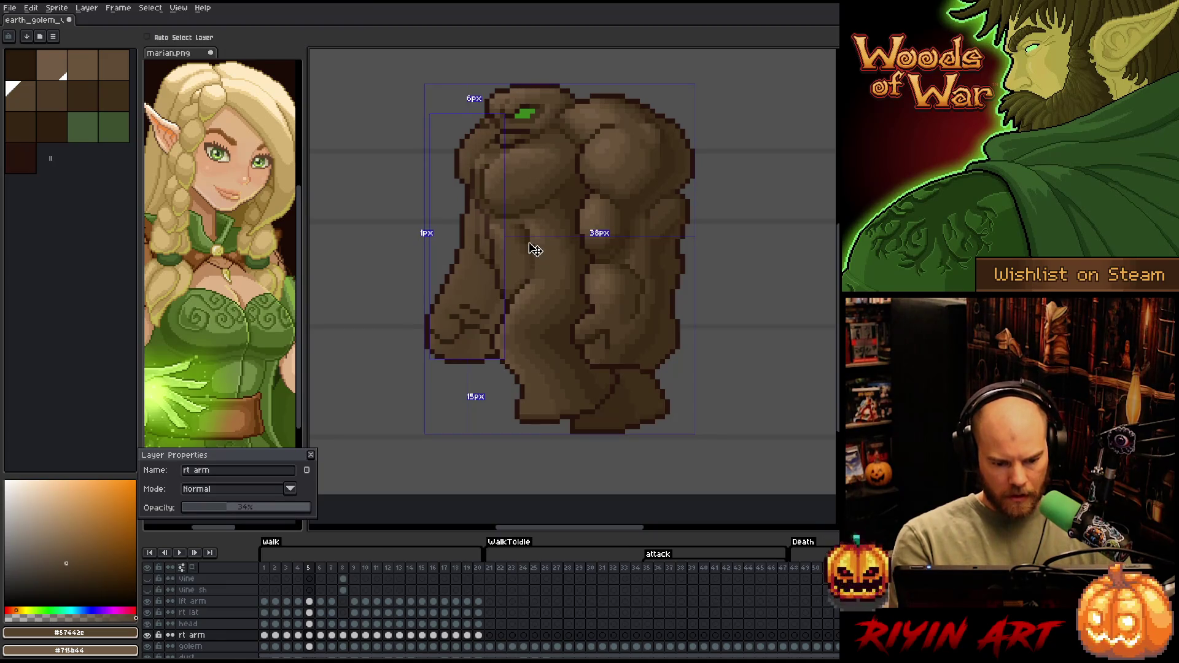
{"action": "left_click", "coordinate": [483, 242]}
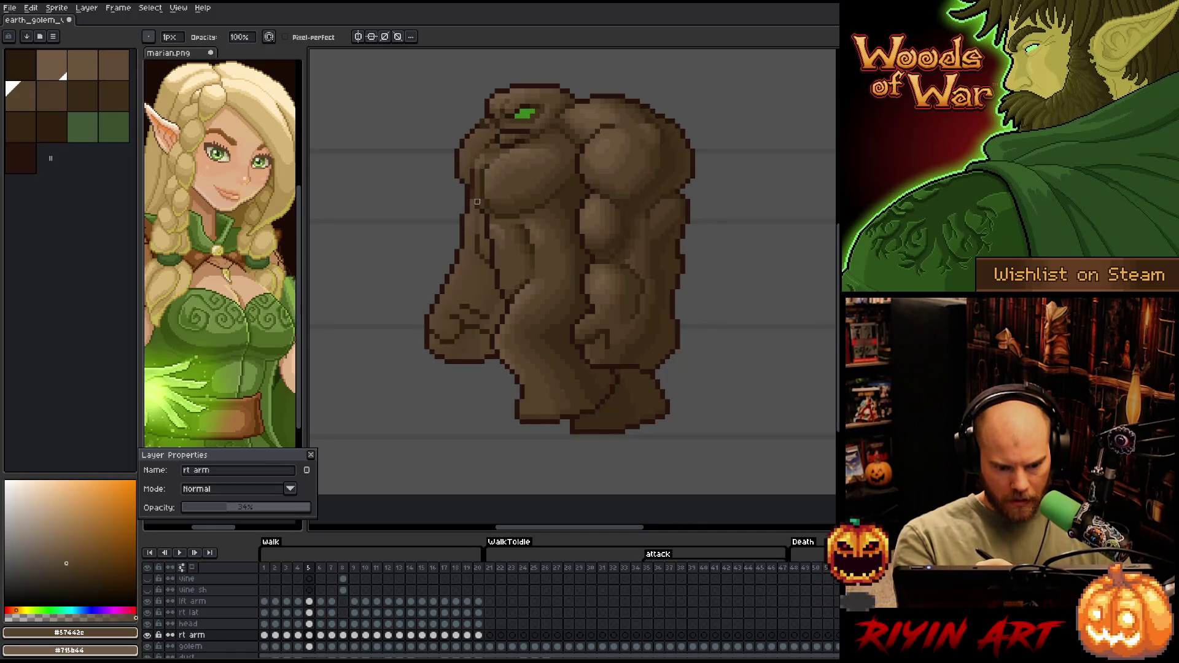
{"action": "left_click_drag", "start_coordinate": [471, 197], "coordinate": [472, 171]}
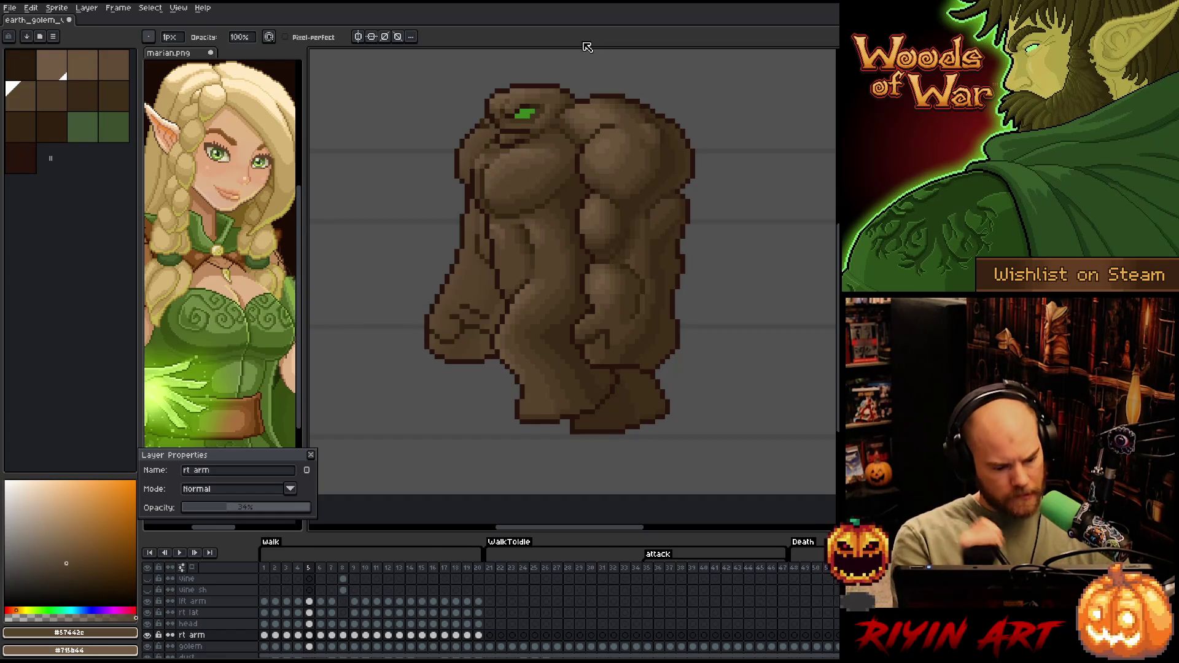
{"action": "left_click_drag", "start_coordinate": [268, 511], "coordinate": [308, 512]}
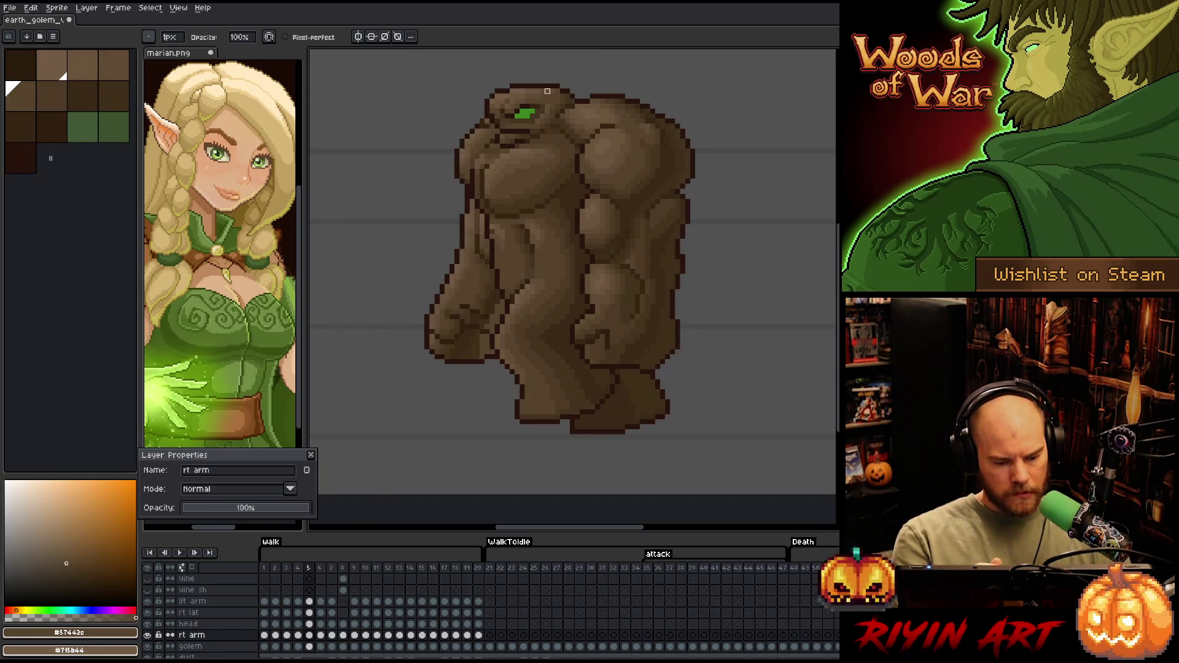
{"action": "left_click", "coordinate": [482, 262], "text": "alt"}
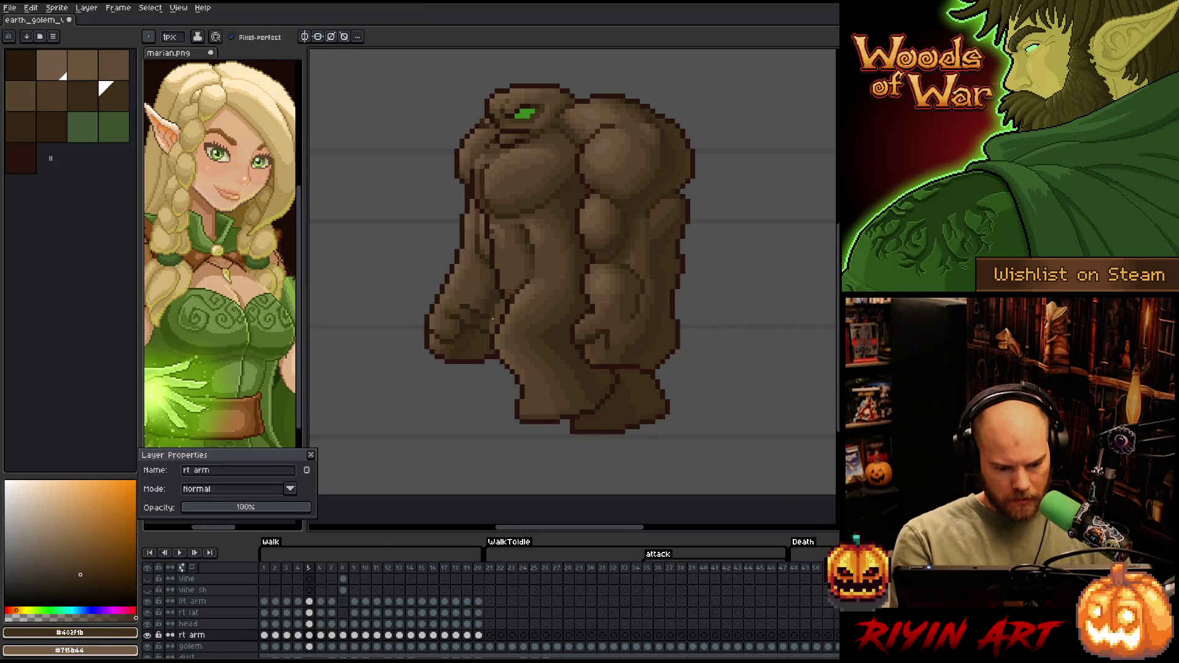
Sample several dark outline browns from the golem, then save the sprite
{"action": "left_click", "coordinate": [486, 322], "text": "alt"}
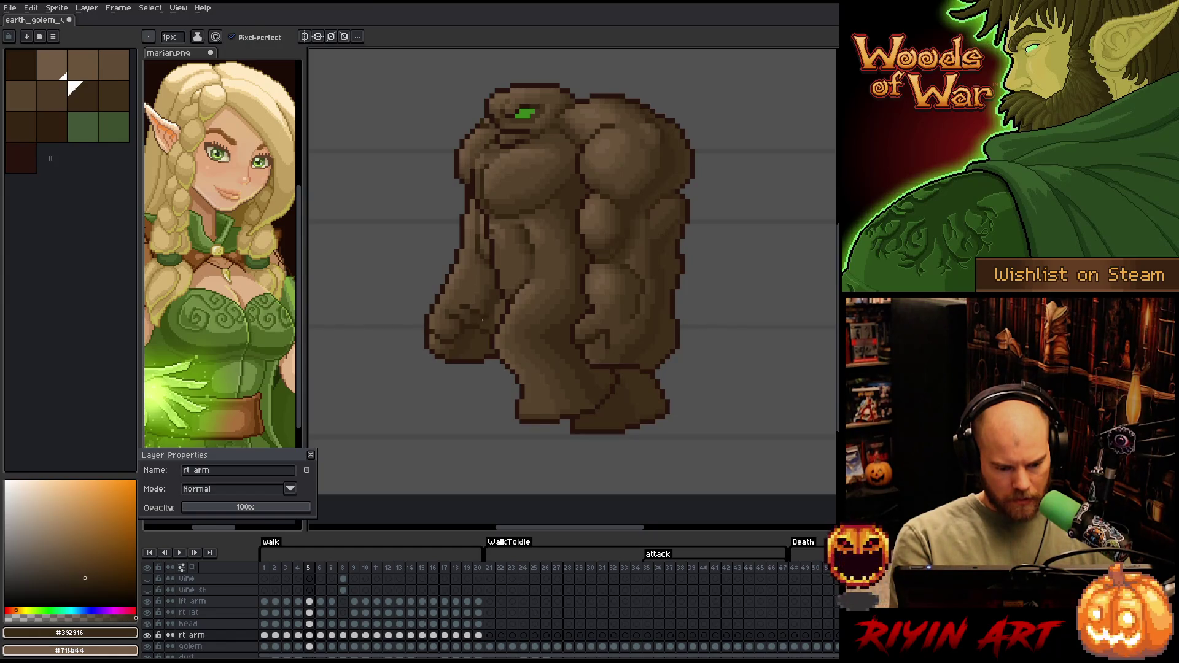
{"action": "left_click", "coordinate": [473, 315], "text": "alt"}
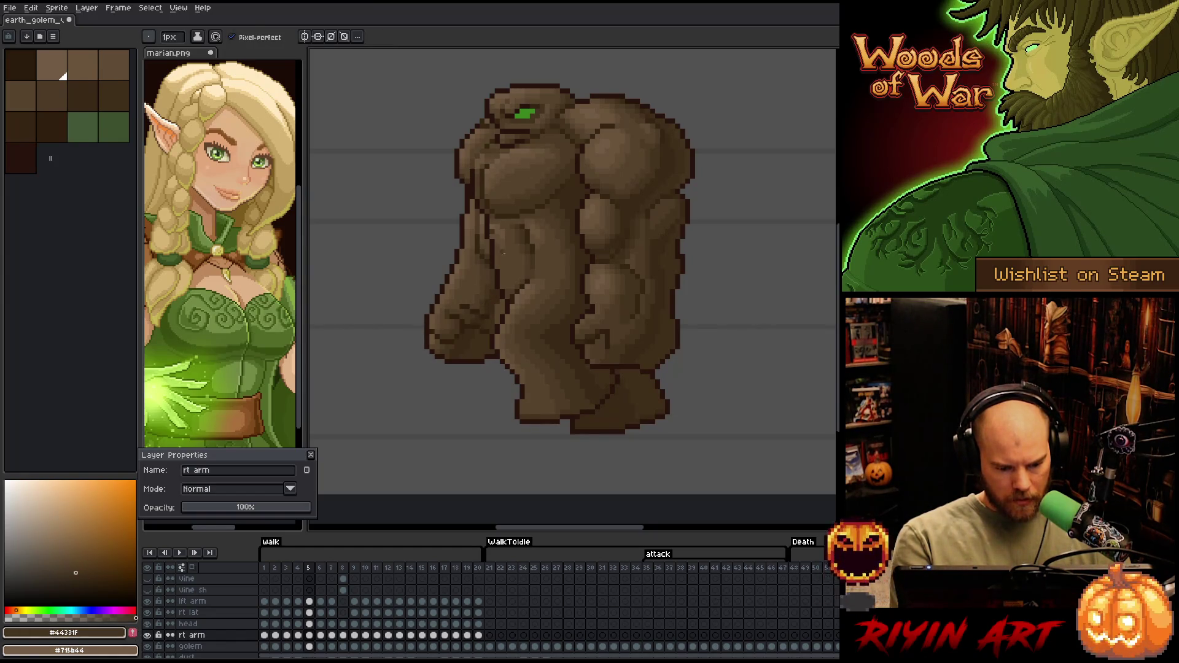
{"action": "left_click", "coordinate": [498, 307], "text": "alt"}
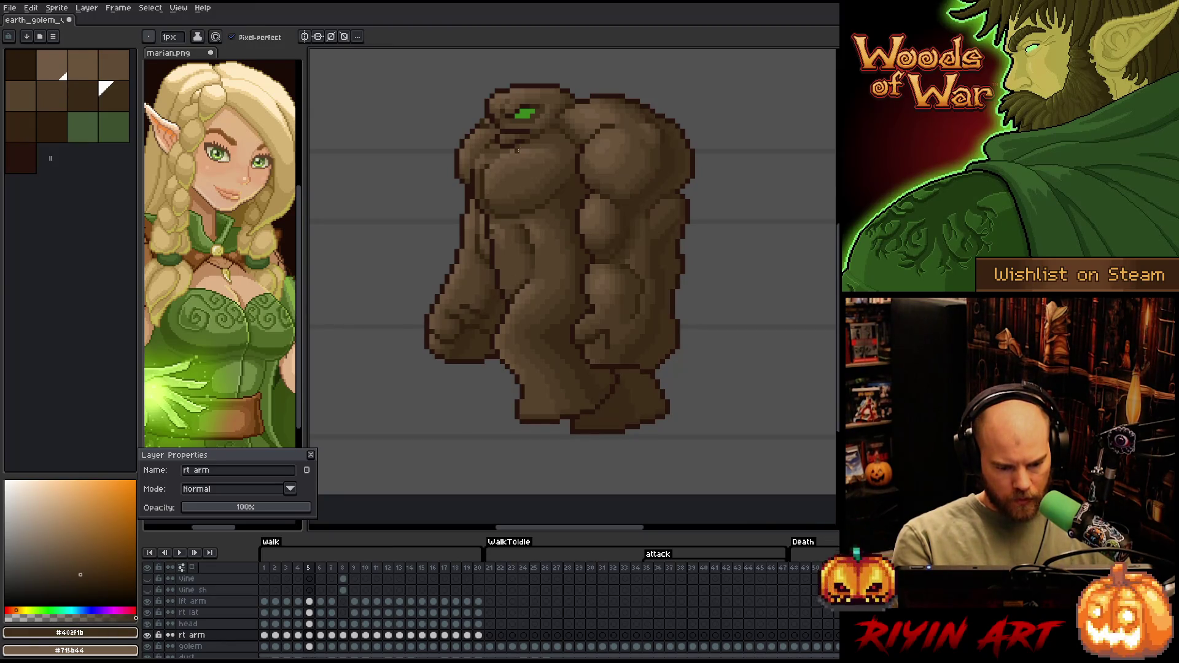
{"action": "left_click", "coordinate": [489, 264], "text": "alt"}
{"action": "left_click", "coordinate": [472, 301], "text": "alt"}
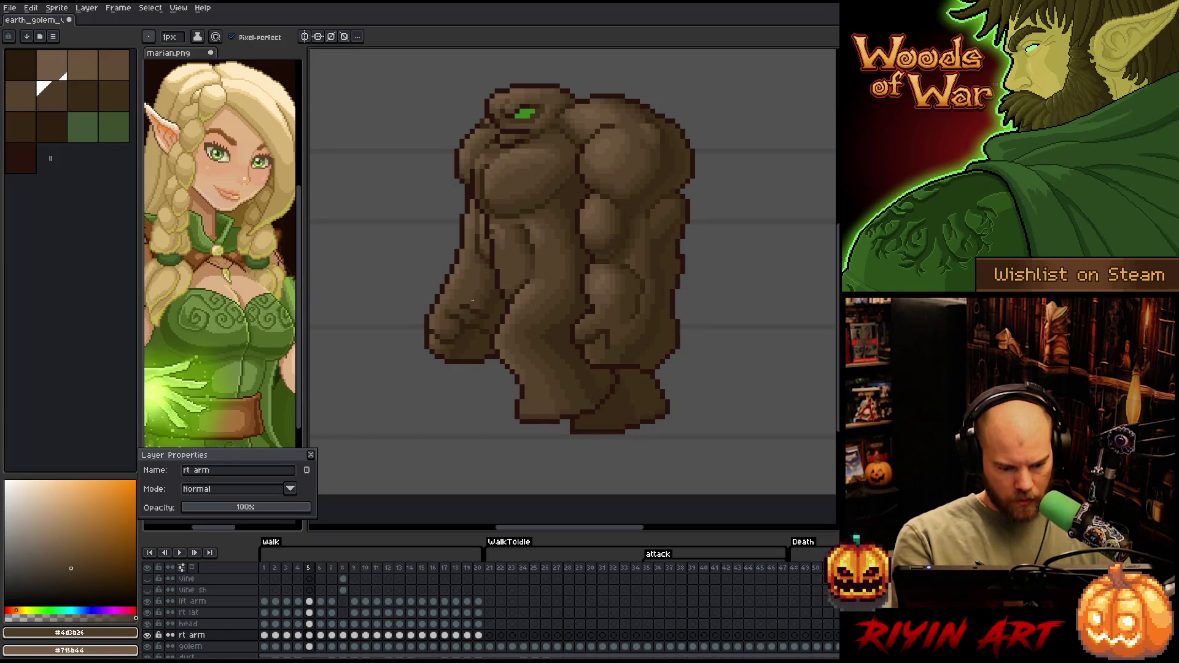
{"action": "left_click", "coordinate": [553, 199], "text": "alt"}
{"action": "key", "text": "ctrl+s"}
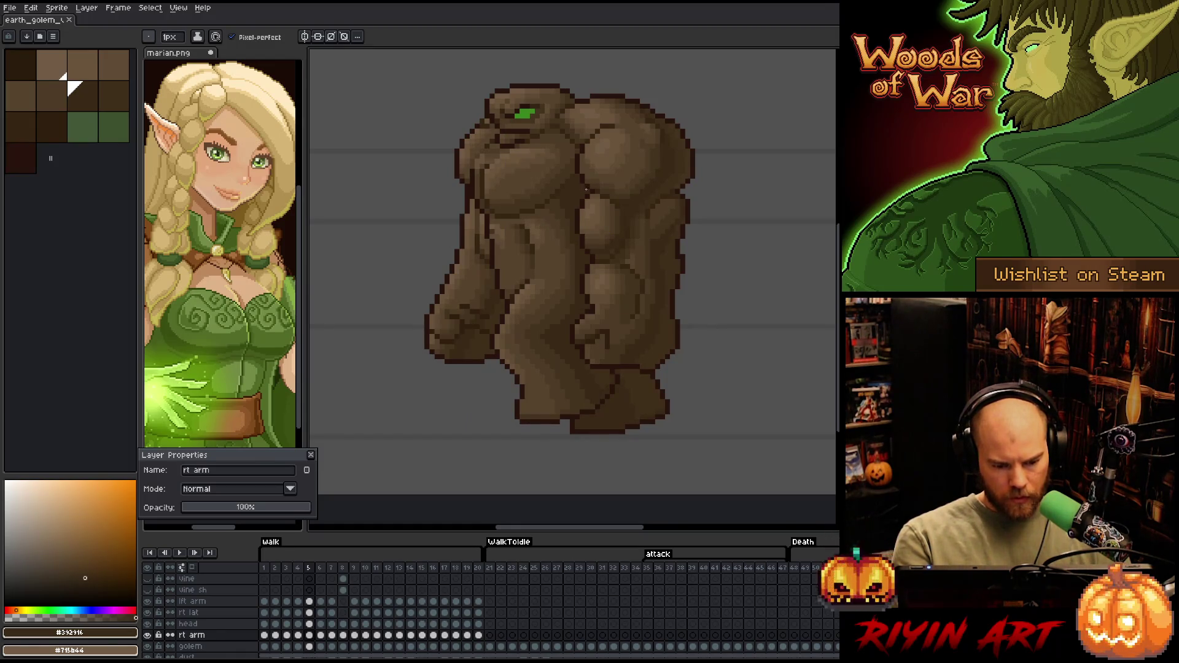
Erase stray chest pixels on frame 5, then go to frame 6 and make rt arm semi-transparent
{"action": "key", "text": "e"}
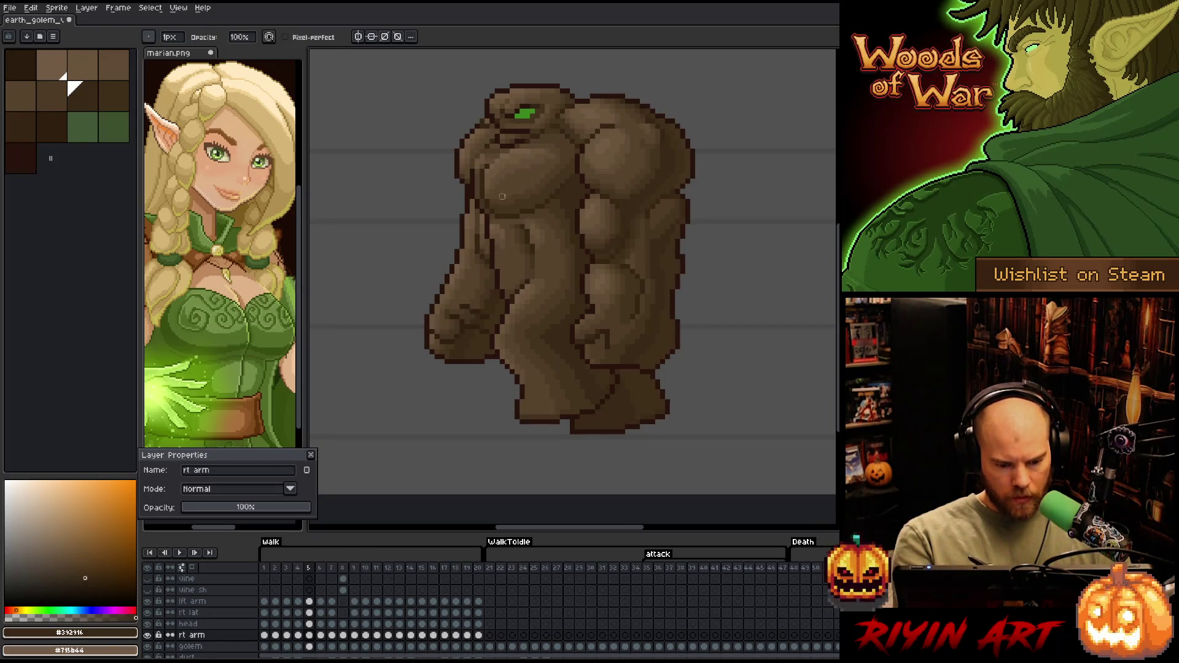
{"action": "left_click", "coordinate": [492, 211]}
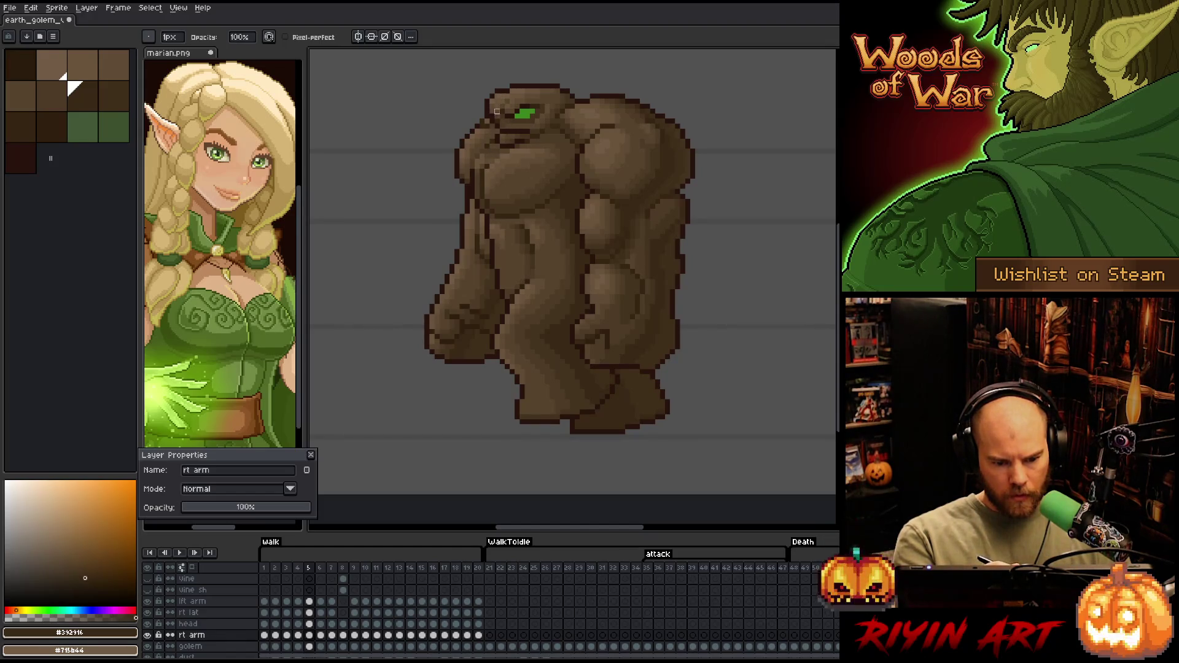
{"action": "key", "text": "Right"}
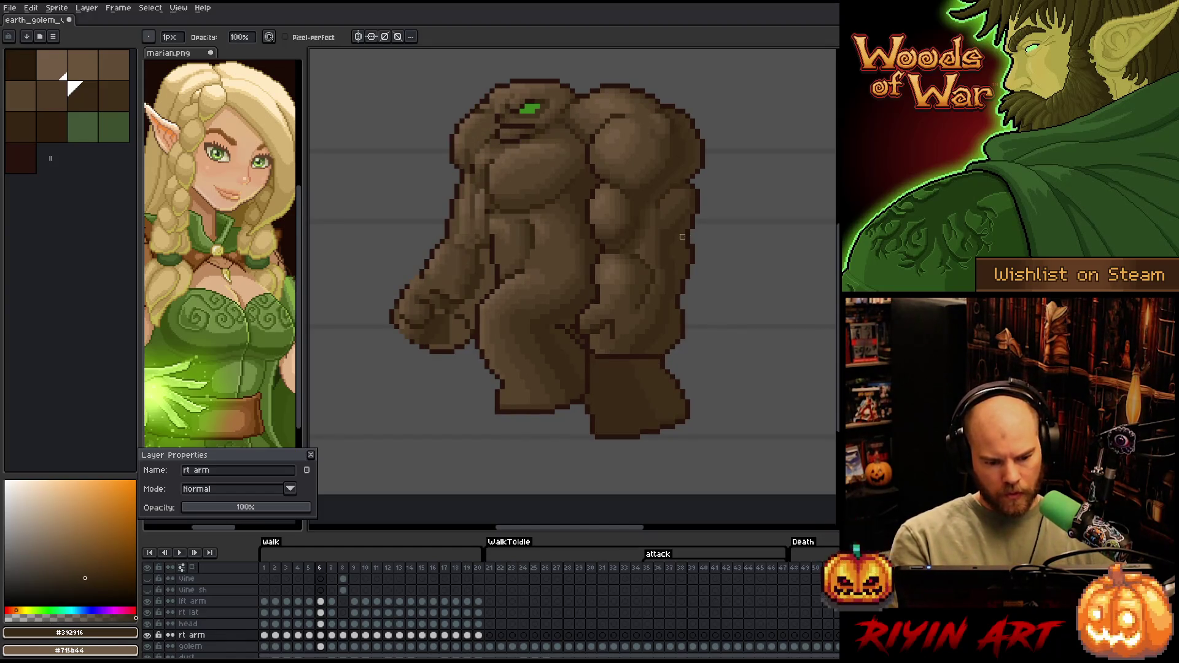
{"action": "key", "text": "Left"}
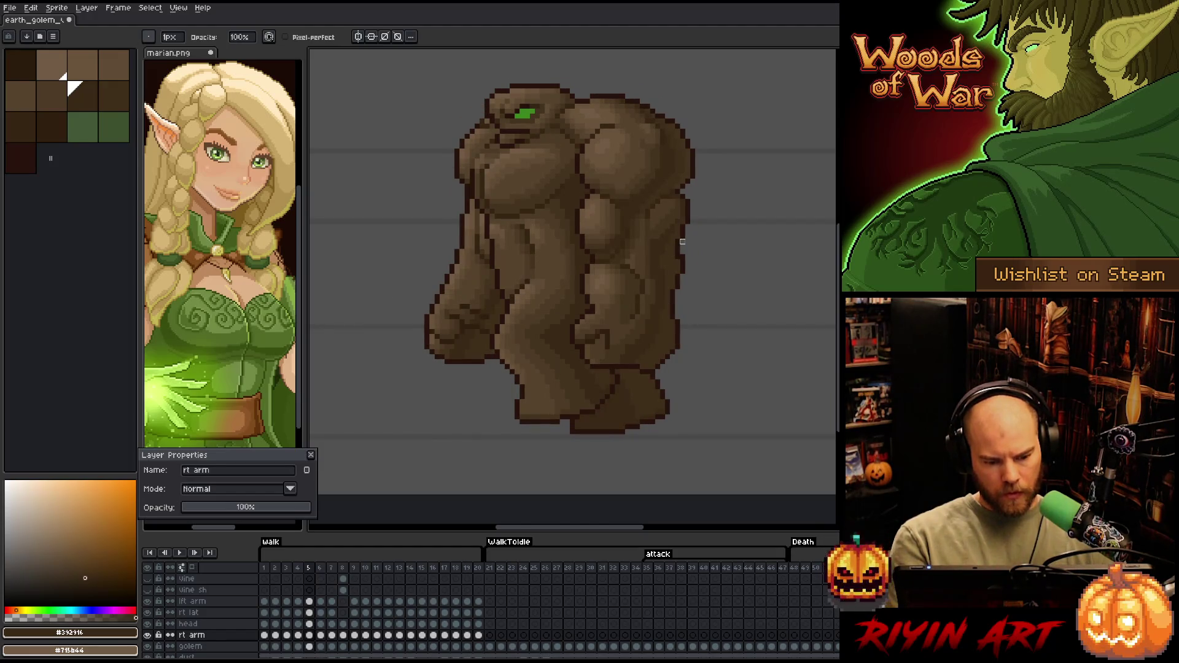
{"action": "key", "text": "Right"}
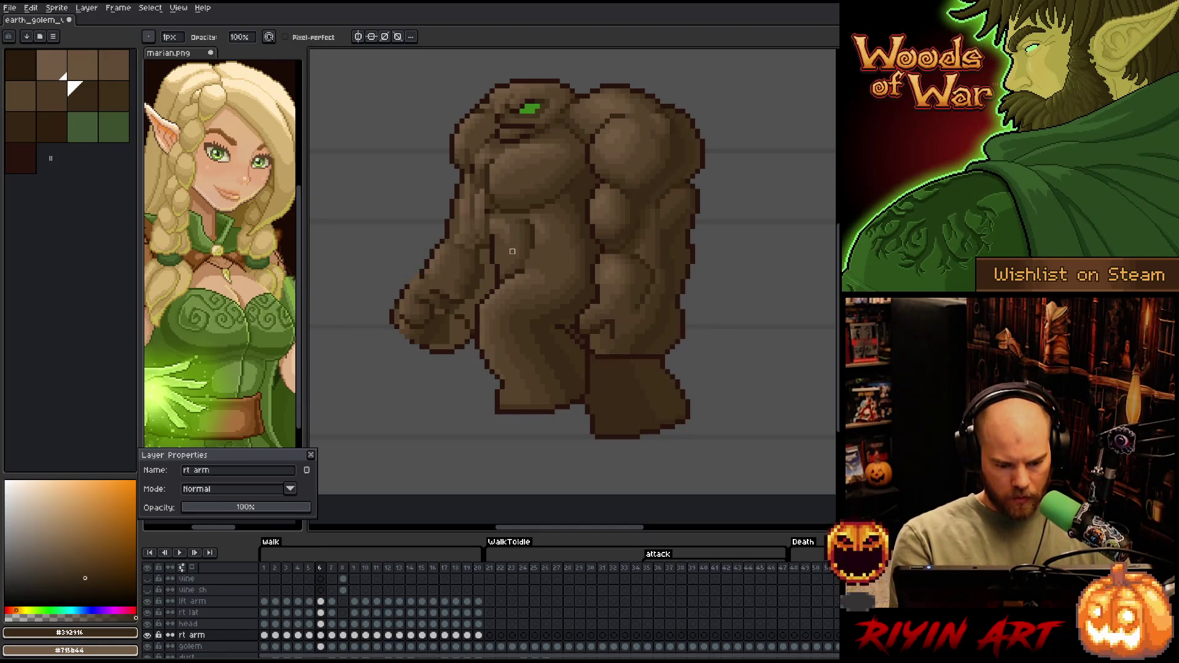
{"action": "mouse_move", "coordinate": [258, 508]}
{"action": "left_mouse_down"}
{"action": "mouse_move", "coordinate": [238, 509]}
{"action": "mouse_move", "coordinate": [225, 523]}
{"action": "mouse_move", "coordinate": [234, 530]}
{"action": "left_mouse_up"}
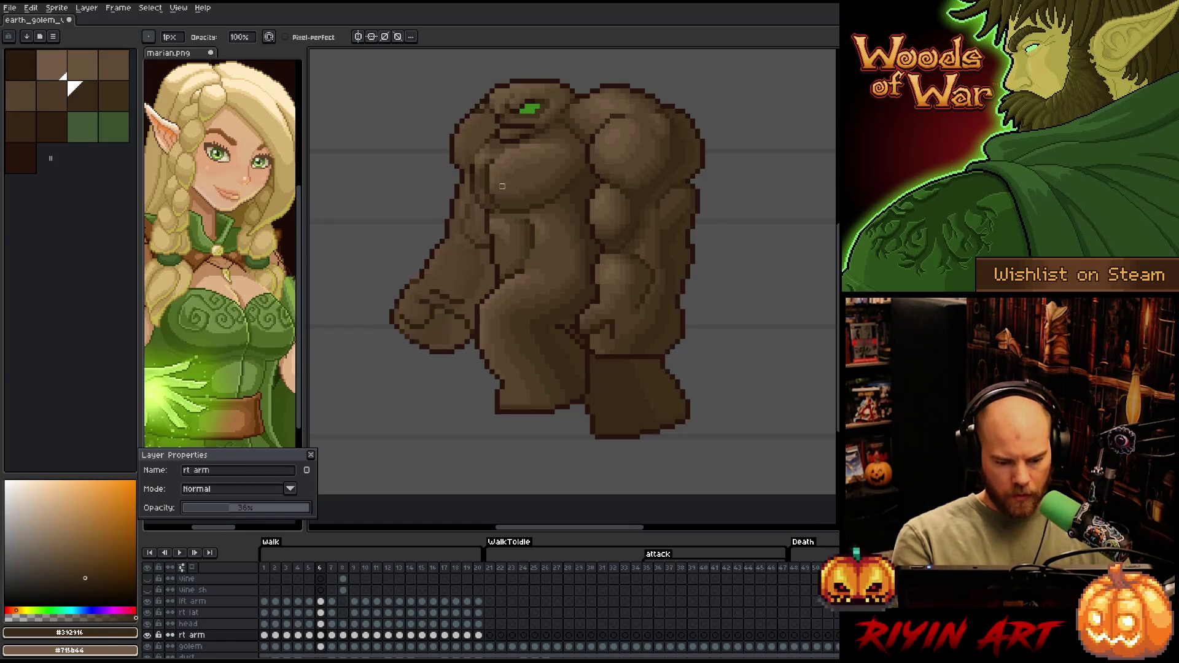
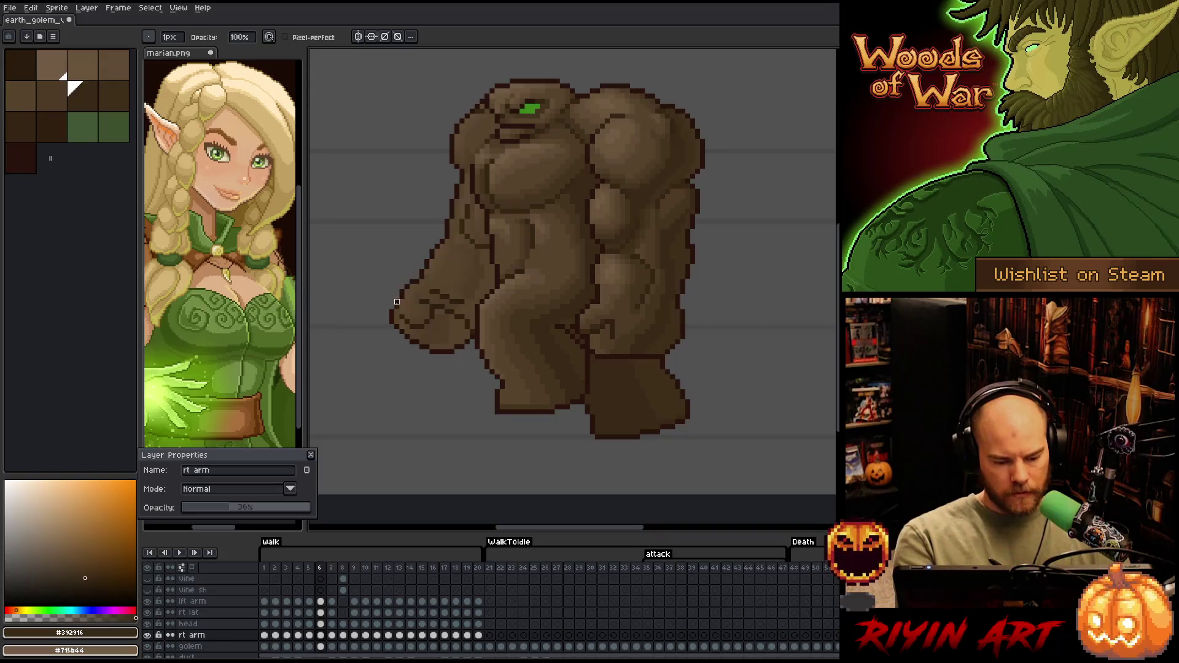
Restore the rt arm layer from 36% to 100% opacity and close its Layer Properties
{"action": "left_click_drag", "start_coordinate": [231, 507], "coordinate": [310, 508]}
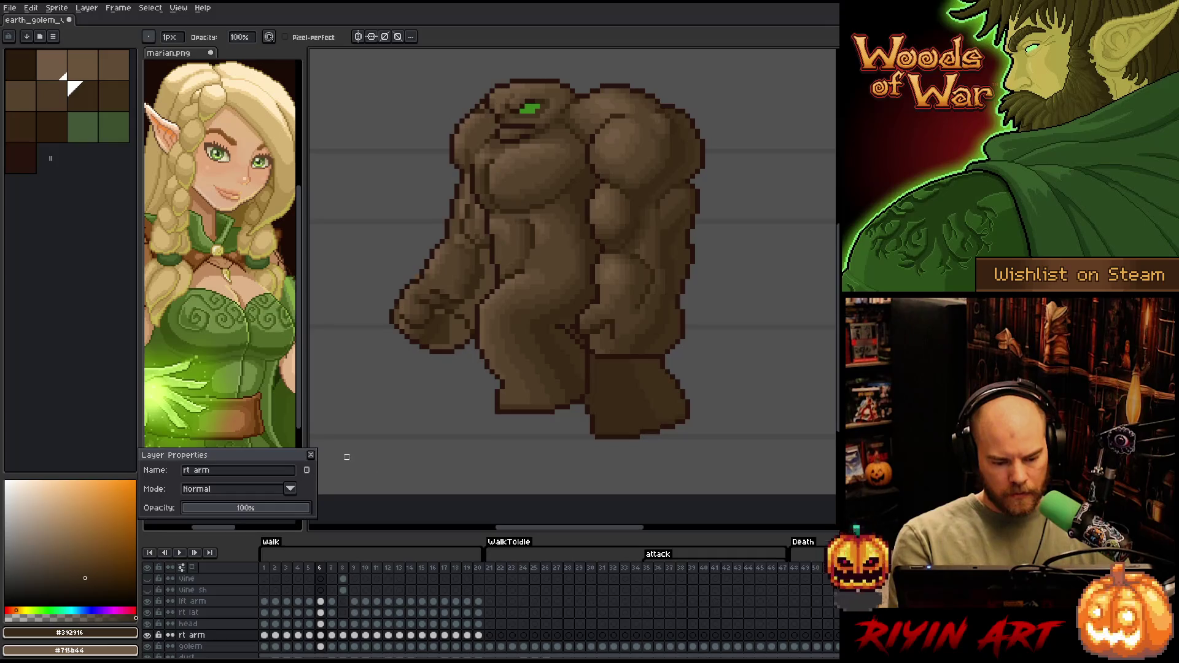
{"action": "left_click", "coordinate": [311, 455]}
{"action": "left_click", "coordinate": [399, 298], "text": "alt"}
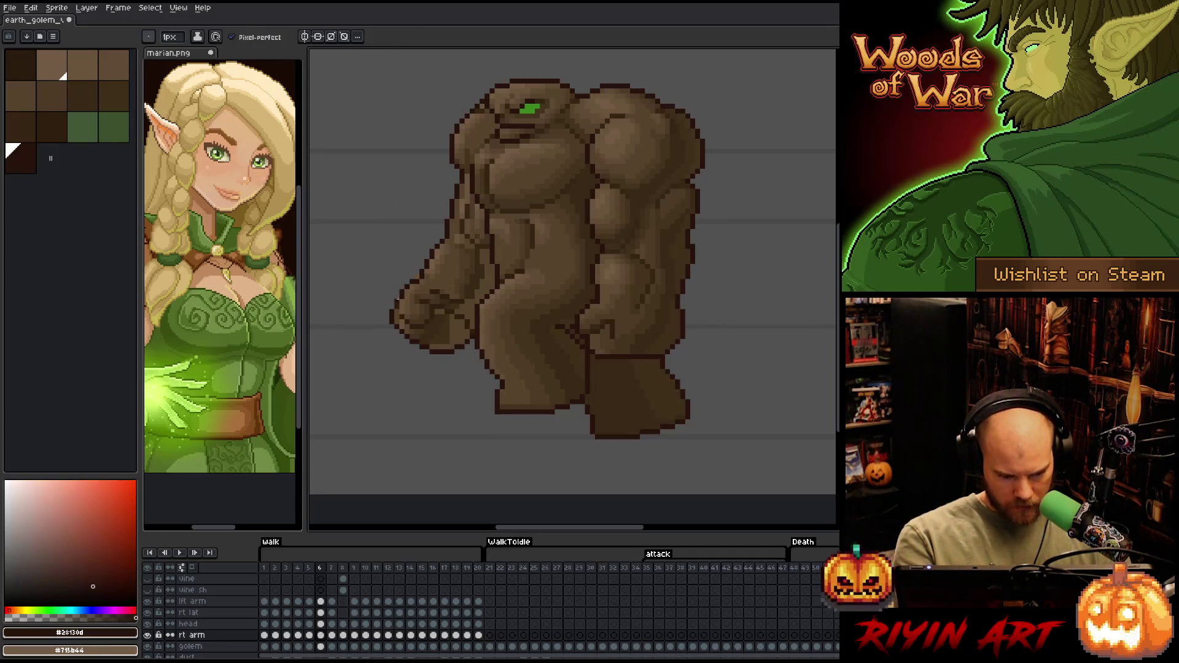
Eyedrop the lighter body browns #715b44, #69533b and #604c35 from the golem
{"action": "key", "text": "b"}
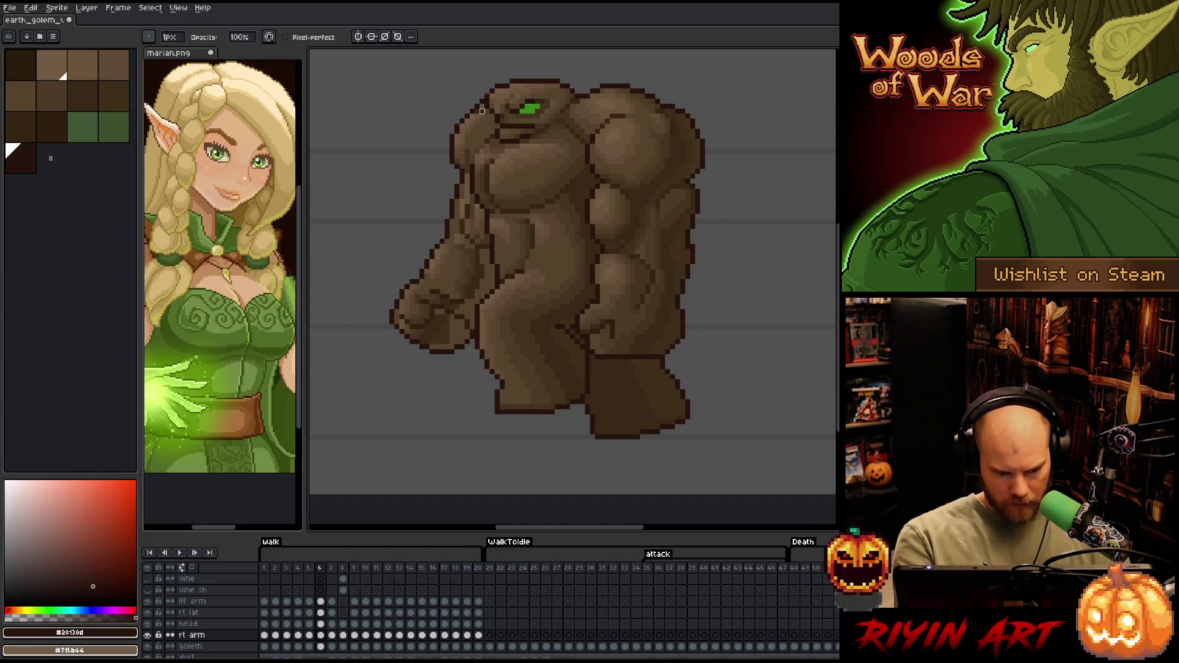
{"action": "key", "text": "alt"}
{"action": "left_click", "coordinate": [478, 241], "text": "alt"}
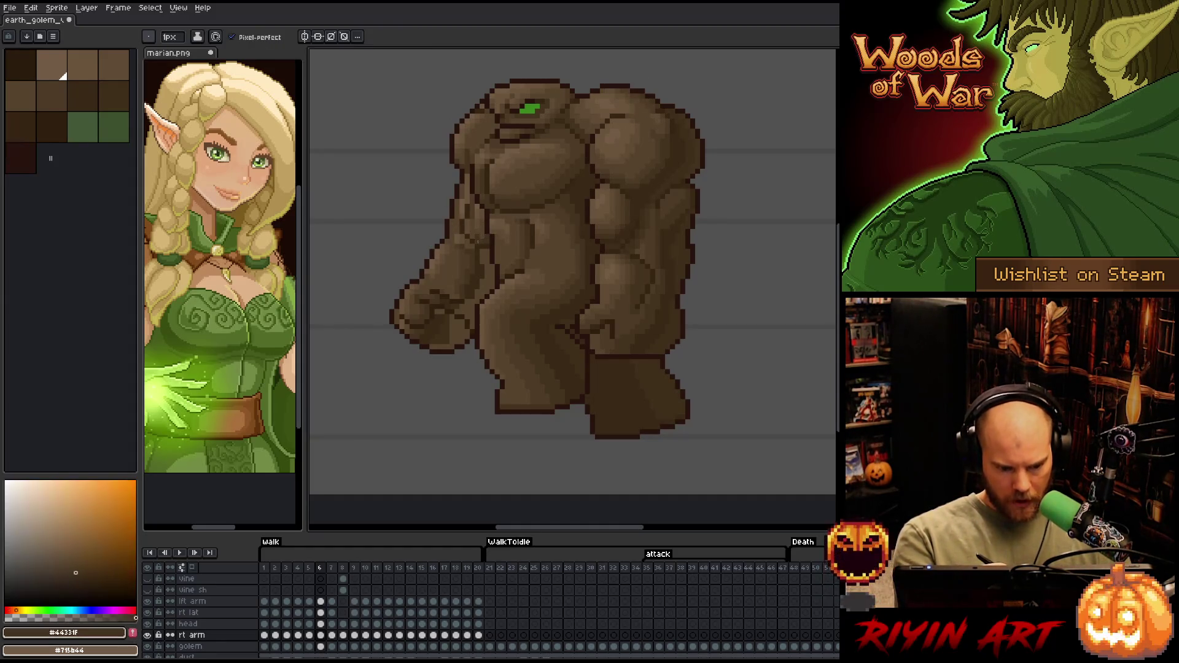
{"action": "left_click", "coordinate": [482, 238], "text": "alt"}
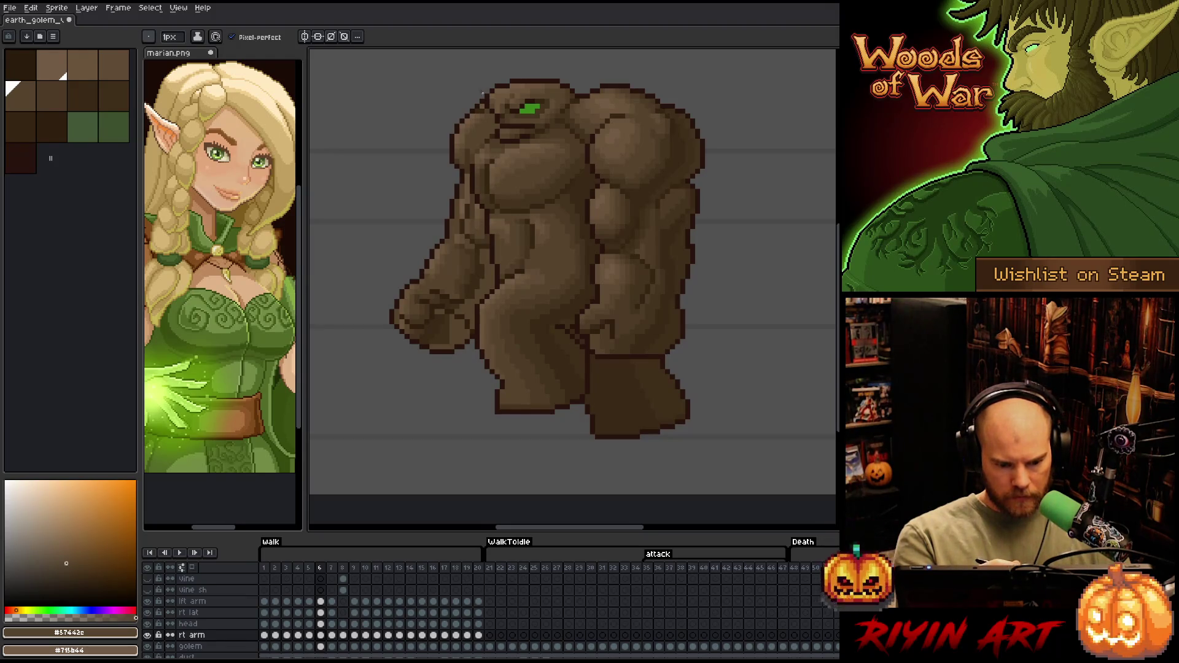
{"action": "key", "text": "alt"}
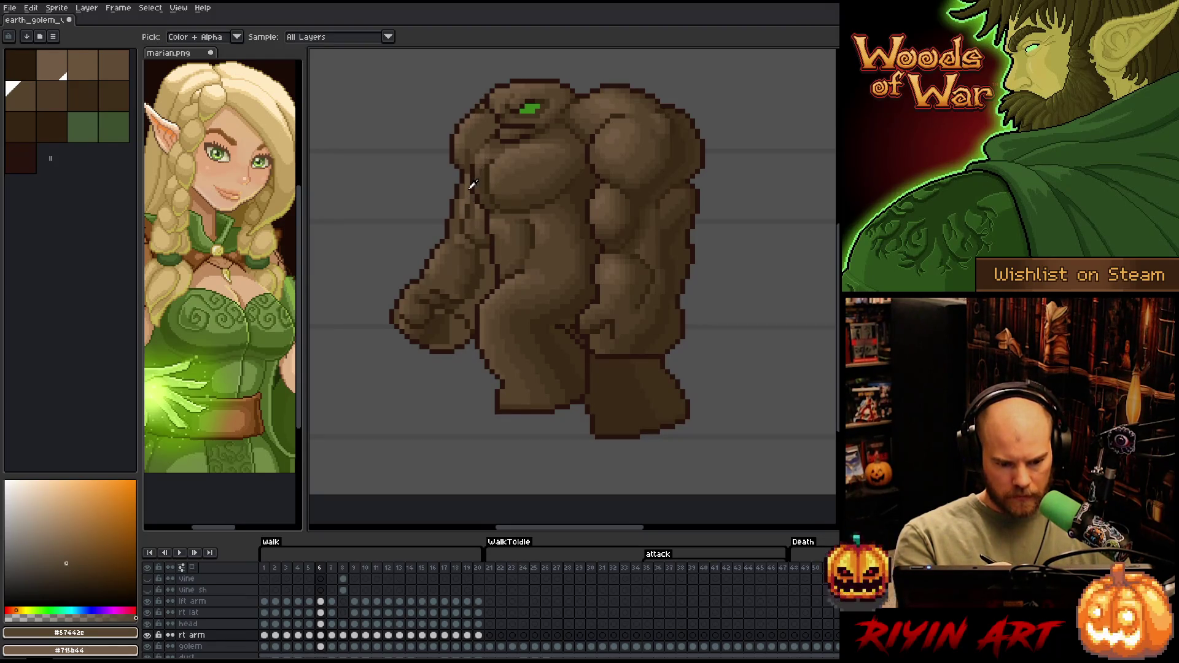
{"action": "left_click", "coordinate": [475, 179], "text": "alt"}
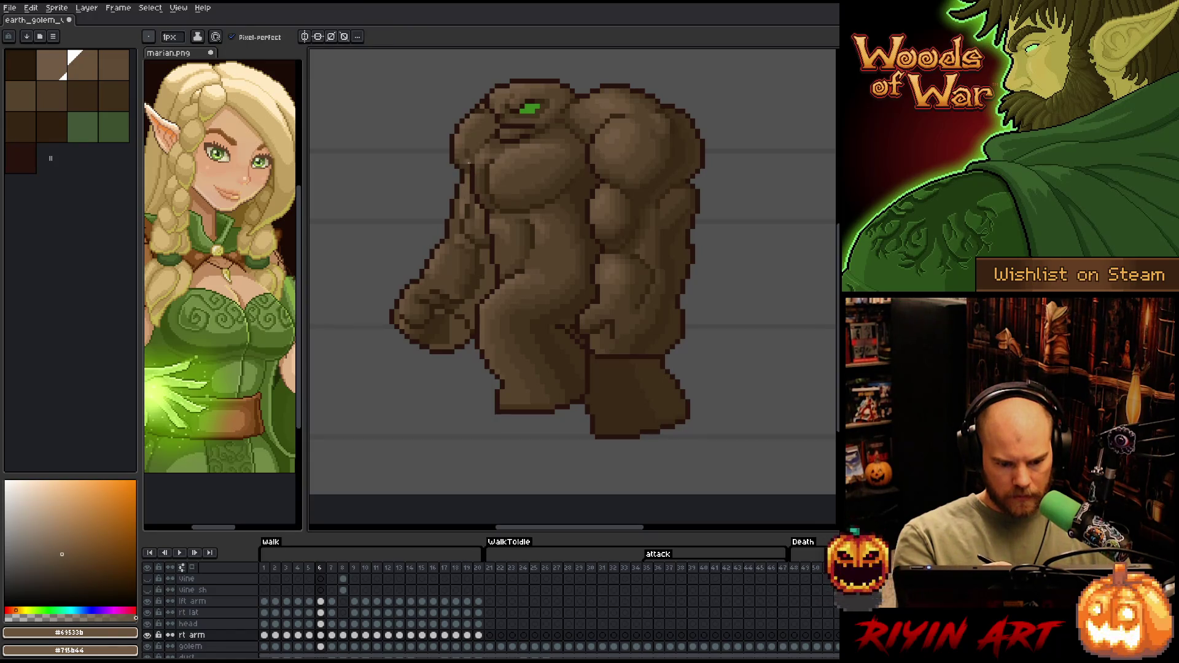
{"action": "left_click", "coordinate": [456, 205], "text": "alt"}
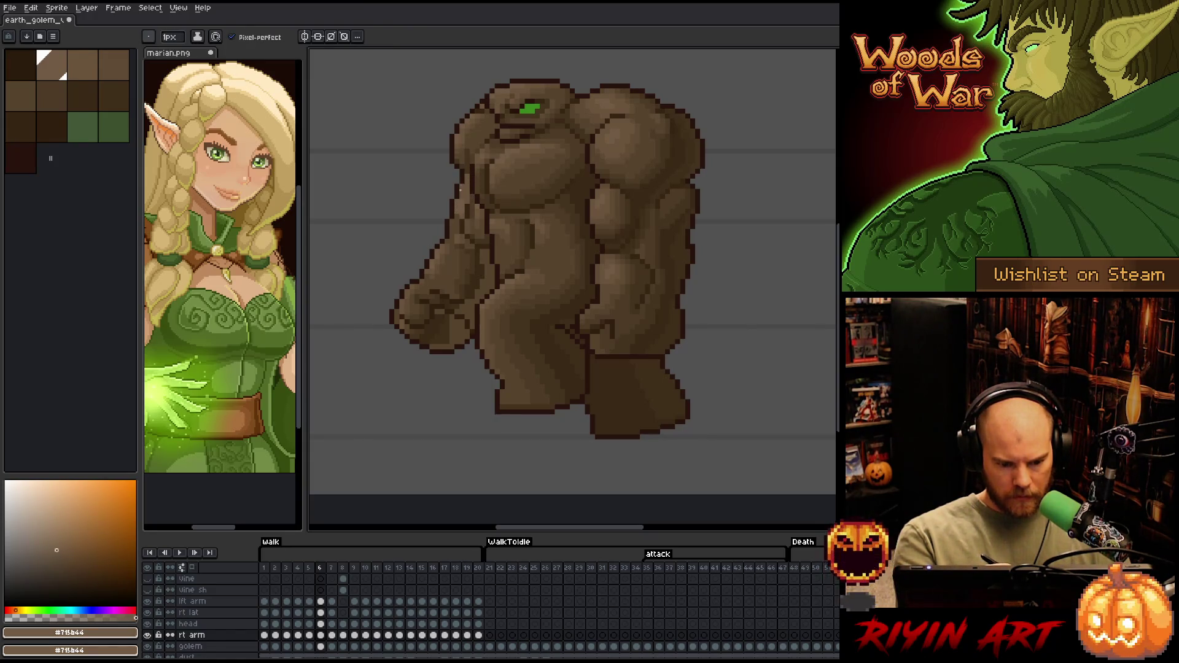
{"action": "left_click", "coordinate": [462, 207], "text": "alt"}
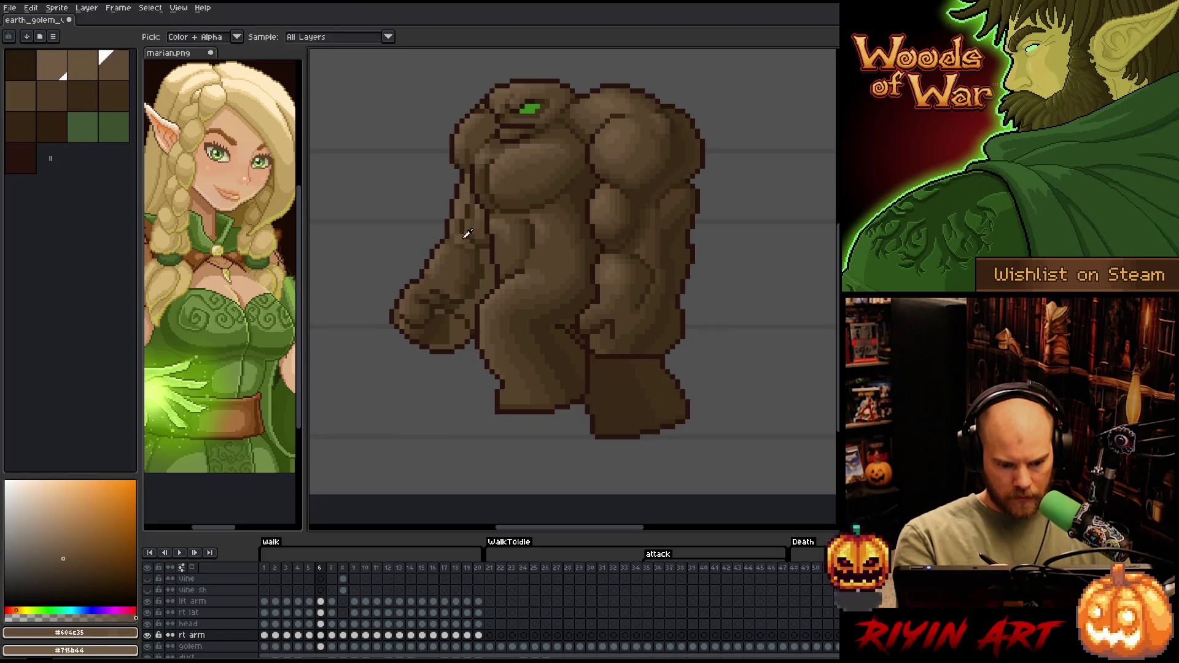
{"action": "left_click", "coordinate": [458, 227], "text": "alt"}
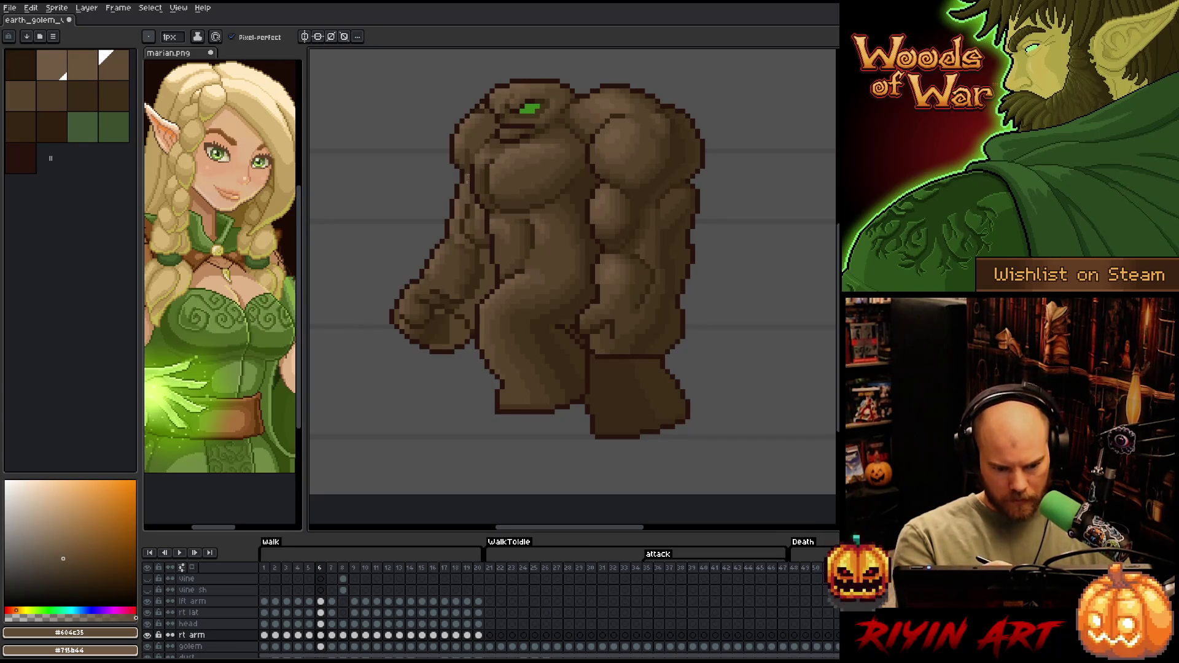
{"action": "left_click", "coordinate": [452, 236], "text": "alt"}
{"action": "left_click", "coordinate": [453, 236], "text": "alt"}
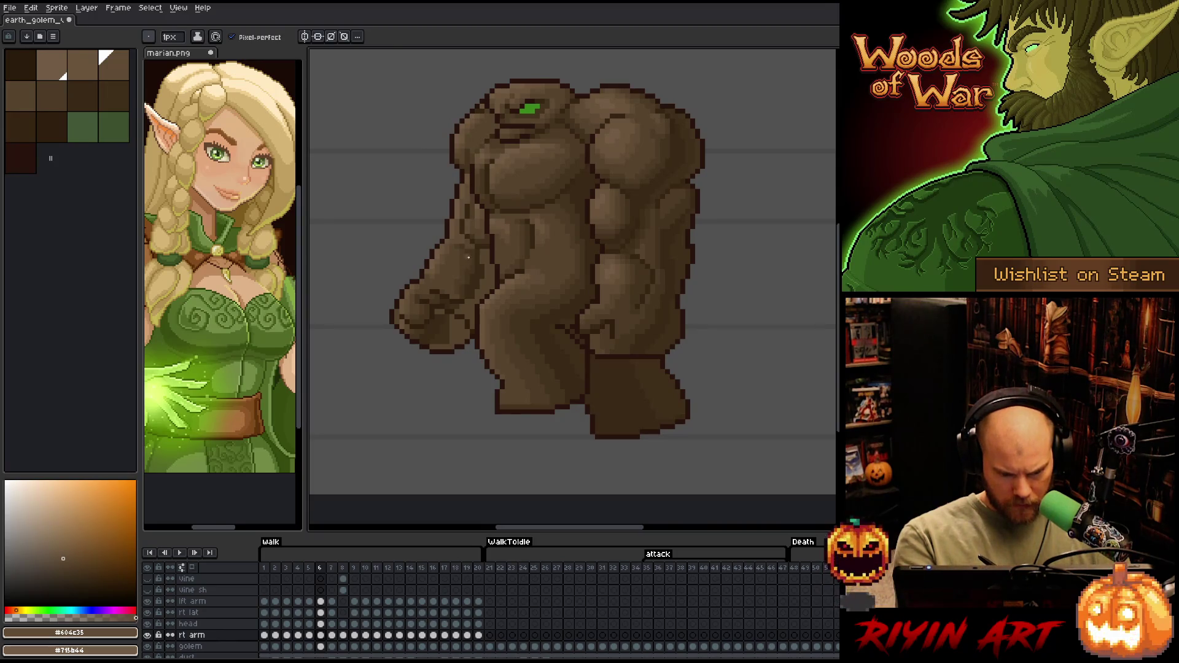
Sample the darker browns #44331f, #4d3b26, #57442c and #392916 from the golem
{"action": "left_click", "coordinate": [476, 238], "text": "alt"}
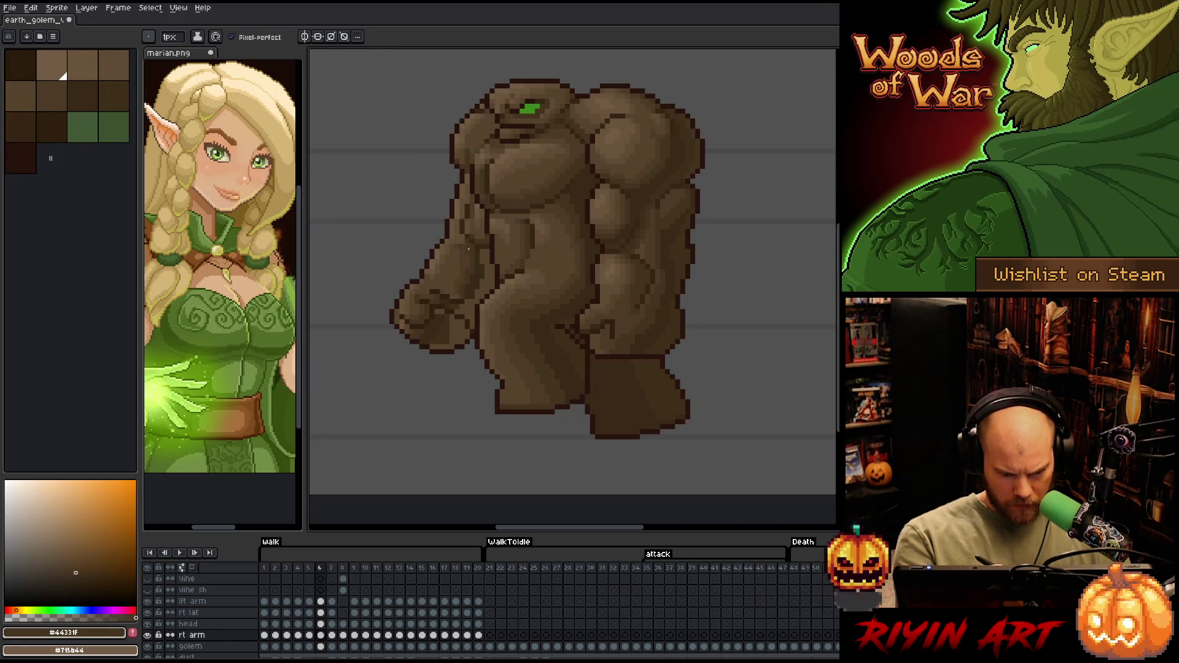
{"action": "left_click", "coordinate": [466, 247], "text": "alt"}
{"action": "left_click", "coordinate": [458, 256], "text": "alt"}
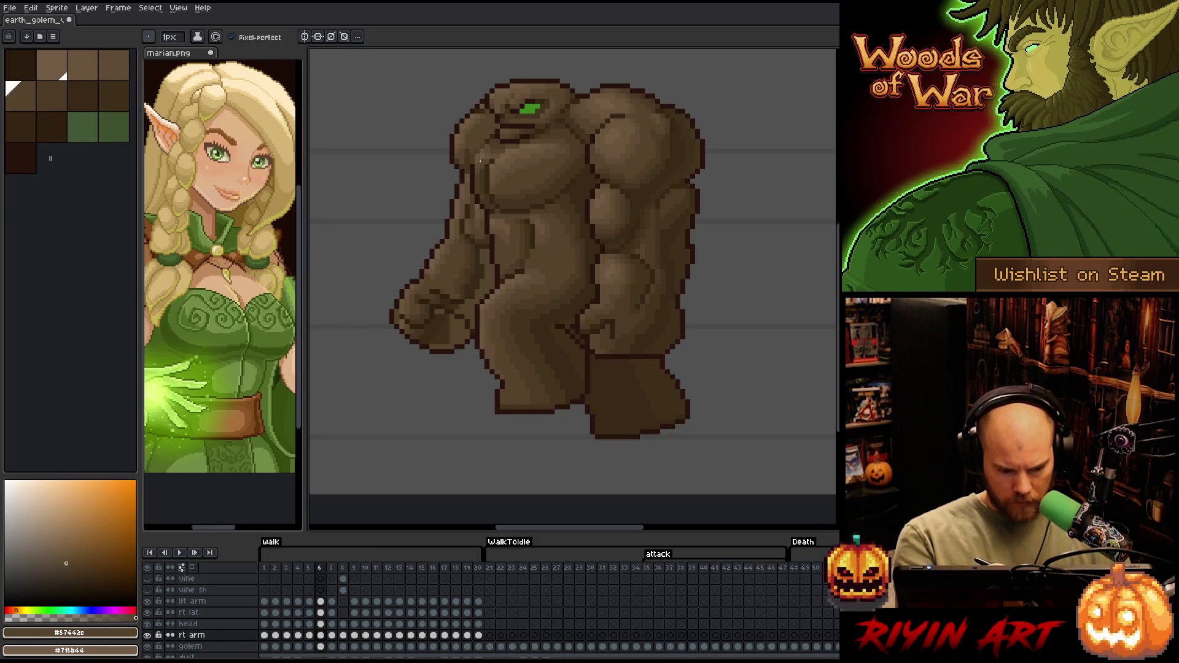
{"action": "left_click", "coordinate": [455, 291], "text": "alt"}
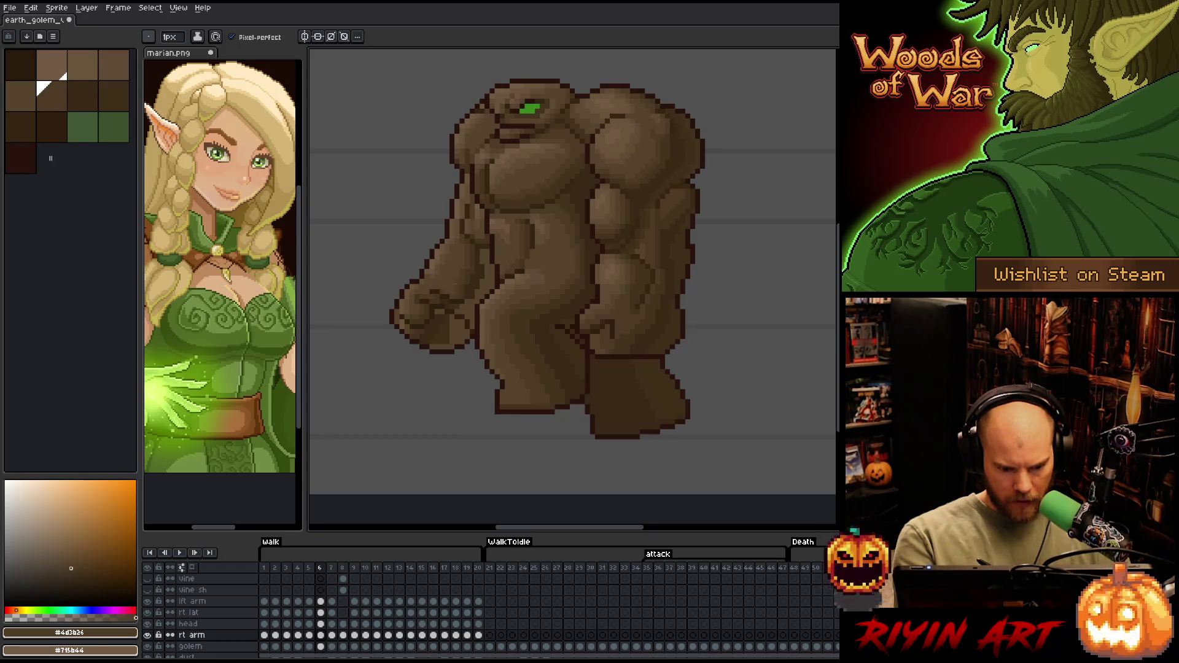
{"action": "left_click", "coordinate": [495, 226], "text": "alt"}
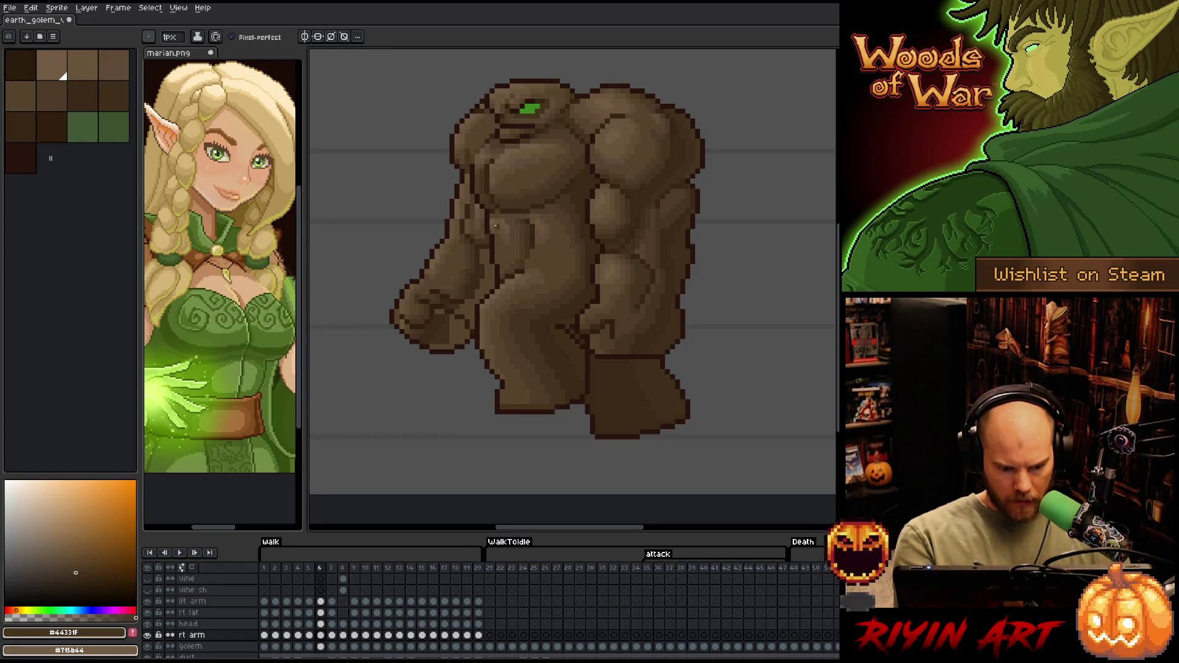
{"action": "left_click", "coordinate": [496, 217], "text": "alt"}
{"action": "left_click", "coordinate": [475, 258], "text": "alt"}
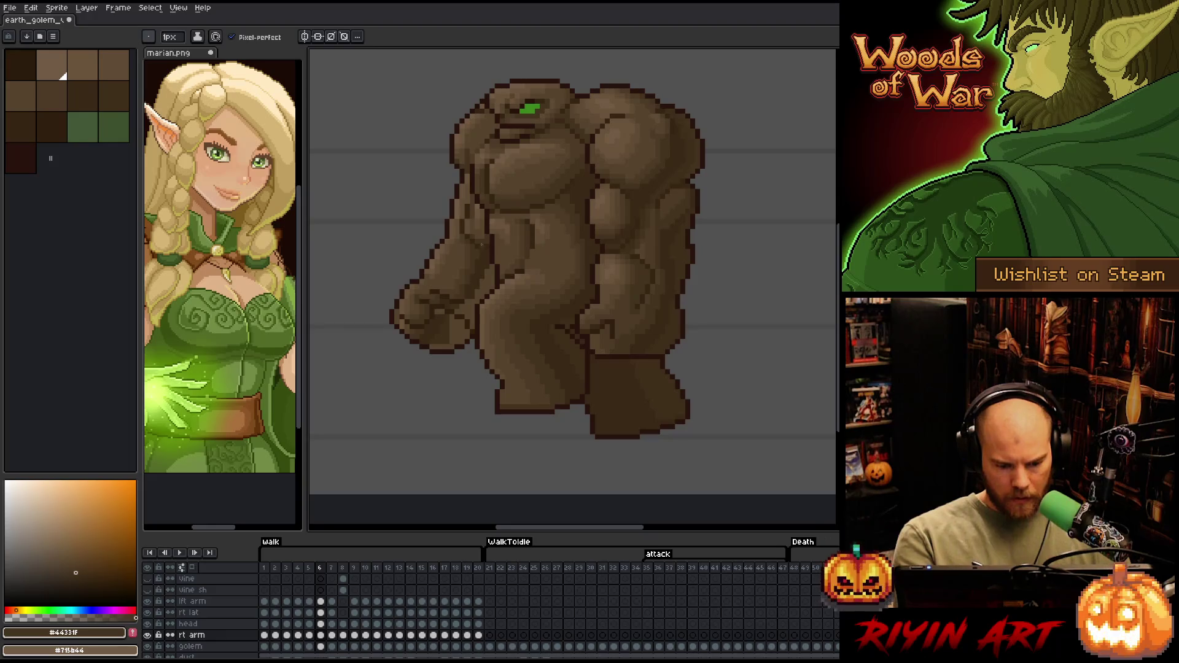
Darken a short run of pixels on the left arm with #402f1b, then resample darker browns
{"action": "left_click", "coordinate": [443, 313], "text": "alt"}
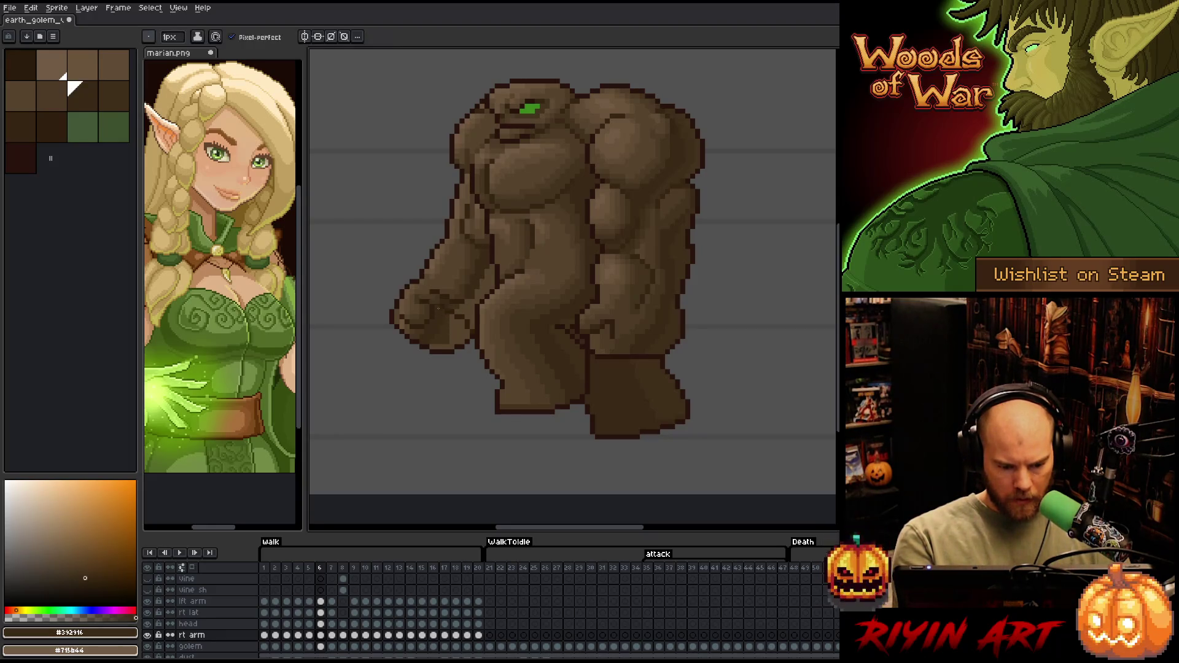
{"action": "left_click", "coordinate": [451, 334], "text": "alt"}
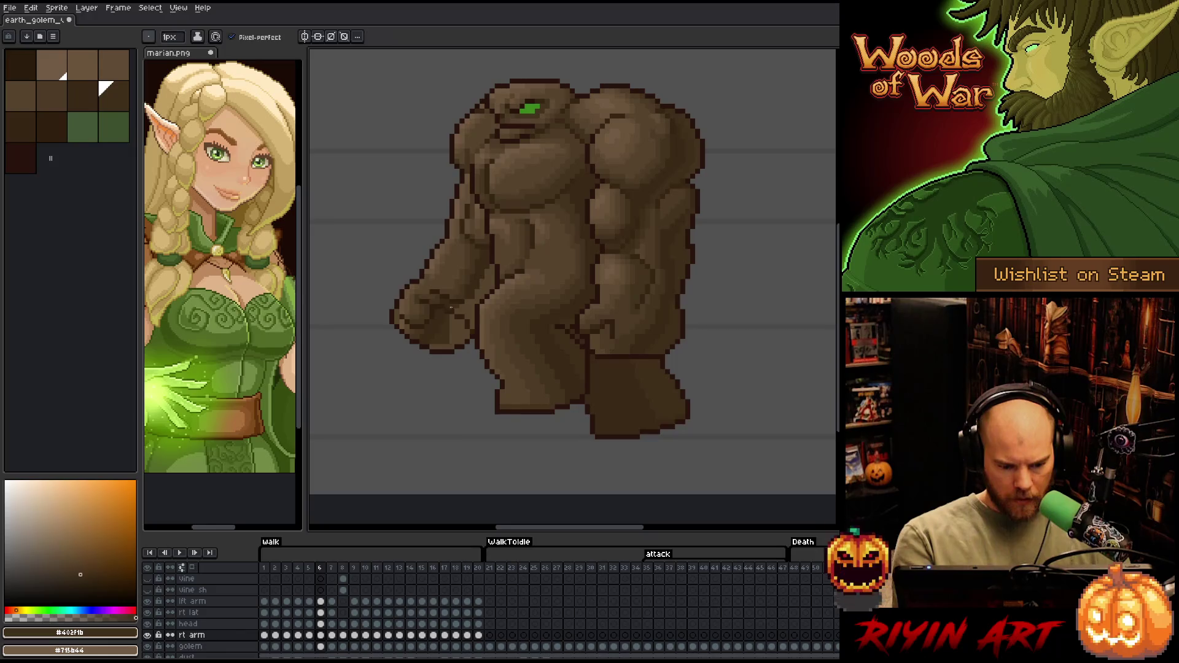
{"action": "left_click", "coordinate": [453, 305], "text": "alt"}
{"action": "left_click", "coordinate": [457, 306], "text": "alt"}
{"action": "mouse_move", "coordinate": [453, 320]}
{"action": "left_mouse_down"}
{"action": "mouse_move", "coordinate": [453, 342]}
{"action": "mouse_move", "coordinate": [468, 313]}
{"action": "left_mouse_up"}
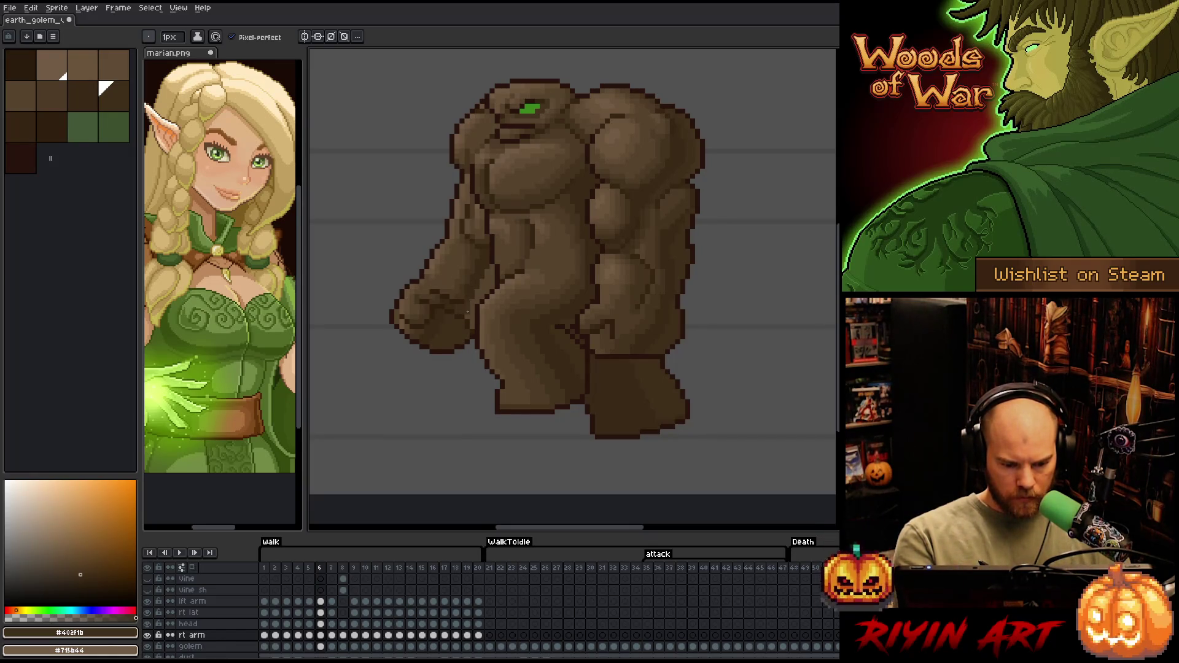
{"action": "left_click", "coordinate": [468, 300], "text": "alt"}
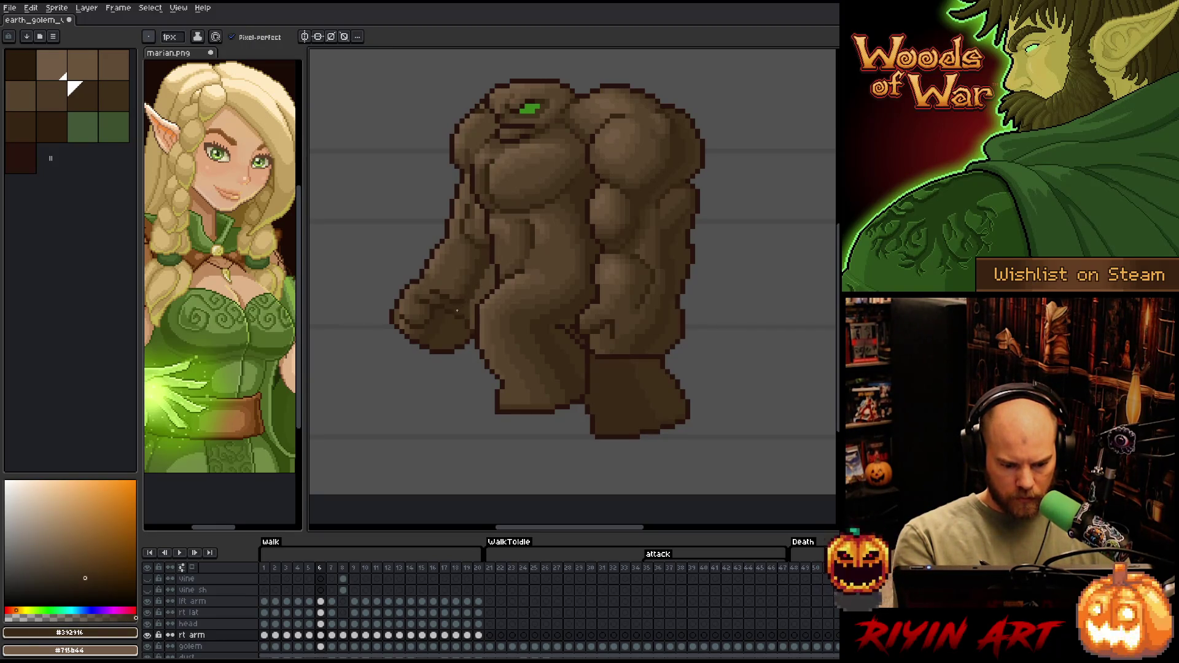
{"action": "left_click", "coordinate": [463, 293], "text": "alt"}
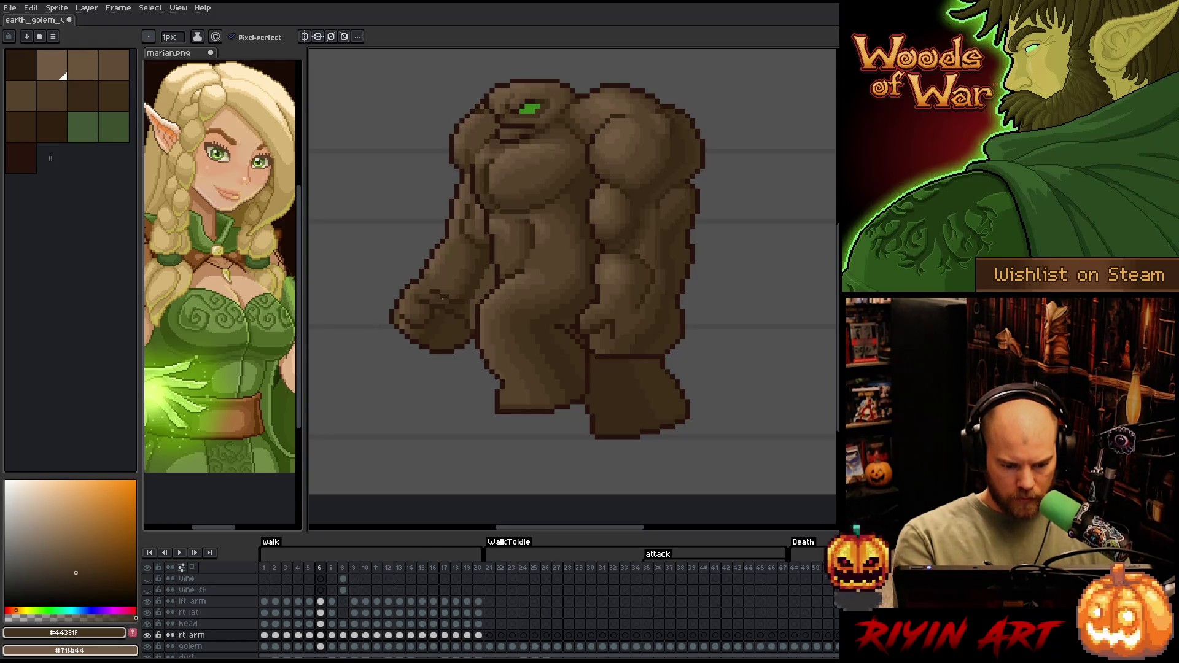
Add a short dark #402f1b stroke along the forward arm's edge
{"action": "left_click", "coordinate": [445, 326], "text": "alt"}
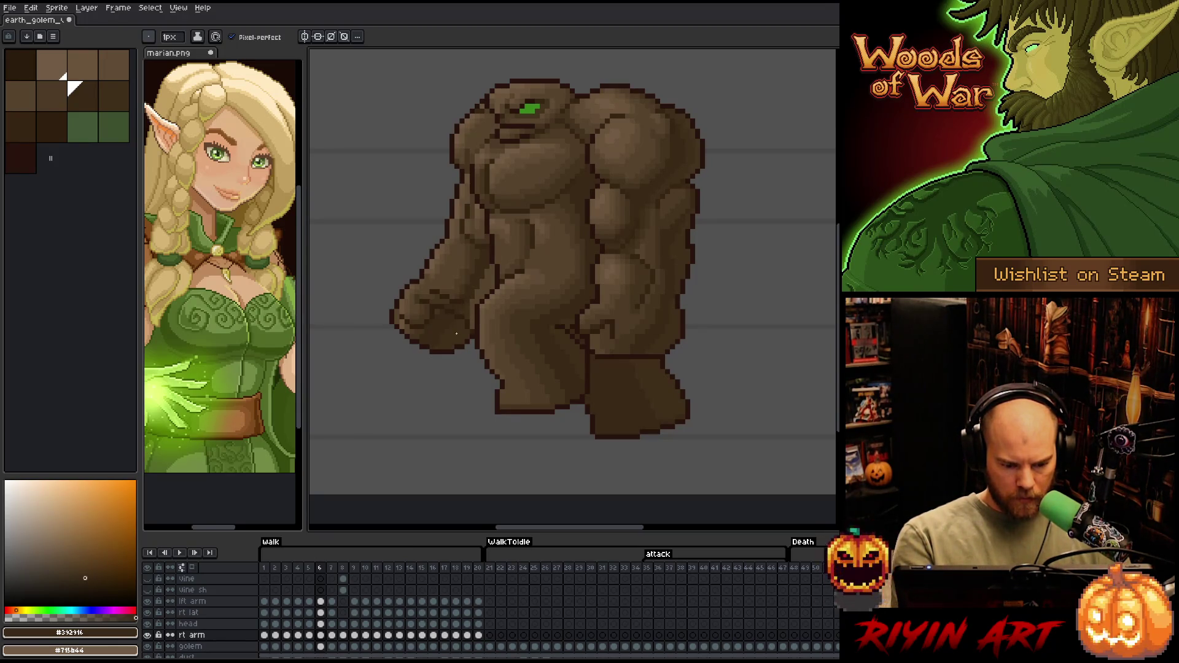
{"action": "left_click", "coordinate": [449, 295], "text": "alt"}
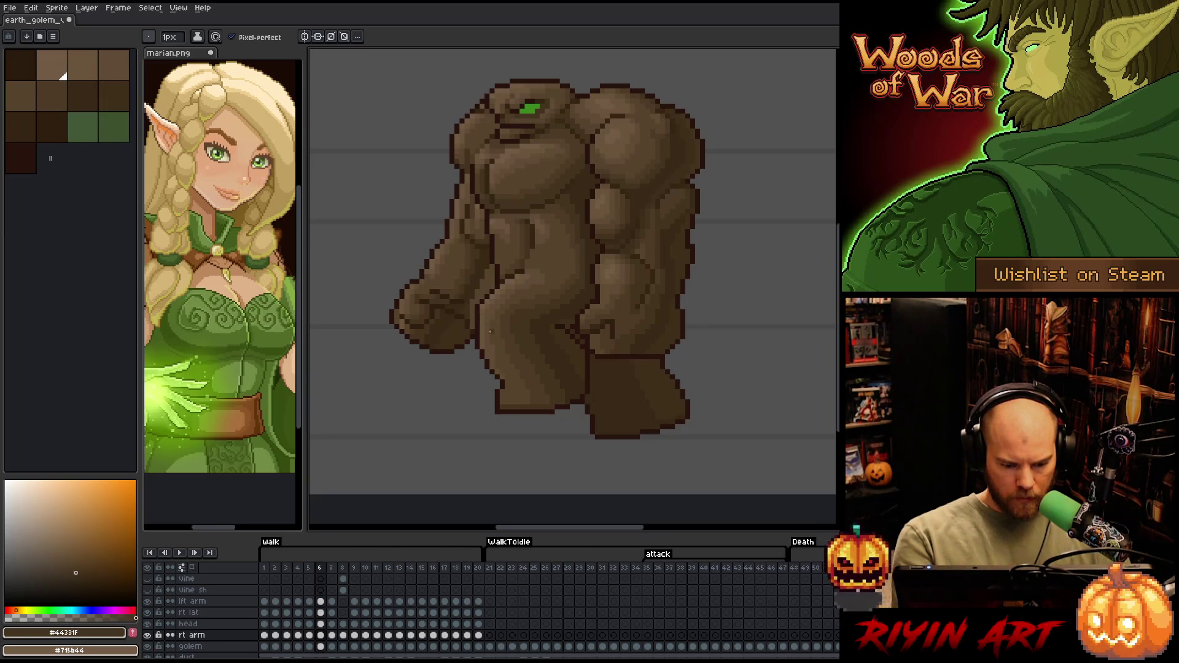
{"action": "left_click", "coordinate": [485, 323], "text": "alt"}
{"action": "left_click", "coordinate": [471, 320], "text": "alt"}
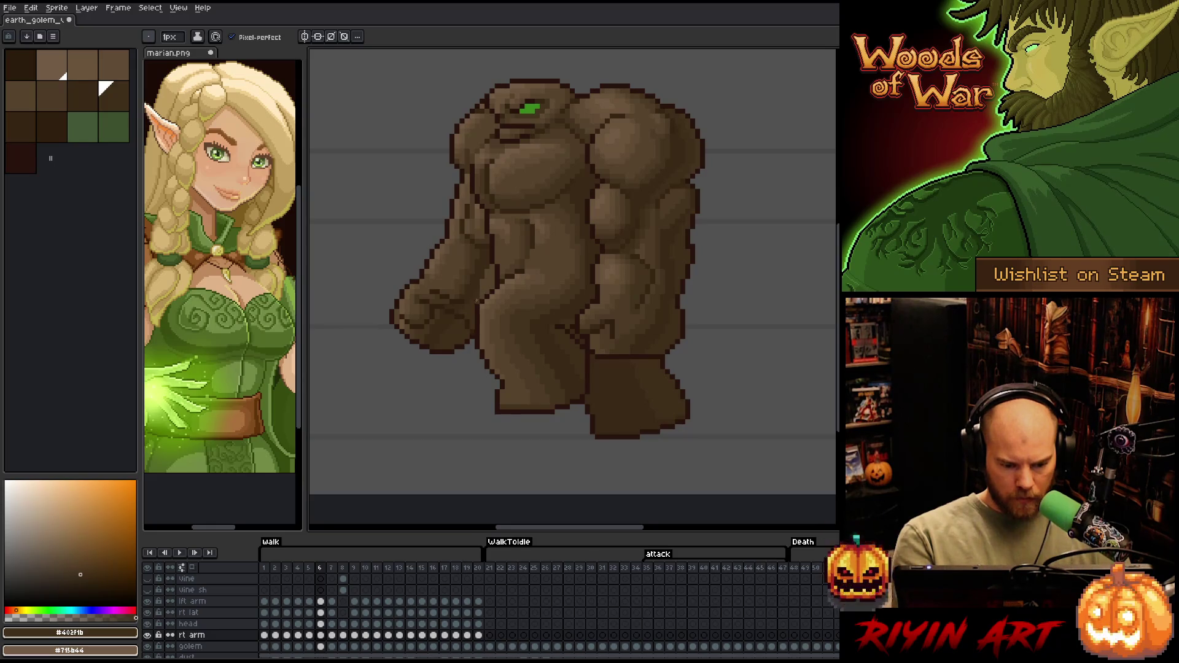
{"action": "mouse_move", "coordinate": [488, 289]}
{"action": "left_mouse_down"}
{"action": "mouse_move", "coordinate": [487, 276]}
{"action": "mouse_move", "coordinate": [493, 288]}
{"action": "left_mouse_up"}
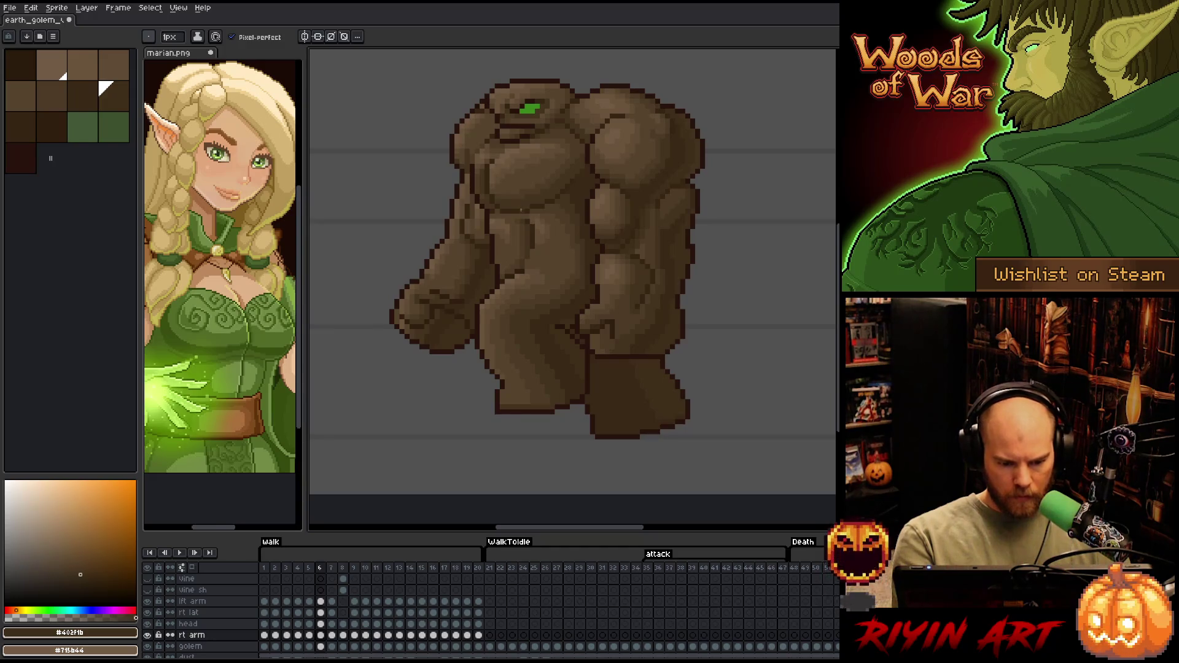
Sample #57442c, #604c35 and a lighter brown from the golem's body and arm
{"action": "left_click", "coordinate": [467, 158], "text": "alt"}
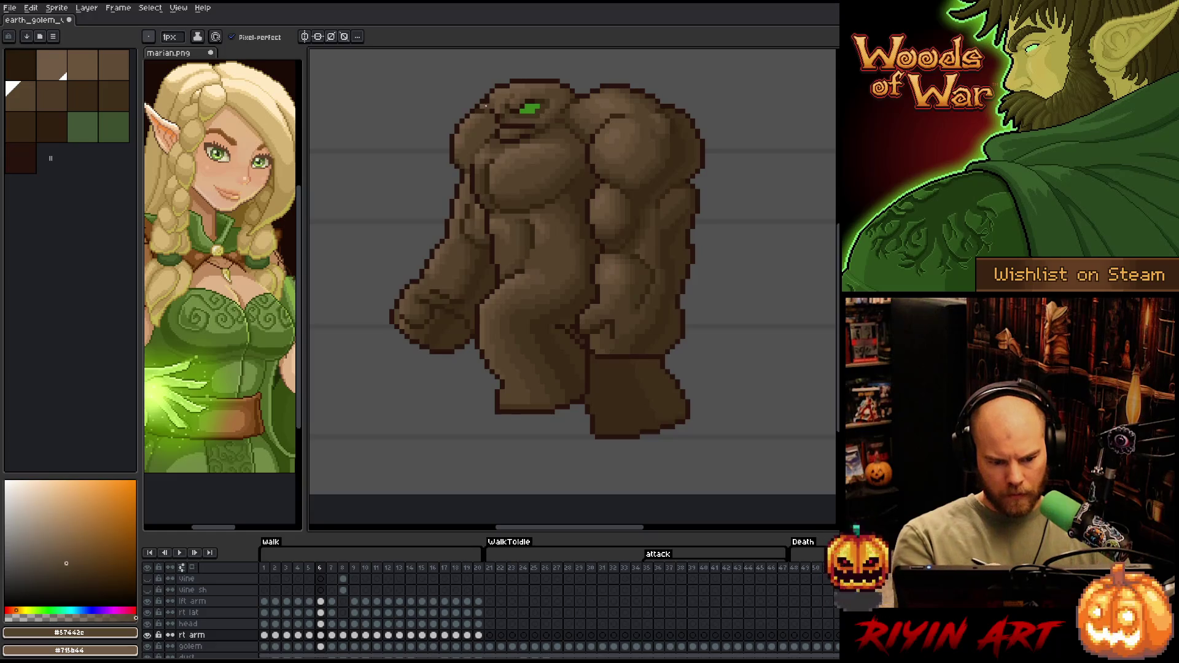
{"action": "key", "text": "alt"}
{"action": "left_click", "coordinate": [467, 140], "text": "alt"}
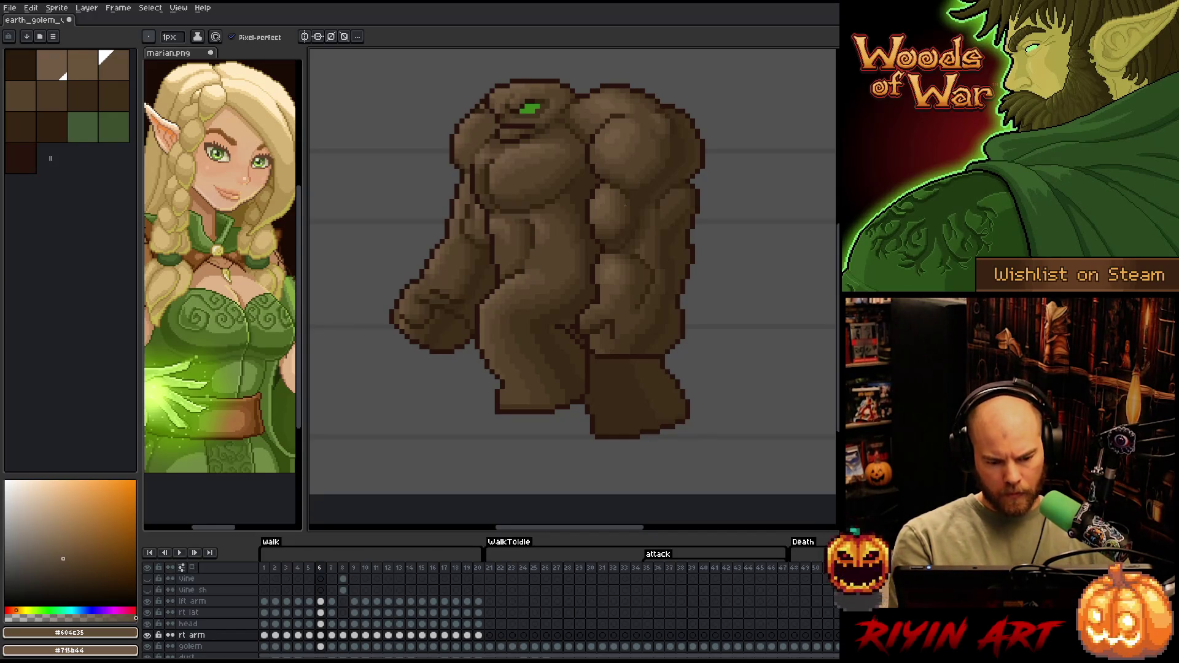
{"action": "key", "text": "v"}
{"action": "key", "text": "b"}
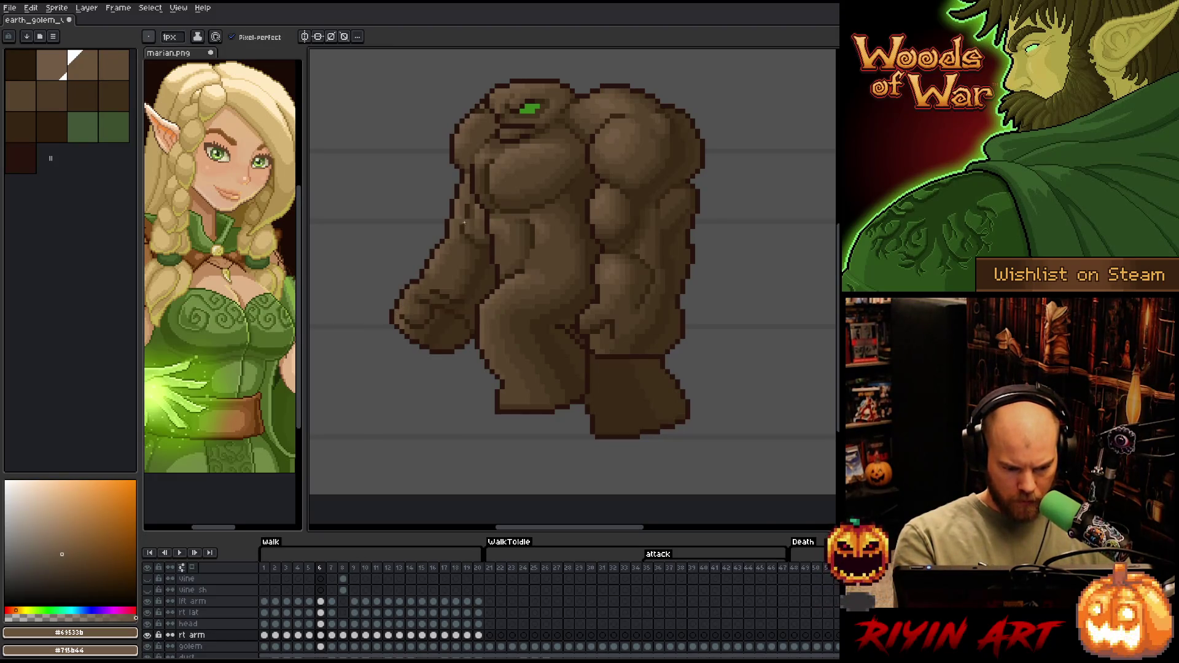
{"action": "left_click", "coordinate": [427, 277], "text": "alt"}
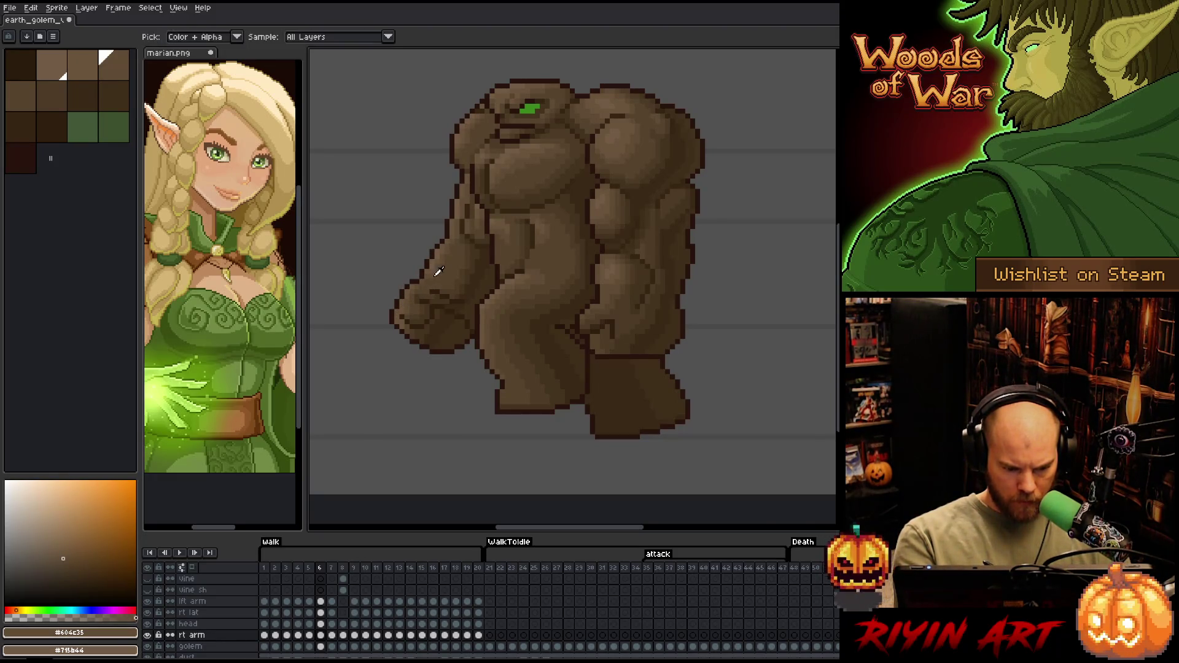
{"action": "left_click", "coordinate": [422, 277], "text": "alt"}
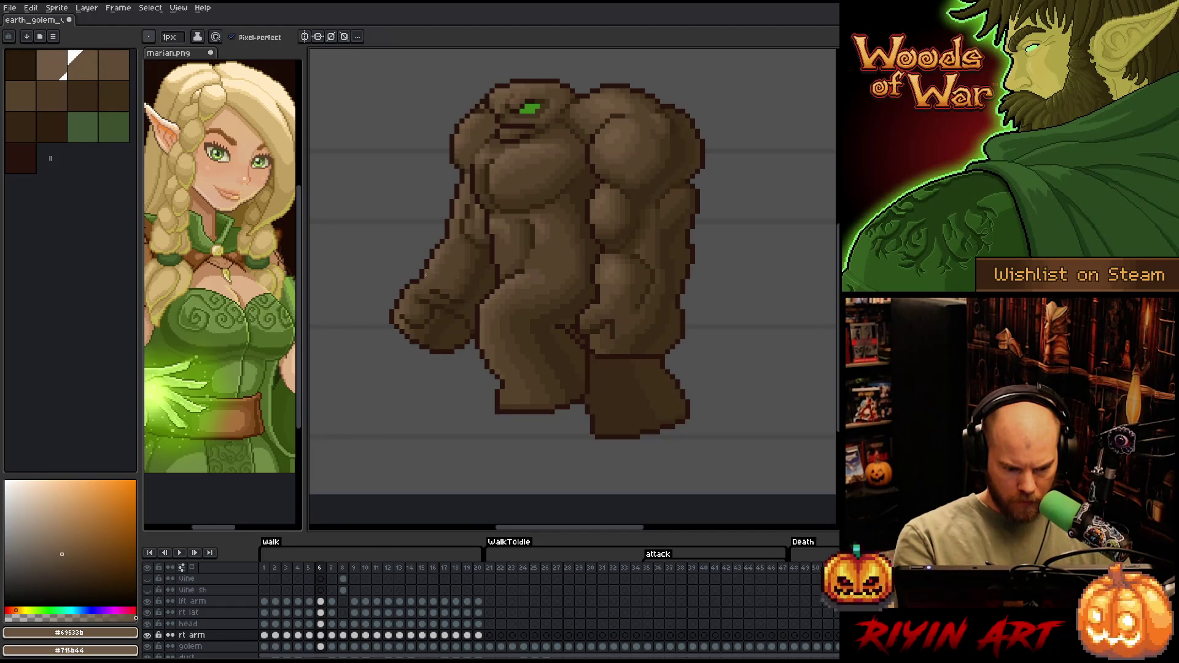
{"action": "left_click", "coordinate": [418, 281], "text": "alt"}
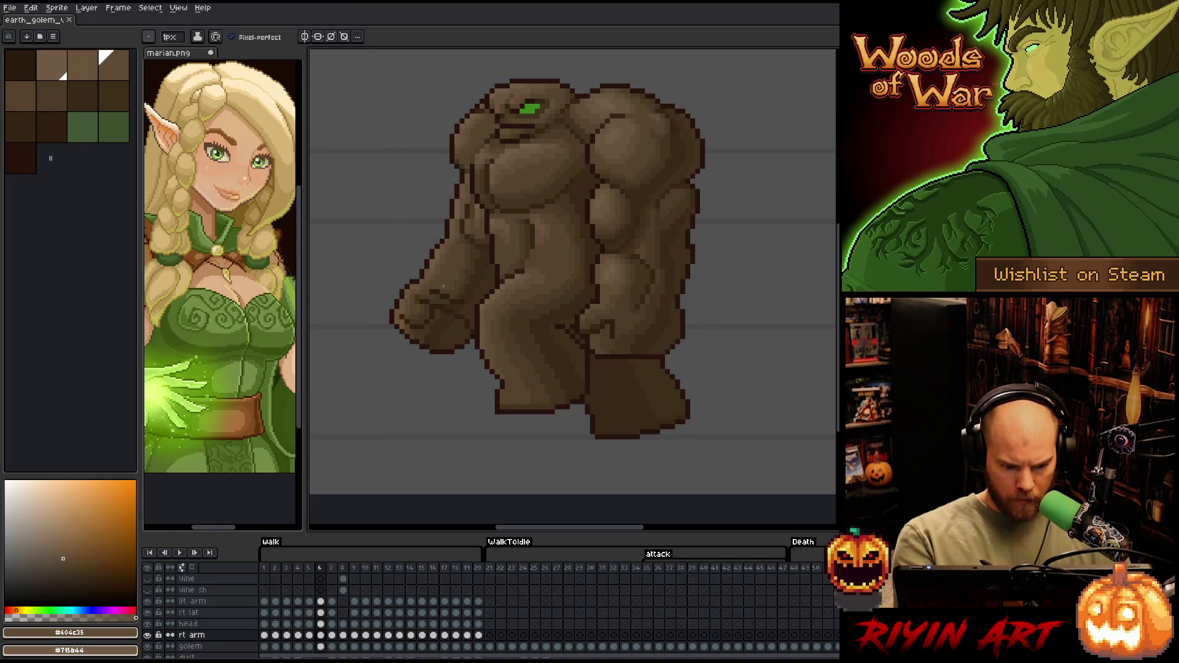
Add shading pixels on the arm, pick darker fist browns, then compare with frame 5
{"action": "key", "text": "alt"}
{"action": "left_click", "coordinate": [441, 265]}
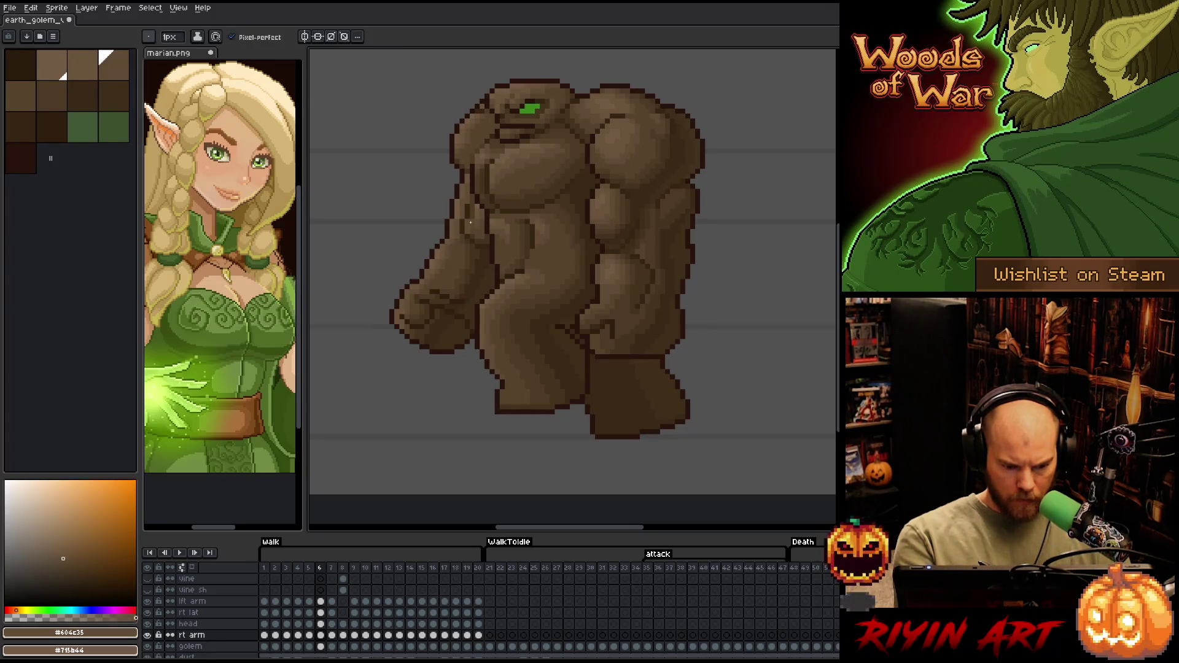
{"action": "left_click", "coordinate": [448, 243], "text": "alt"}
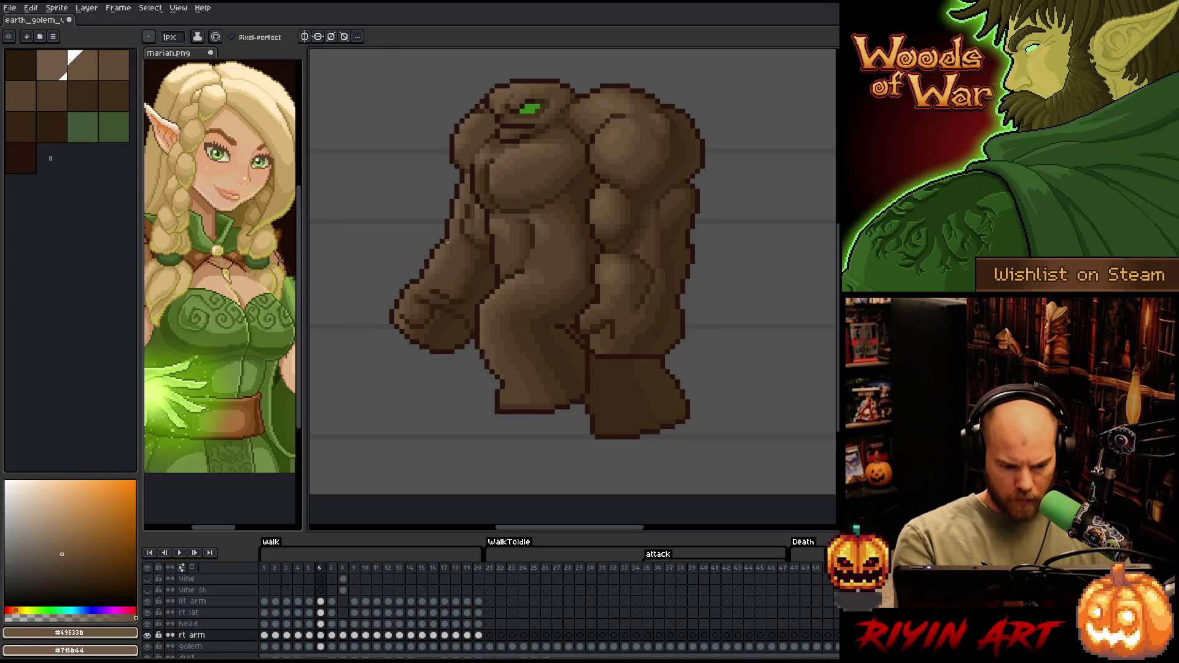
{"action": "left_click", "coordinate": [452, 242], "text": "alt"}
{"action": "key", "text": "ctrl"}
{"action": "left_click", "coordinate": [465, 267], "text": "alt"}
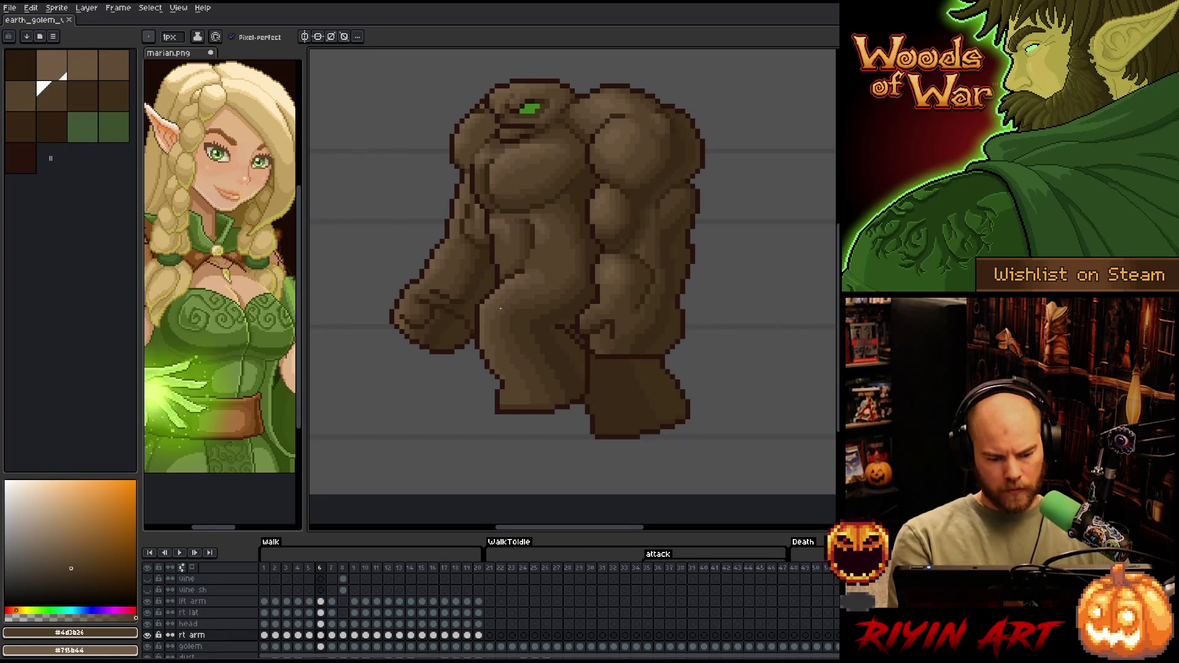
{"action": "left_click", "coordinate": [424, 344], "text": "alt"}
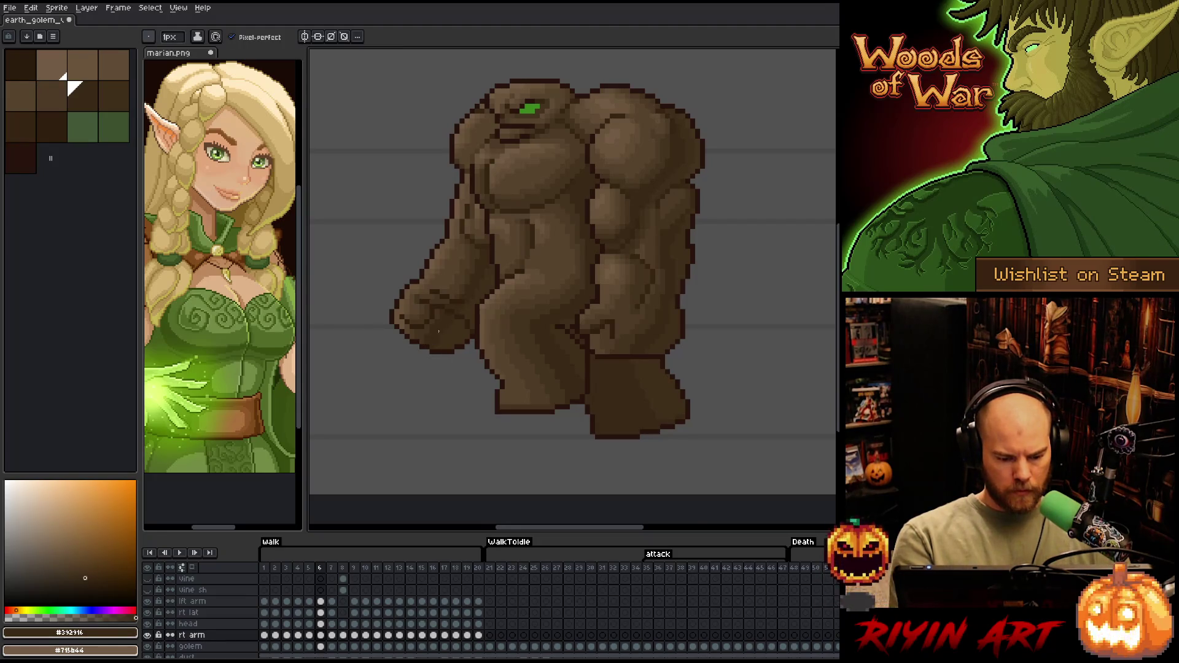
{"action": "left_click", "coordinate": [431, 323], "text": "alt"}
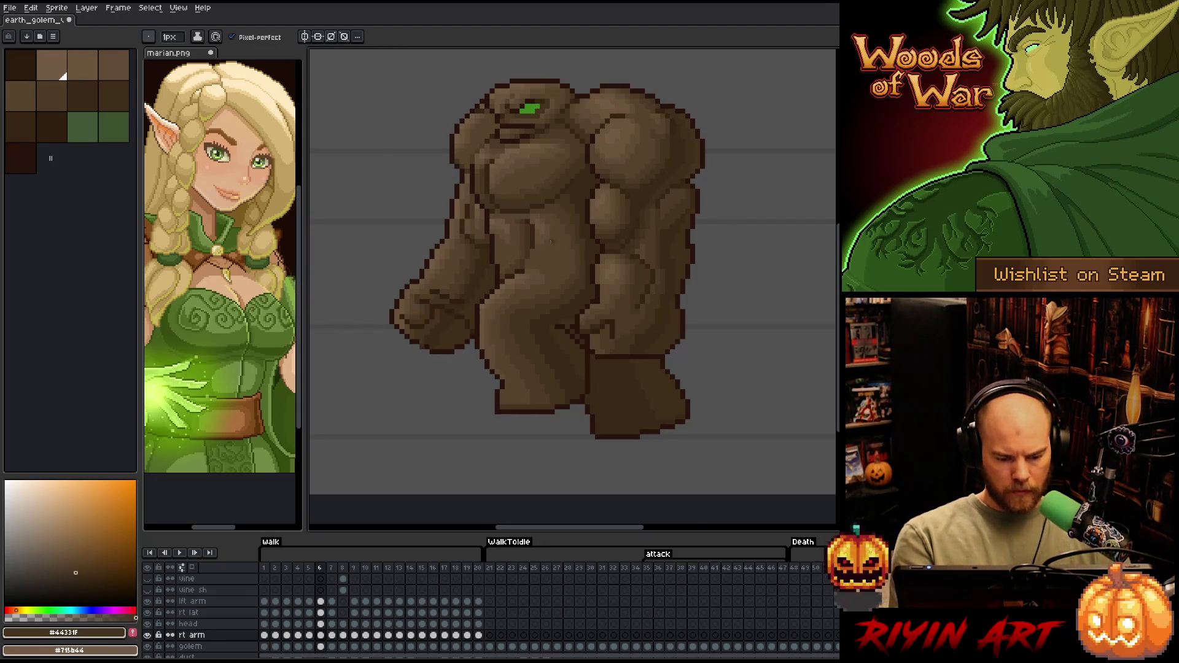
{"action": "left_click", "coordinate": [440, 324], "text": "alt"}
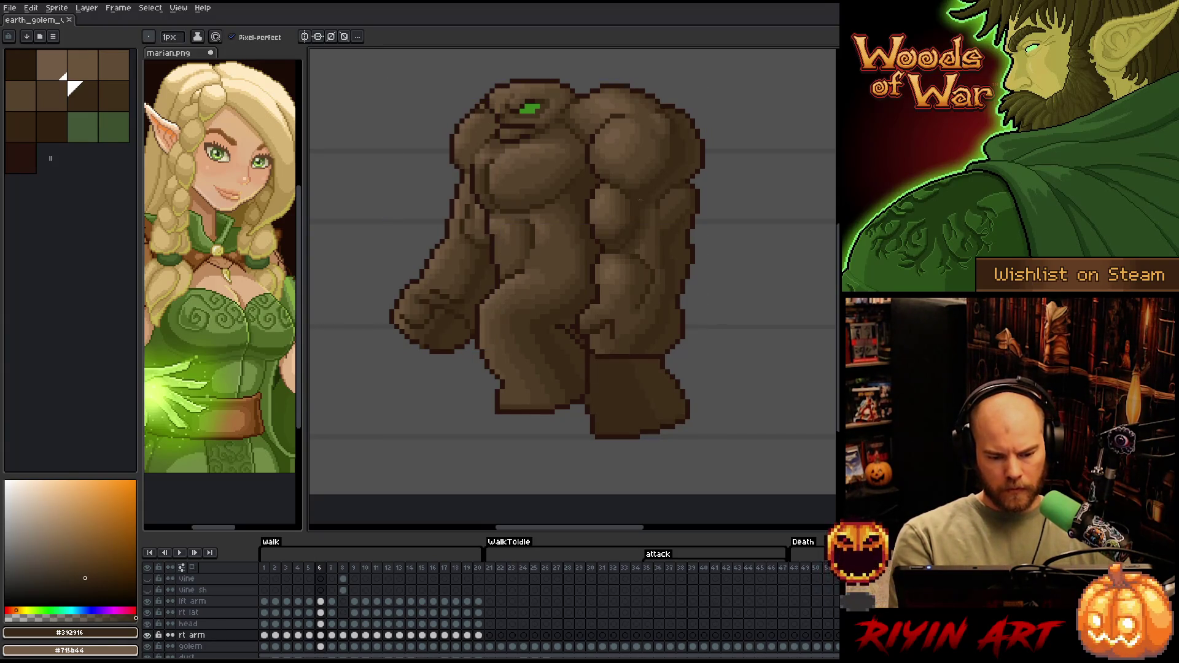
{"action": "key", "text": "Left"}
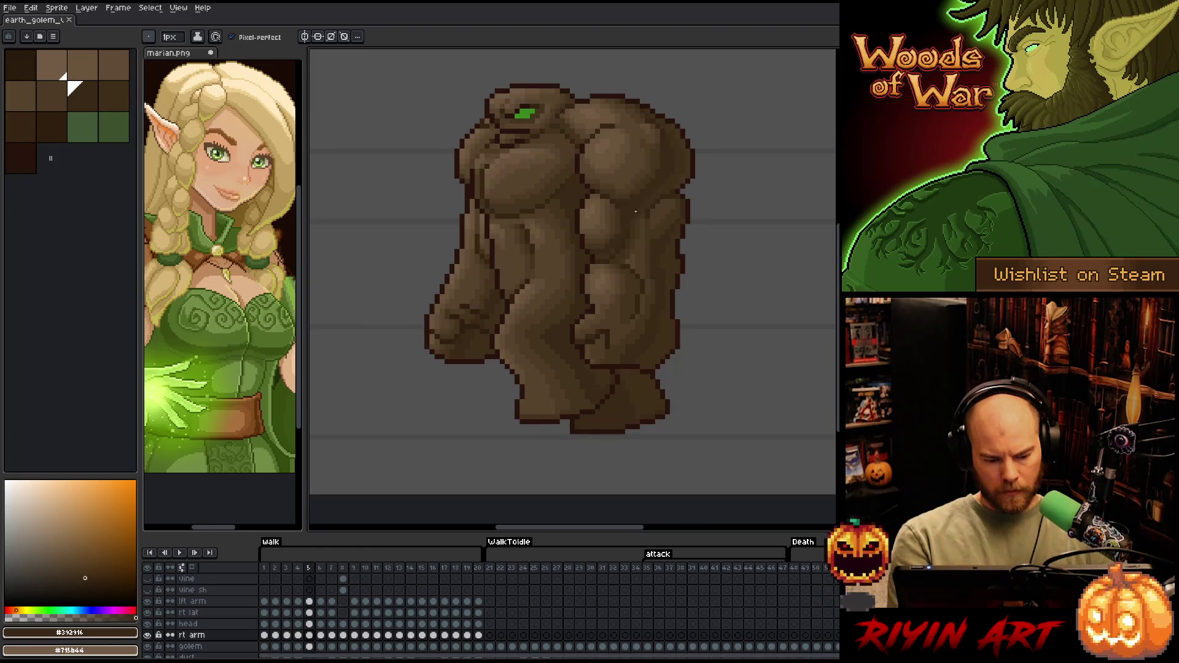
{"action": "key", "text": "Right"}
{"action": "key", "text": "Left"}
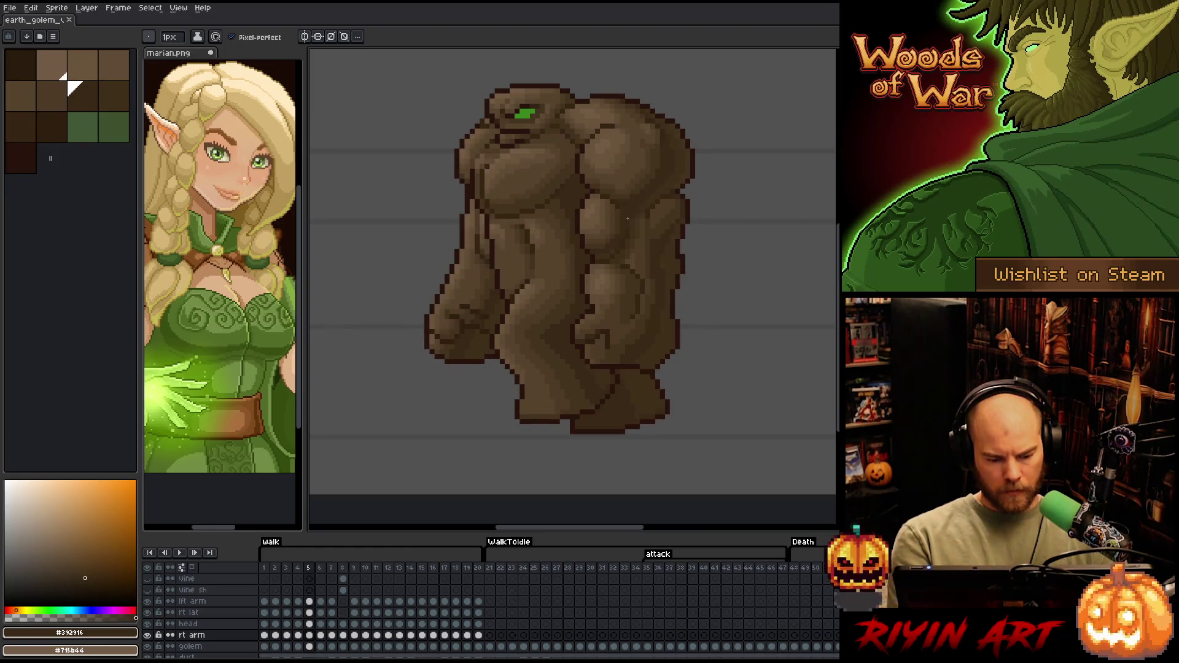
{"action": "key", "text": "Right"}
{"action": "key", "text": "Left"}
{"action": "key", "text": "Right"}
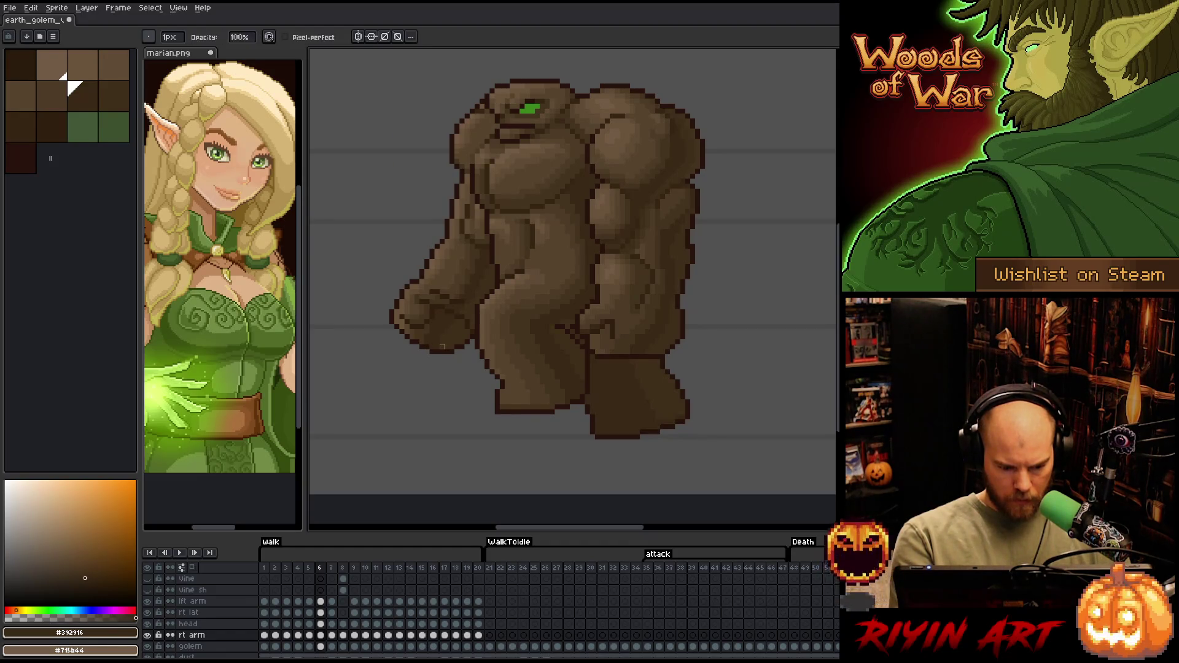
{"action": "left_click", "coordinate": [439, 344], "text": "alt"}
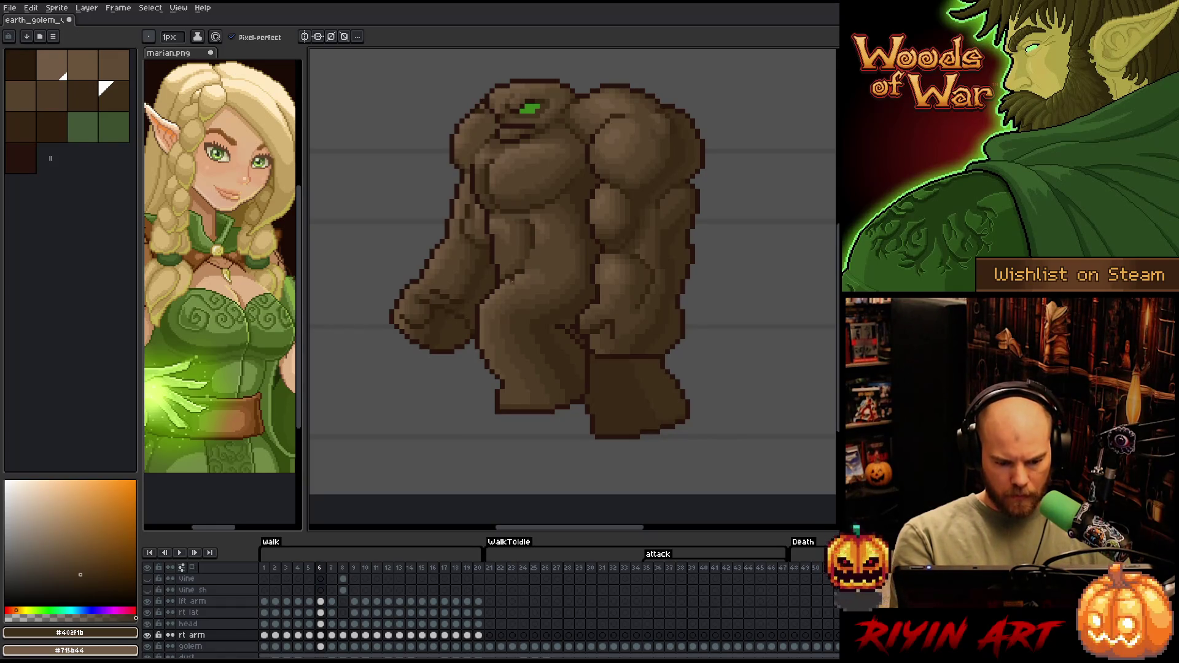
Compare the fist's darkest and shadow browns, then advance to walk frame 7
{"action": "left_click", "coordinate": [450, 303], "text": "alt"}
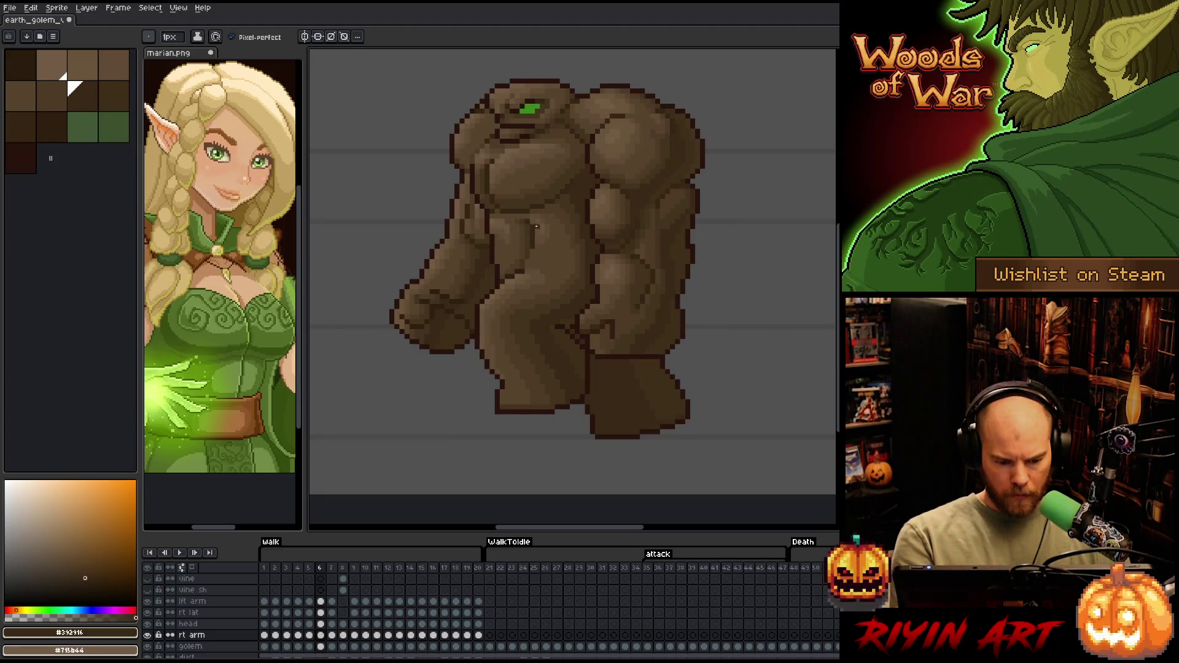
{"action": "left_click", "coordinate": [462, 299], "text": "alt"}
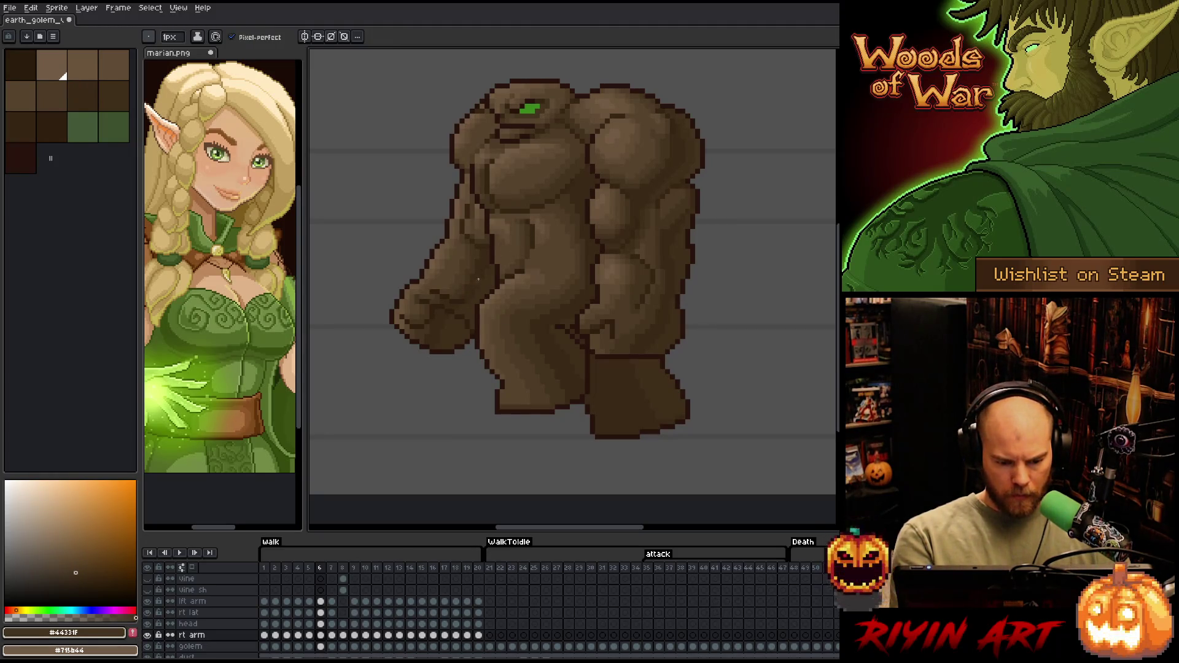
{"action": "left_click", "coordinate": [458, 295], "text": "alt"}
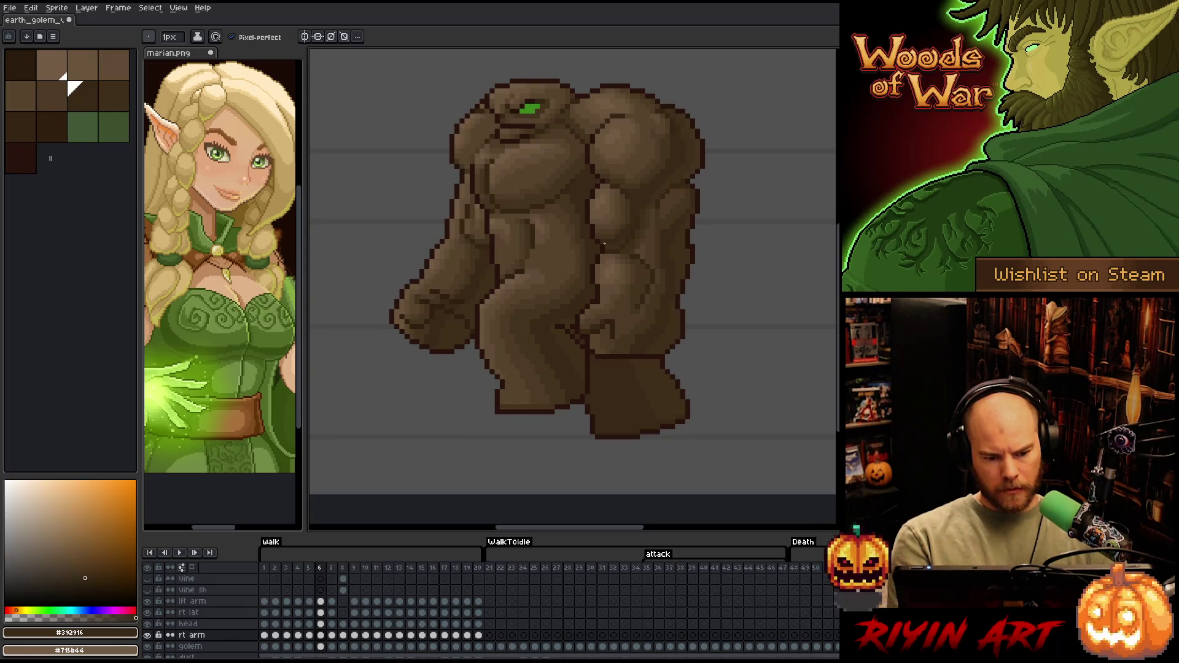
{"action": "key", "text": "Right"}
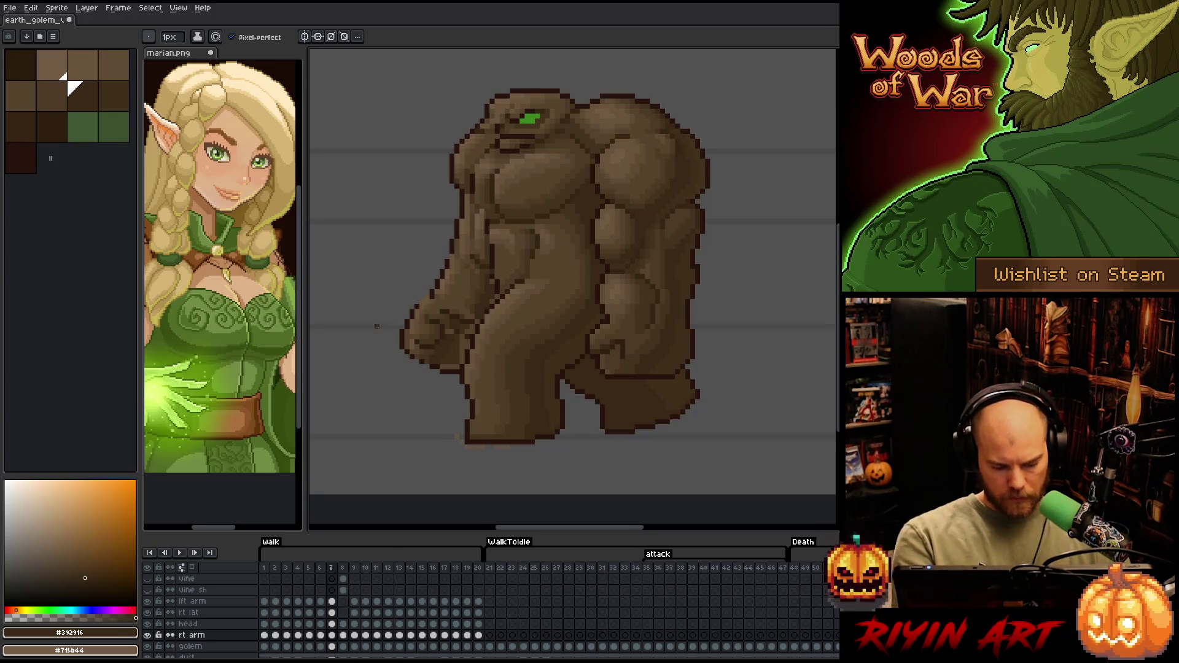
Lower the rt arm layer's opacity to roughly a quarter in its Layer Properties
{"action": "double_click", "coordinate": [192, 635]}
{"action": "mouse_move", "coordinate": [228, 512]}
{"action": "left_mouse_down"}
{"action": "mouse_move", "coordinate": [249, 512]}
{"action": "mouse_move", "coordinate": [218, 512]}
{"action": "left_mouse_up"}
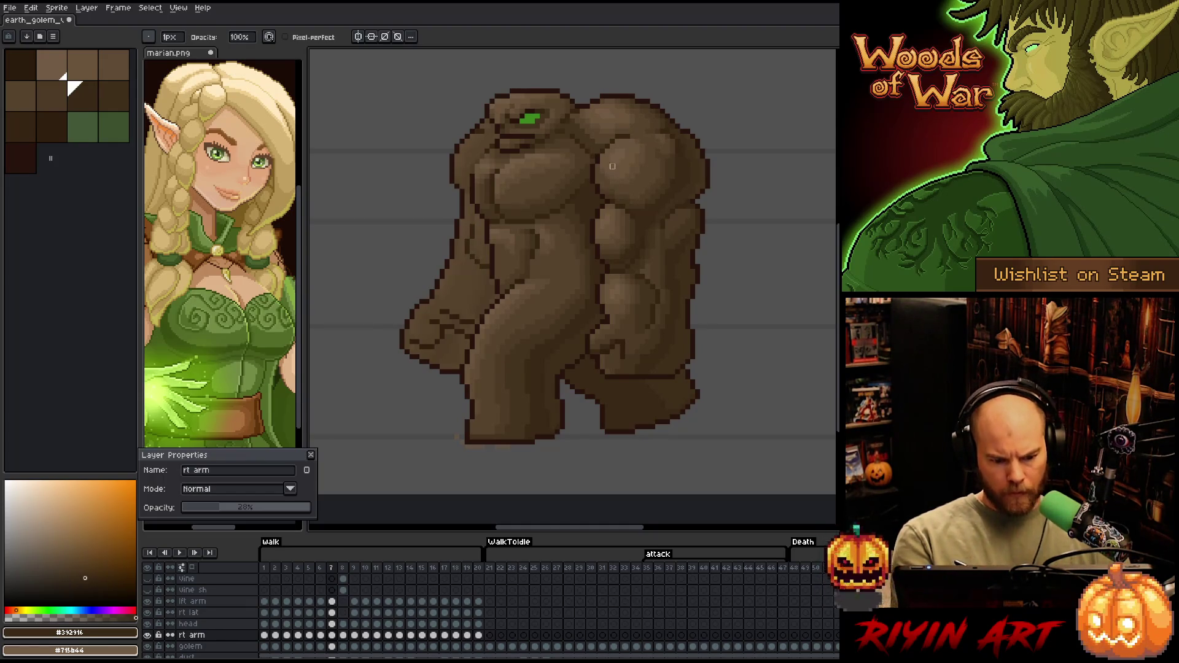
Return the rt arm layer to full opacity and draw a dark line along the fist's edge
{"action": "left_click_drag", "start_coordinate": [258, 508], "coordinate": [358, 510]}
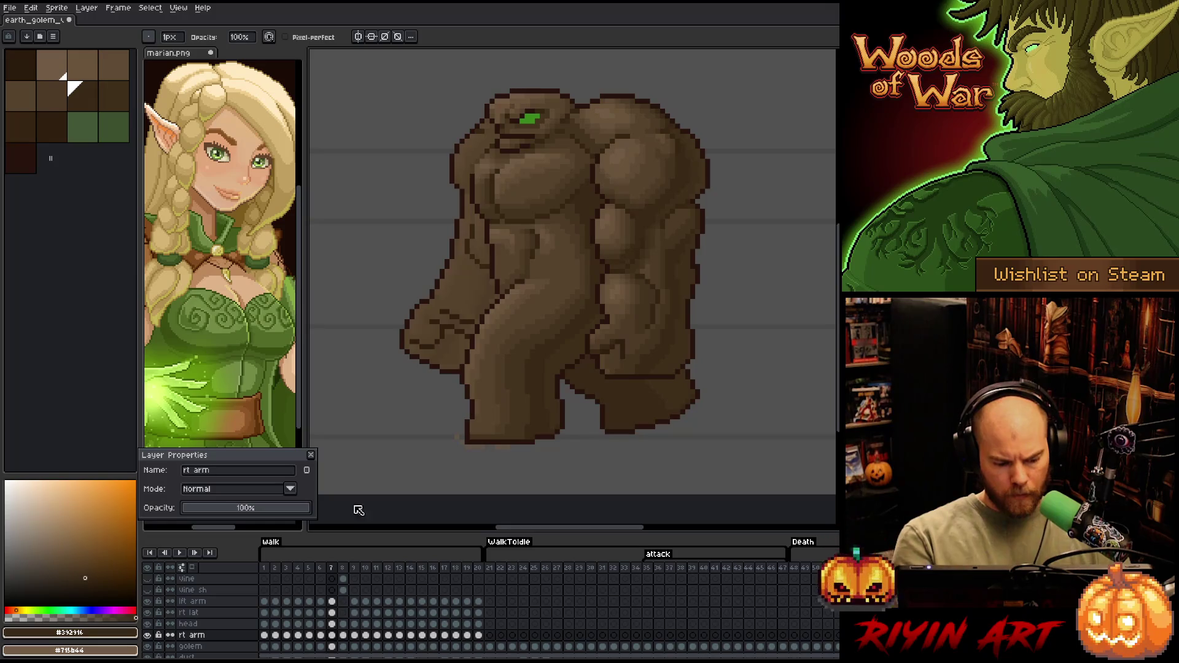
{"action": "left_click", "coordinate": [311, 456]}
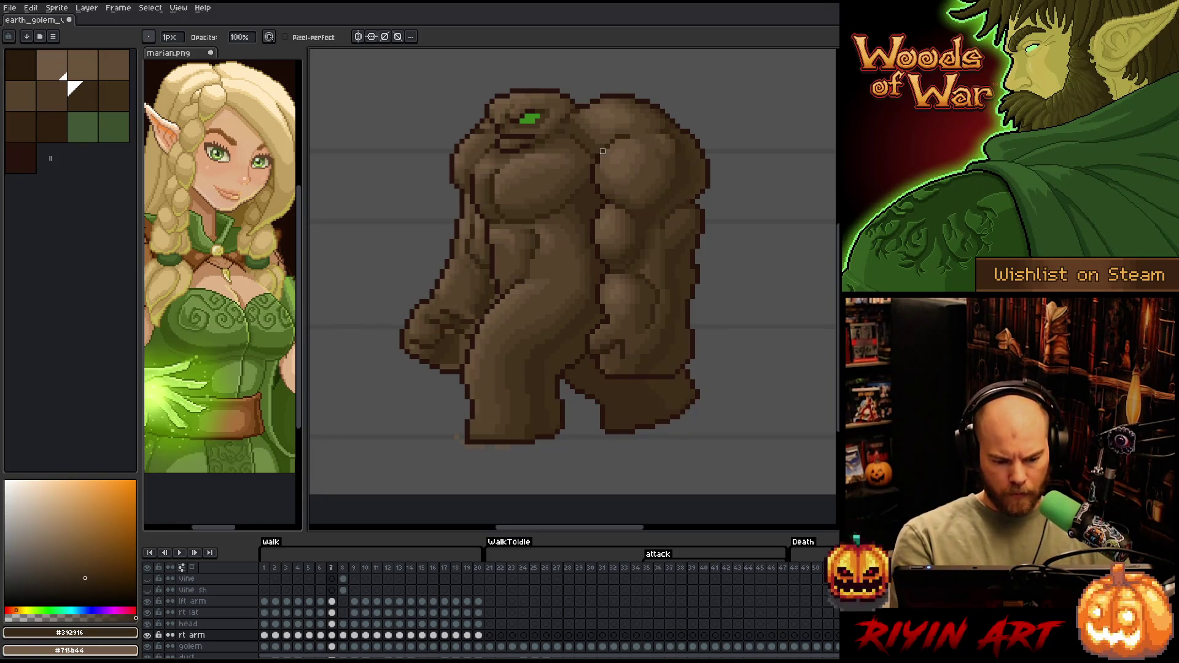
{"action": "key", "text": "e"}
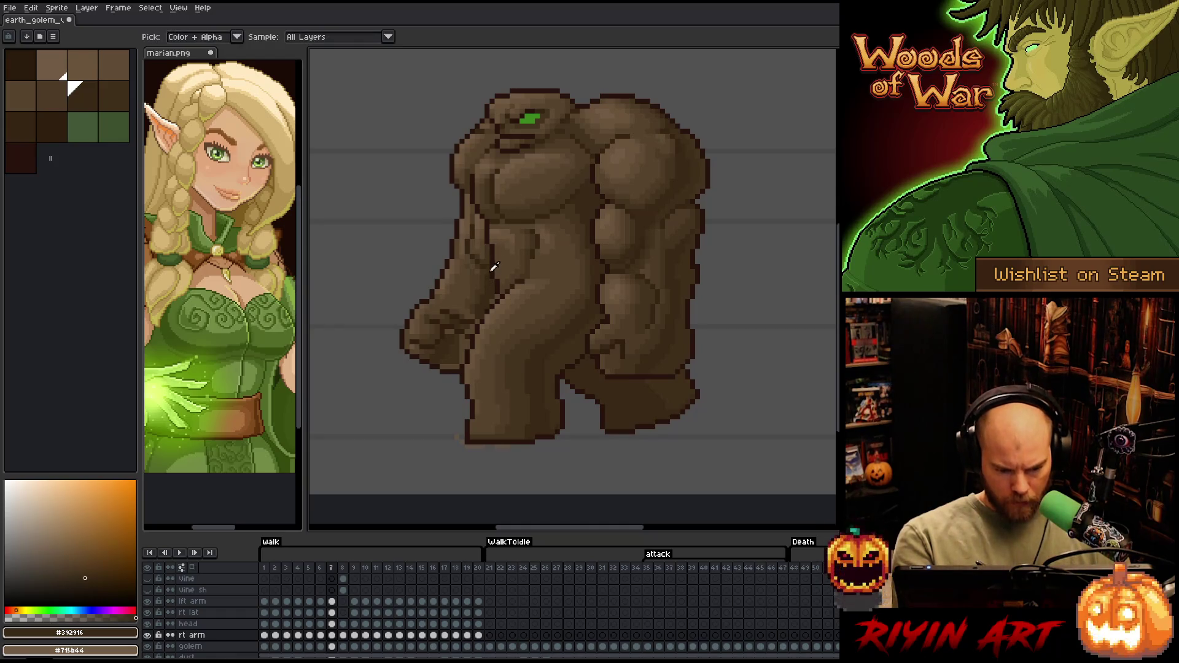
{"action": "left_click", "coordinate": [465, 361], "text": "alt"}
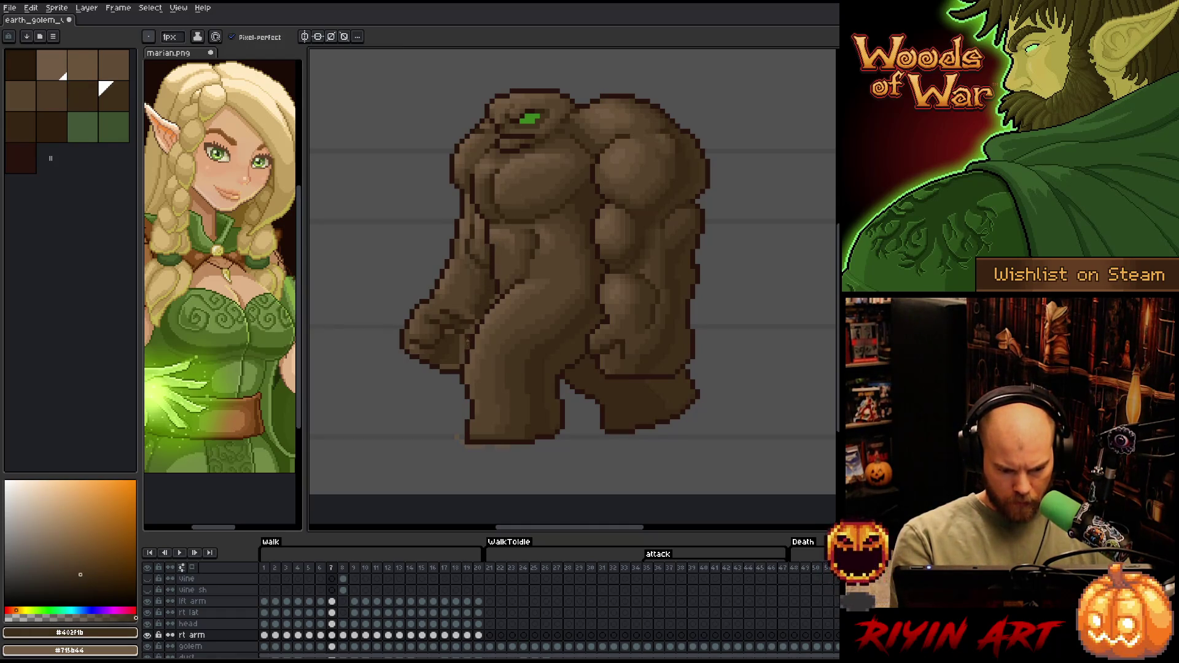
{"action": "left_click_drag", "start_coordinate": [463, 342], "coordinate": [462, 360]}
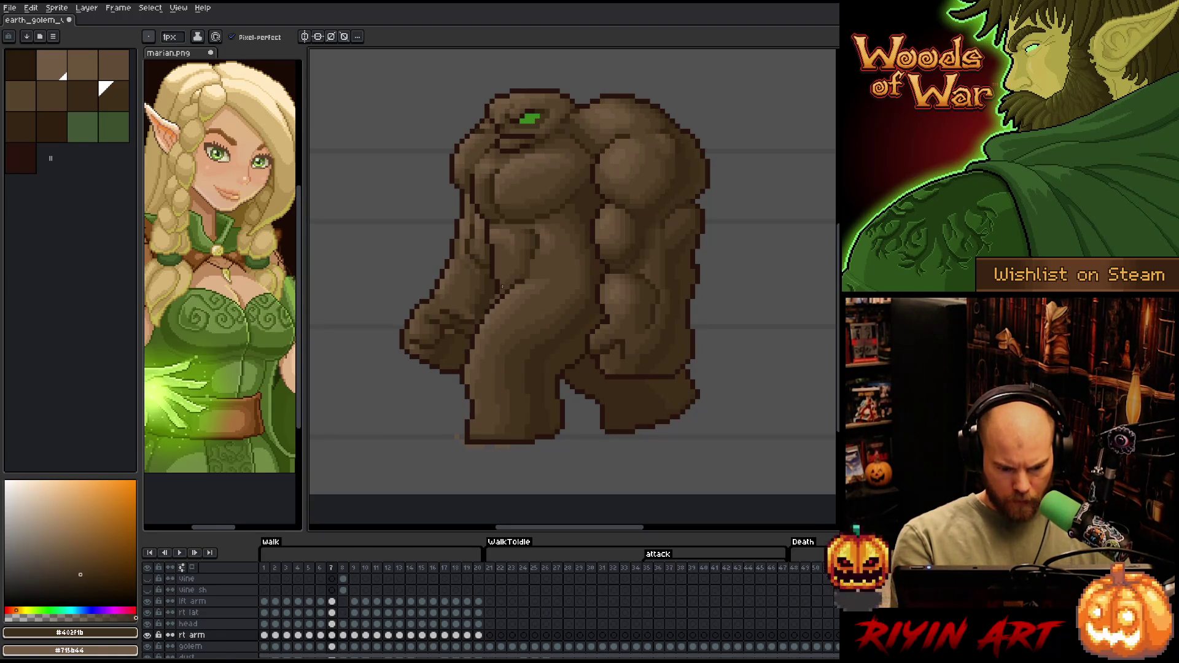
Sample mid and lighter arm browns, including #604c35 and #69533b
{"action": "left_click", "coordinate": [467, 311], "text": "alt"}
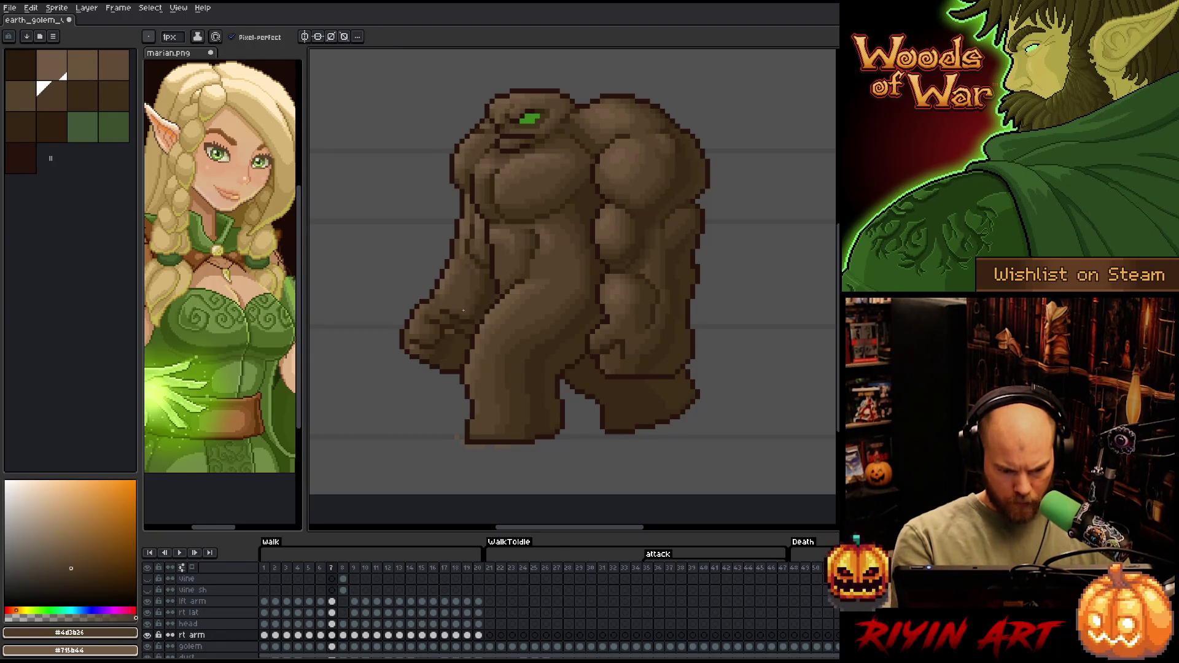
{"action": "left_click", "coordinate": [476, 262], "text": "alt"}
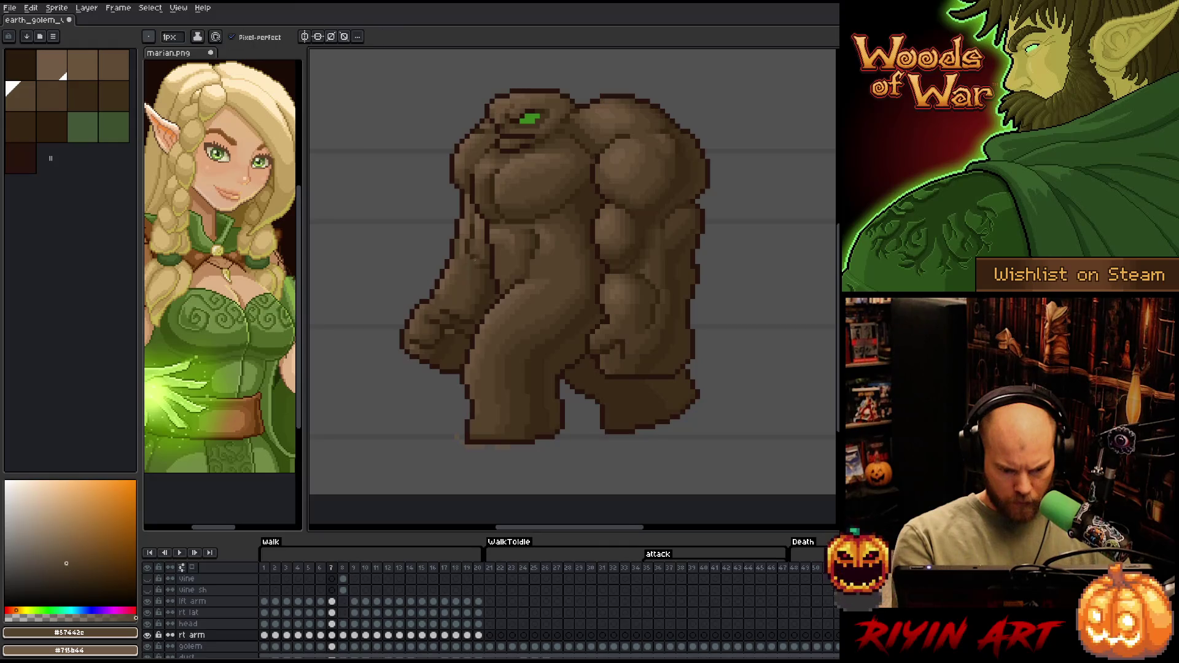
{"action": "left_click", "coordinate": [462, 307], "text": "alt"}
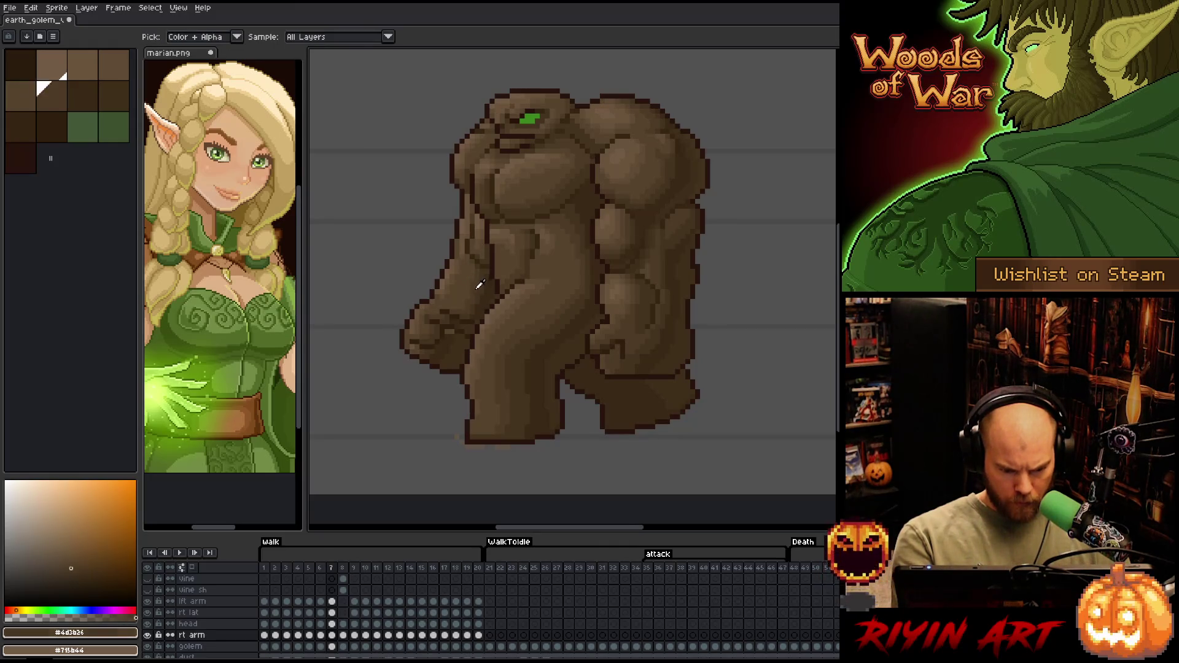
{"action": "left_click", "coordinate": [468, 297], "text": "alt"}
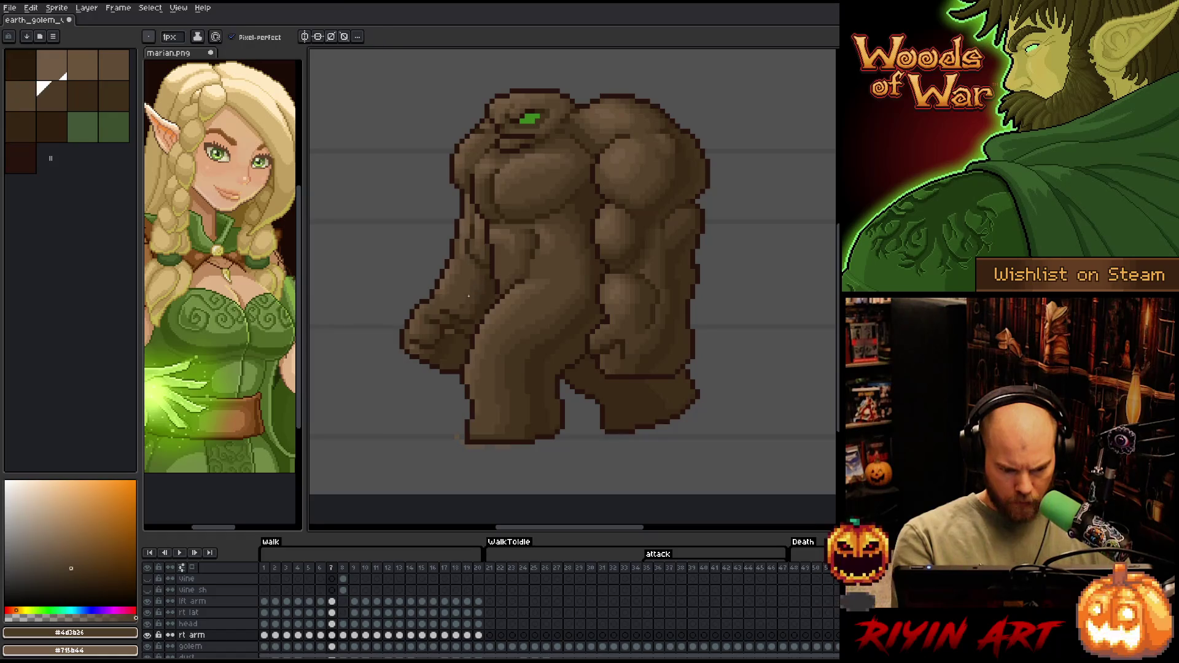
{"action": "left_click", "coordinate": [447, 284], "text": "alt"}
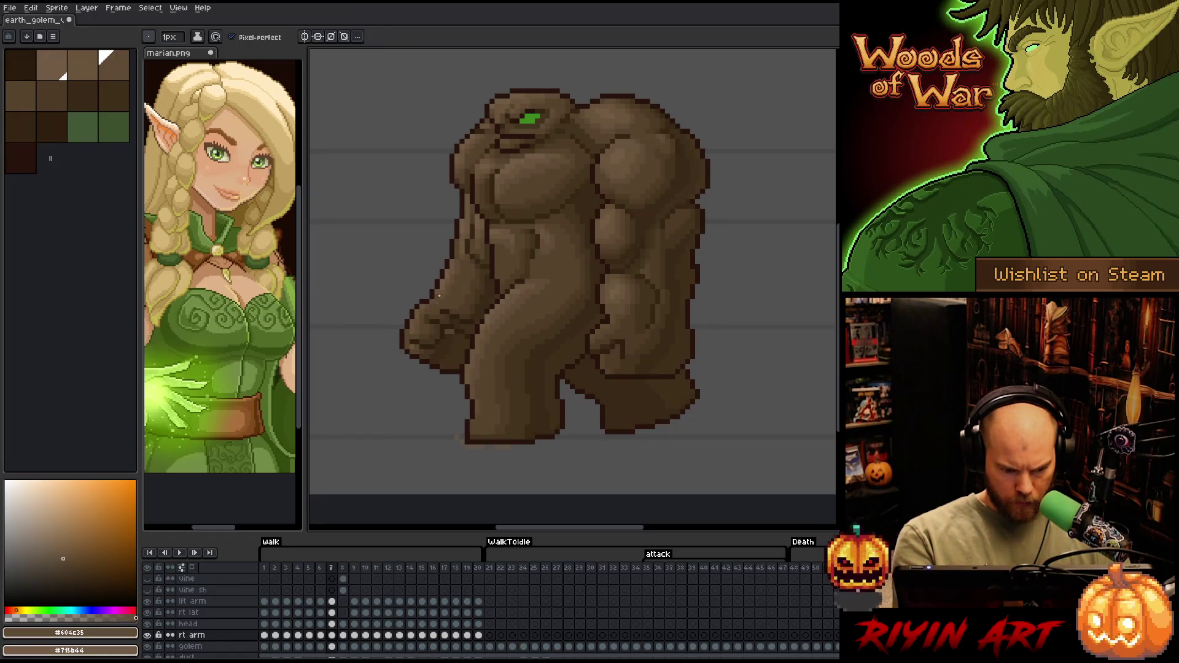
{"action": "left_click", "coordinate": [469, 262], "text": "alt"}
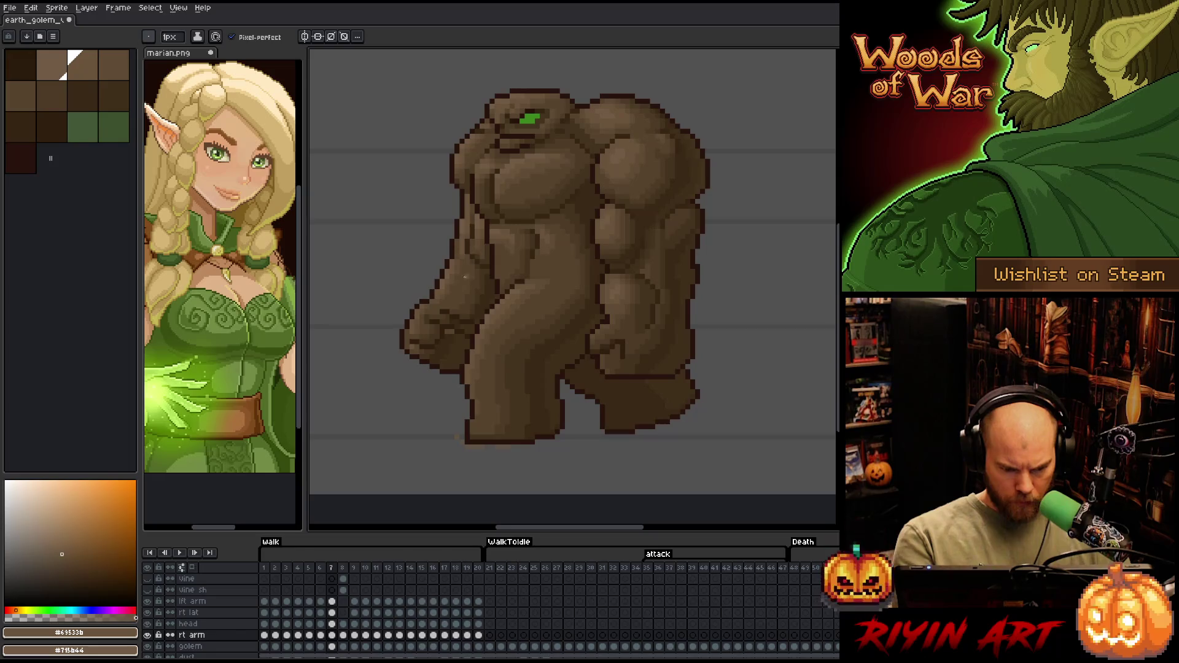
{"action": "left_click", "coordinate": [467, 179], "text": "alt"}
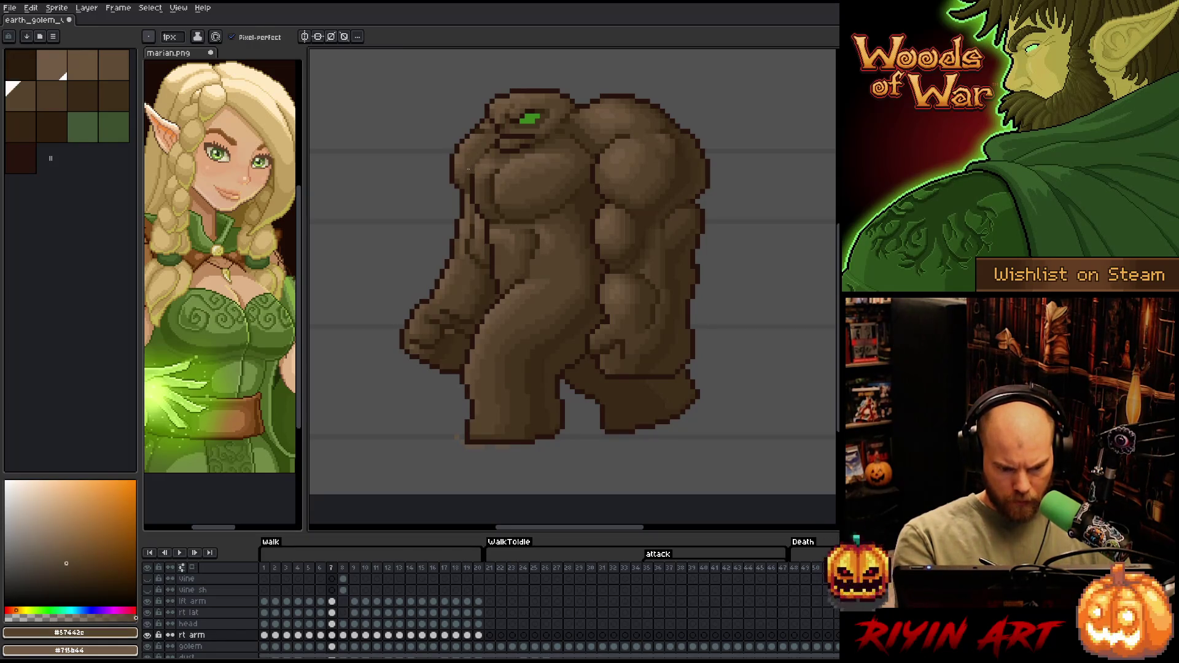
{"action": "left_click", "coordinate": [529, 87], "text": "alt"}
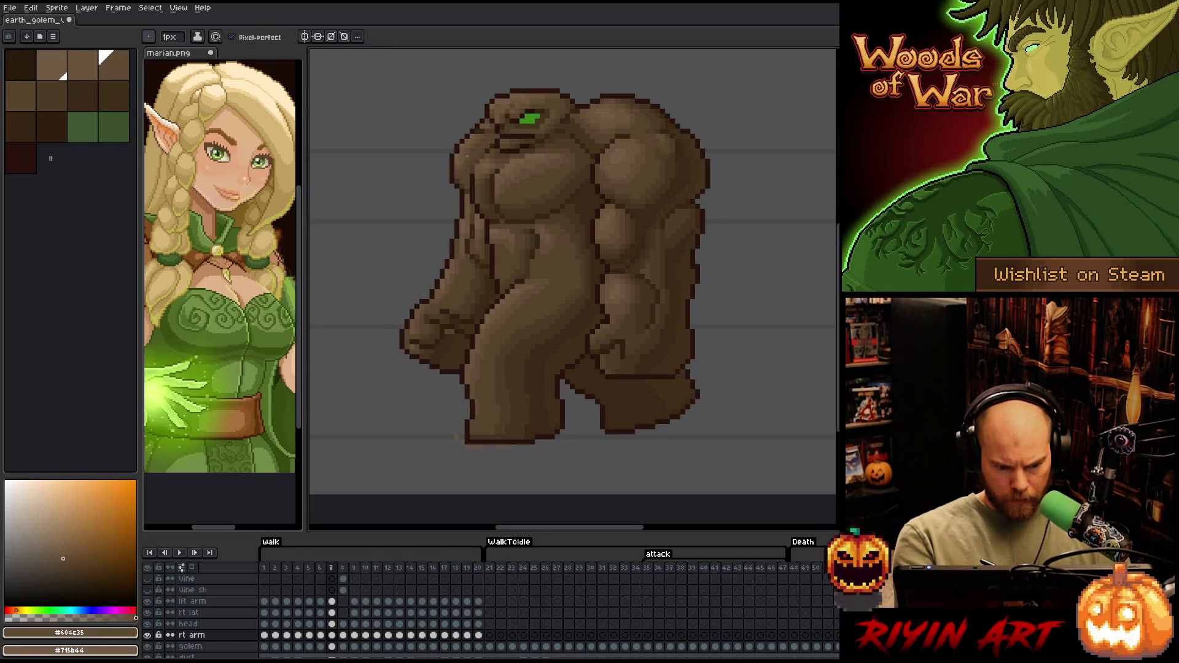
Save the sprite, sample darker browns, and move on to walk frame 8
{"action": "key", "text": "ctrl+s"}
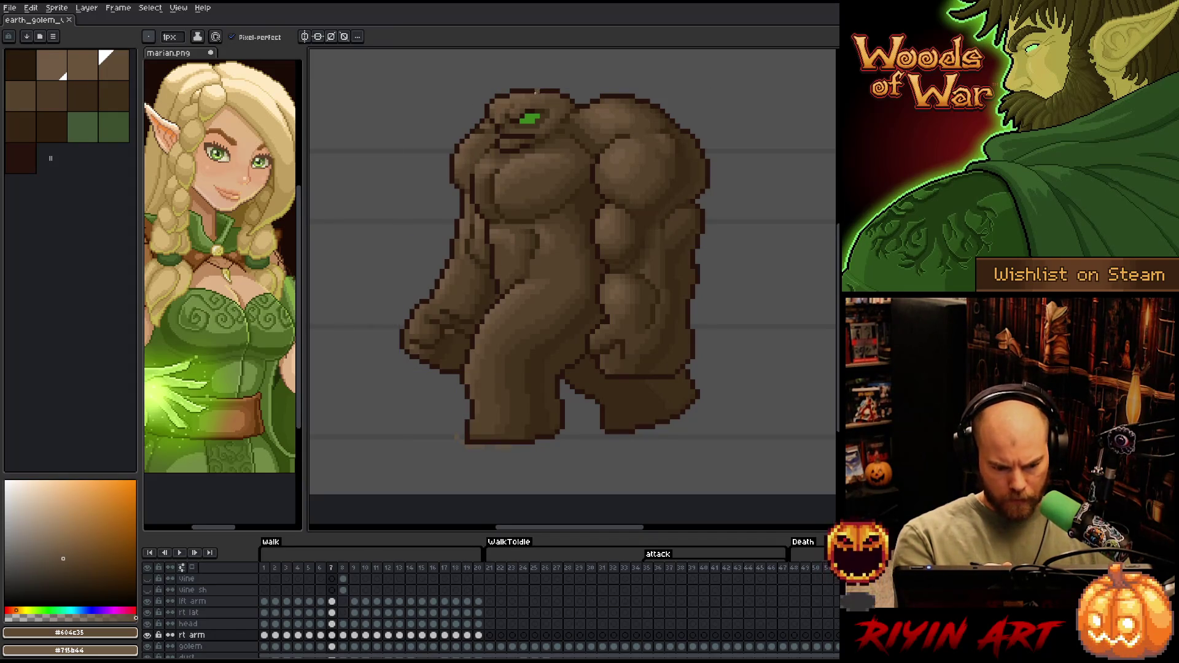
{"action": "left_click", "coordinate": [449, 331], "text": "alt"}
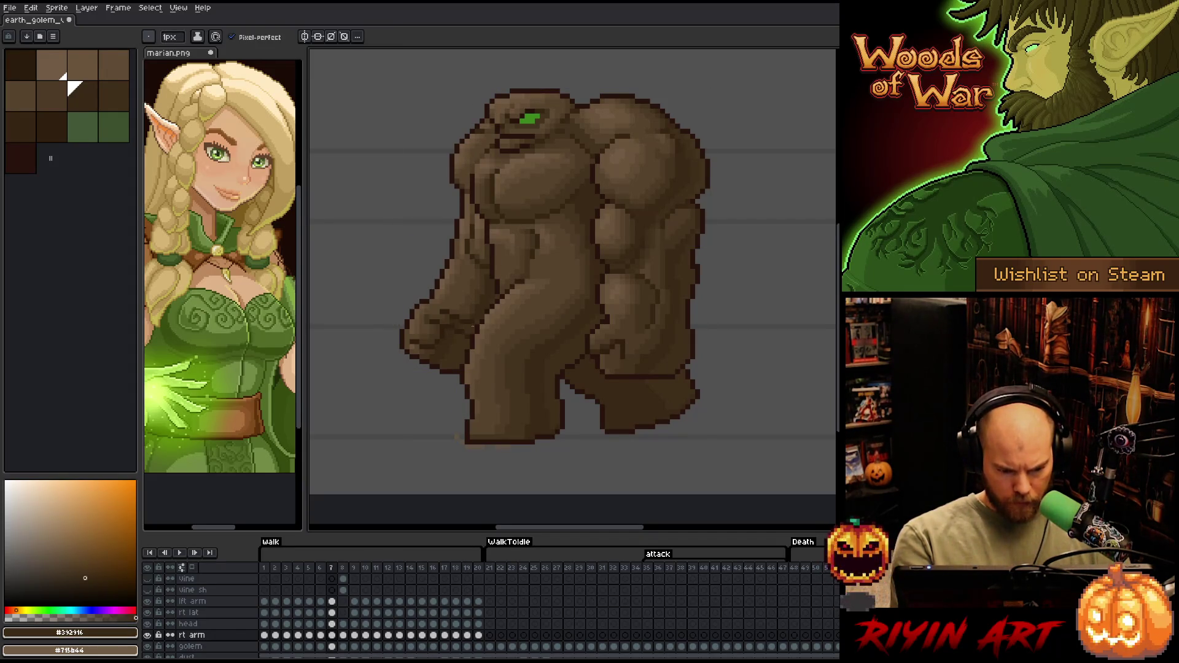
{"action": "left_click", "coordinate": [498, 251], "text": "alt"}
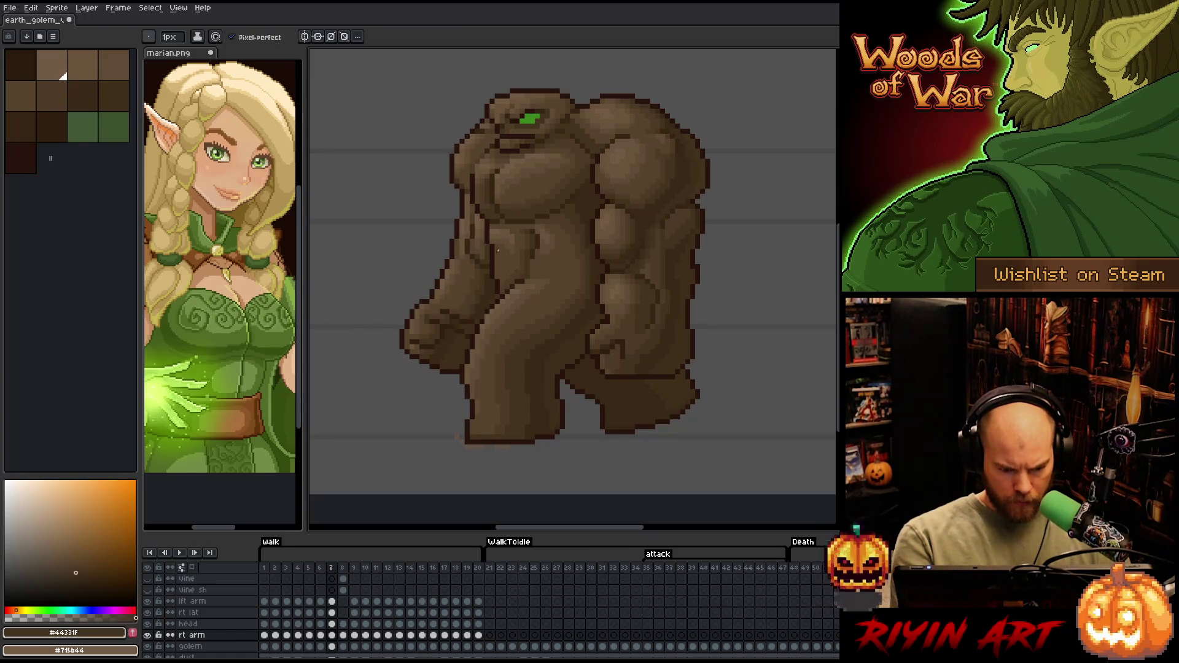
{"action": "left_click", "coordinate": [484, 264], "text": "alt"}
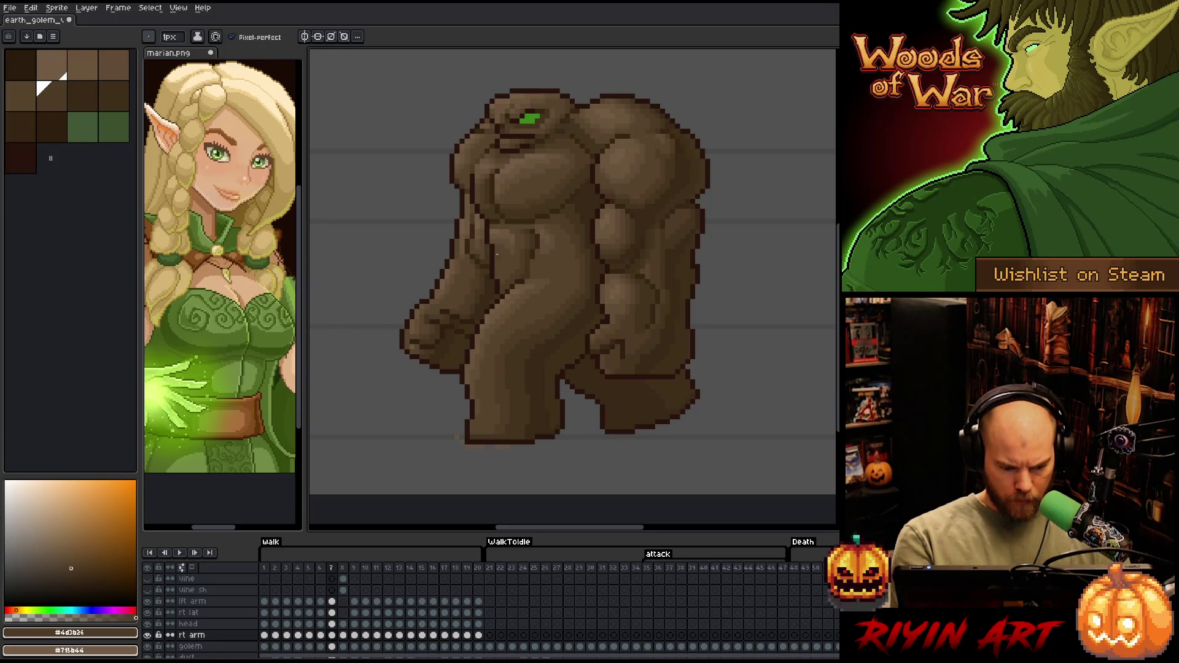
{"action": "key", "text": "period"}
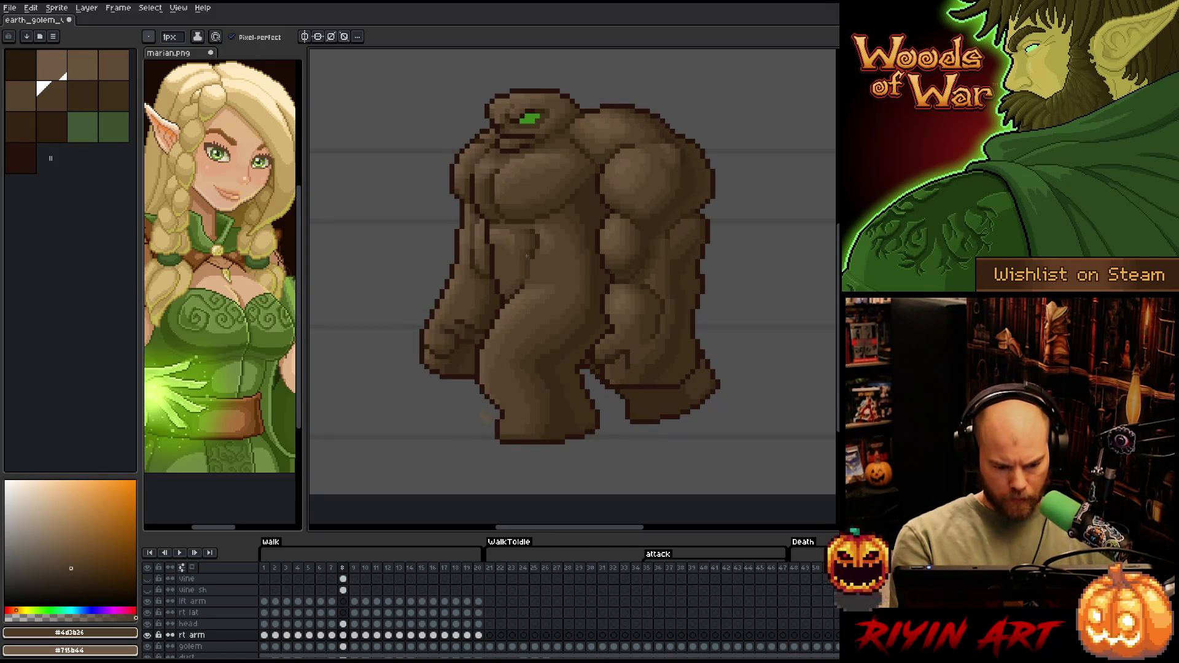
{"action": "key", "text": "comma"}
{"action": "key", "text": "period"}
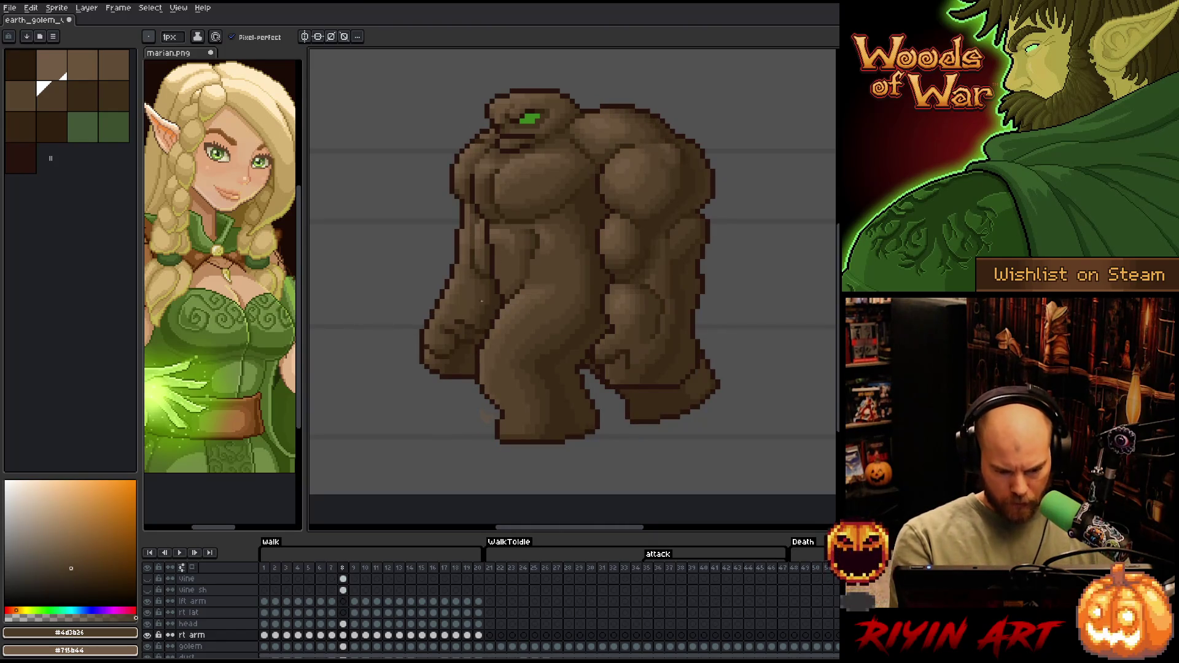
{"action": "left_click", "coordinate": [472, 320], "text": "alt"}
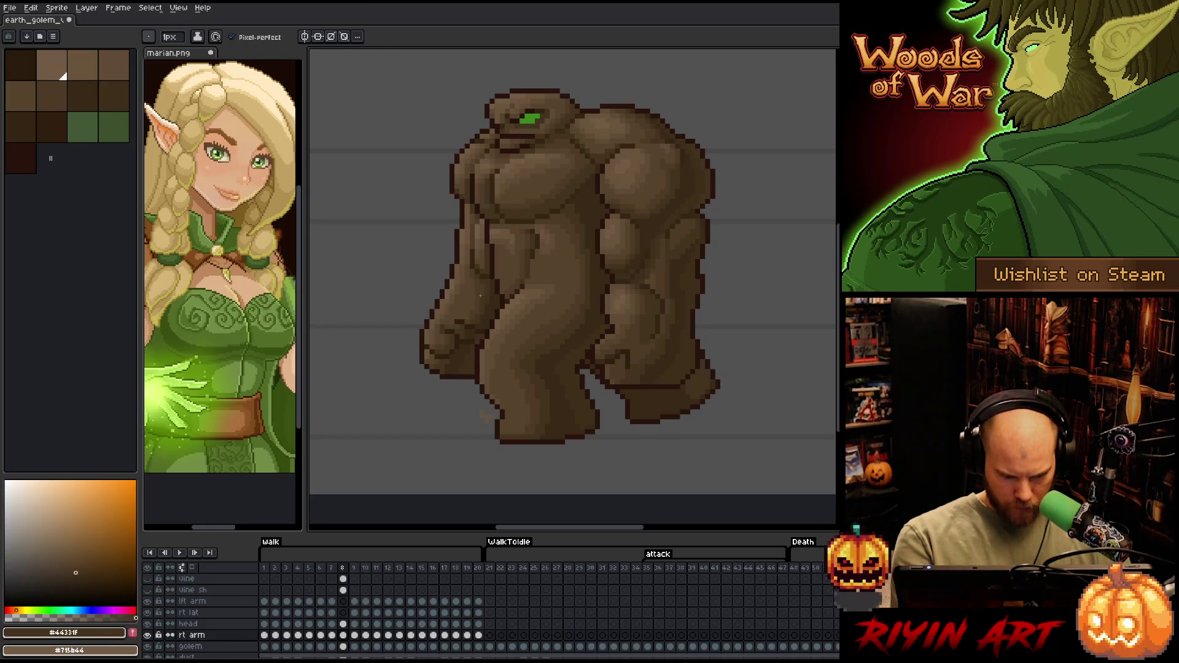
{"action": "left_click", "coordinate": [469, 313], "text": "alt"}
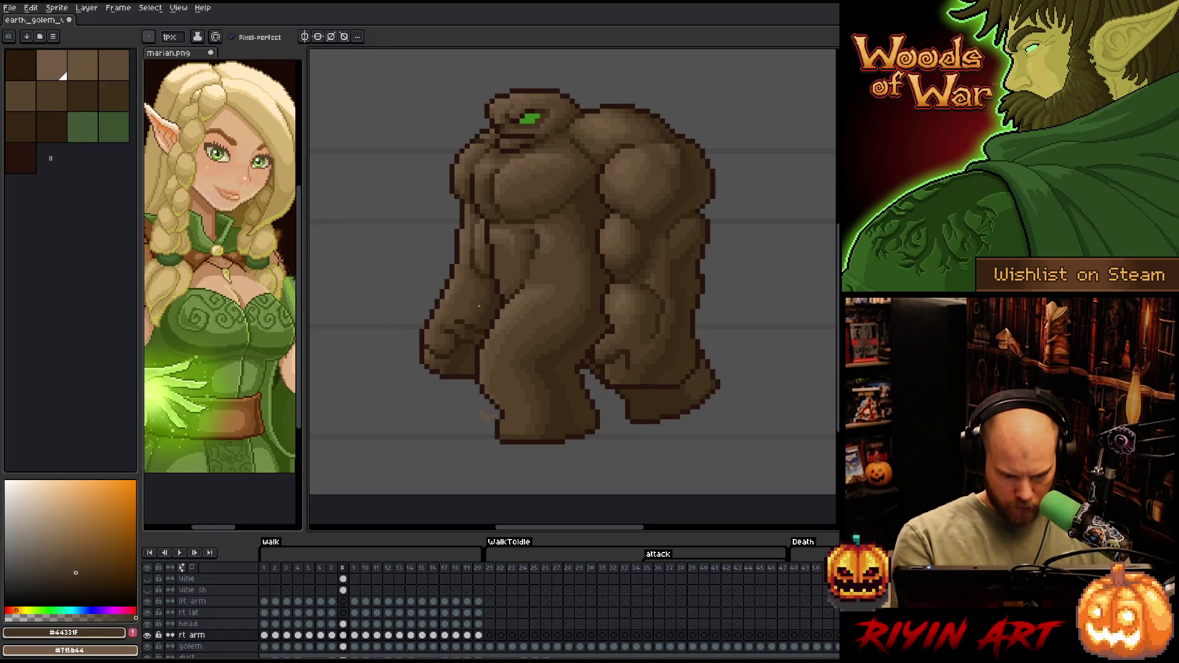
{"action": "left_click", "coordinate": [479, 317], "text": "alt"}
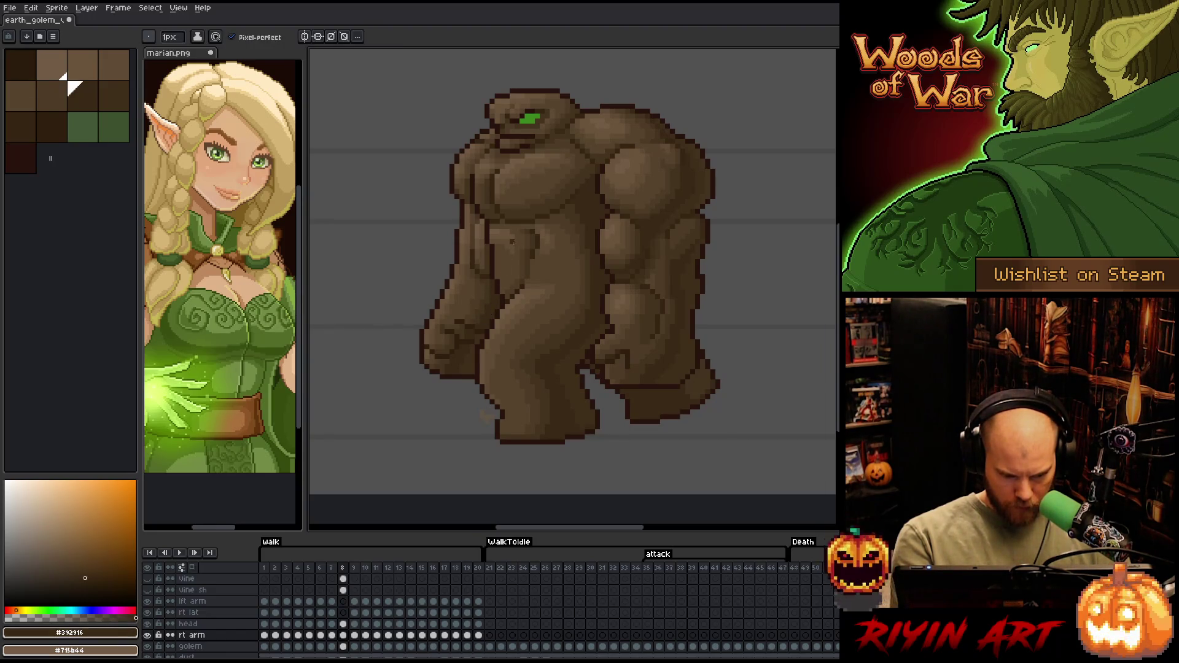
{"action": "left_click", "coordinate": [491, 277], "text": "alt"}
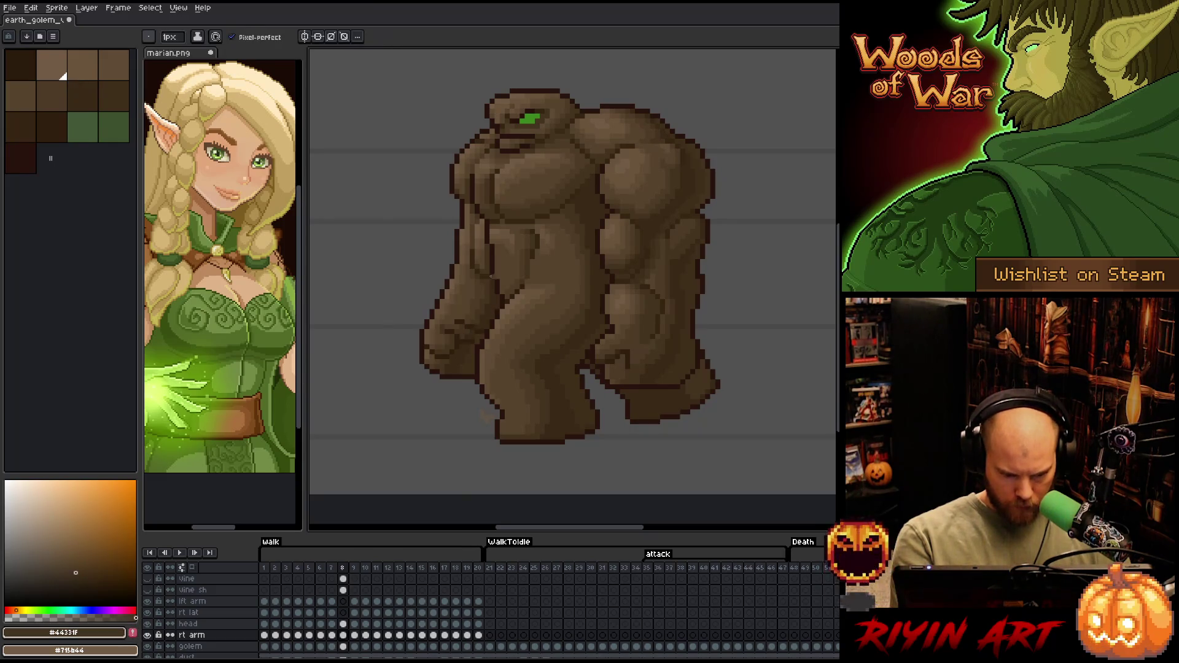
{"action": "left_click", "coordinate": [498, 292], "text": "alt"}
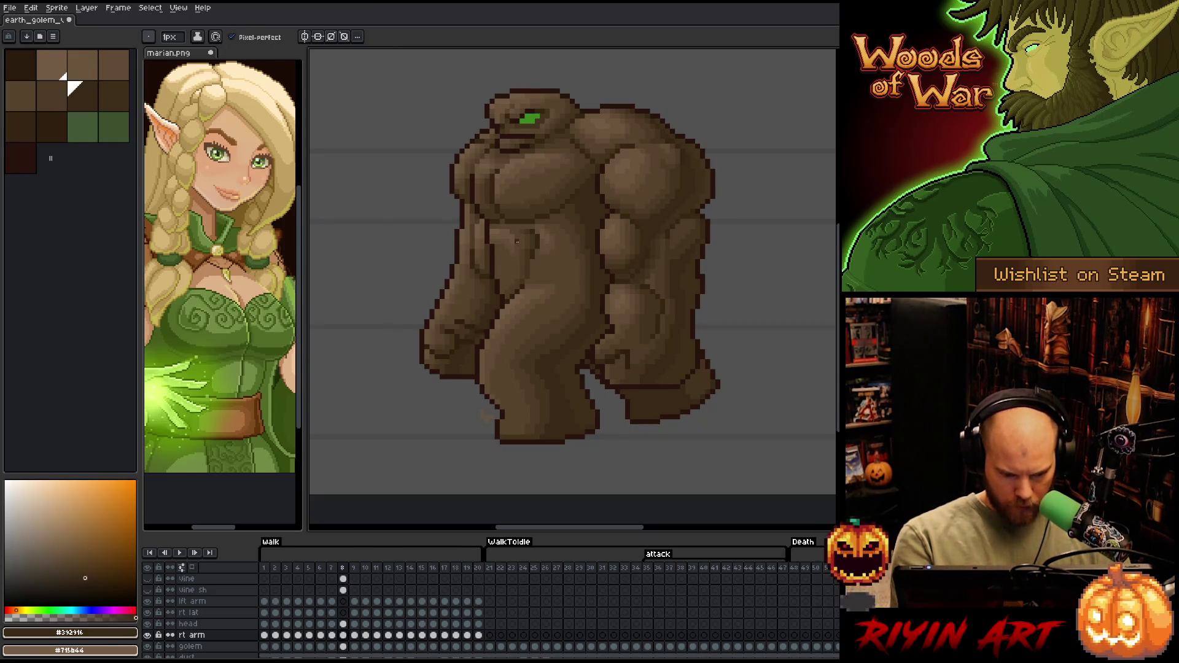
{"action": "key", "text": "Left"}
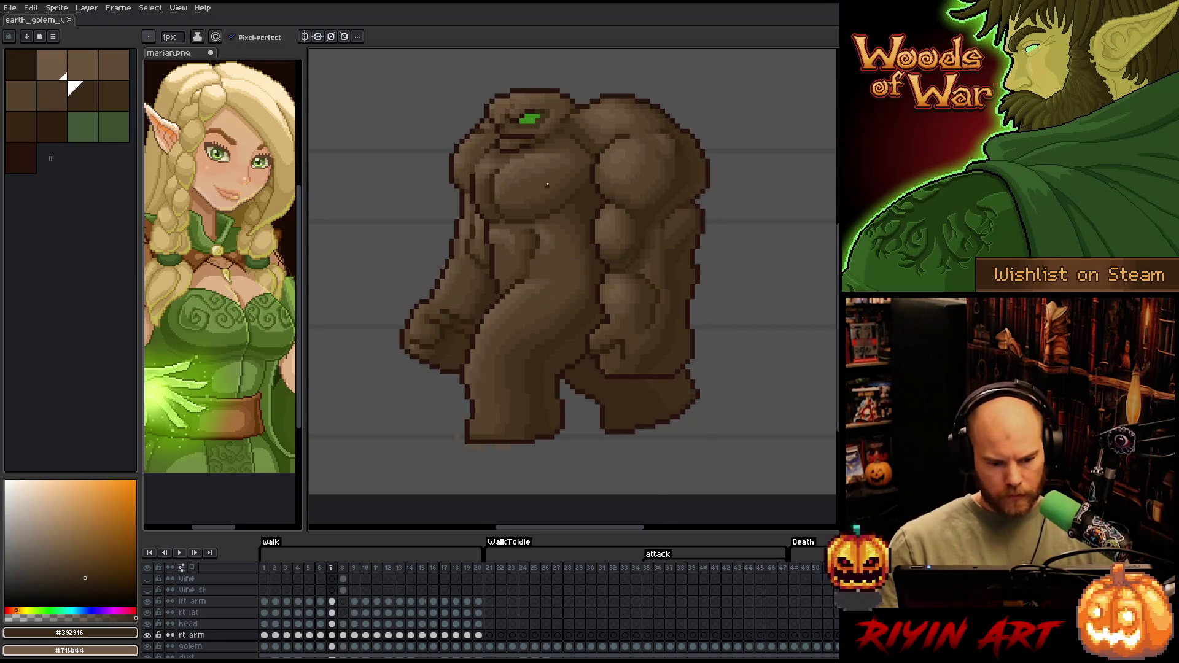
{"action": "key", "text": "Right"}
{"action": "key", "text": "Left"}
{"action": "key", "text": "Right"}
{"action": "key", "text": "Left"}
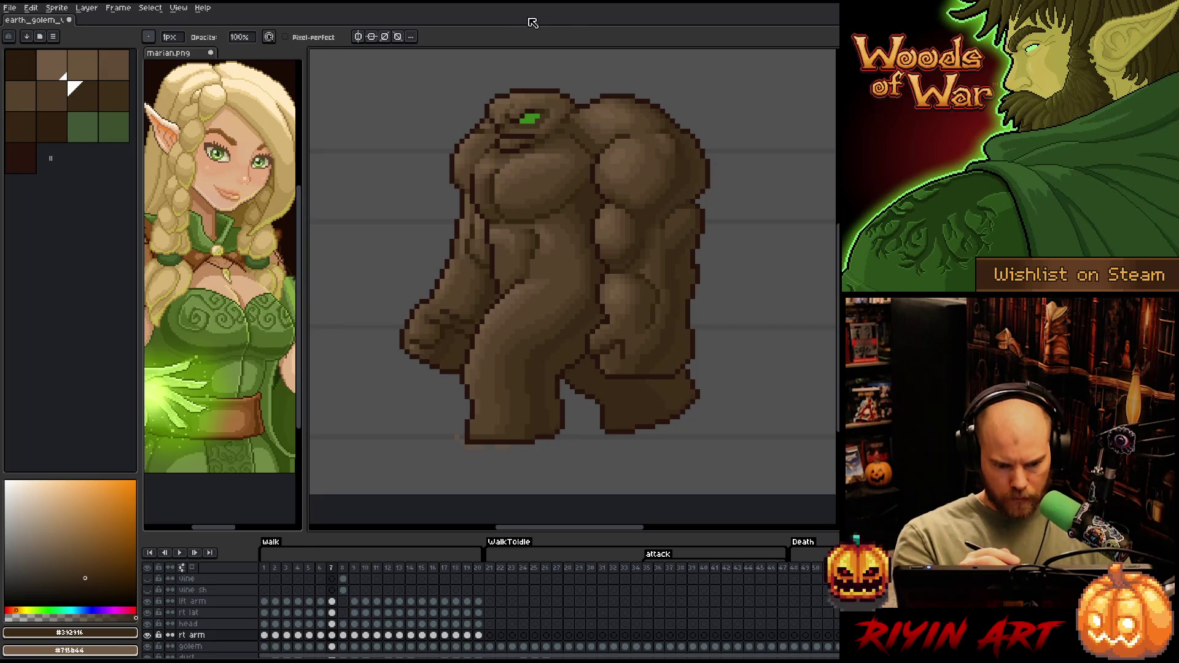
Select the golem layer, compare frames 7 and 8, and save the sprite
{"action": "left_click", "coordinate": [497, 107], "text": "ctrl"}
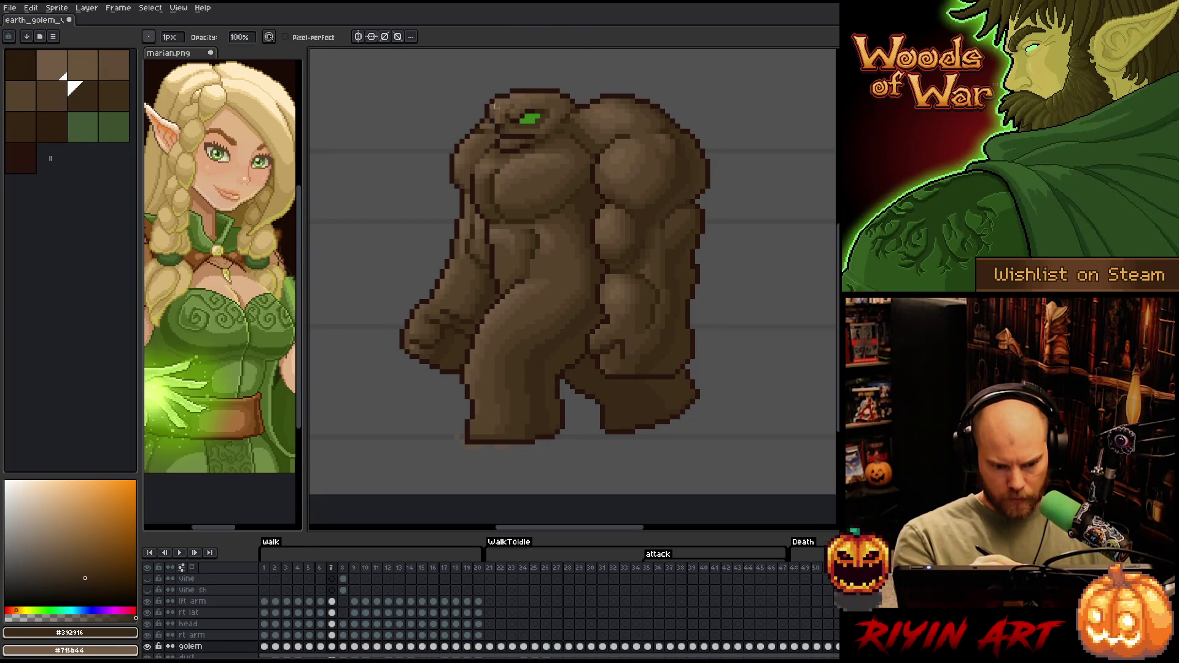
{"action": "key", "text": "Right"}
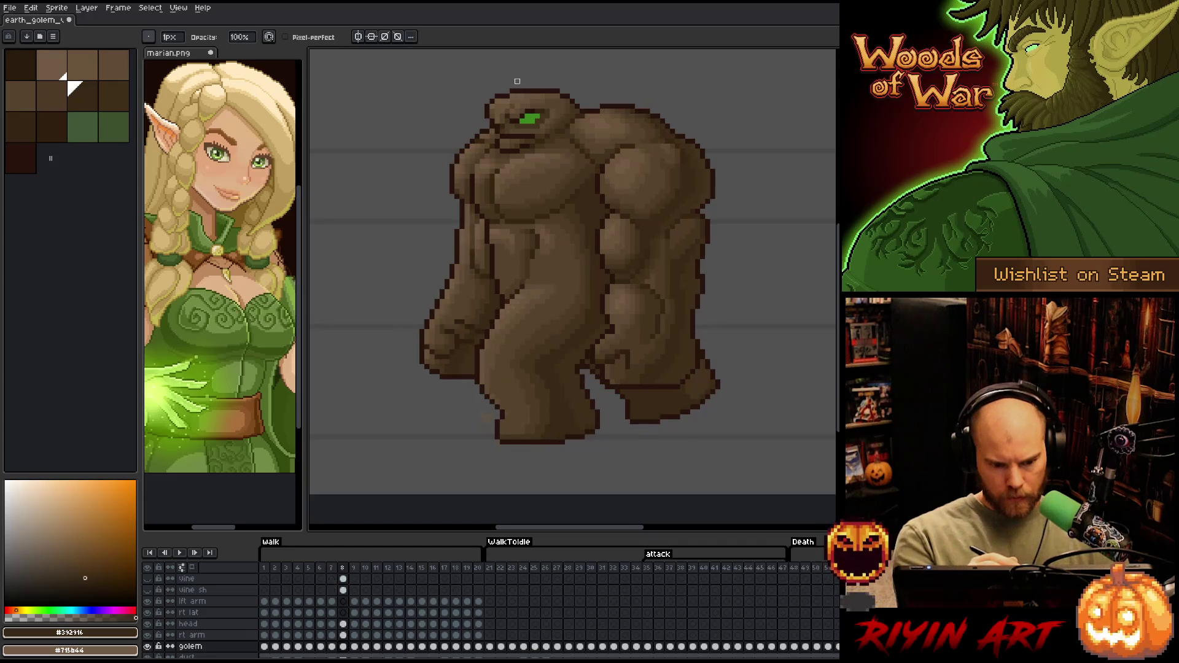
{"action": "key", "text": "Left"}
{"action": "key", "text": "Right"}
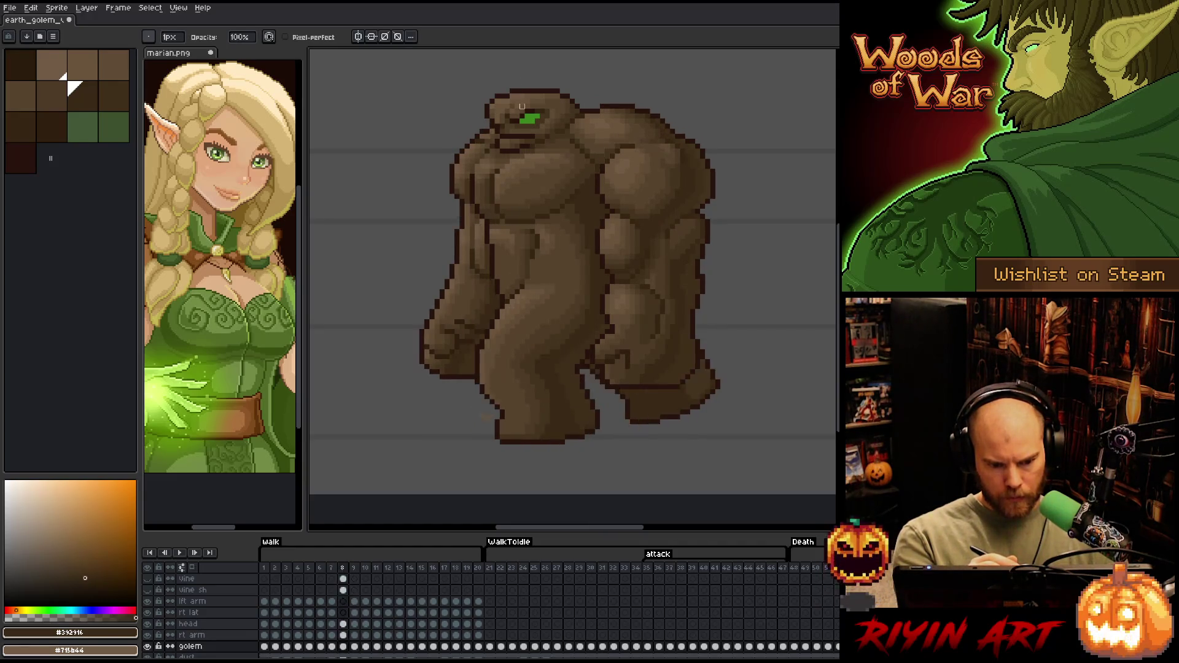
{"action": "key", "text": "Left"}
{"action": "key", "text": "ctrl+s"}
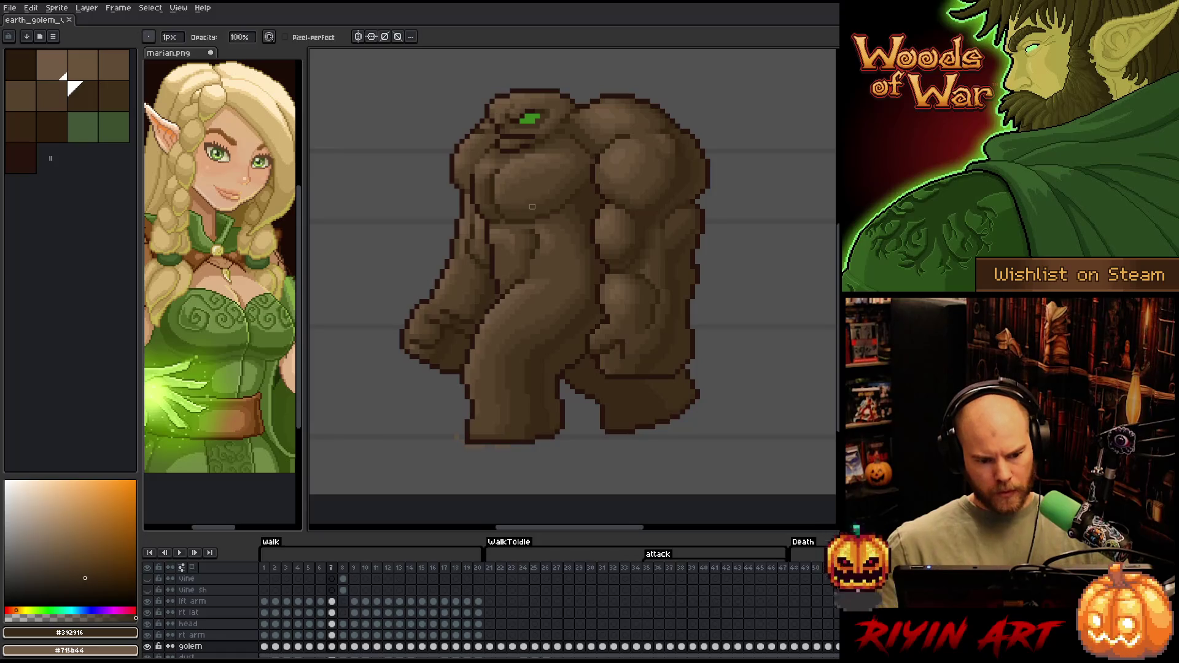
Play the walk animation with the whole golem framed in view, then stop it
{"action": "key", "text": "Return"}
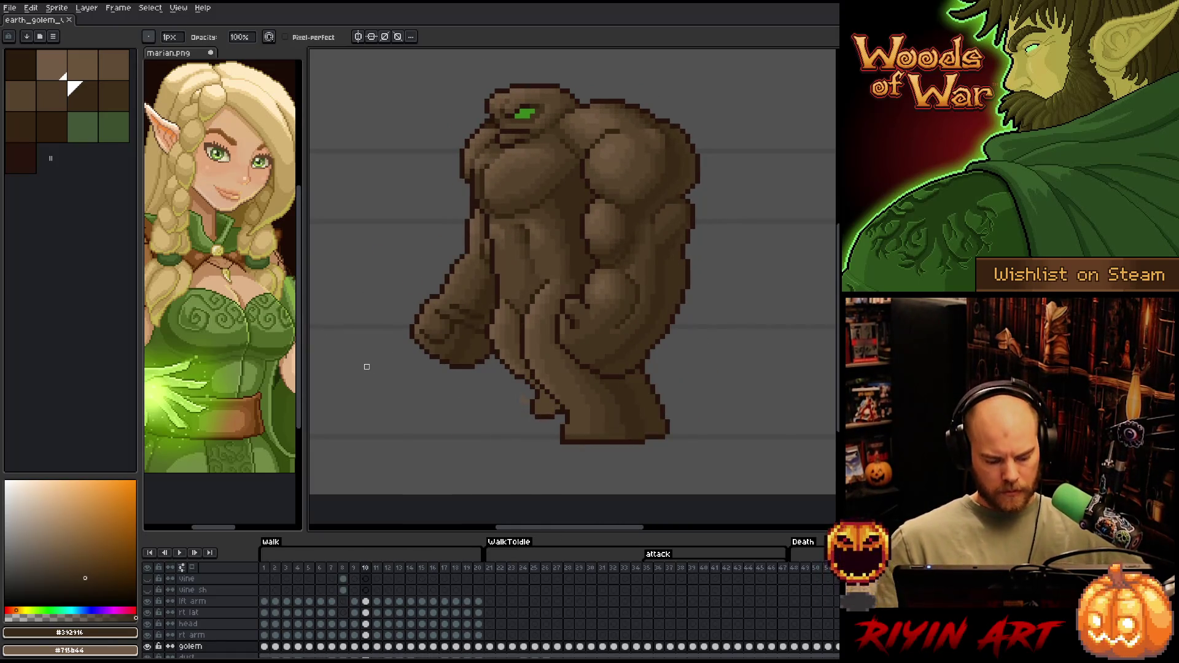
{"action": "key", "text": "Return"}
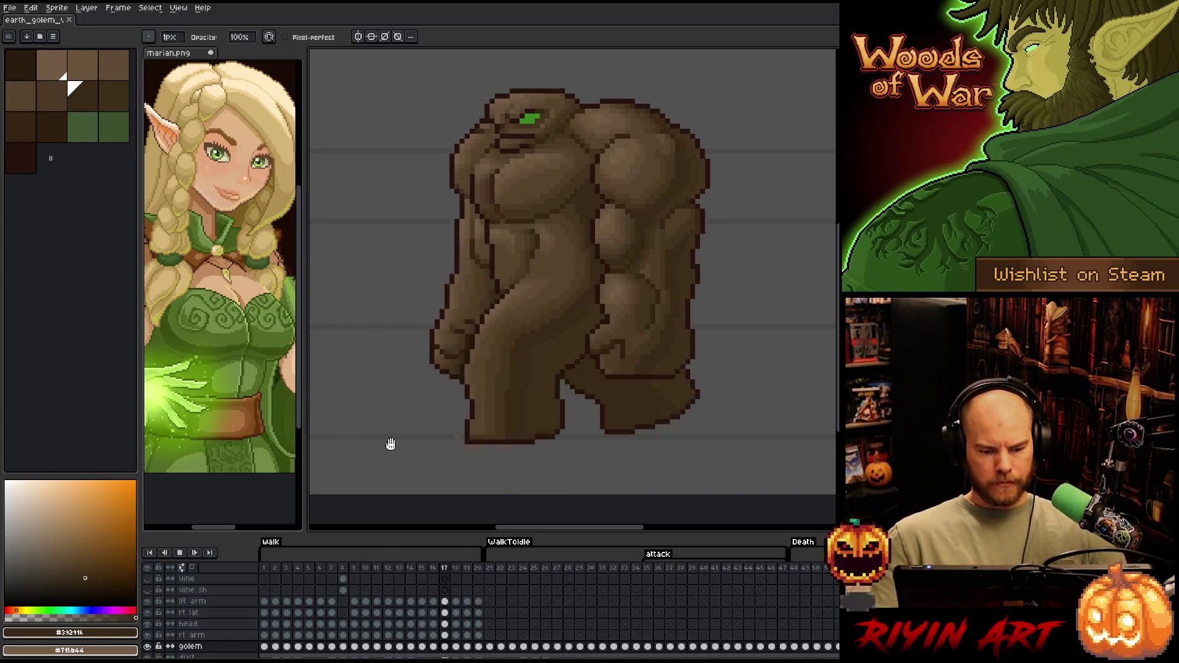
{"action": "scroll", "coordinate": [381, 411], "scroll_direction": "down", "scroll_amount": 1}
{"action": "left_click_drag", "start_coordinate": [380, 332], "coordinate": [434, 276]}
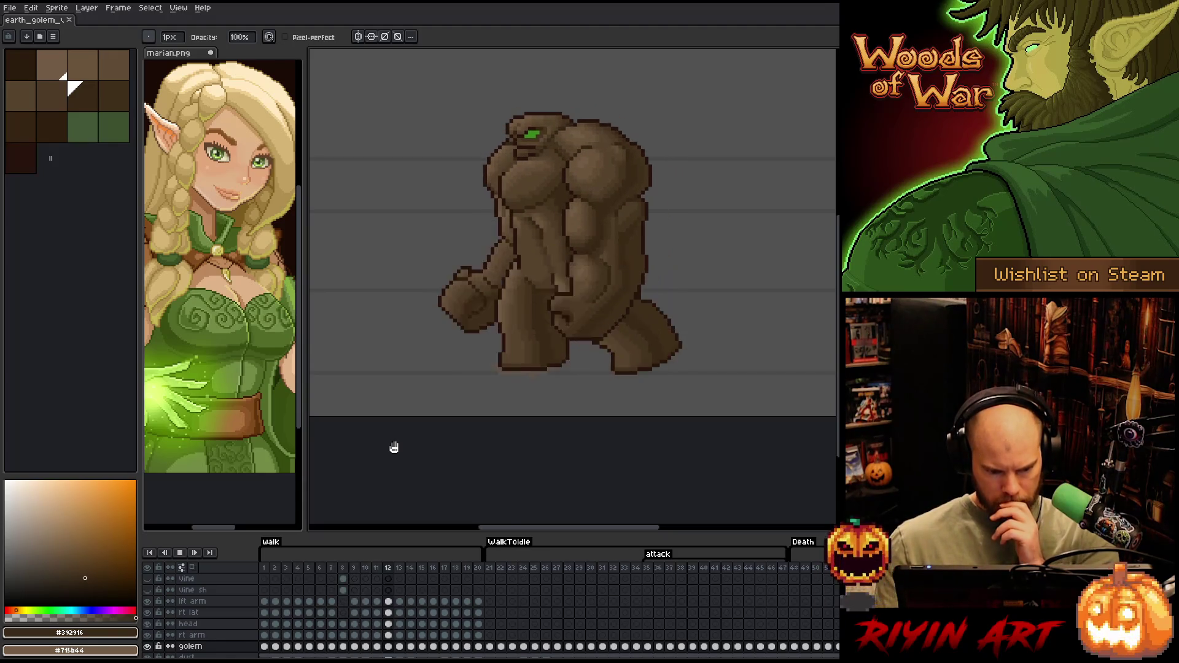
{"action": "key", "text": "Return"}
Compare frames 12 and 14, replay briefly, and stop on frame 17
{"action": "key", "text": "Left"}
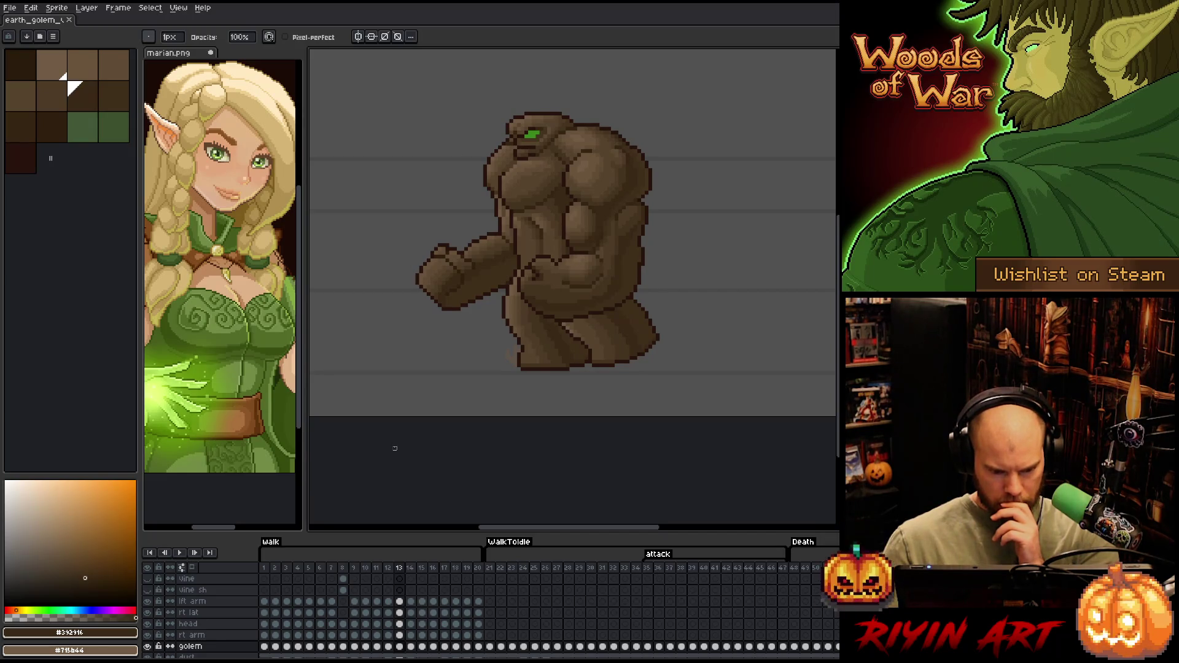
{"action": "key", "text": "Left"}
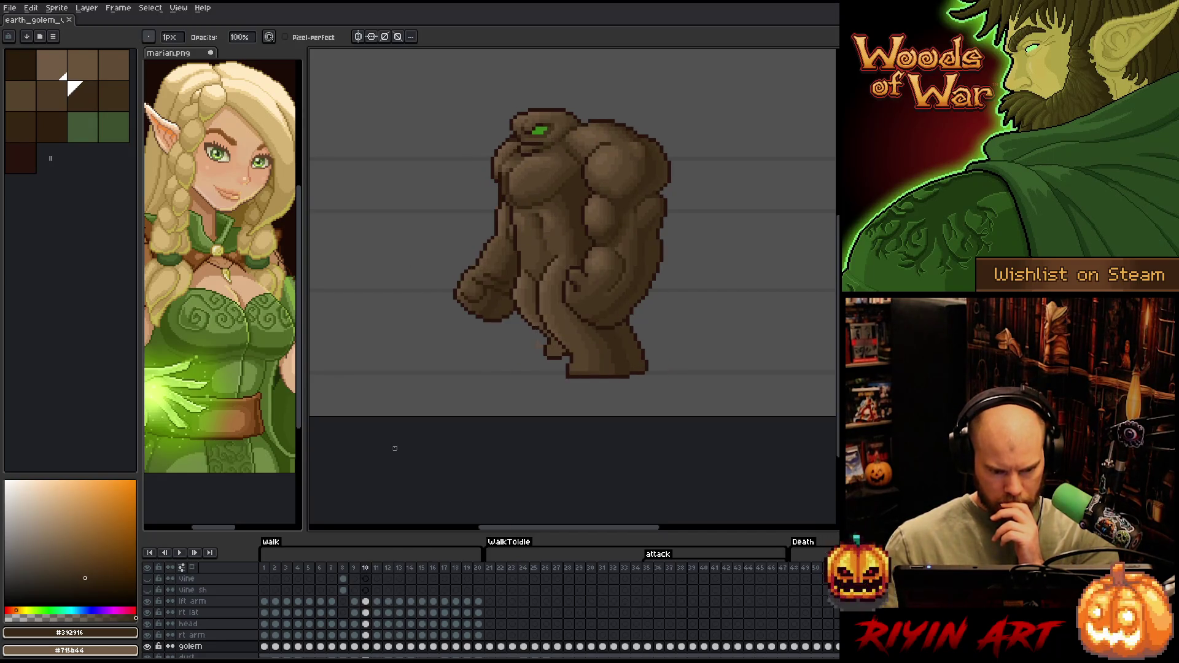
{"action": "key", "text": "Right"}
{"action": "key", "text": "Right"}
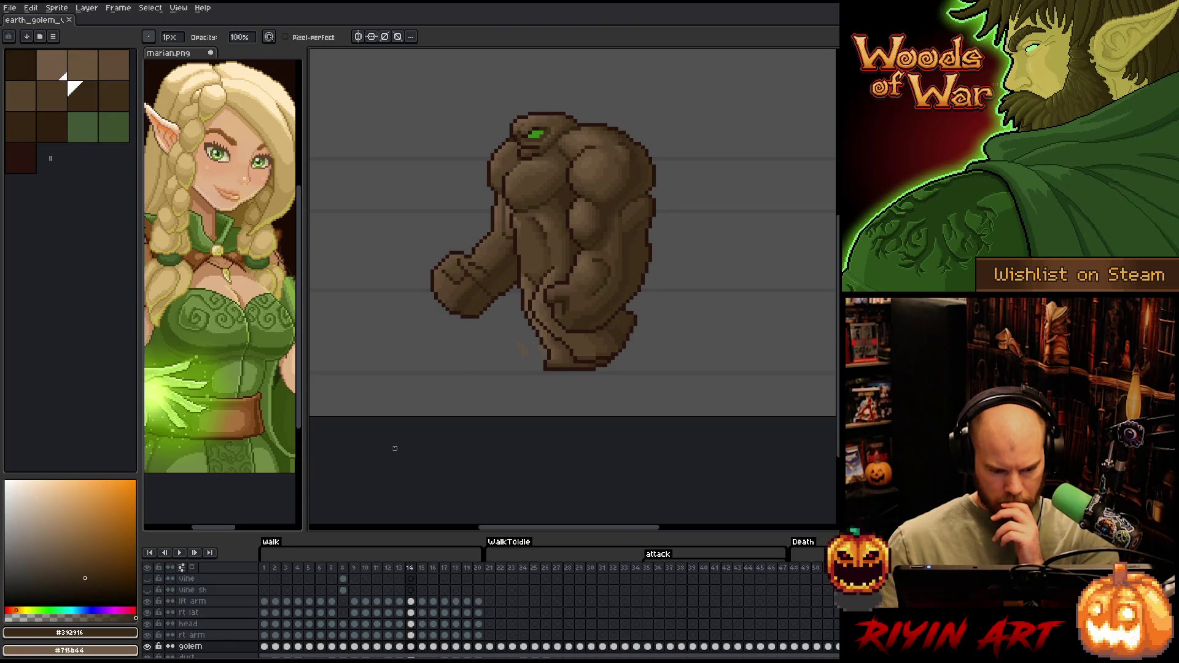
{"action": "key", "text": "Left"}
{"action": "key", "text": "Left"}
{"action": "key", "text": "Right"}
{"action": "key", "text": "Right"}
{"action": "key", "text": "Left"}
{"action": "key", "text": "Left"}
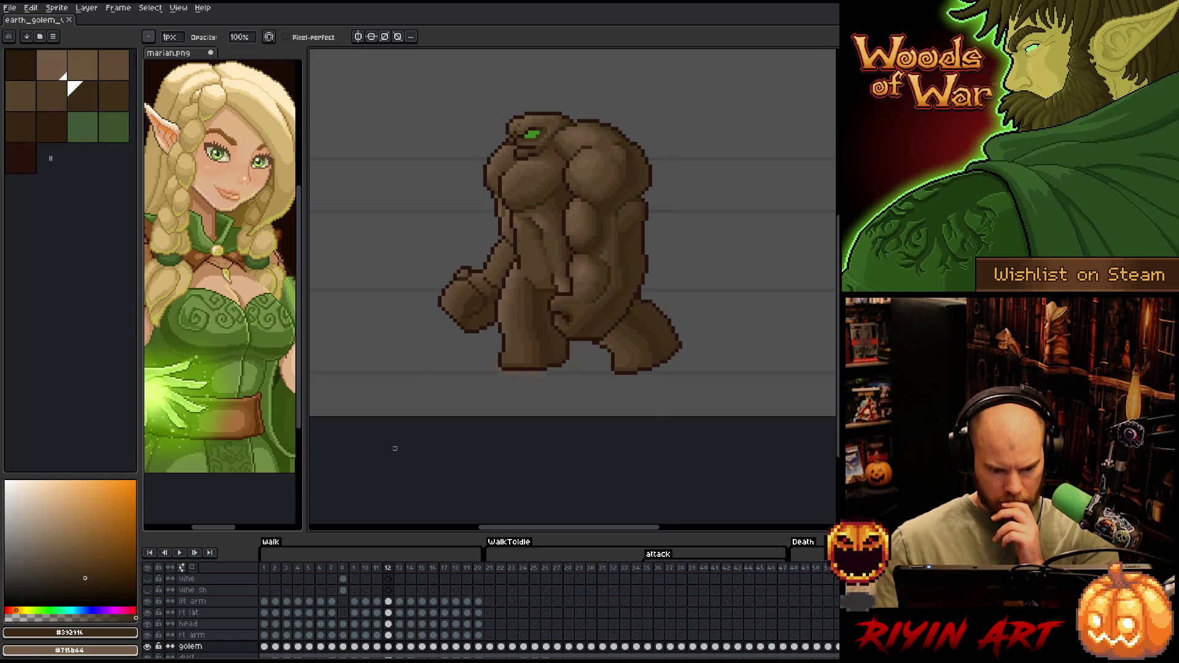
{"action": "key", "text": "Right"}
{"action": "key", "text": "Right"}
{"action": "key", "text": "Right"}
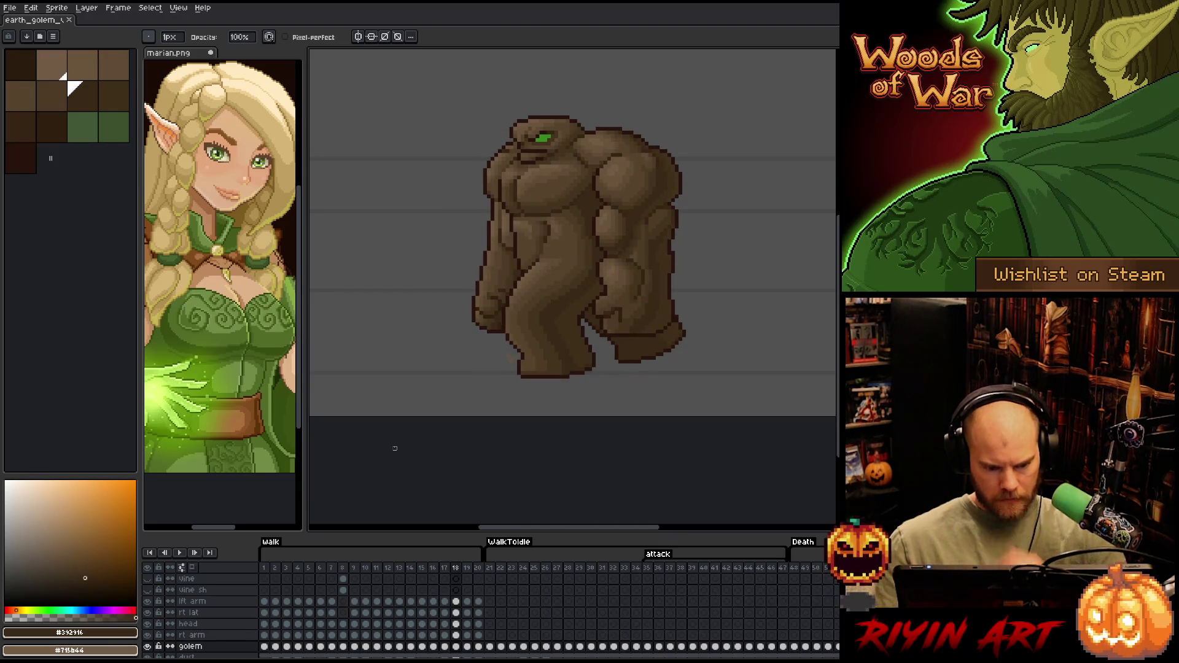
{"action": "key", "text": "Return"}
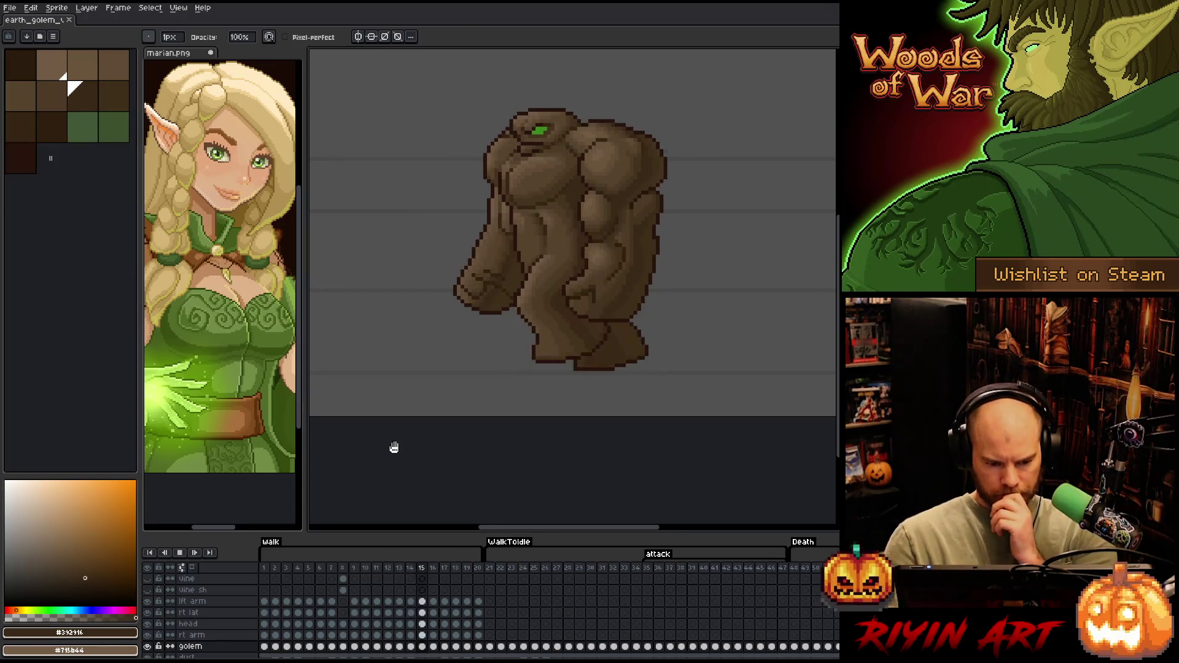
{"action": "key", "text": "Return"}
{"action": "key", "text": "Left"}
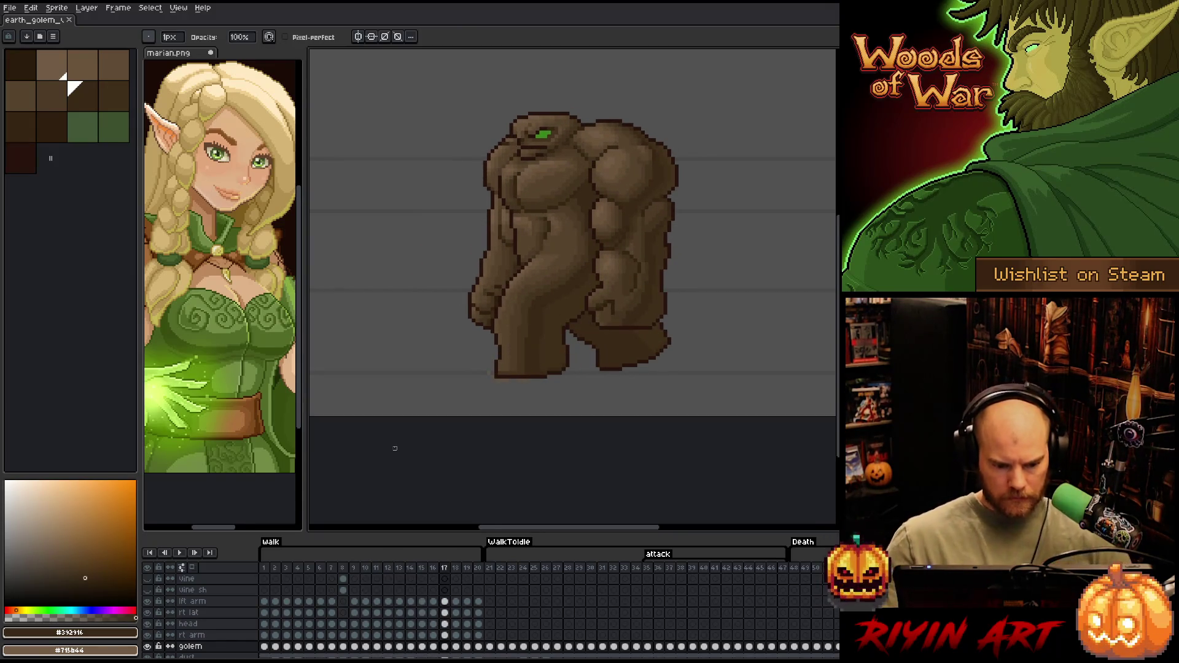
{"action": "scroll", "coordinate": [503, 227], "scroll_direction": "up", "scroll_amount": 2}
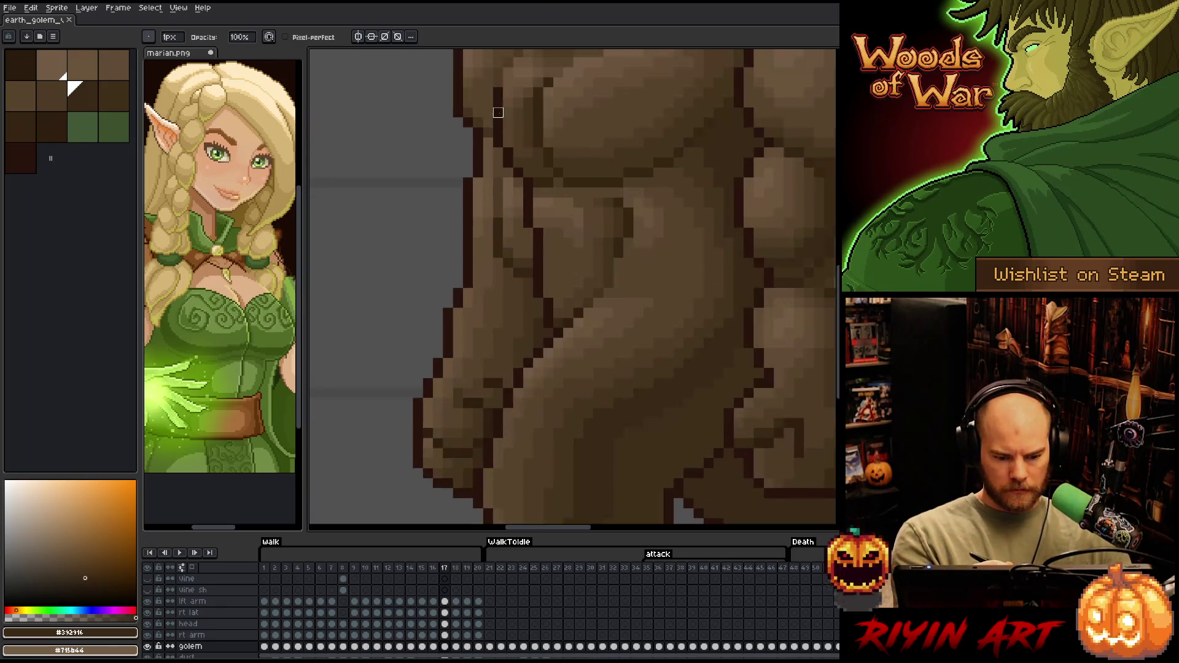
Eyedrop the outline brown #352513, review the walk frames, and select the rt arm layer
{"action": "left_click", "coordinate": [502, 229], "text": "alt"}
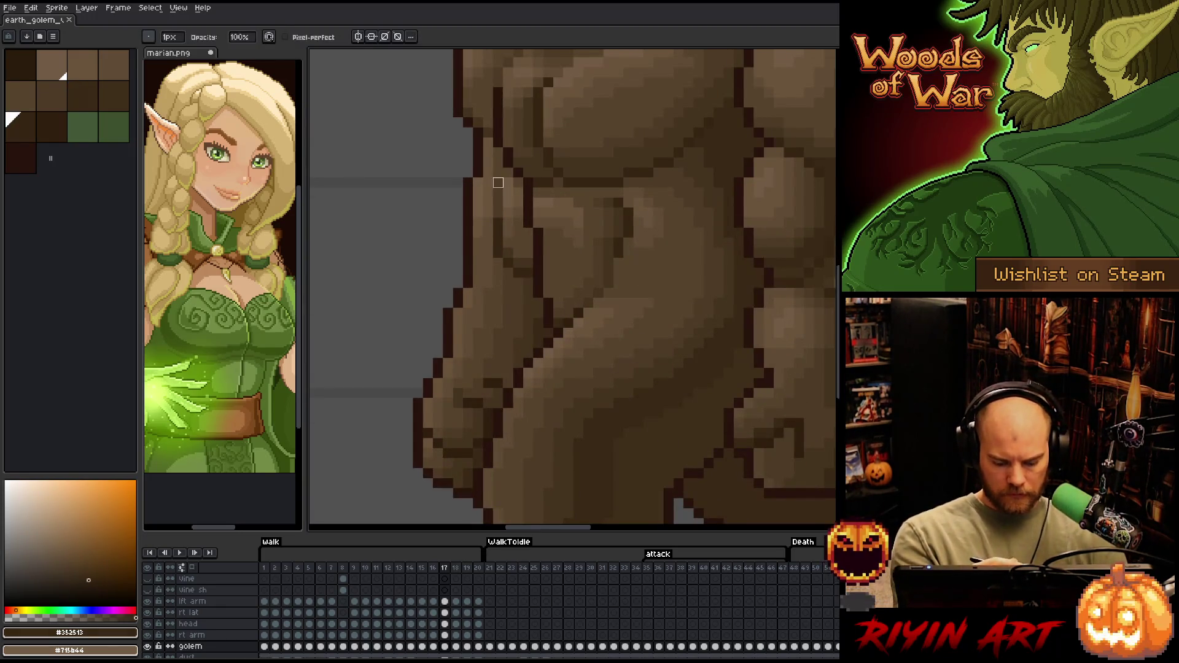
{"action": "key", "text": "Left"}
{"action": "key", "text": "Left"}
{"action": "key", "text": "Left"}
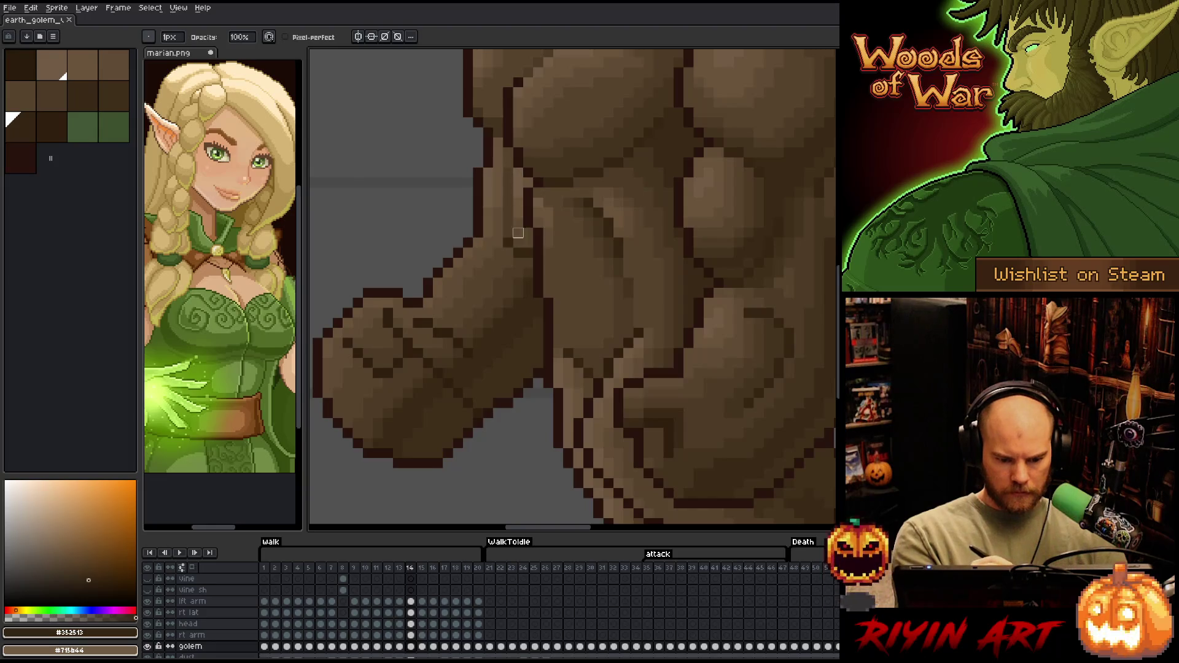
{"action": "key", "text": "Right"}
{"action": "key", "text": "Right"}
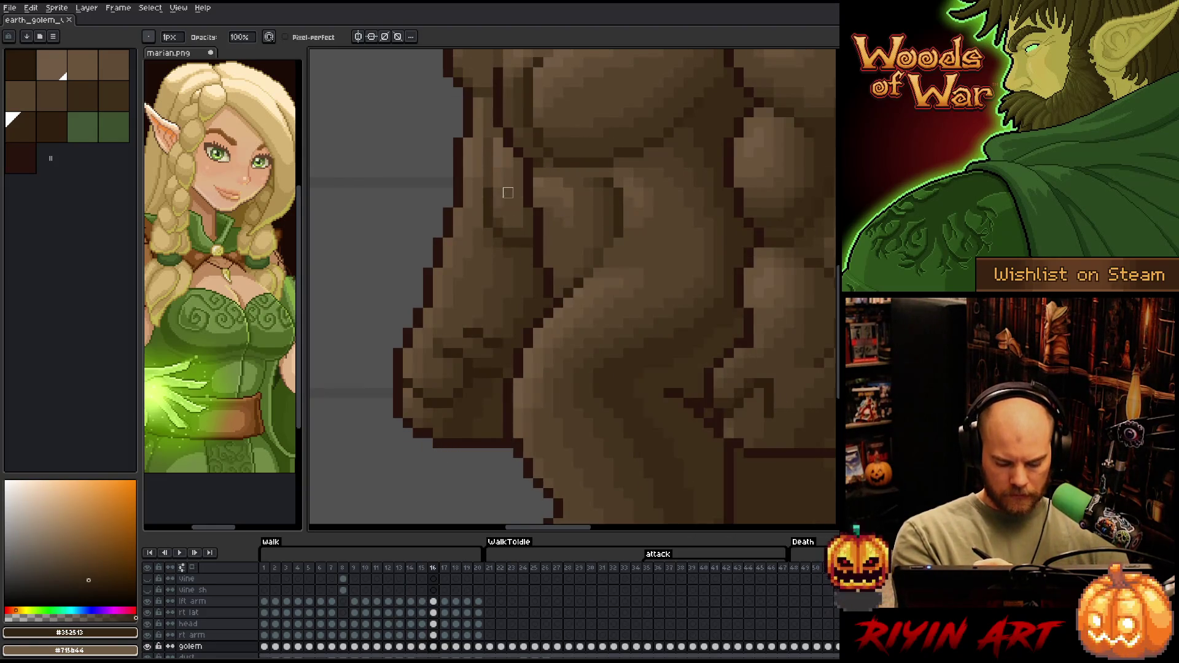
{"action": "key", "text": "Right"}
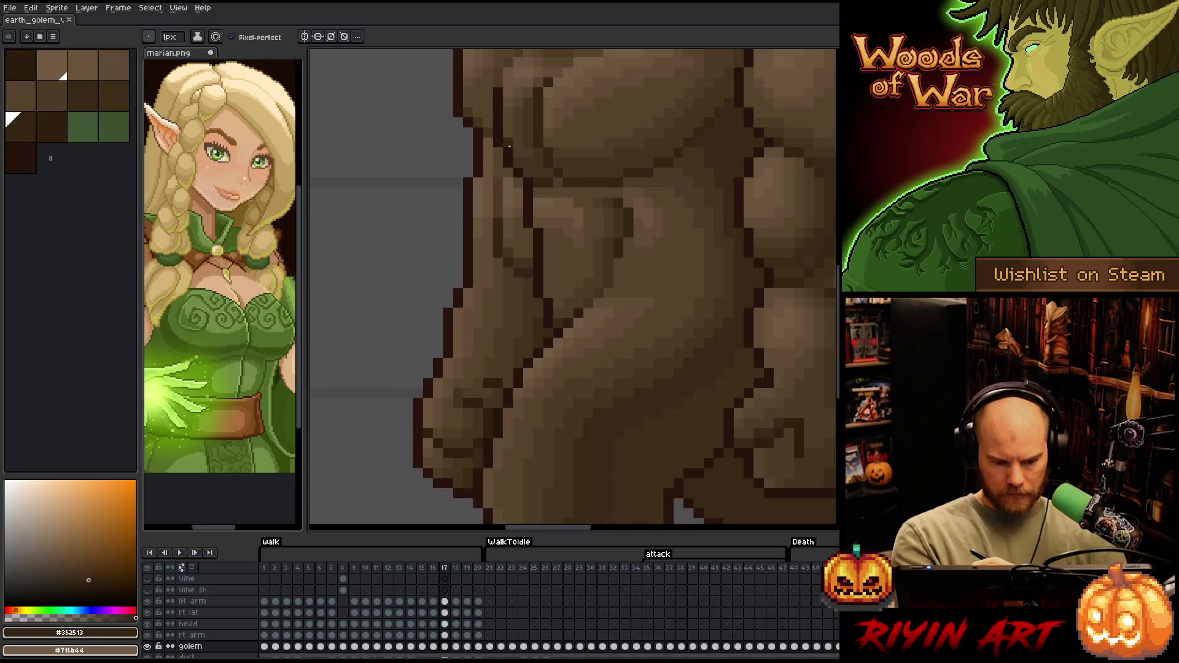
{"action": "key", "text": "Right"}
{"action": "key", "text": "Right"}
{"action": "key", "text": "Right"}
{"action": "key", "text": "Right"}
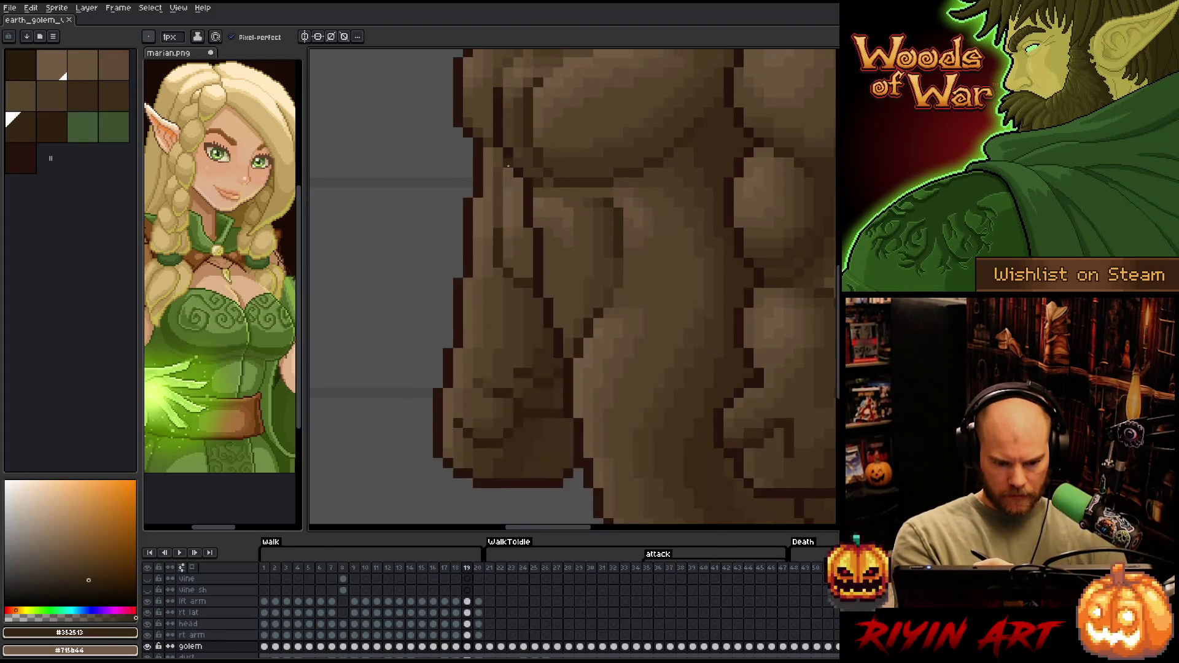
{"action": "key", "text": "Return"}
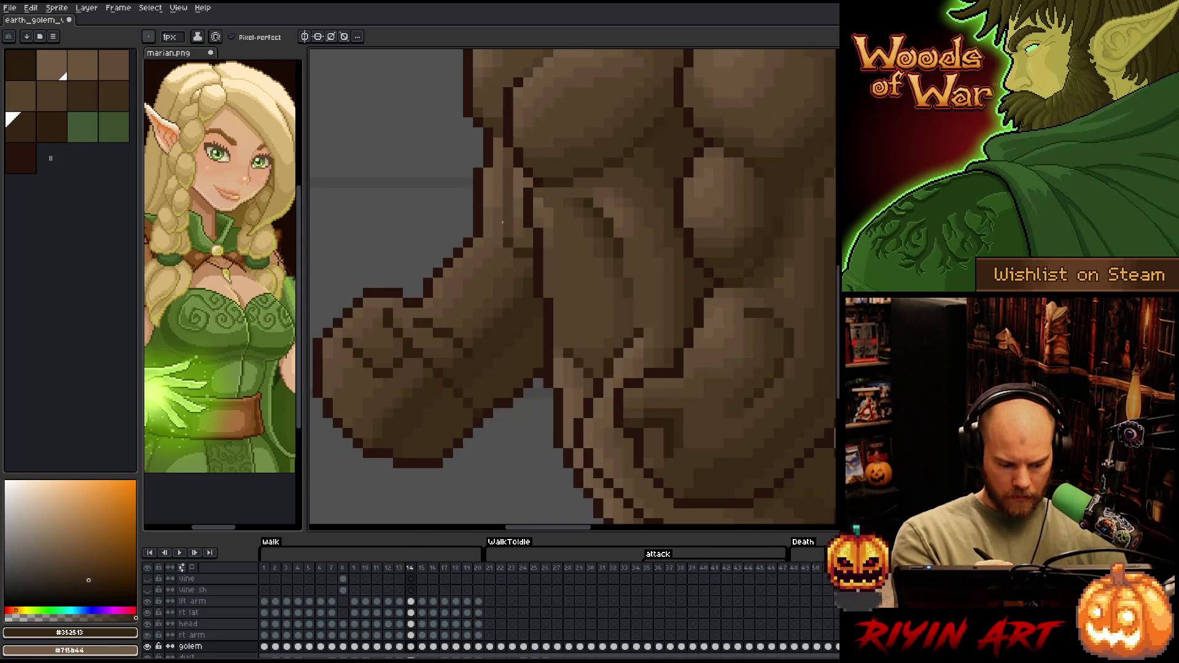
{"action": "left_click", "coordinate": [411, 635]}
Step back through frames 13 to 10, setting the drawing colour to #4d3b26, then #44331f
{"action": "key", "text": "alt"}
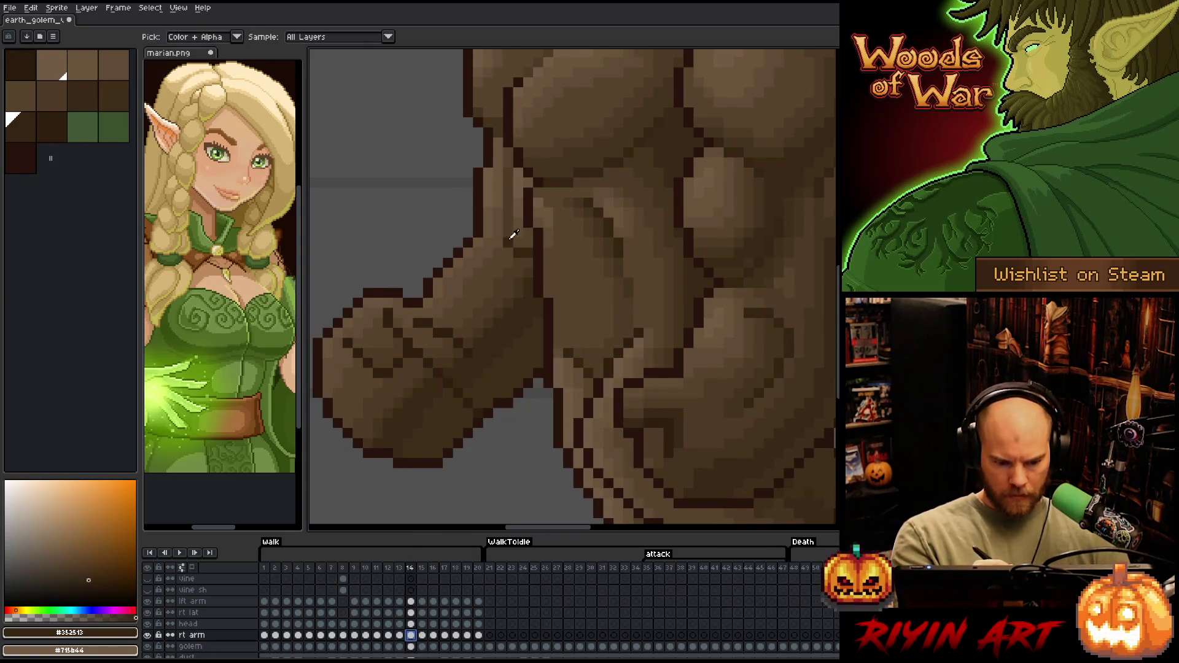
{"action": "key", "text": "comma"}
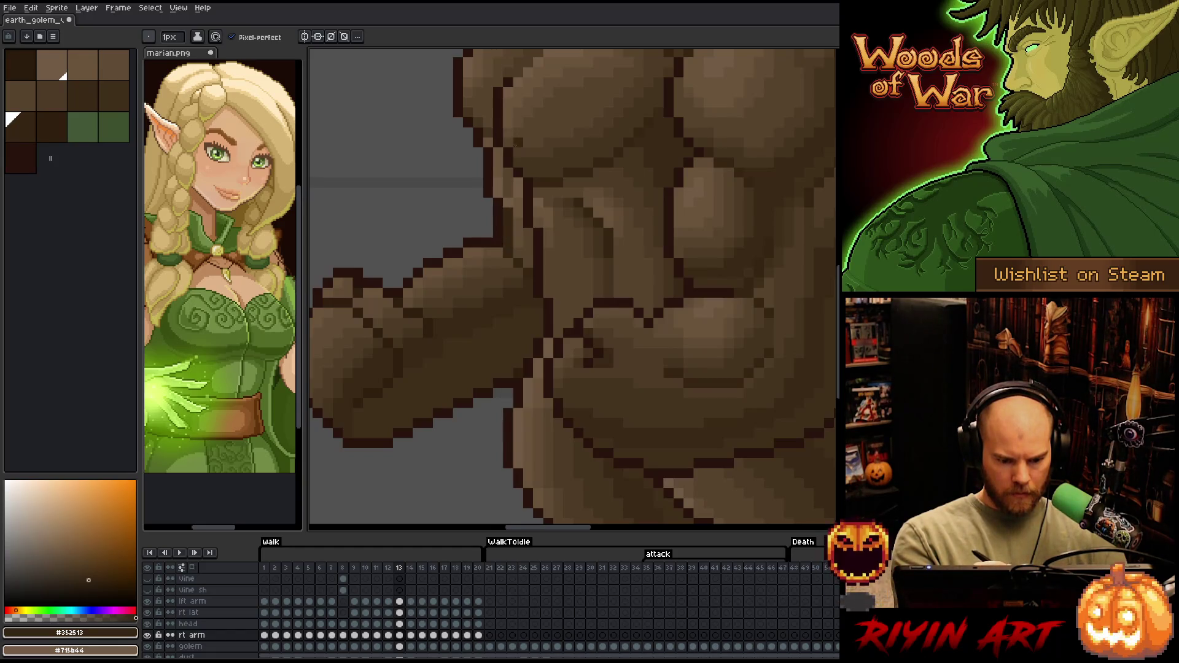
{"action": "key", "text": "comma"}
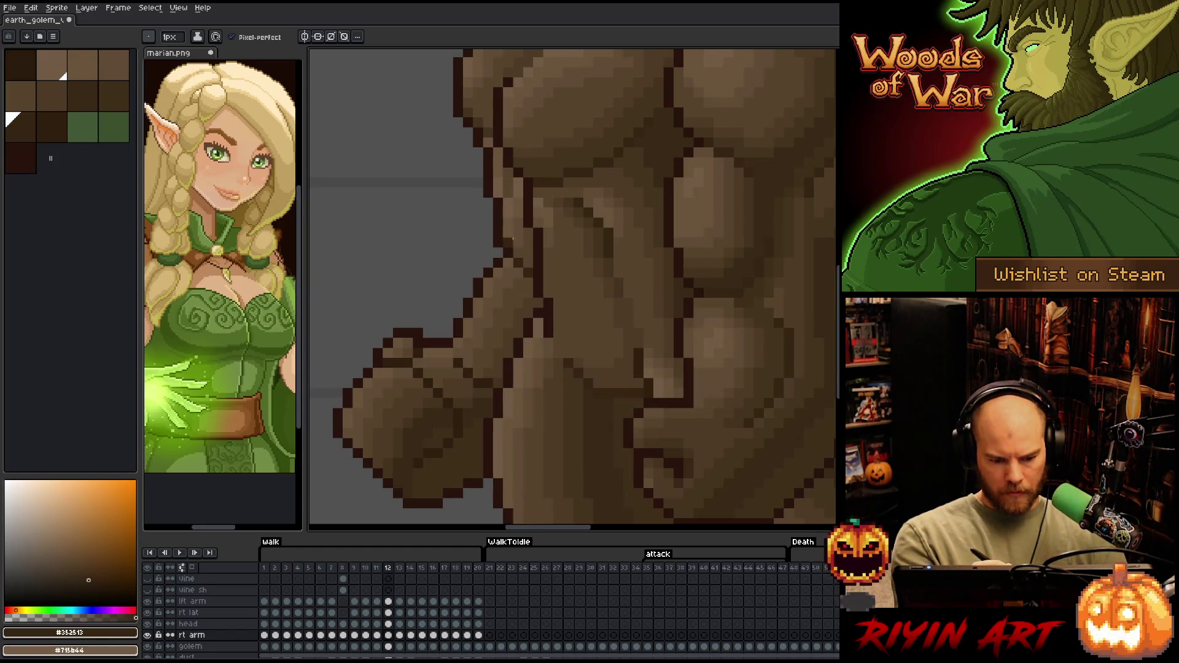
{"action": "key", "text": "comma"}
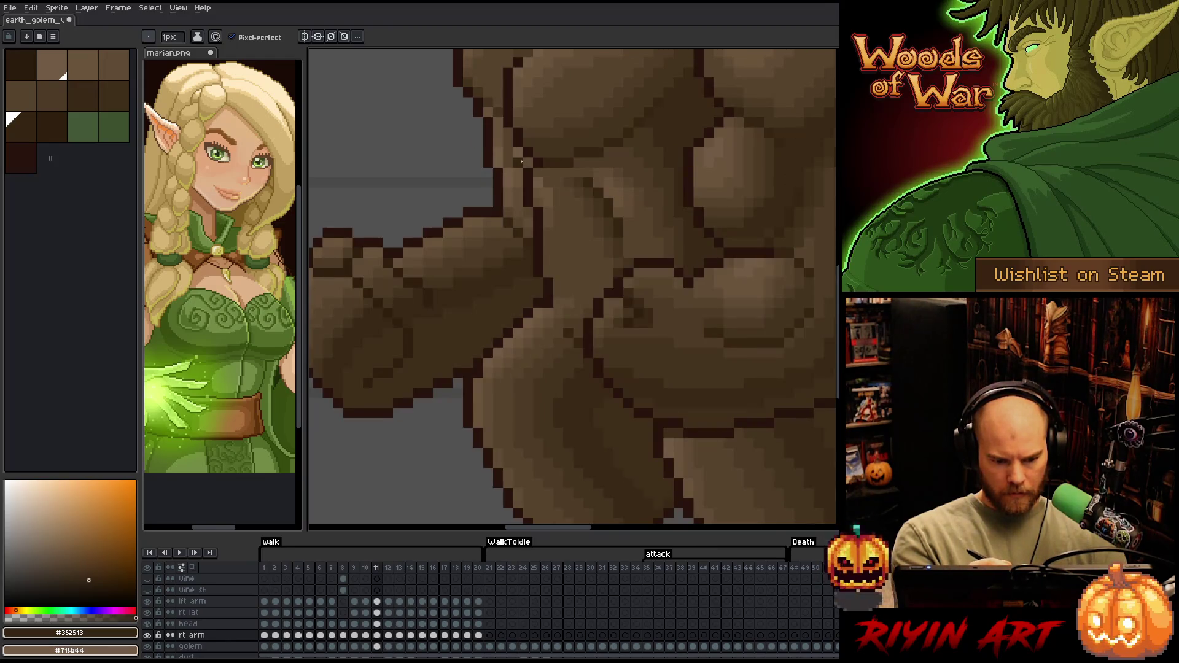
{"action": "key", "text": "comma"}
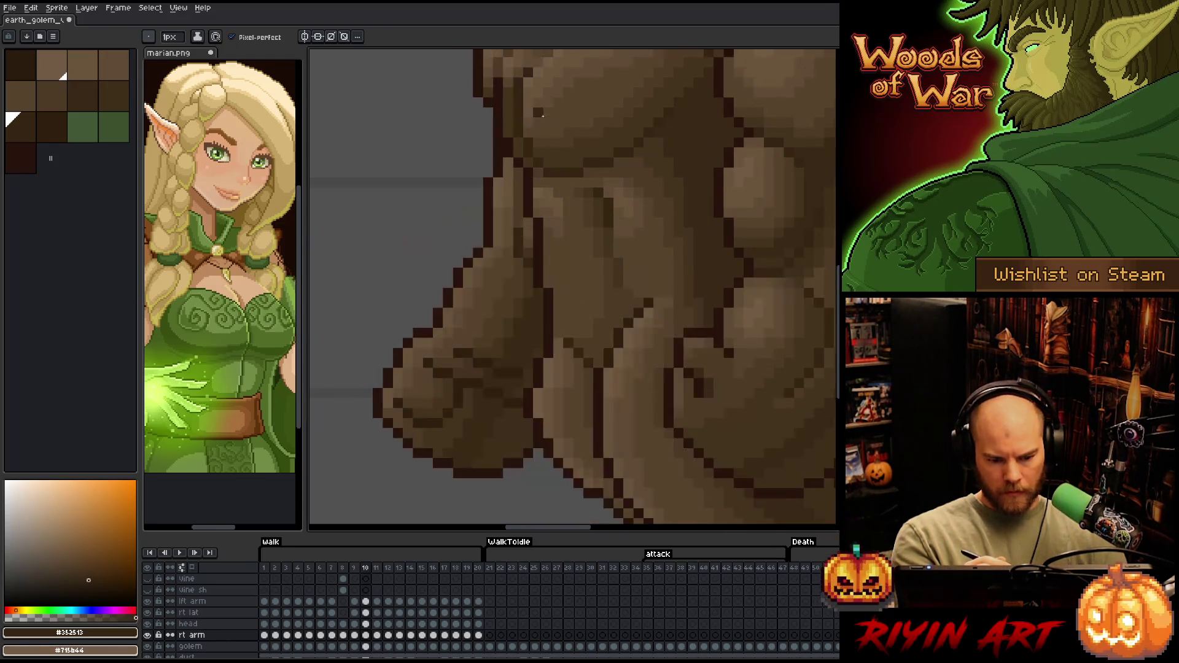
{"action": "left_click", "coordinate": [519, 228], "text": "alt"}
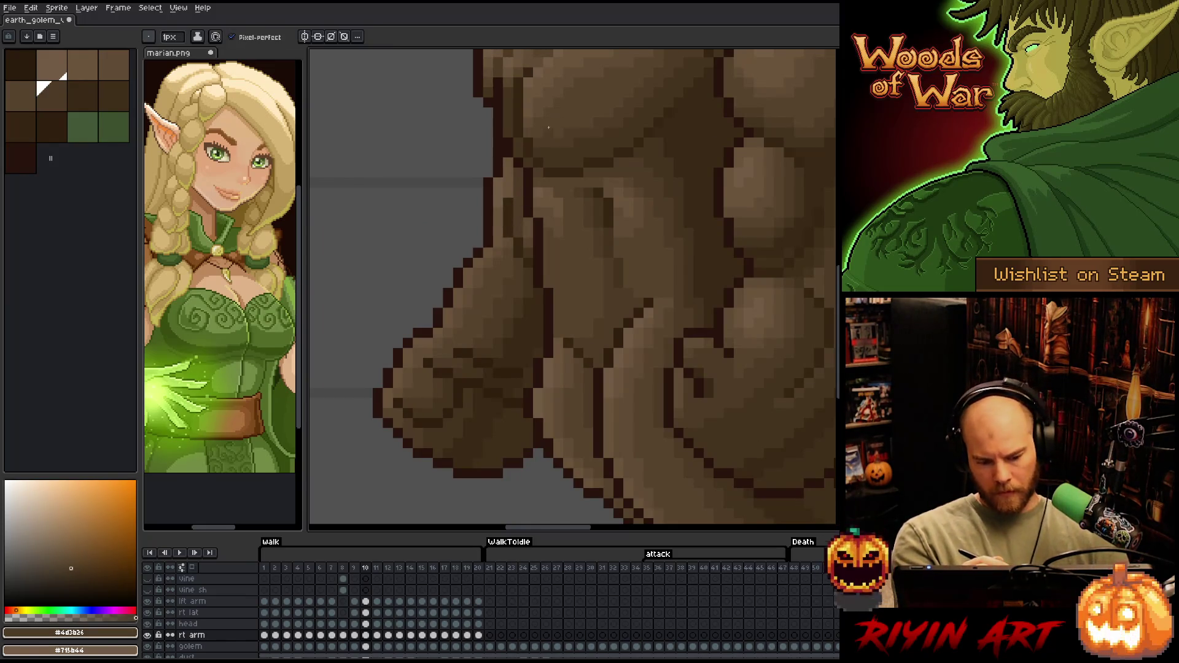
{"action": "key", "text": "Return"}
{"action": "key", "text": "Return"}
{"action": "key", "text": "Return"}
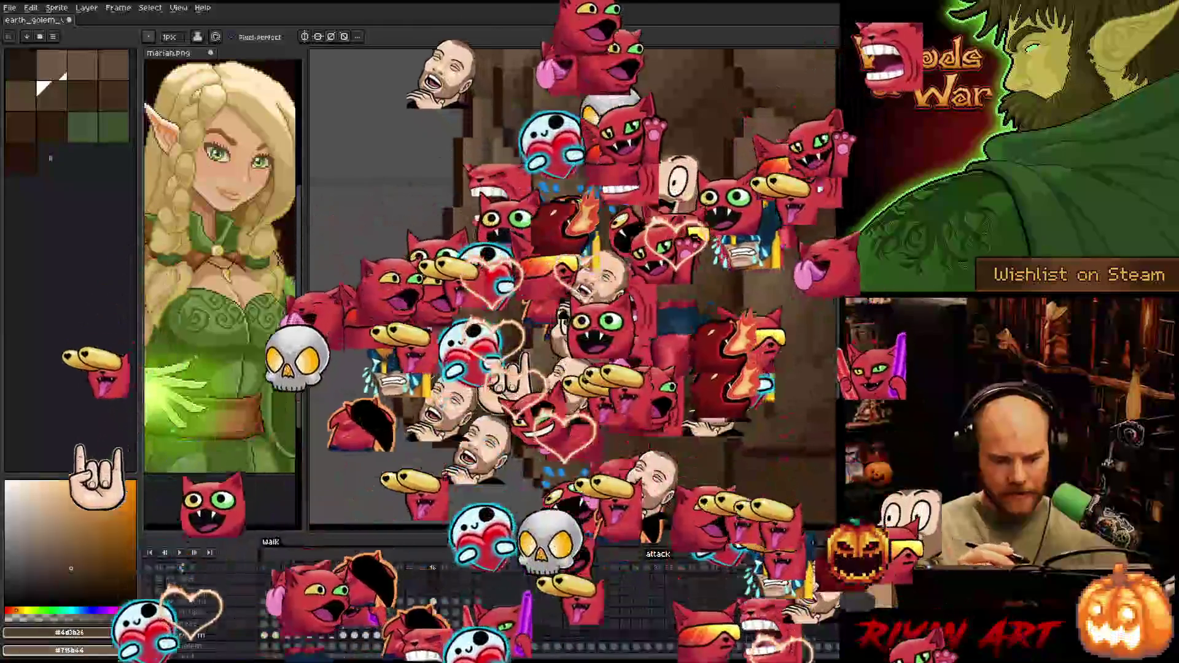
{"action": "left_click", "coordinate": [52, 64]}
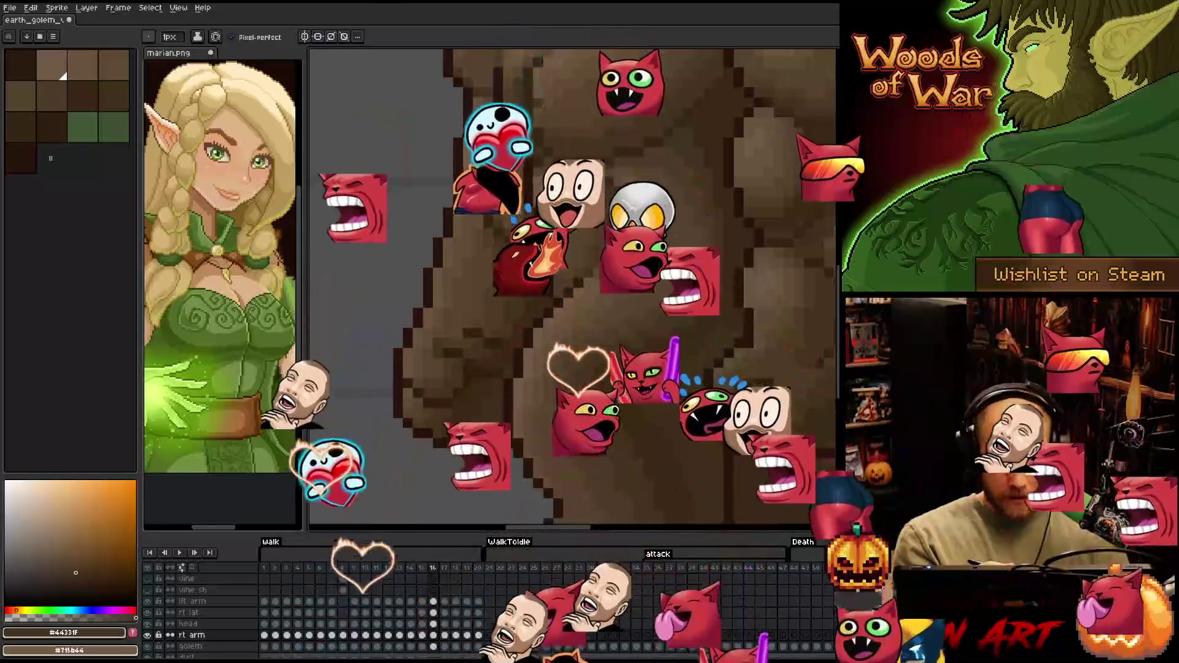
{"action": "key", "text": "Right"}
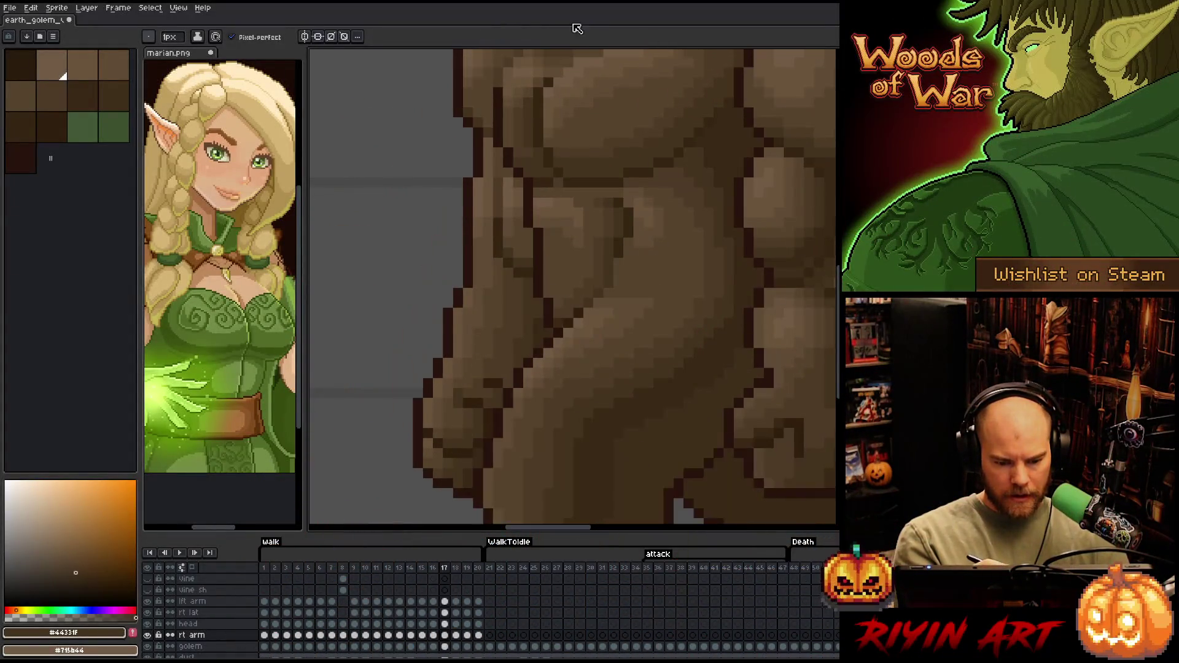
Play through walk frames 18–20, wrap around the loop and land on frame 3
{"action": "key", "text": "Right"}
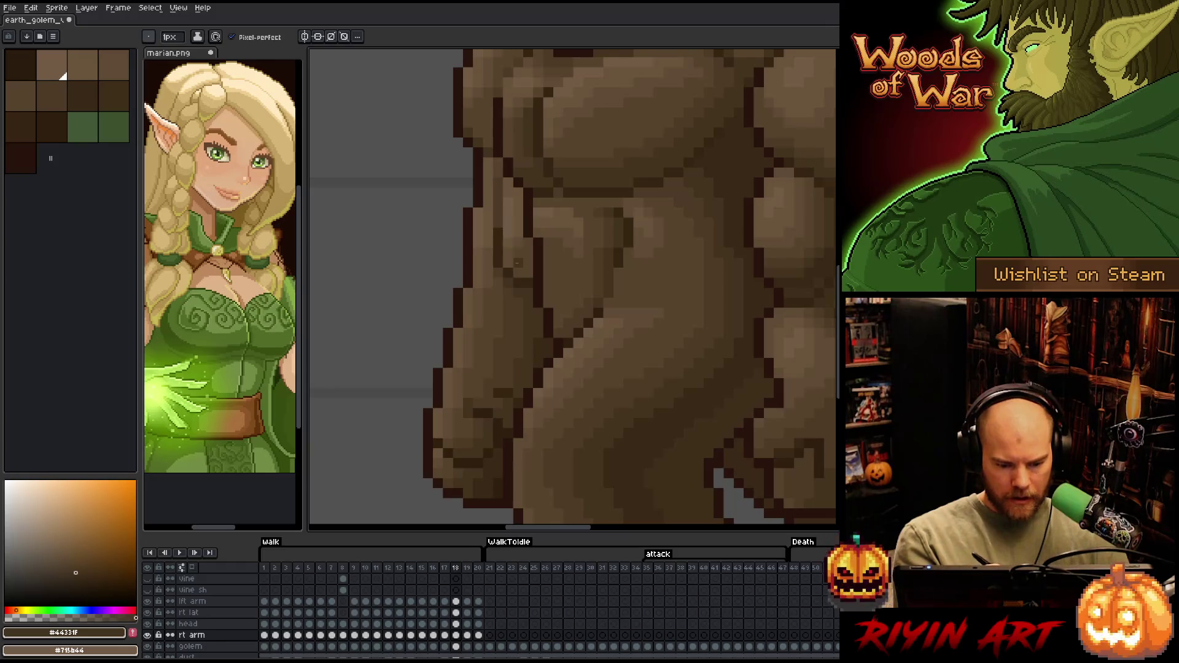
{"action": "key", "text": "Right"}
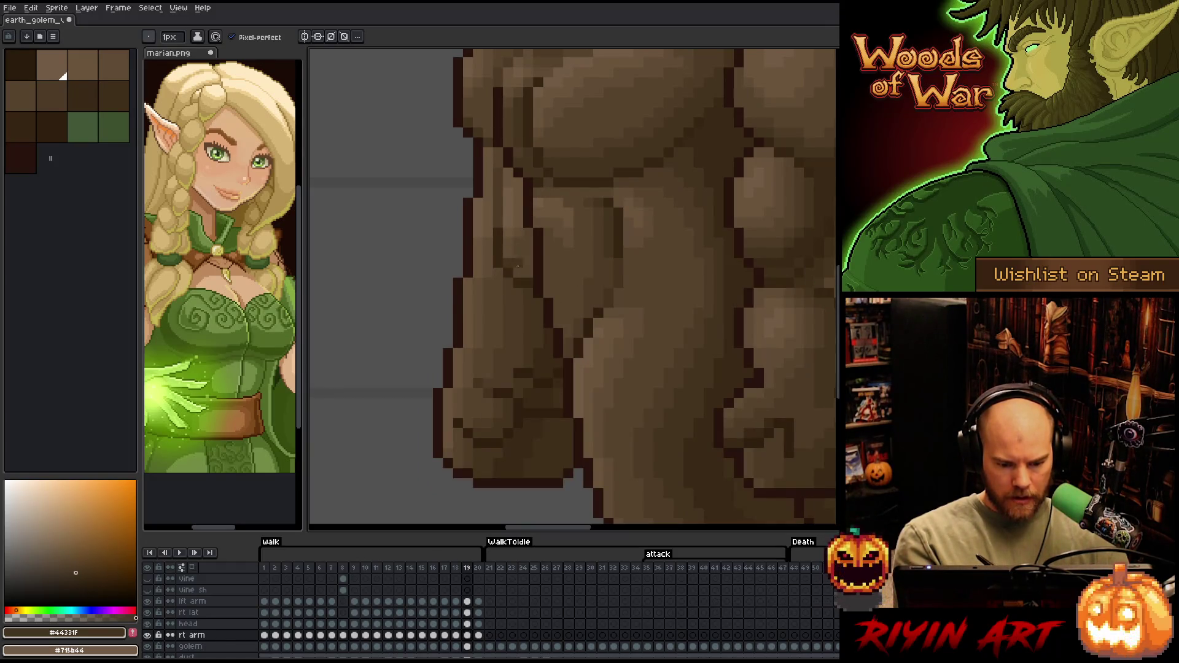
{"action": "key", "text": "Right"}
{"action": "key", "text": "Right"}
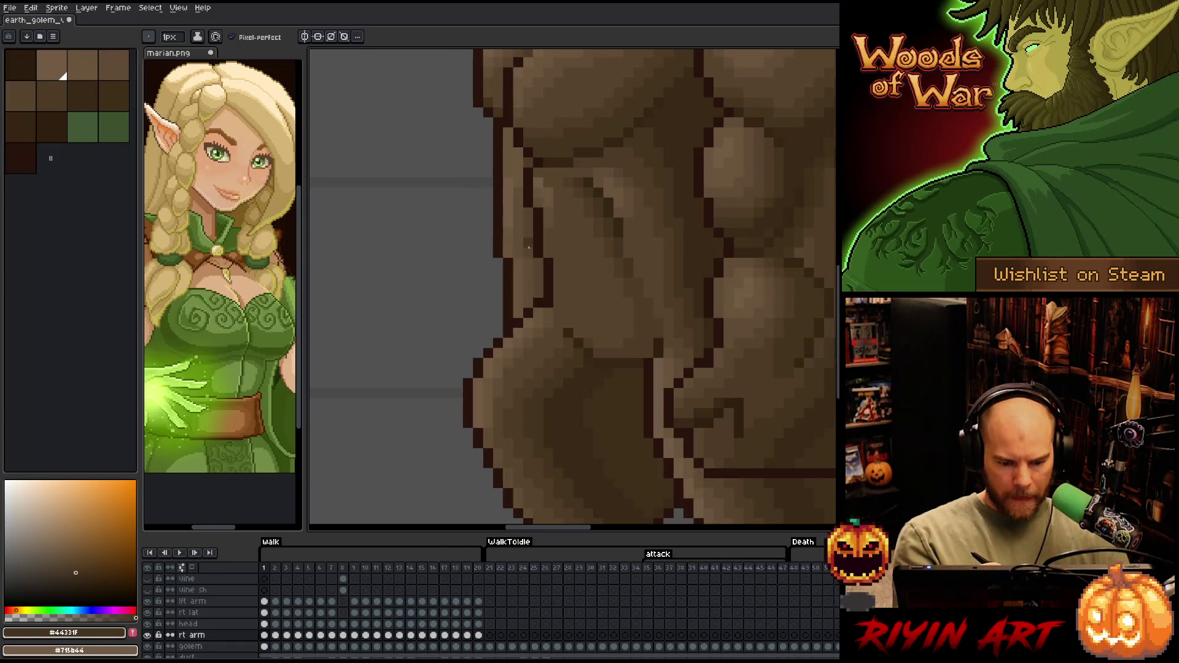
{"action": "key", "text": "Left"}
{"action": "key", "text": "Right"}
{"action": "key", "text": "Left"}
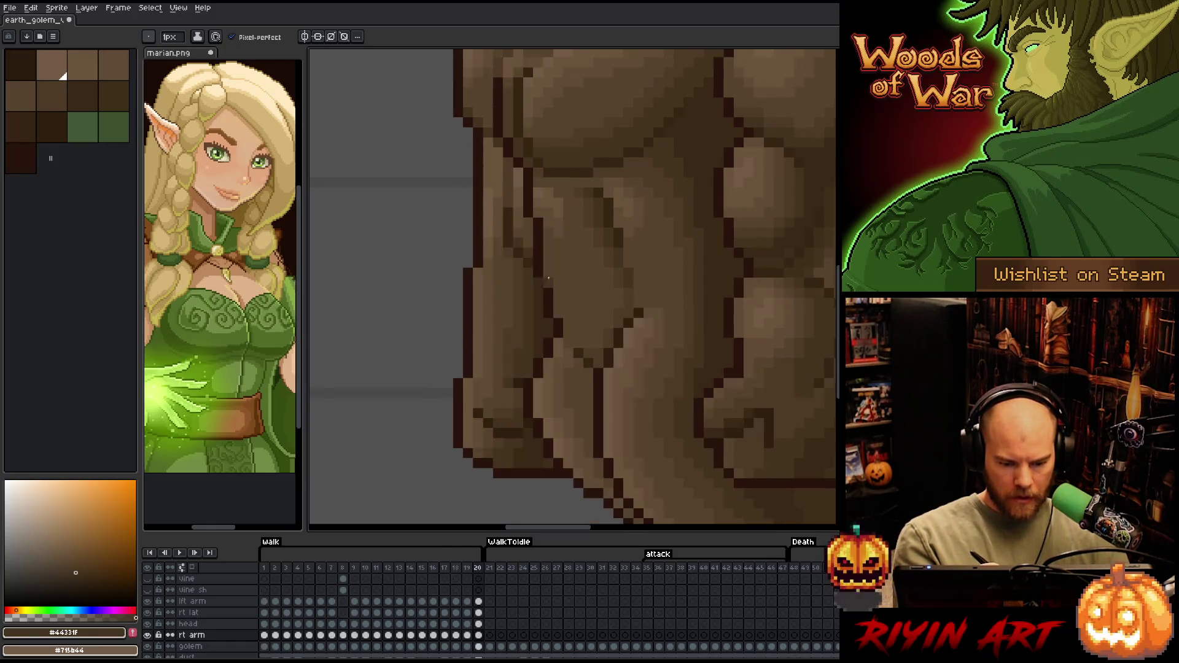
{"action": "key", "text": "Right"}
{"action": "key", "text": "Right"}
{"action": "key", "text": "Right"}
{"action": "key", "text": "Right"}
{"action": "key", "text": "Left"}
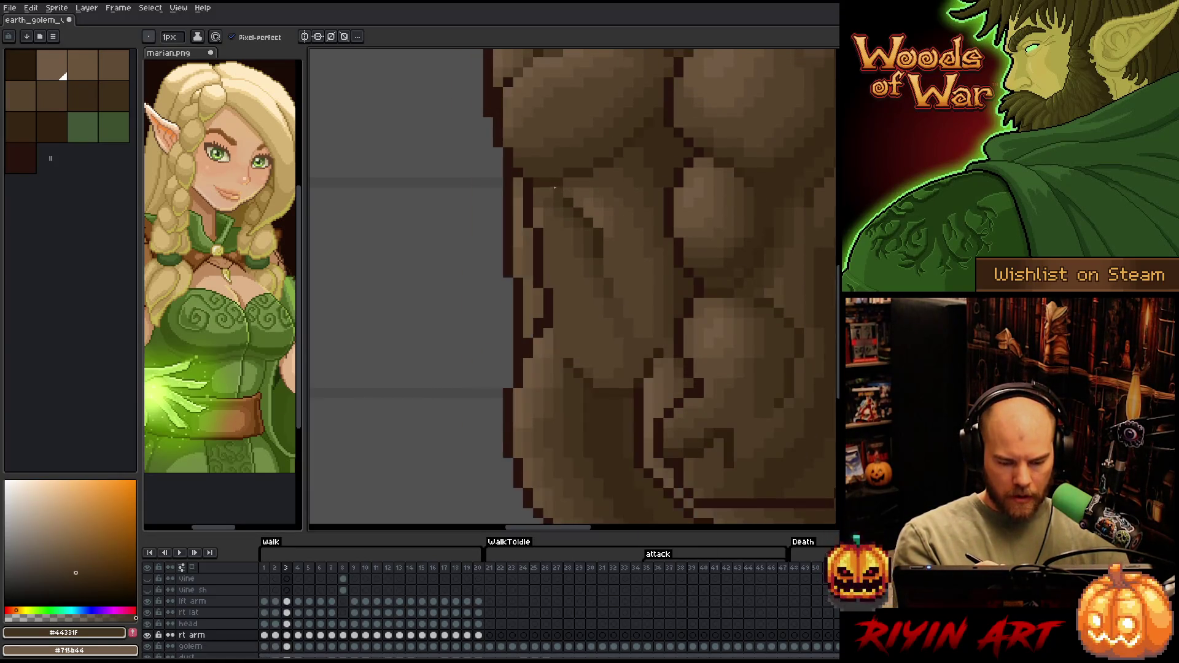
{"action": "key", "text": "Right"}
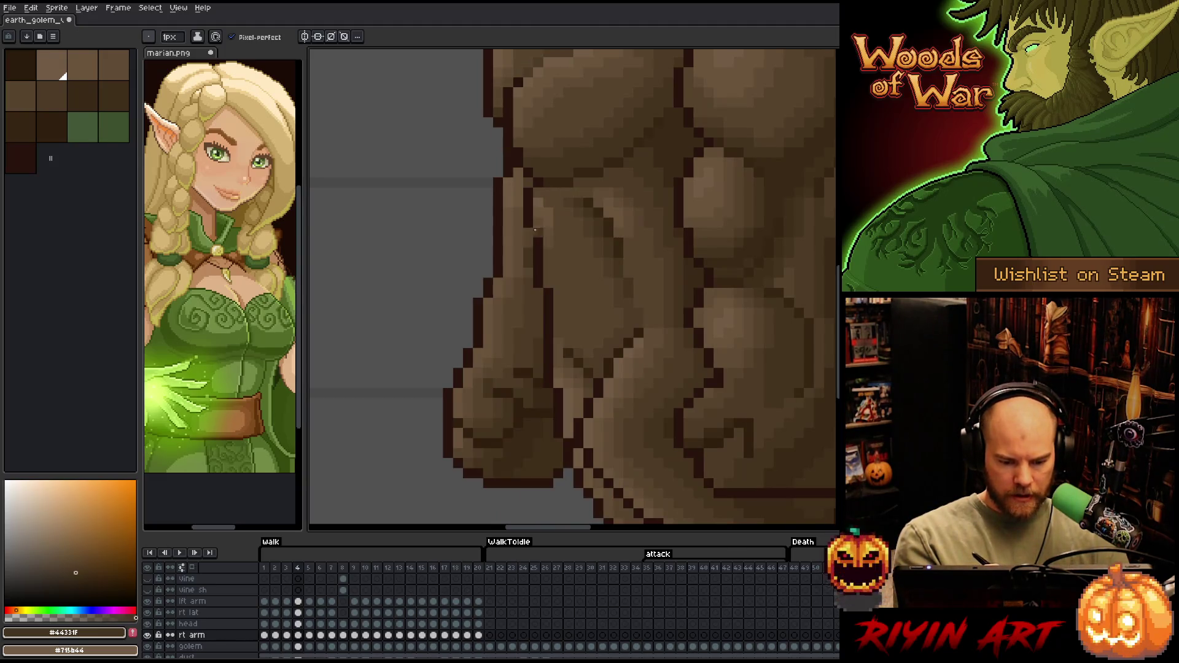
Add dark outline pixels along the arm contour, comparing against neighbouring frames
{"action": "left_click_drag", "start_coordinate": [536, 233], "coordinate": [528, 243]}
{"action": "key", "text": "Left"}
{"action": "key", "text": "Right"}
{"action": "key", "text": "Left"}
{"action": "key", "text": "Right"}
{"action": "left_click", "coordinate": [528, 233]}
{"action": "left_click", "coordinate": [538, 212]}
Step forward to walk frame 6 and compare its arm with the neighbouring frame
{"action": "key", "text": "Right"}
{"action": "key", "text": "Left"}
{"action": "key", "text": "Right"}
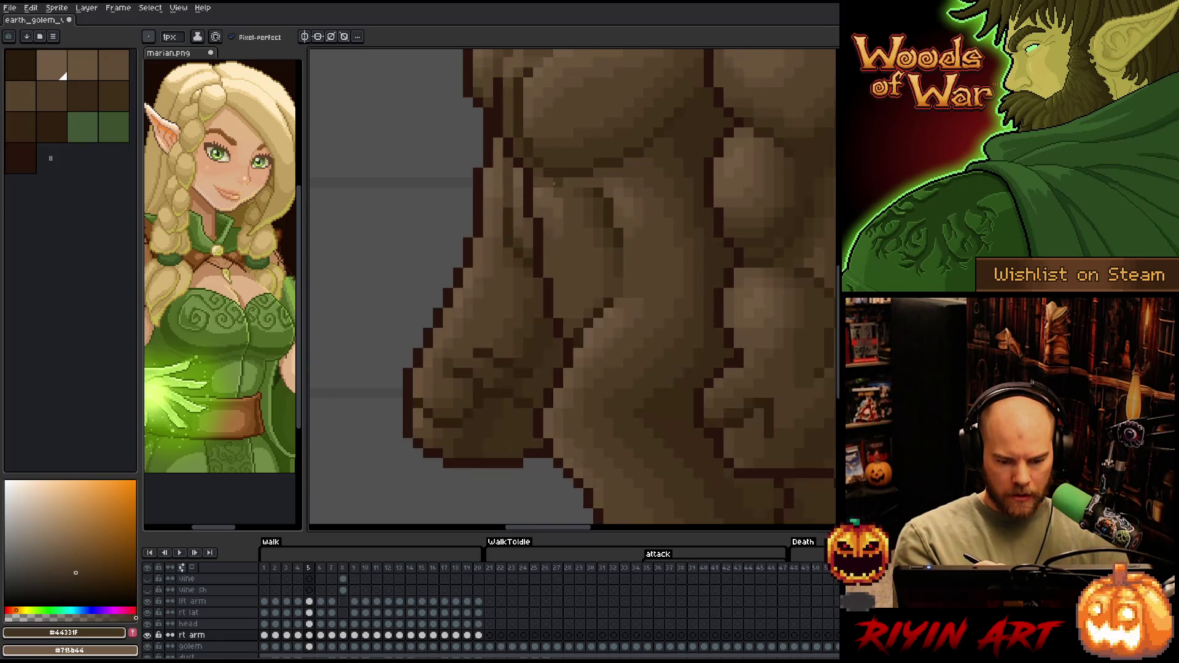
{"action": "key", "text": "Right"}
{"action": "key", "text": "Left"}
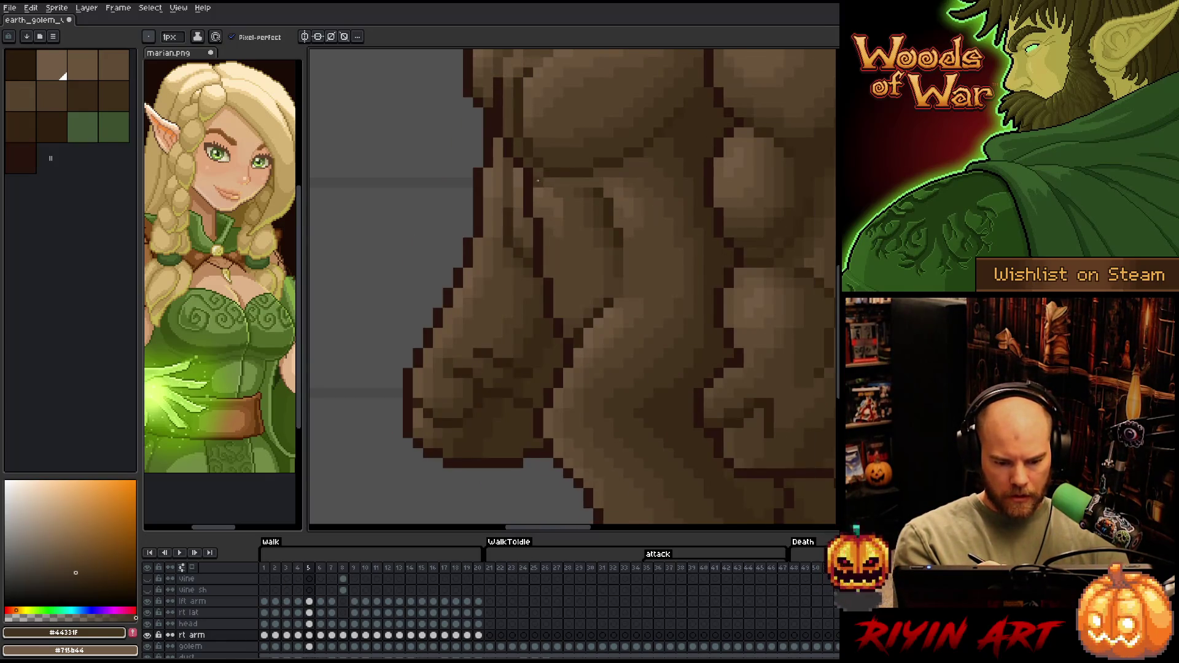
{"action": "key", "text": "Right"}
Review walk frames 7 through 14 and cycle the loop back to frame 3
{"action": "key", "text": "Right"}
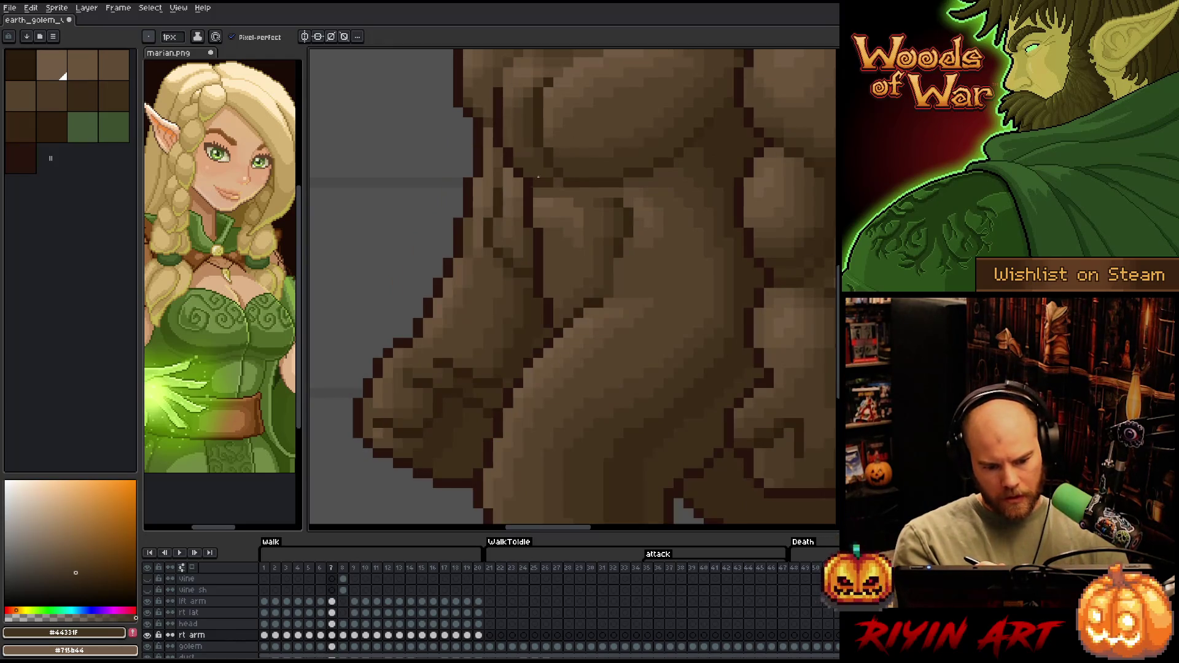
{"action": "key", "text": "Right"}
{"action": "key", "text": "Right"}
{"action": "key", "text": "Right"}
{"action": "key", "text": "Left"}
{"action": "key", "text": "Right"}
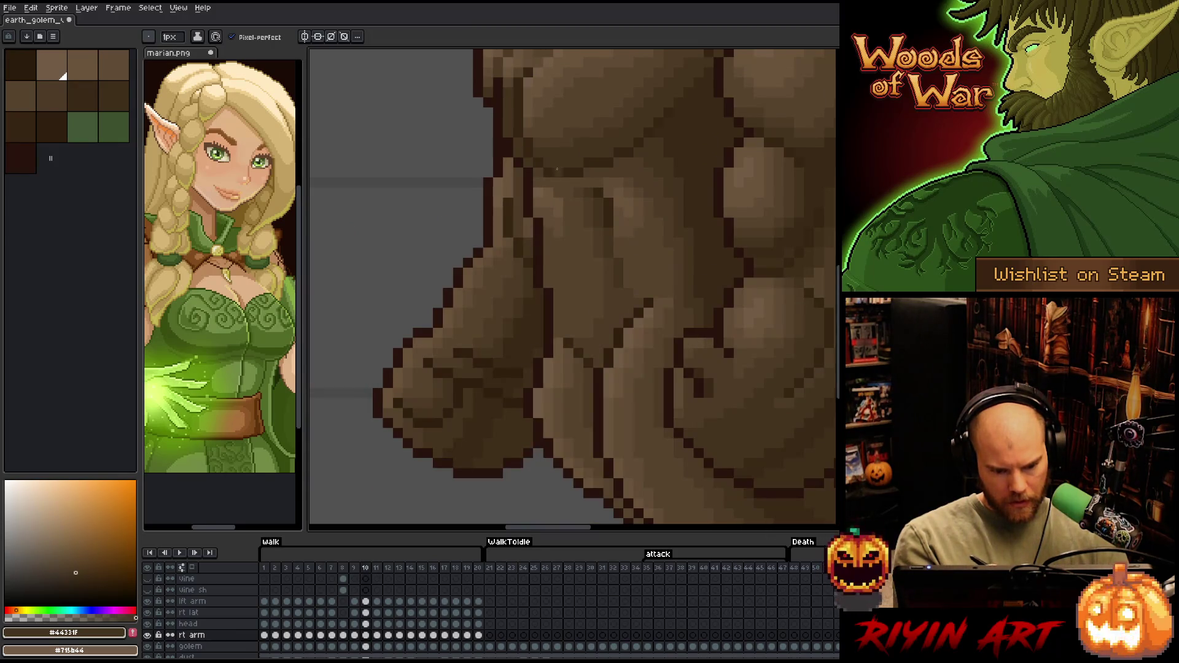
{"action": "key", "text": "Right"}
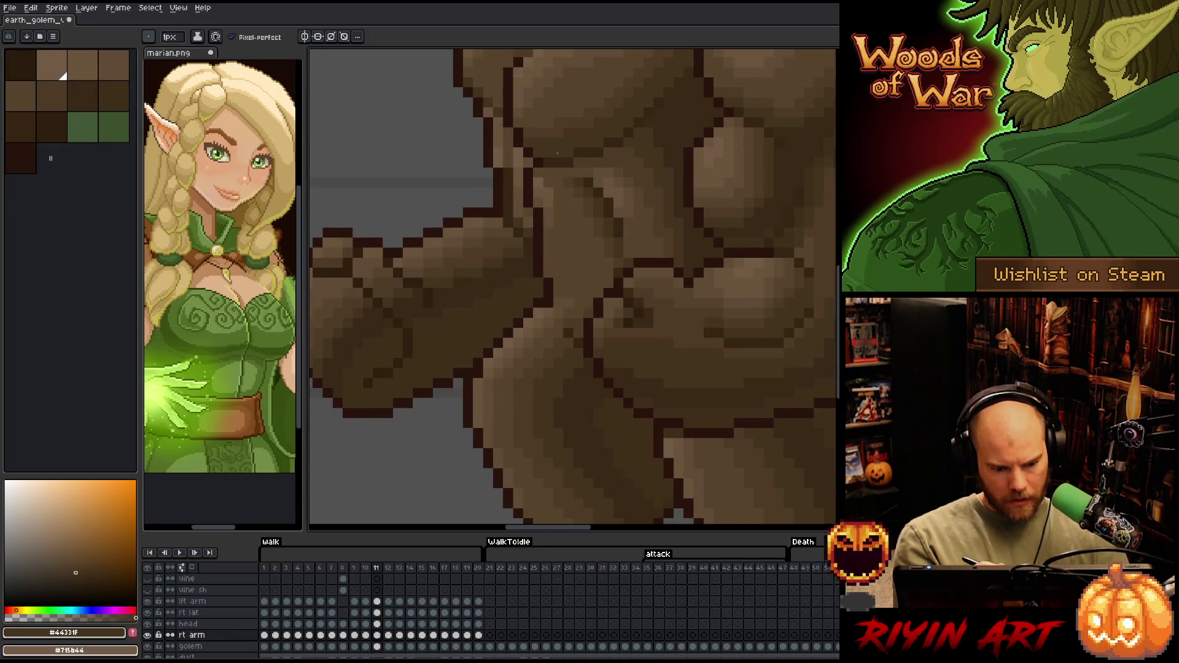
{"action": "key", "text": "Right"}
{"action": "key", "text": "Right"}
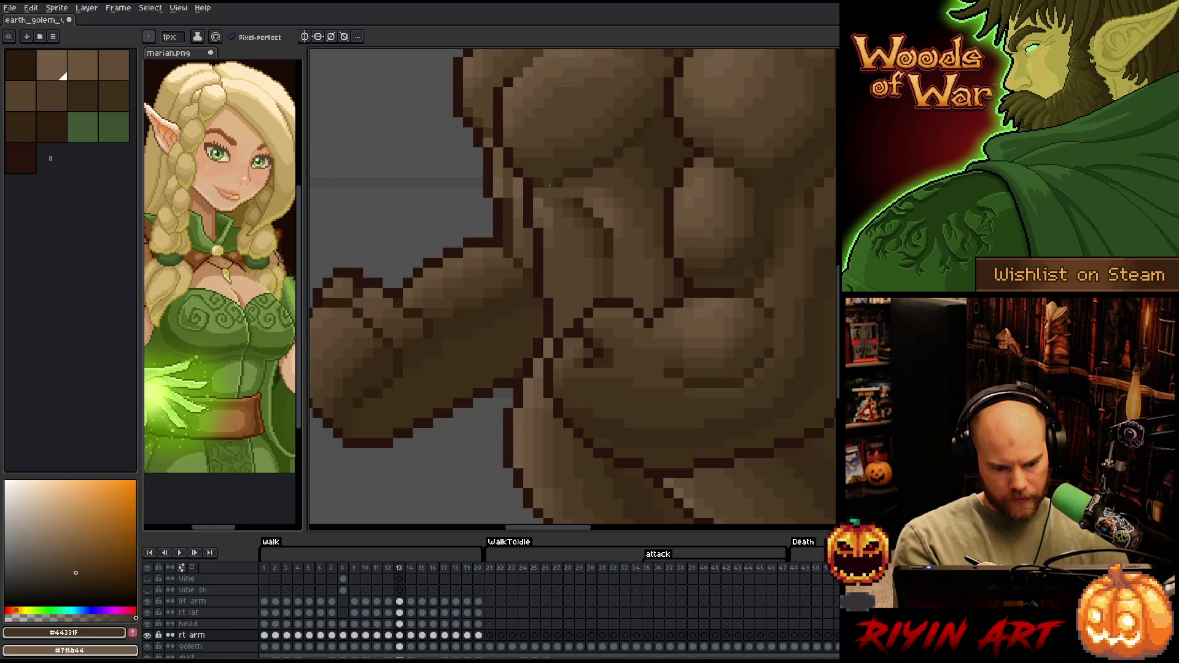
{"action": "key", "text": "Right"}
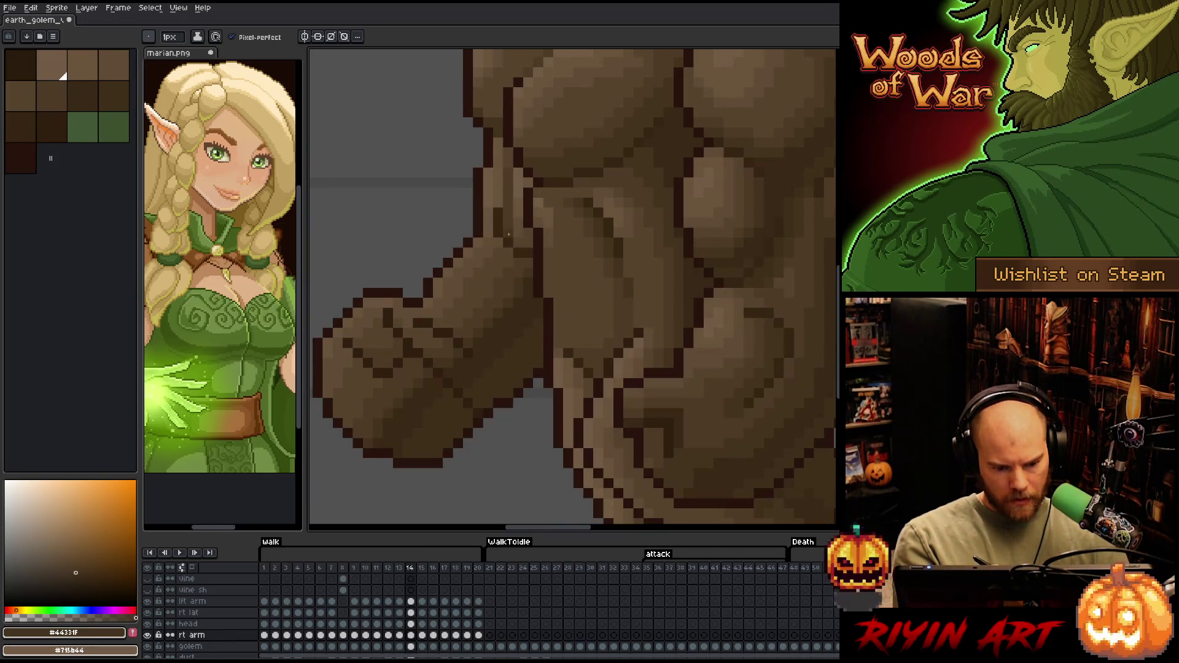
{"action": "key", "text": "Right"}
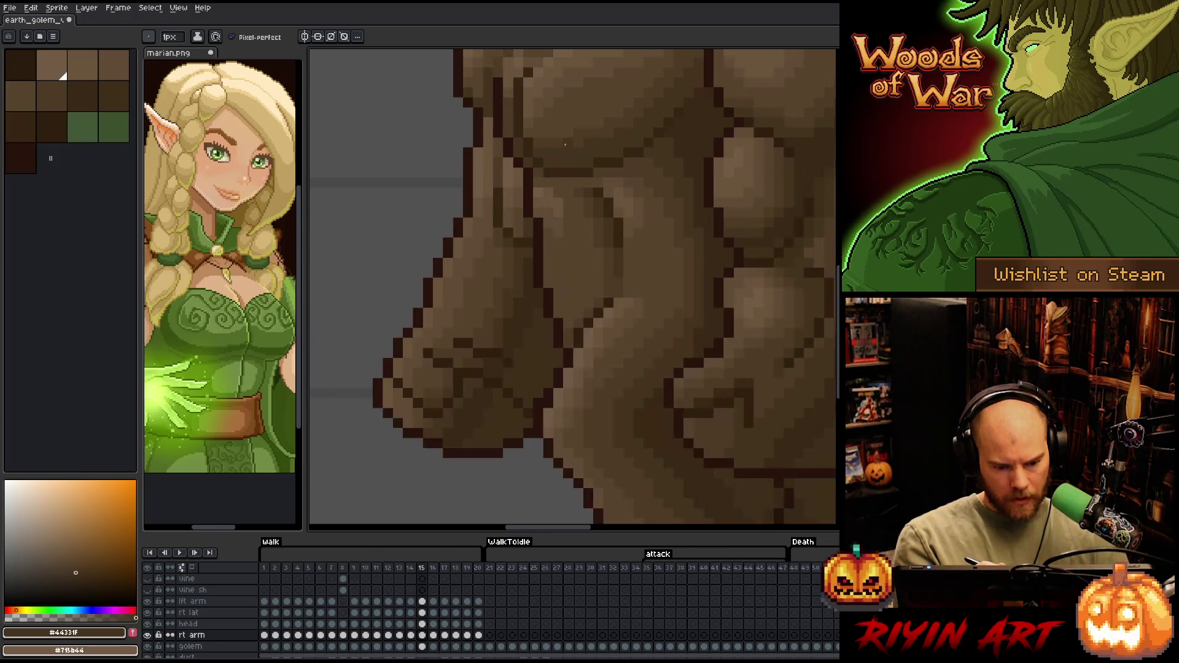
{"action": "key", "text": "Right"}
{"action": "key", "text": "Right"}
{"action": "key", "text": "Right"}
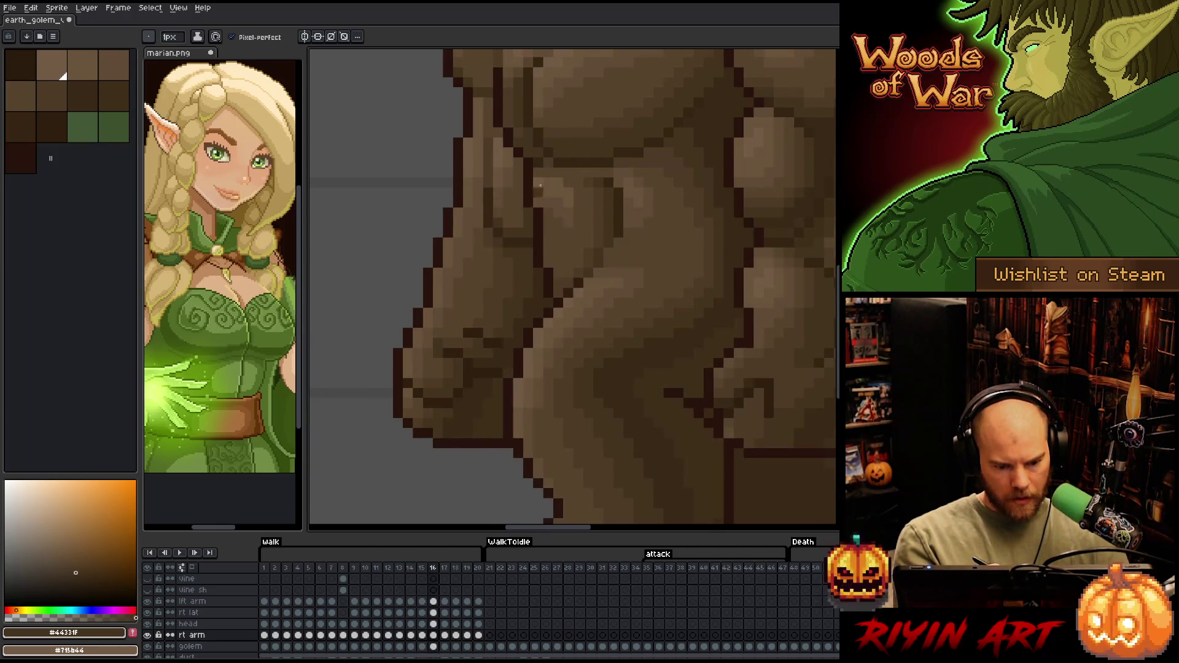
{"action": "key", "text": "Right"}
{"action": "key", "text": "Right"}
{"action": "key", "text": "Right"}
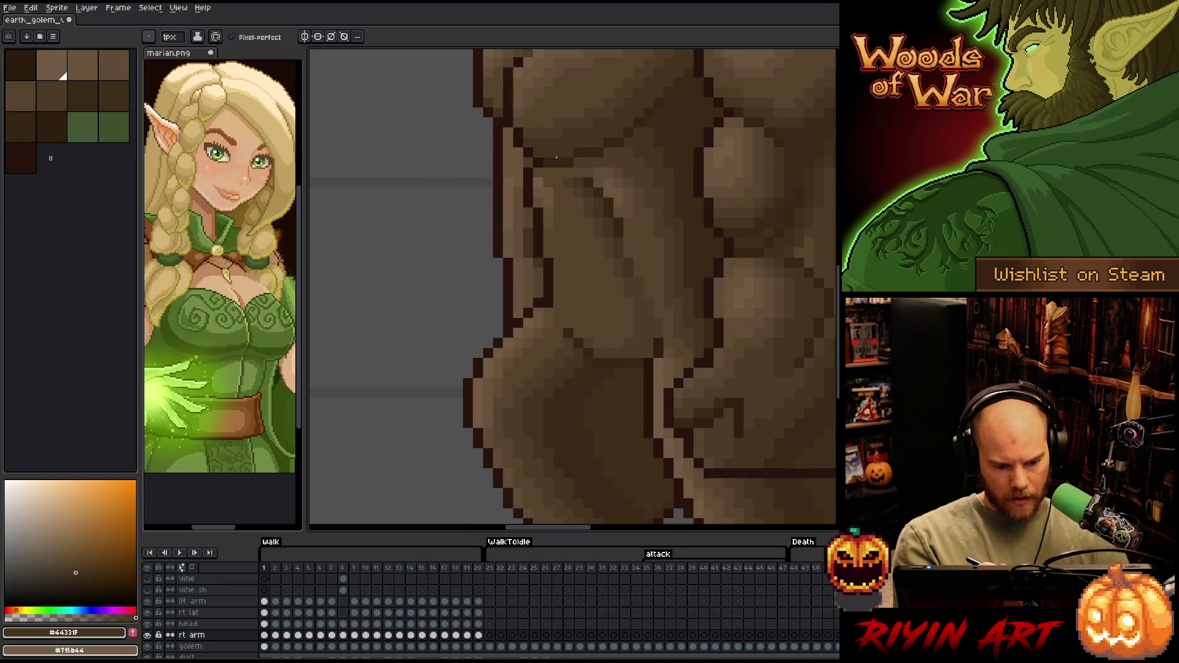
Eyedropper the mid, lighter and lightest brown shades from the golem's arm
{"action": "key", "text": "Right"}
{"action": "key", "text": "Right"}
{"action": "left_click", "coordinate": [537, 212], "text": "alt"}
{"action": "key", "text": "Right"}
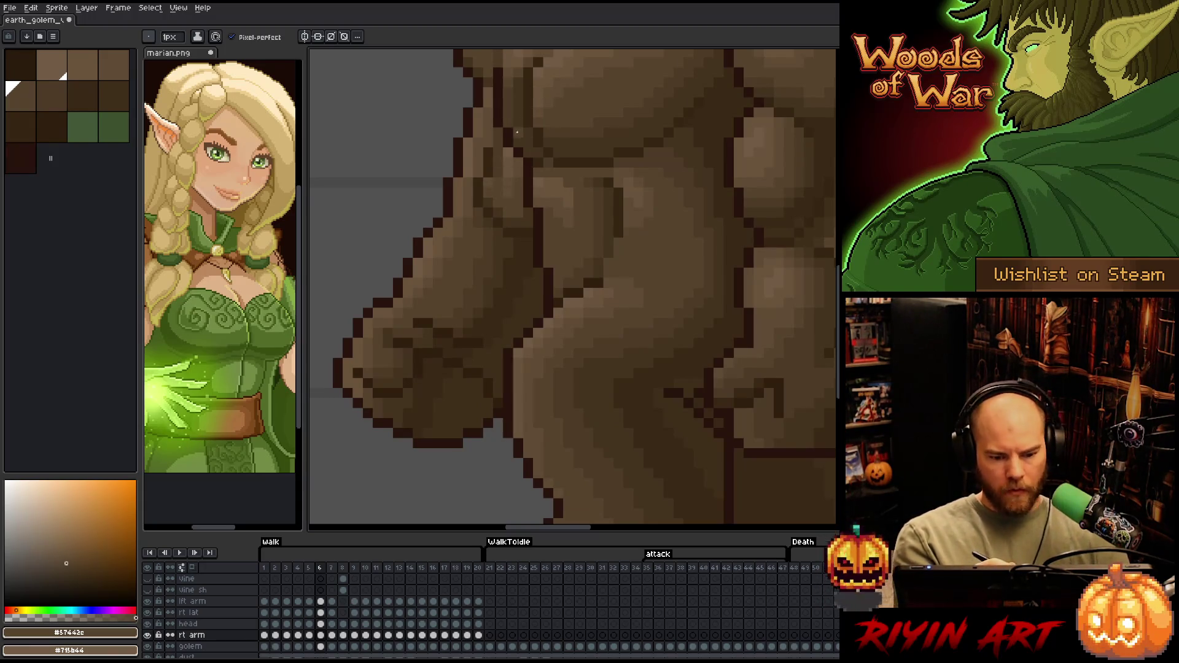
{"action": "left_click", "coordinate": [500, 188], "text": "alt"}
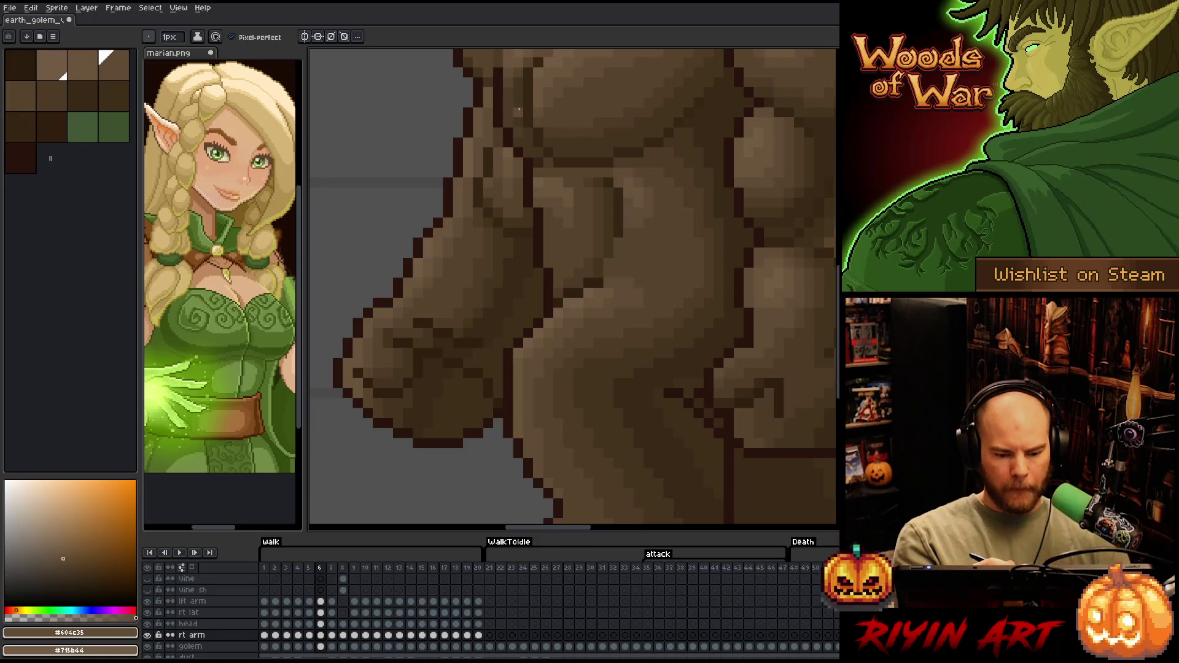
{"action": "left_click", "coordinate": [519, 156], "text": "alt"}
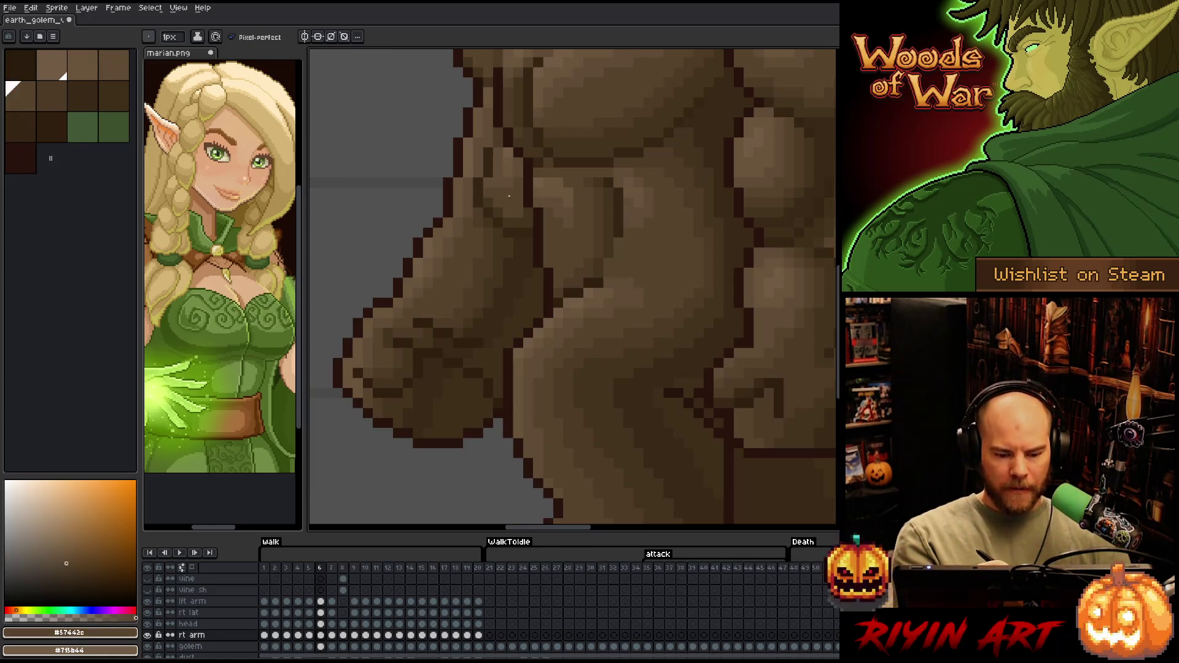
{"action": "left_click", "coordinate": [499, 162], "text": "alt"}
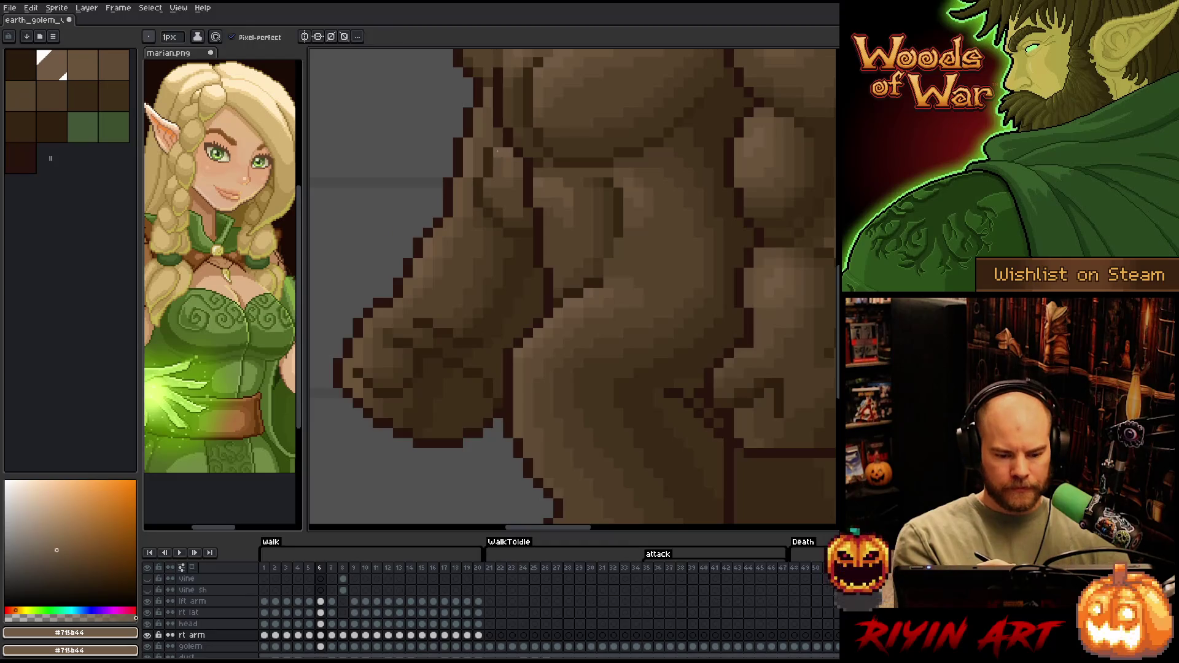
{"action": "left_click", "coordinate": [505, 174], "text": "alt"}
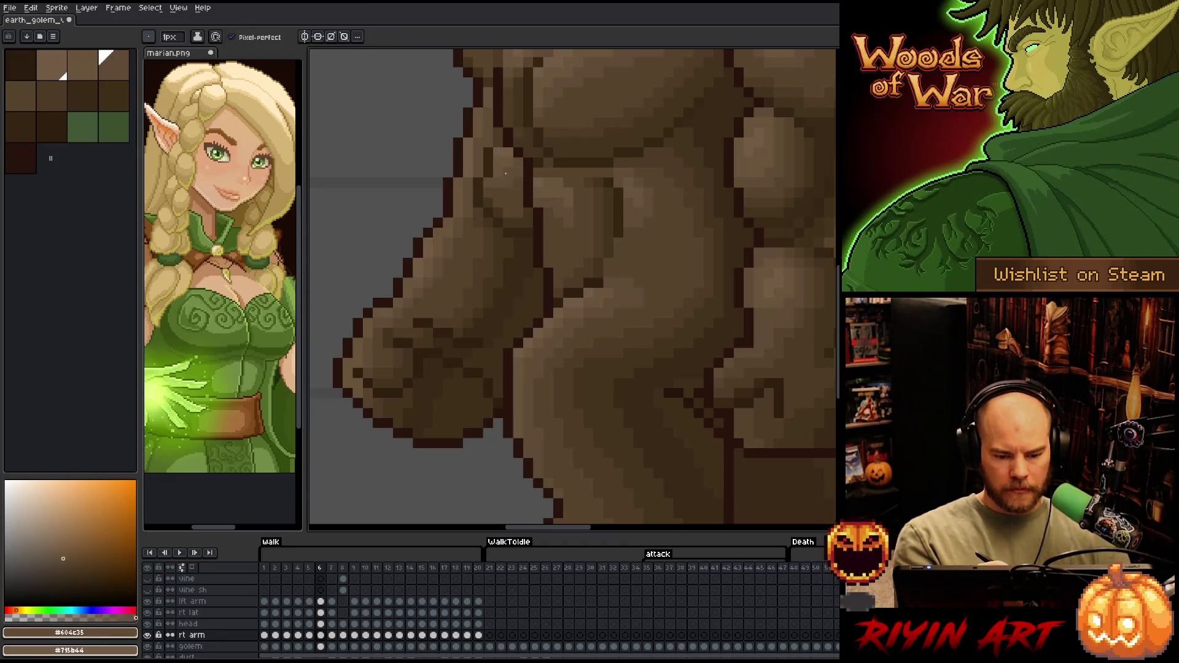
Sample the lightest arm brown, #69533b, and pan the canvas view
{"action": "left_click", "coordinate": [511, 151], "text": "alt"}
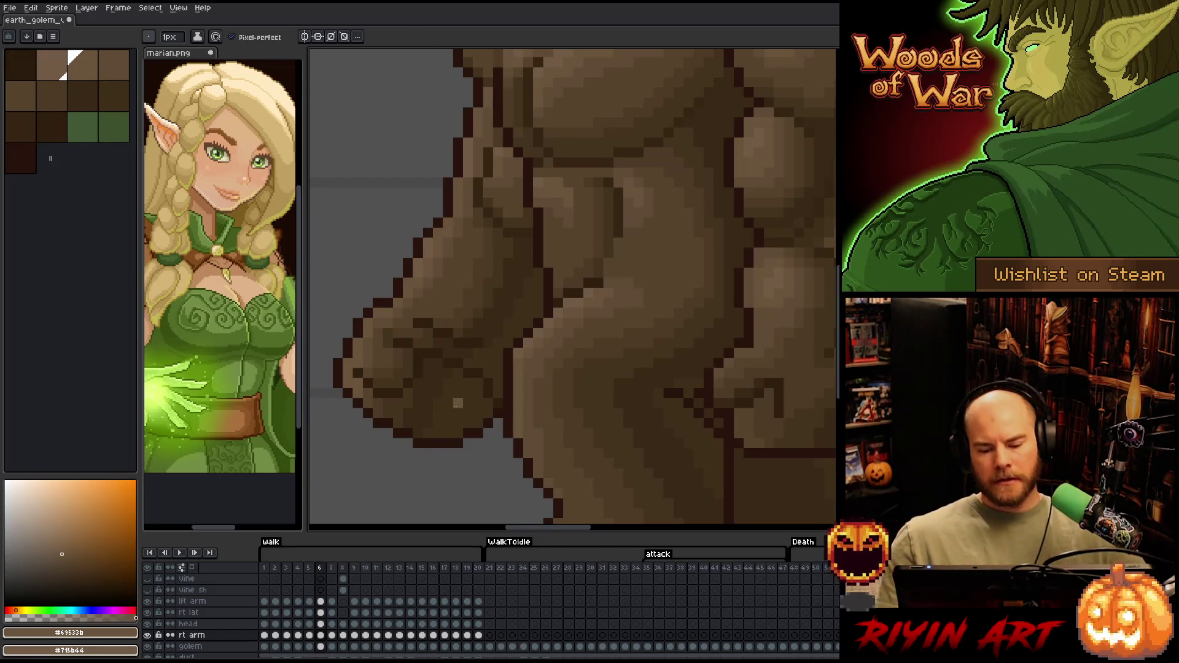
{"action": "key", "text": "space"}
Frame the golem's arm and fist, then sample mid, lighter and lightest browns on frame 6
{"action": "mouse_move", "coordinate": [516, 406]}
{"action": "left_mouse_down"}
{"action": "mouse_move", "coordinate": [581, 366]}
{"action": "mouse_move", "coordinate": [547, 369]}
{"action": "mouse_move", "coordinate": [539, 327]}
{"action": "left_mouse_up"}
{"action": "left_click_drag", "start_coordinate": [569, 282], "coordinate": [566, 345]}
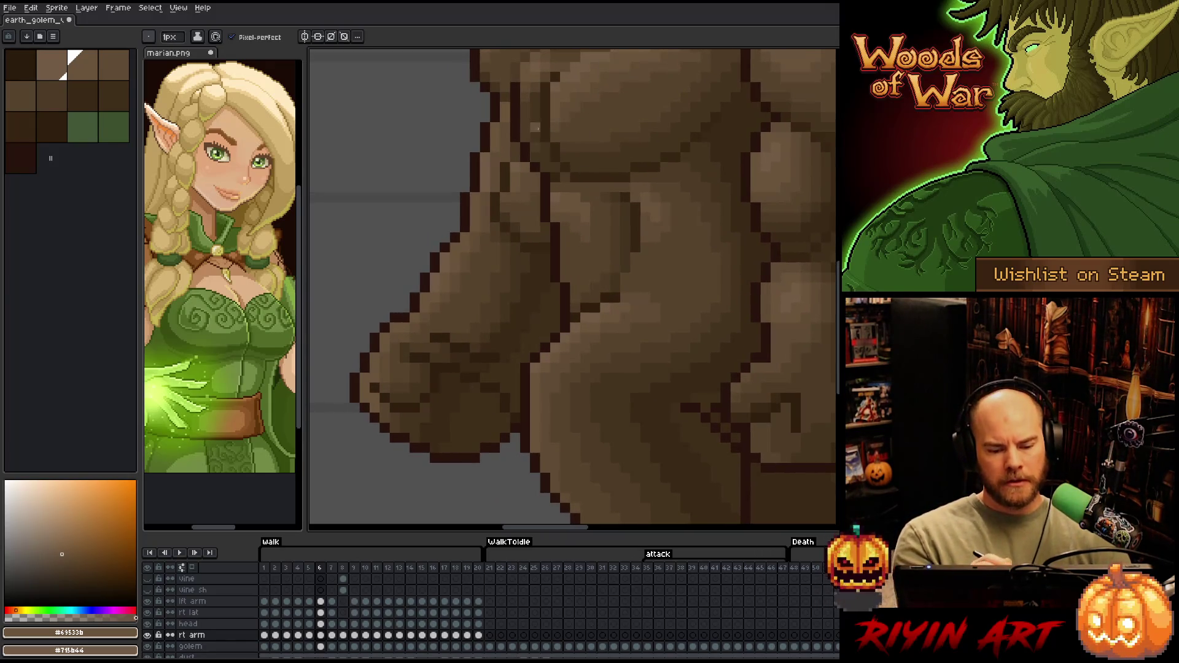
{"action": "left_click", "coordinate": [529, 209], "text": "alt"}
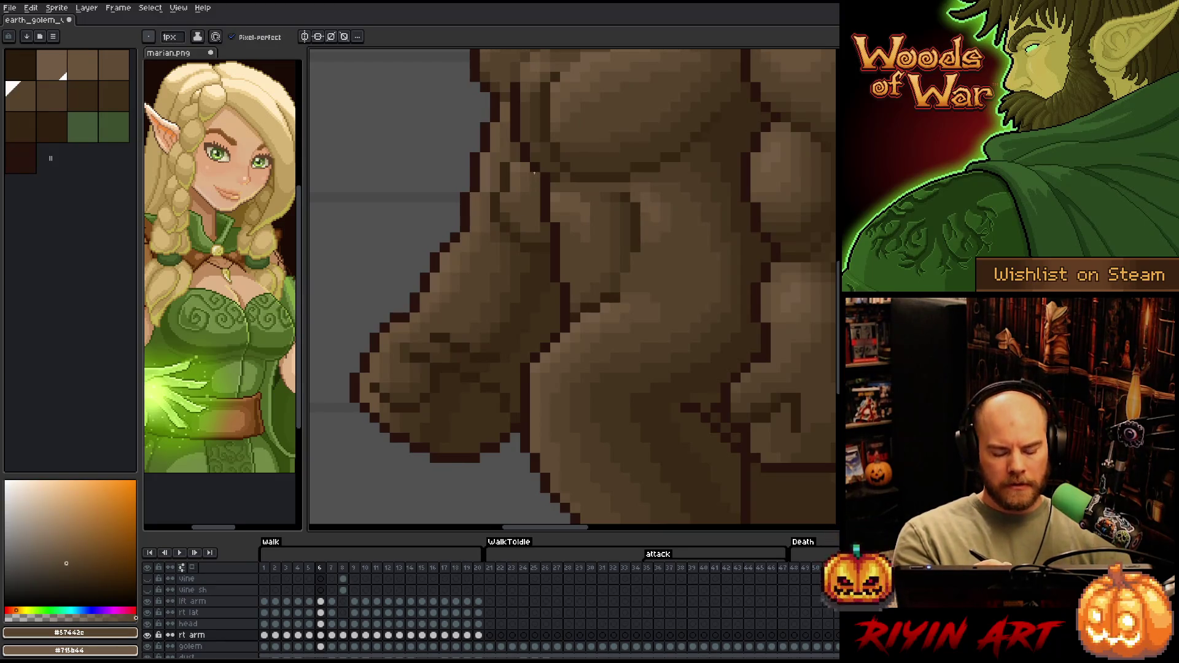
{"action": "key", "text": "comma"}
{"action": "key", "text": "period"}
{"action": "left_click", "coordinate": [524, 192], "text": "alt"}
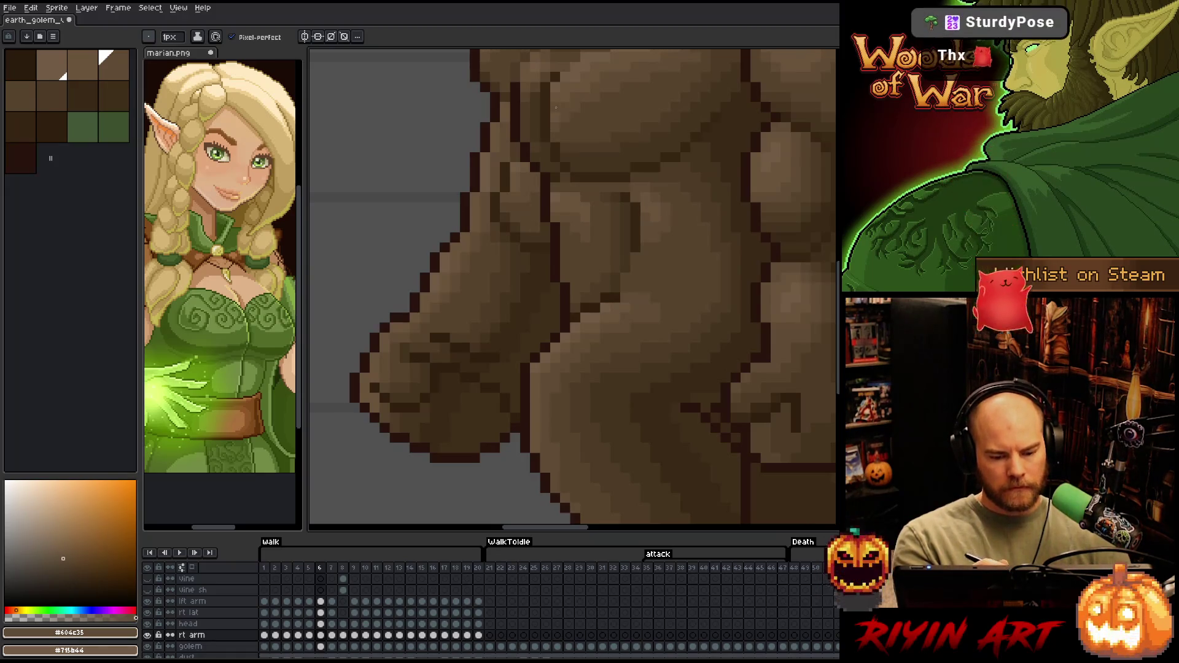
{"action": "key", "text": "alt"}
{"action": "left_click", "coordinate": [526, 157], "text": "alt"}
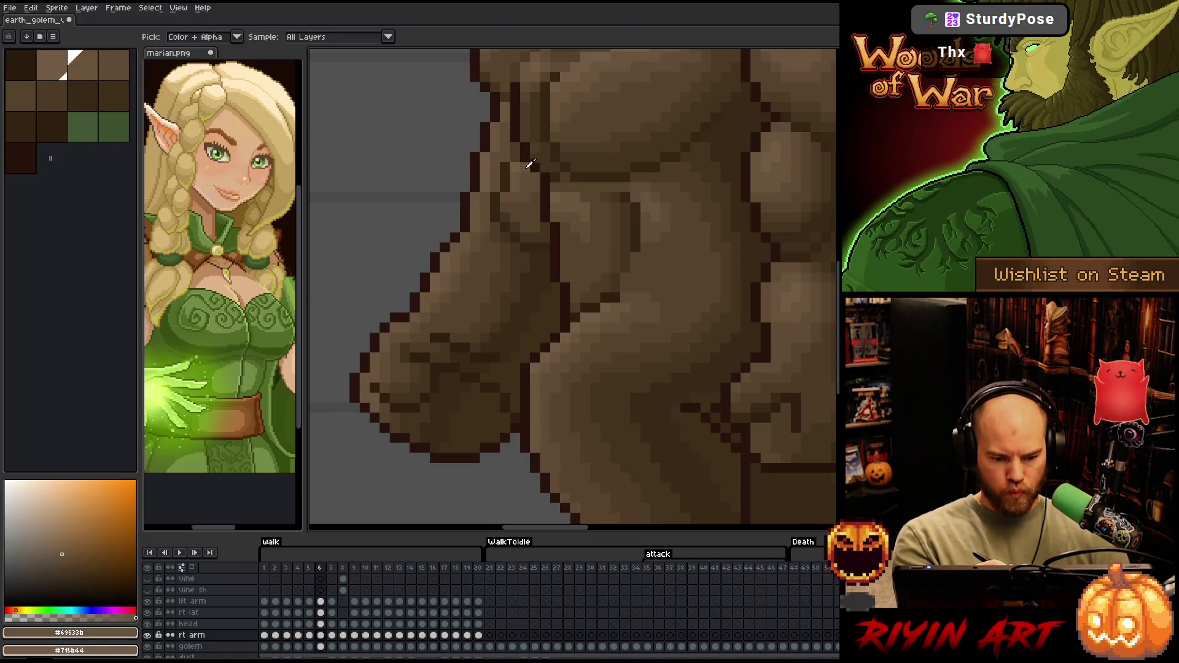
Sample the darkest brown on frame 7 and the mid-brown on frame 6, then reach frame 9
{"action": "key", "text": "period"}
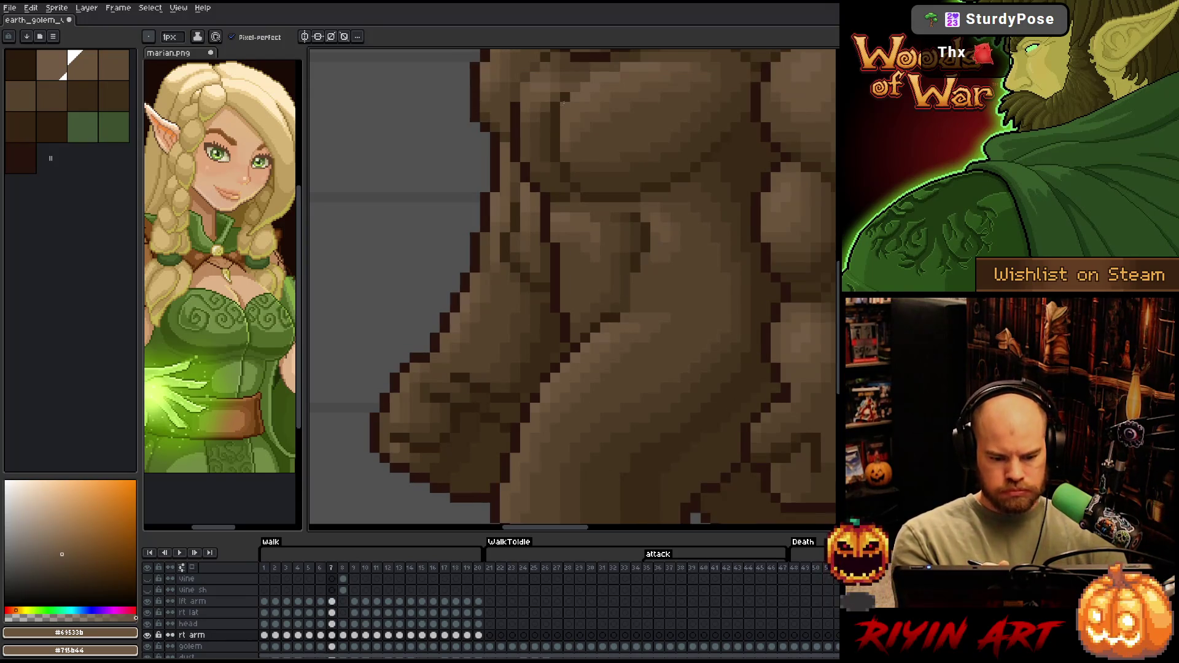
{"action": "left_click", "coordinate": [546, 257], "text": "alt"}
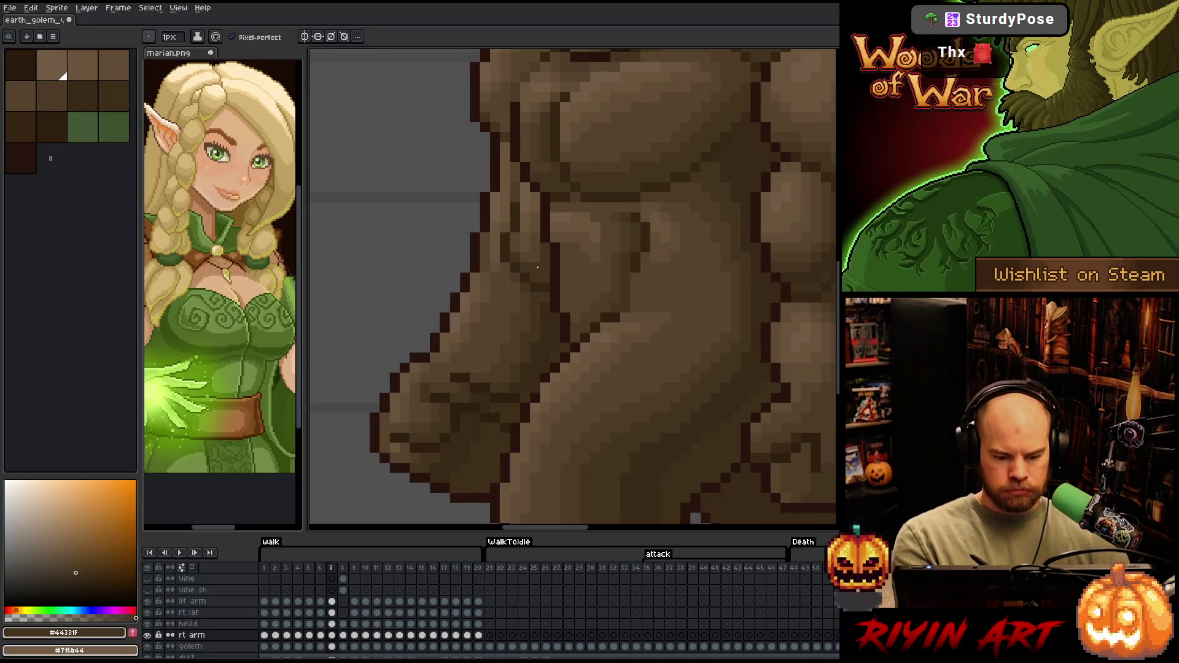
{"action": "key", "text": "comma"}
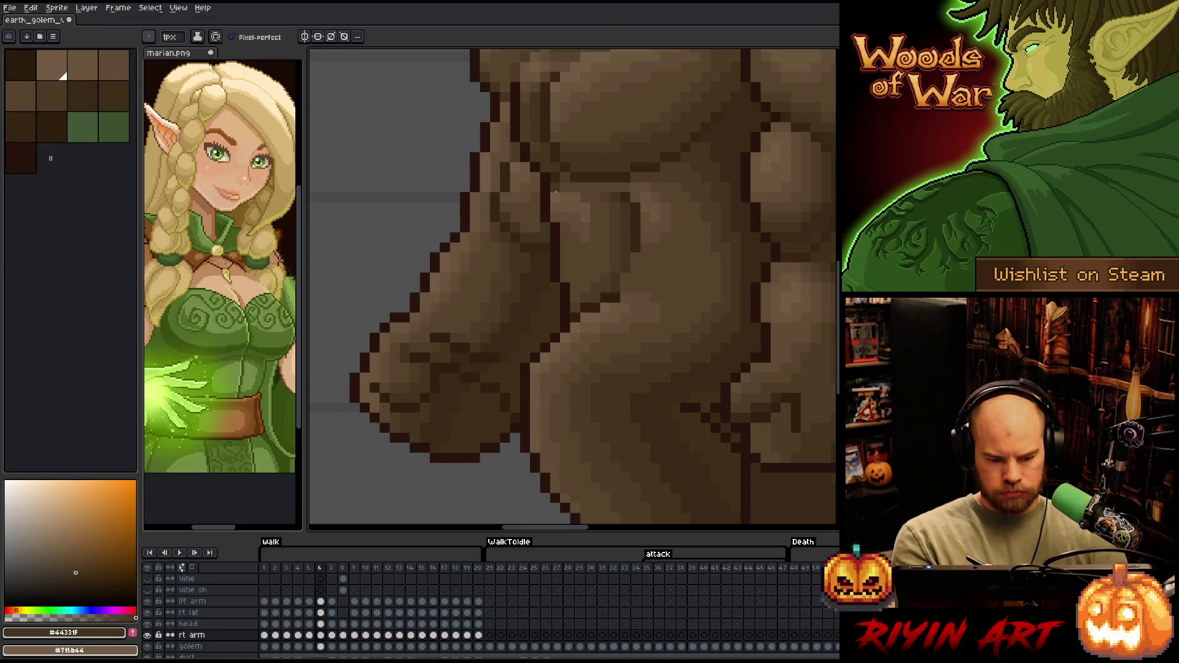
{"action": "left_click", "coordinate": [544, 193], "text": "alt"}
{"action": "key", "text": "period"}
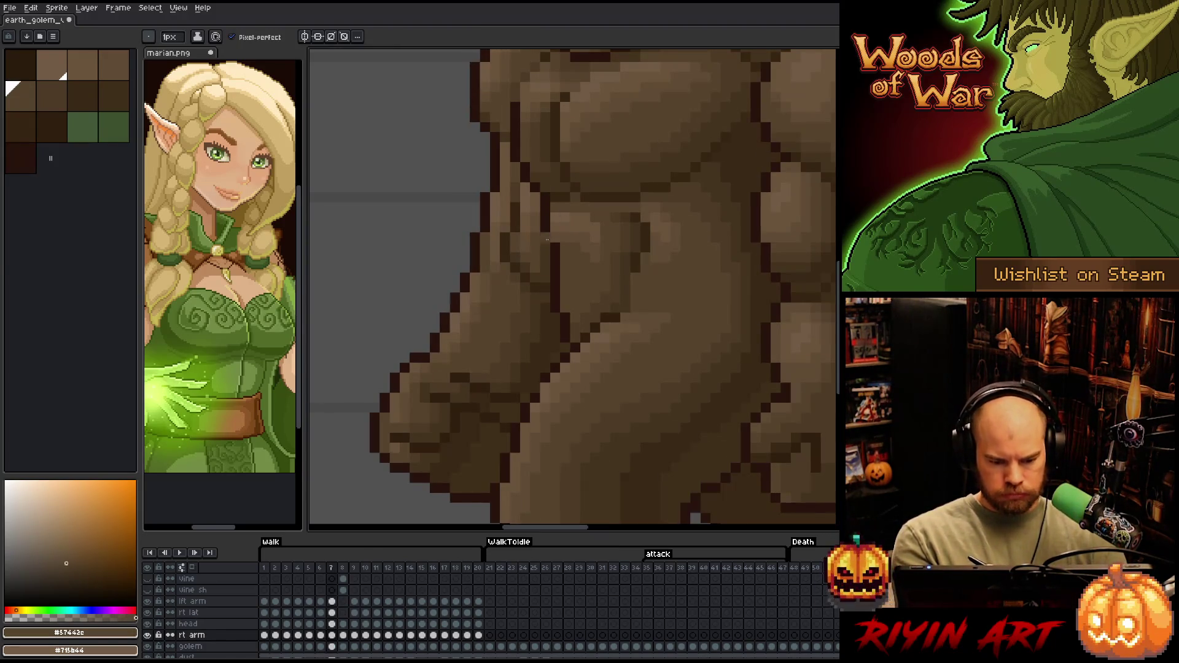
{"action": "key", "text": "period"}
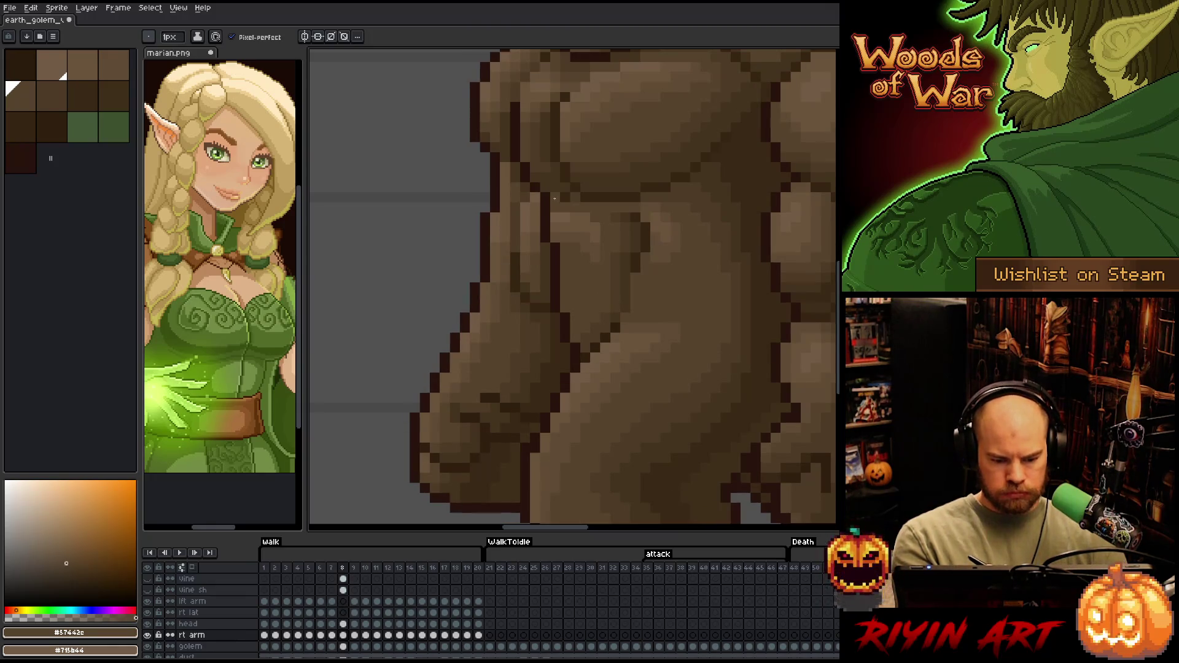
{"action": "key", "text": "period"}
Flip between frames 9 and 10 to compare the arm poses
{"action": "key", "text": "period"}
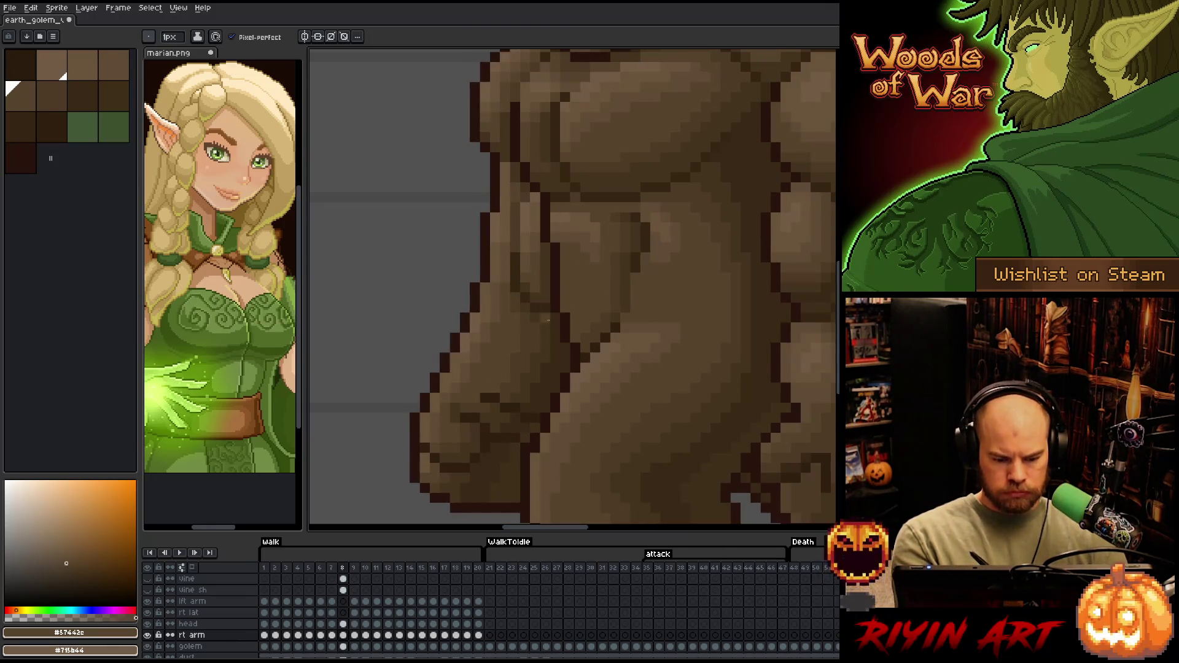
{"action": "key", "text": "comma"}
{"action": "key", "text": "period"}
{"action": "key", "text": "comma"}
{"action": "key", "text": "period"}
{"action": "key", "text": "comma"}
{"action": "key", "text": "period"}
{"action": "key", "text": "comma"}
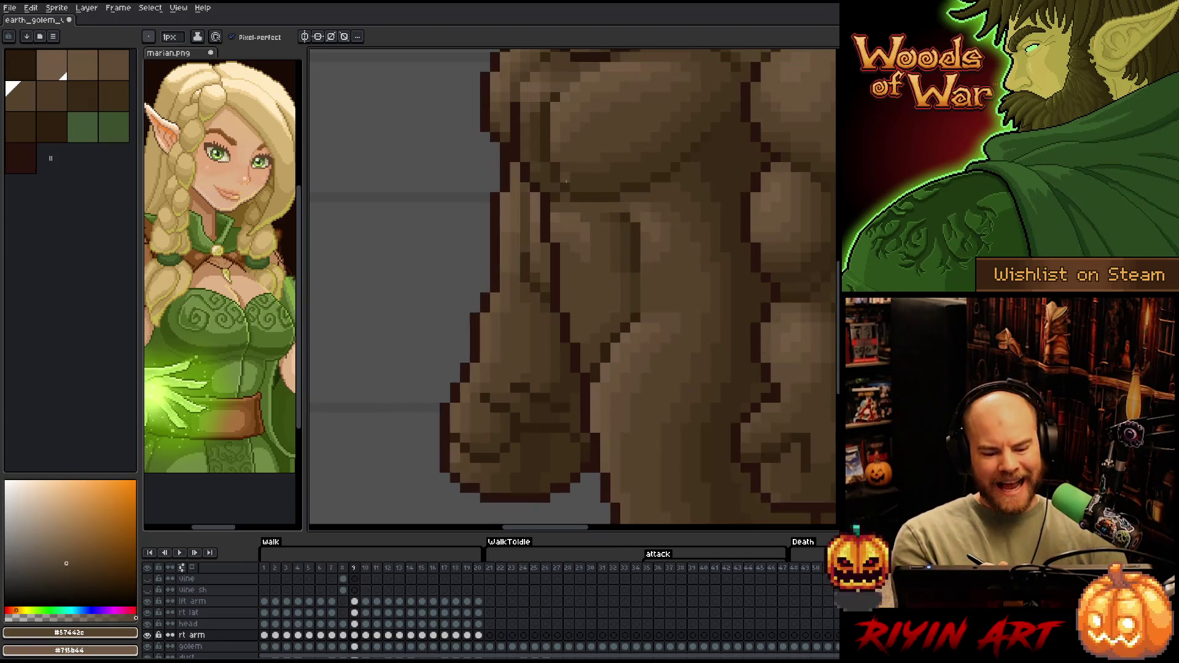
Select a thin strip of the arm's outline on frame 9 with the Rectangular Marquee and move it into place
{"action": "key", "text": "m"}
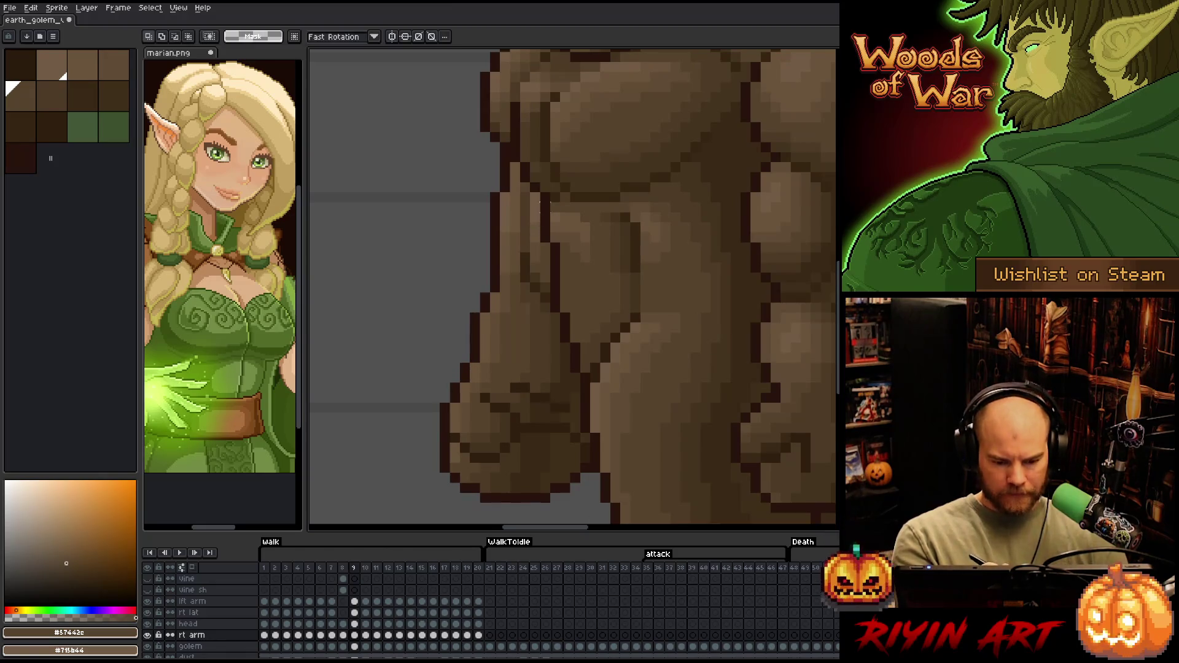
{"action": "left_click_drag", "start_coordinate": [535, 232], "coordinate": [535, 264]}
{"action": "key", "text": "period"}
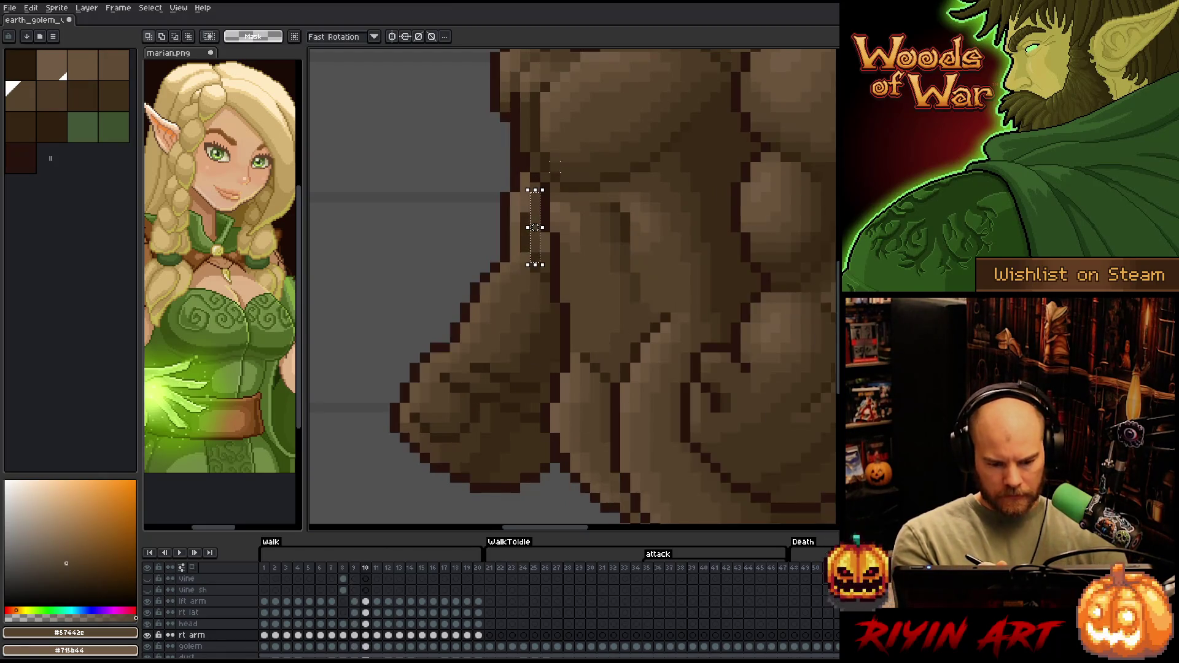
{"action": "key", "text": "comma"}
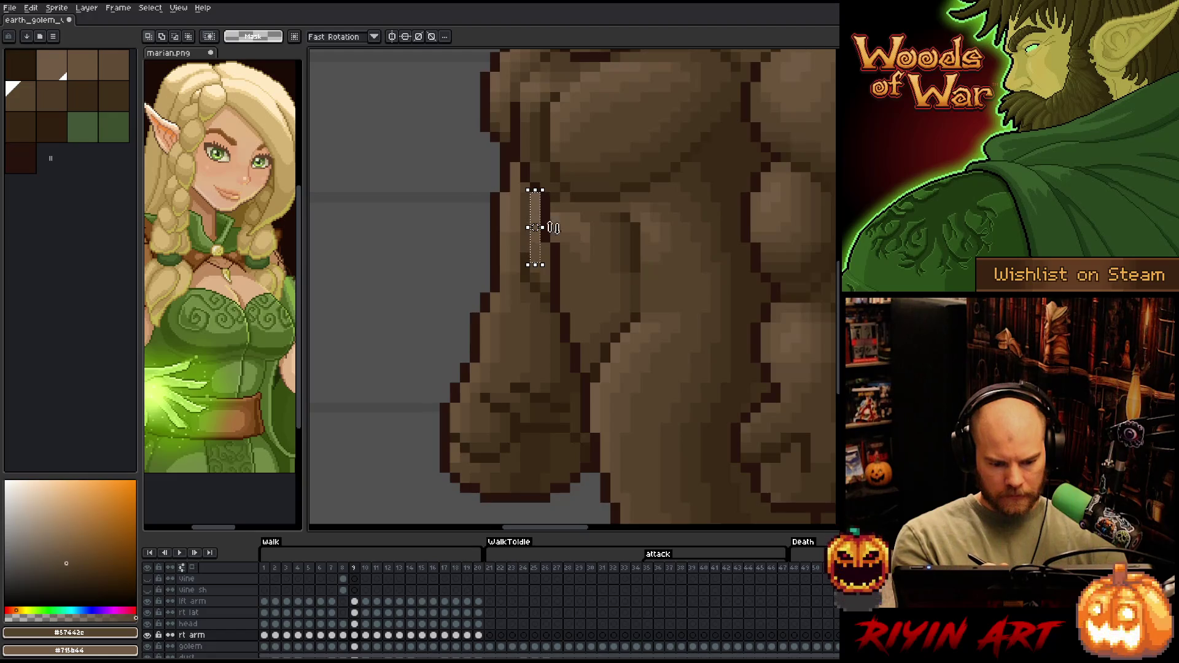
{"action": "left_click_drag", "start_coordinate": [554, 227], "coordinate": [556, 248]}
Check frame 9's arm against frames 10 and 11, sampling the mid-brown #57442c
{"action": "key", "text": "b"}
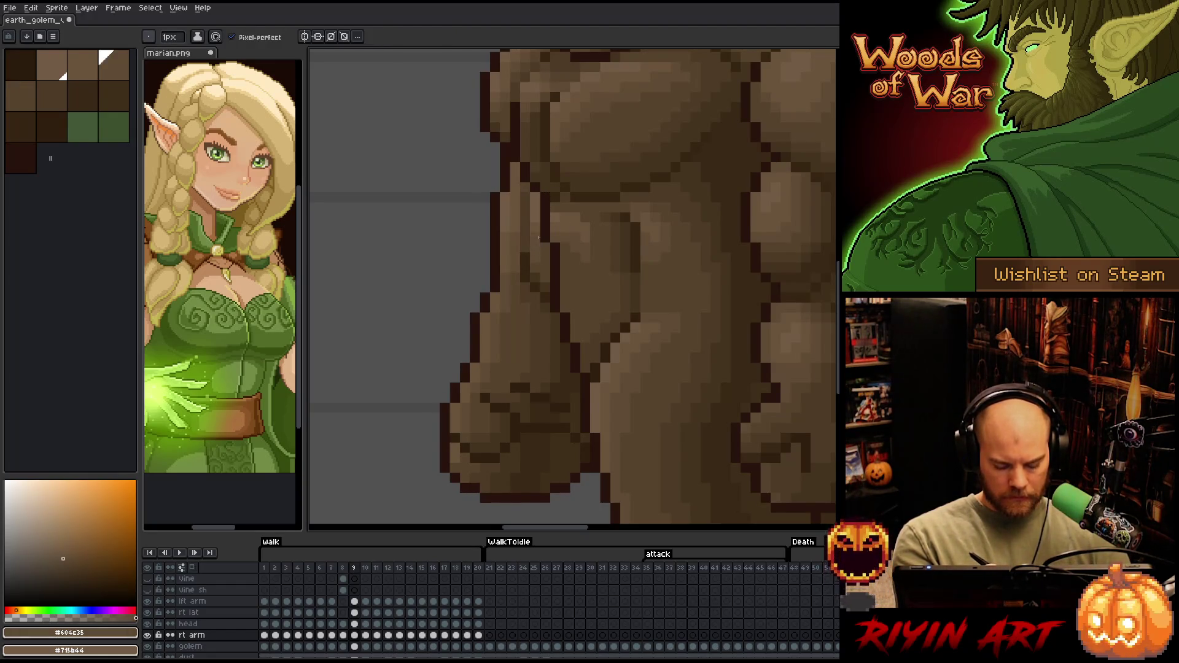
{"action": "key", "text": "period"}
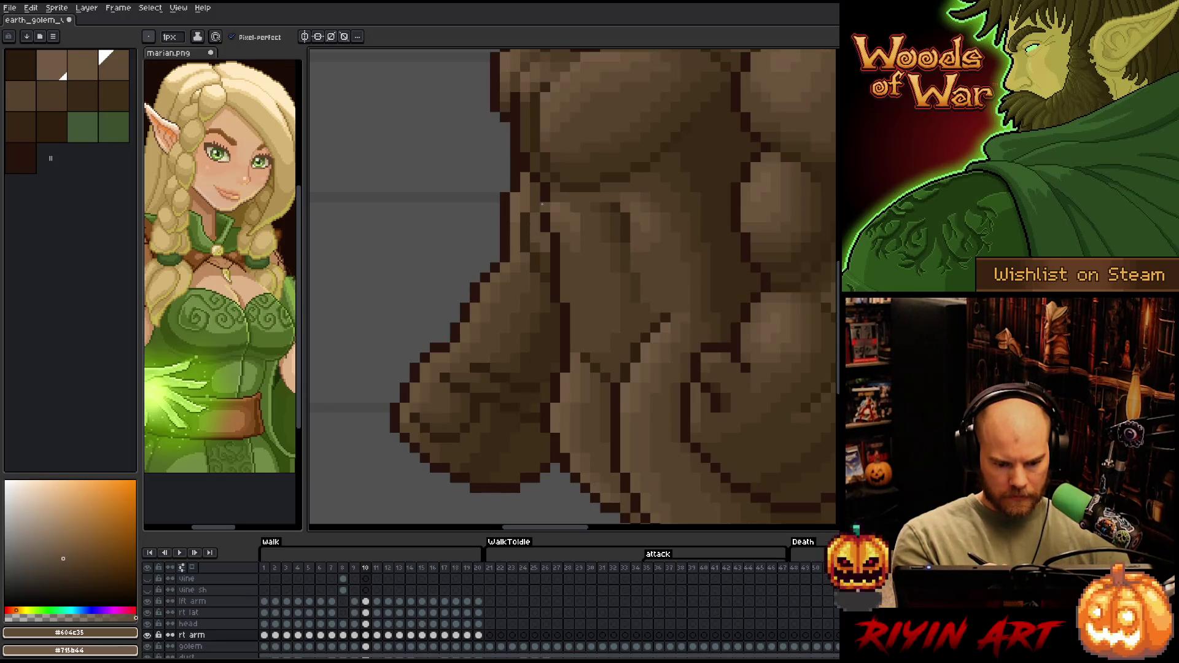
{"action": "key", "text": "comma"}
{"action": "left_click", "coordinate": [538, 253], "text": "alt"}
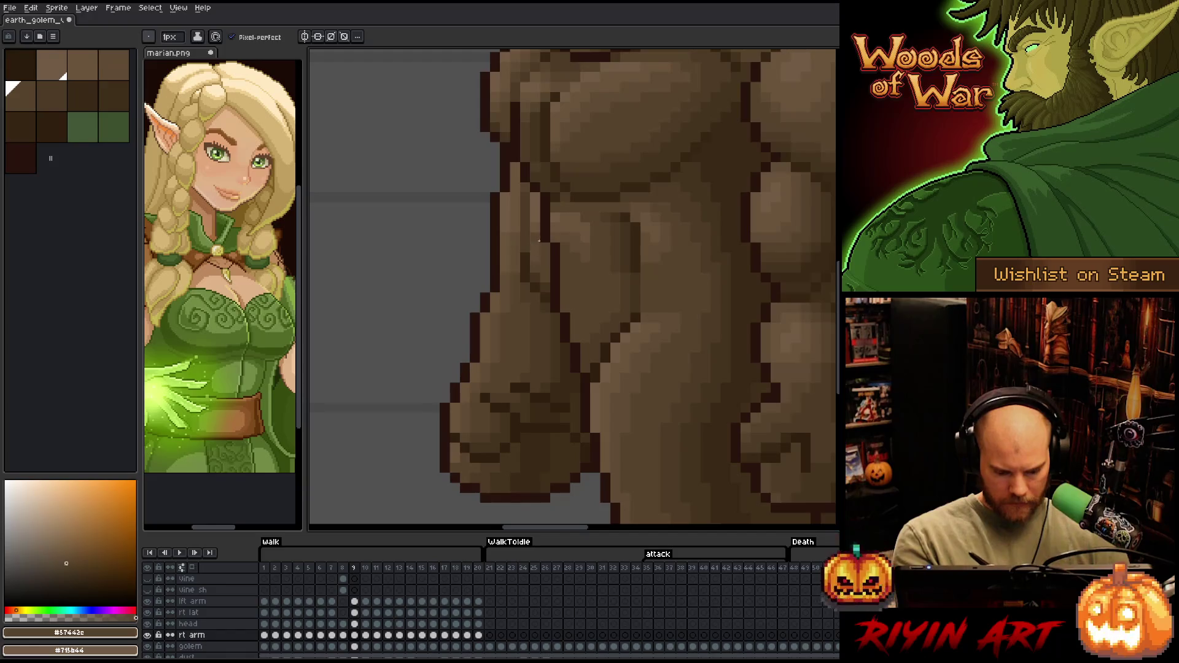
{"action": "key", "text": "period"}
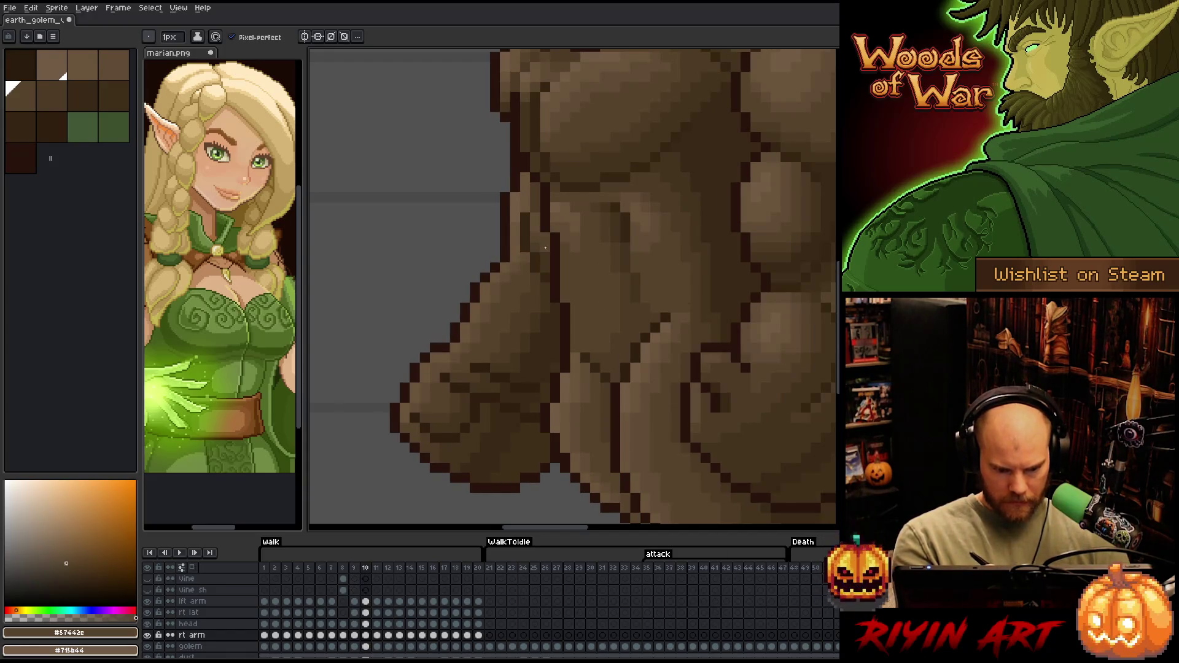
{"action": "key", "text": "comma"}
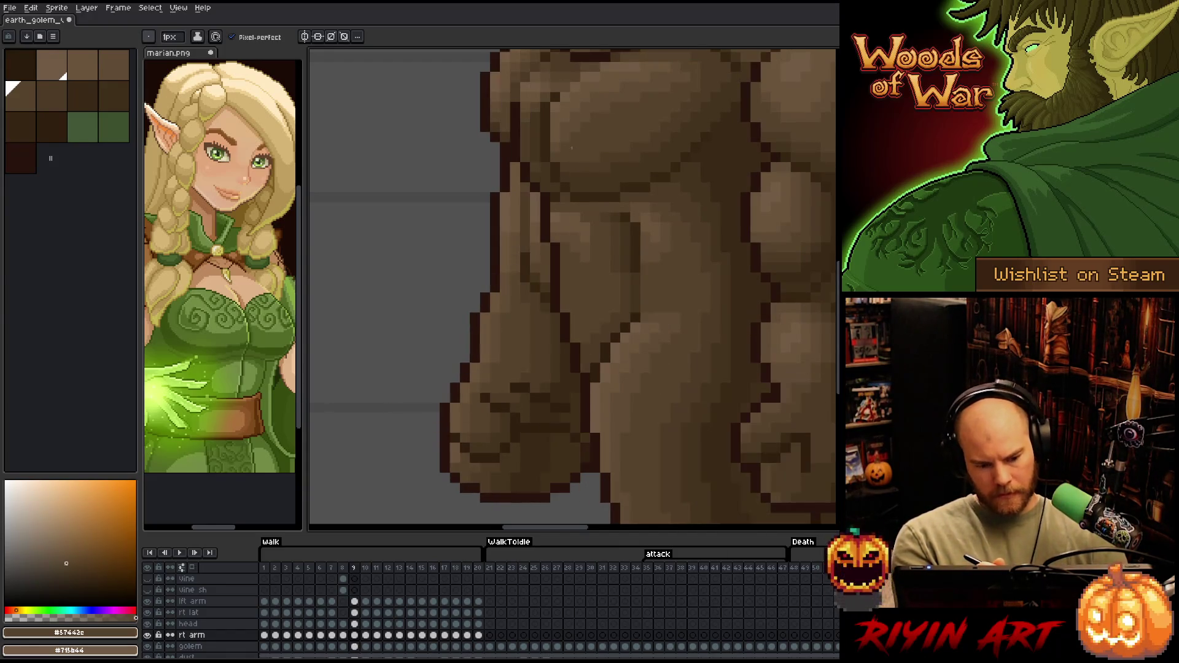
{"action": "key", "text": "period"}
{"action": "key", "text": "period"}
{"action": "key", "text": "comma"}
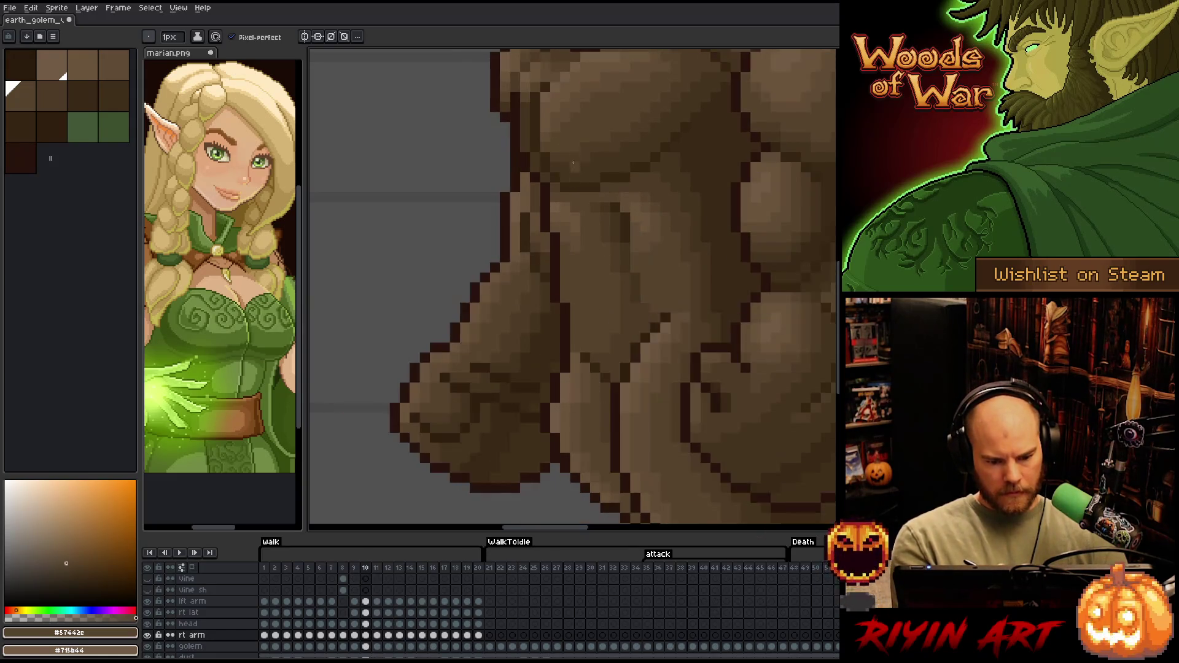
{"action": "key", "text": "period"}
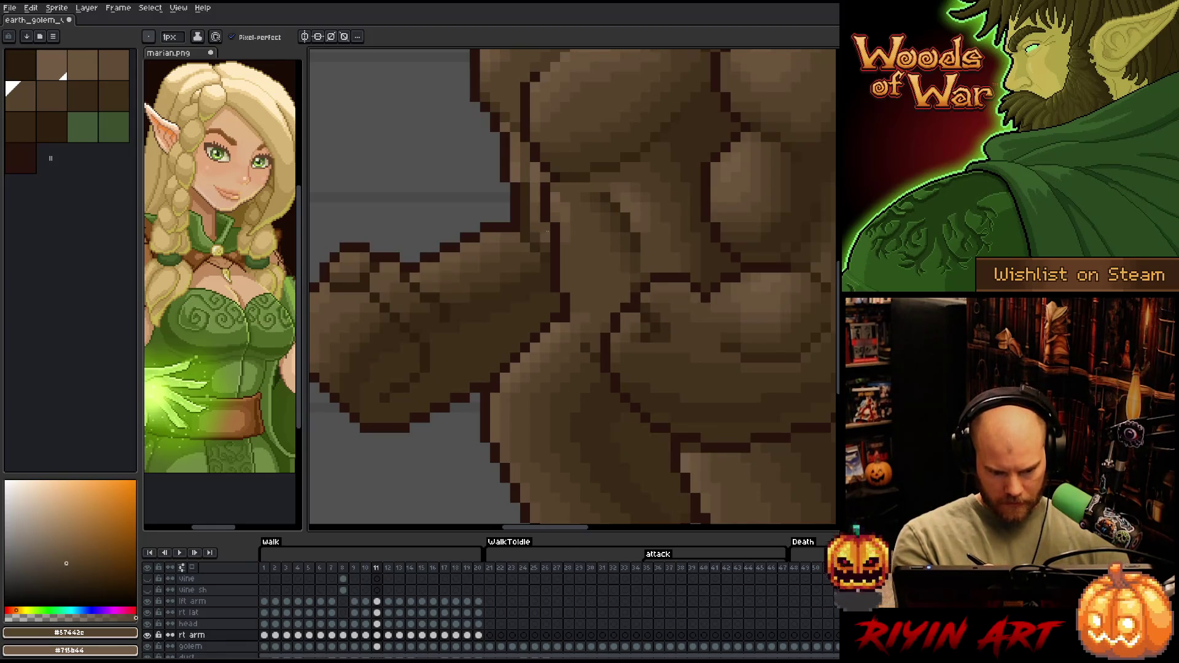
On frames 11 and 12, sample brown #604c35 and return to the darker #57442c
{"action": "key", "text": "comma"}
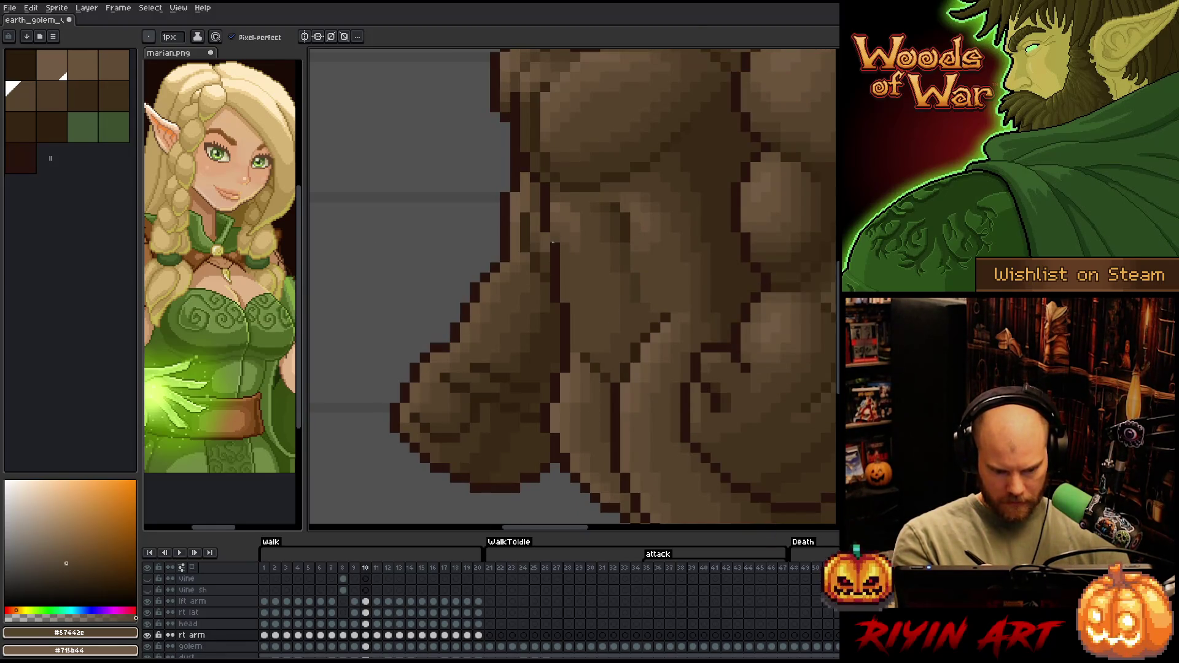
{"action": "key", "text": "period"}
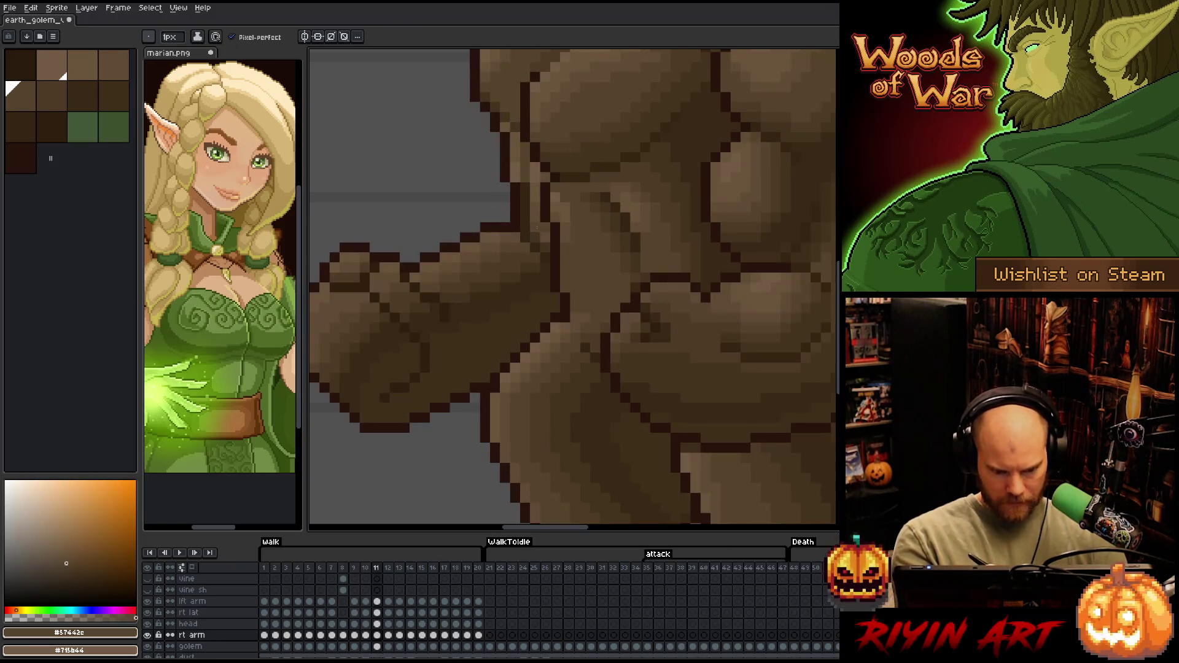
{"action": "left_click", "coordinate": [544, 229], "text": "alt"}
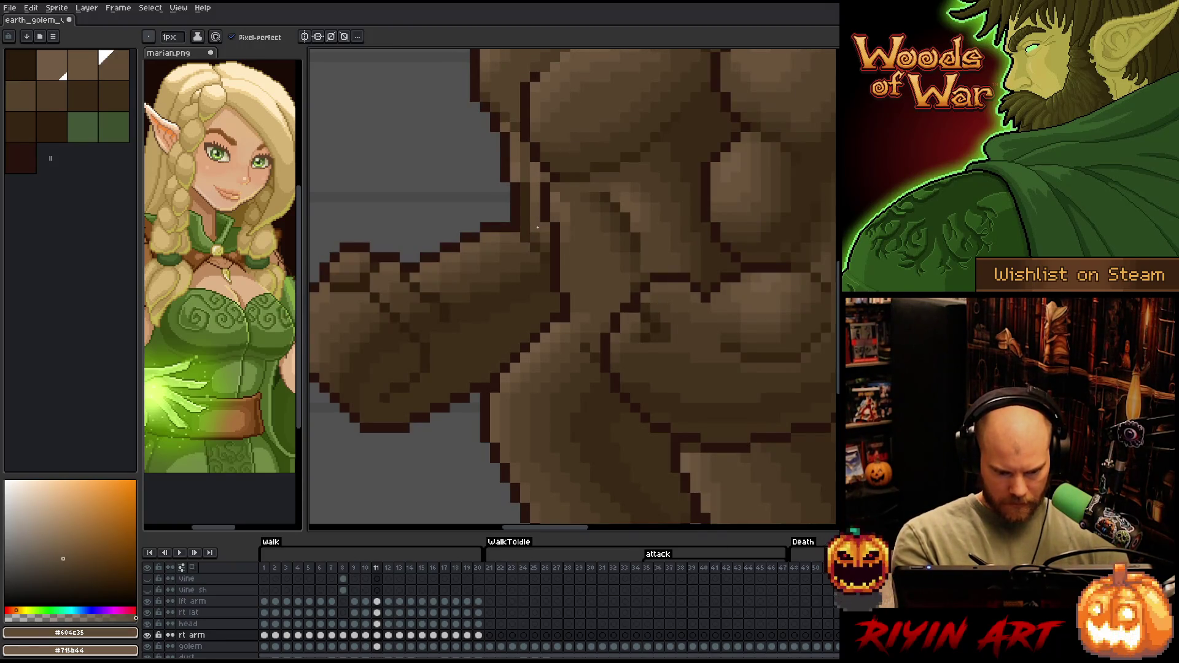
{"action": "left_click", "coordinate": [537, 225], "text": "alt"}
{"action": "key", "text": "period"}
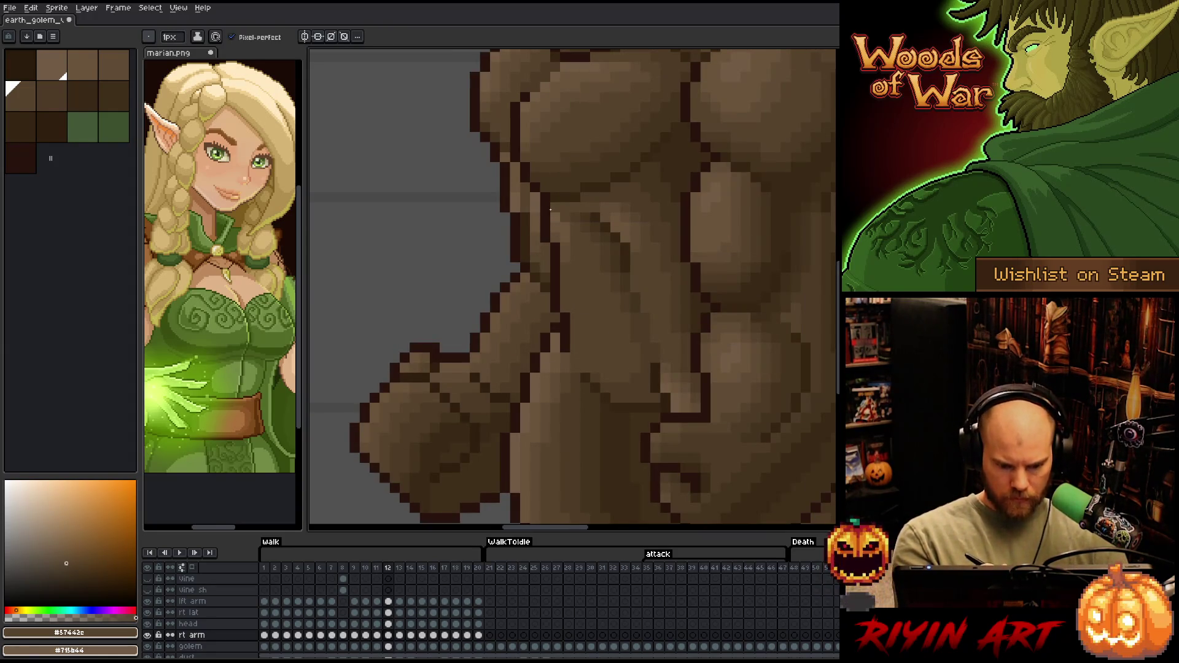
{"action": "key", "text": "comma"}
{"action": "key", "text": "period"}
{"action": "left_click", "coordinate": [544, 242], "text": "alt"}
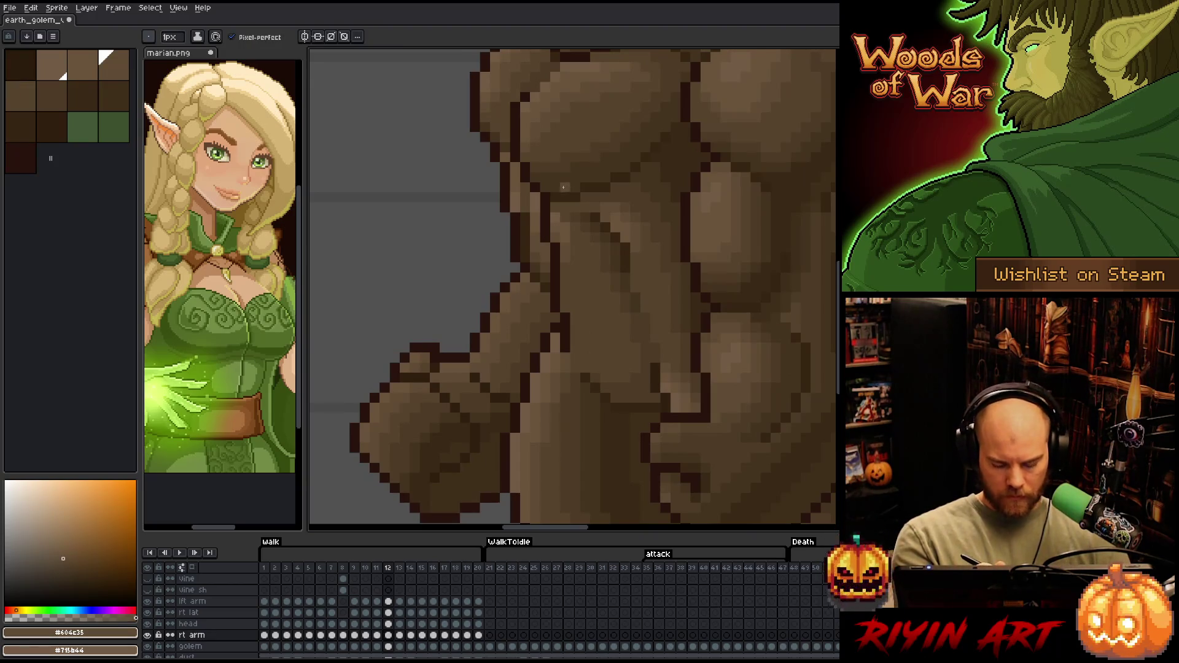
{"action": "left_click", "coordinate": [554, 197], "text": "alt"}
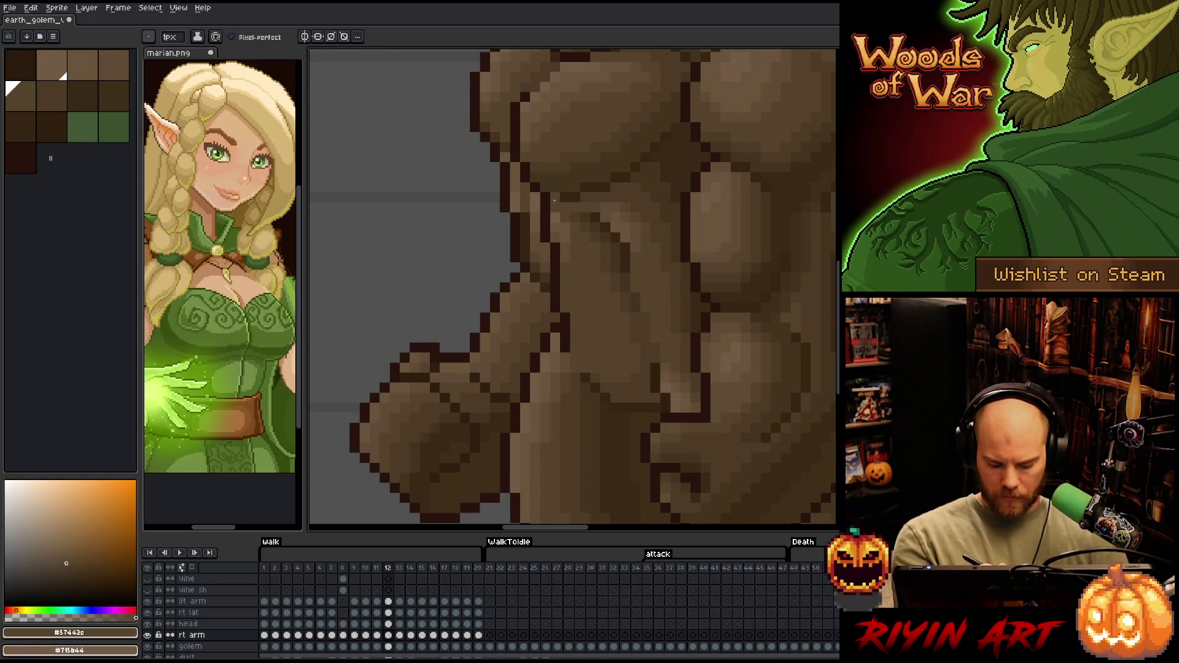
Advance through frames 13–18, sampling #604c35 and then #57442c on frame 15
{"action": "key", "text": "period"}
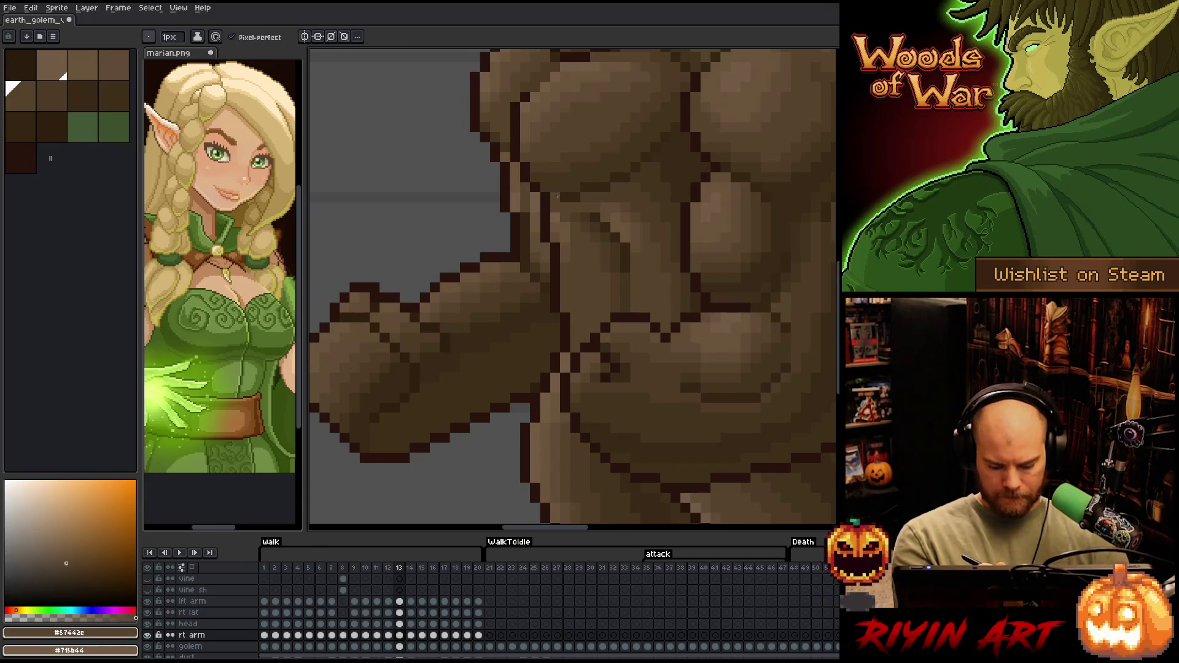
{"action": "key", "text": "period"}
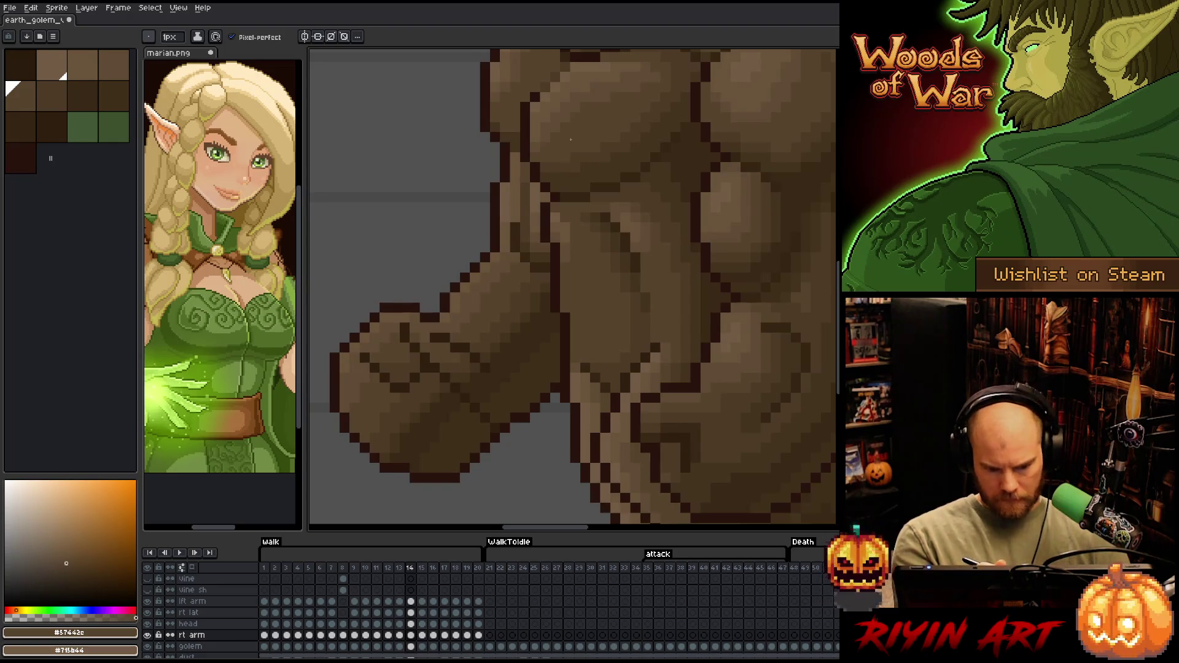
{"action": "key", "text": "period"}
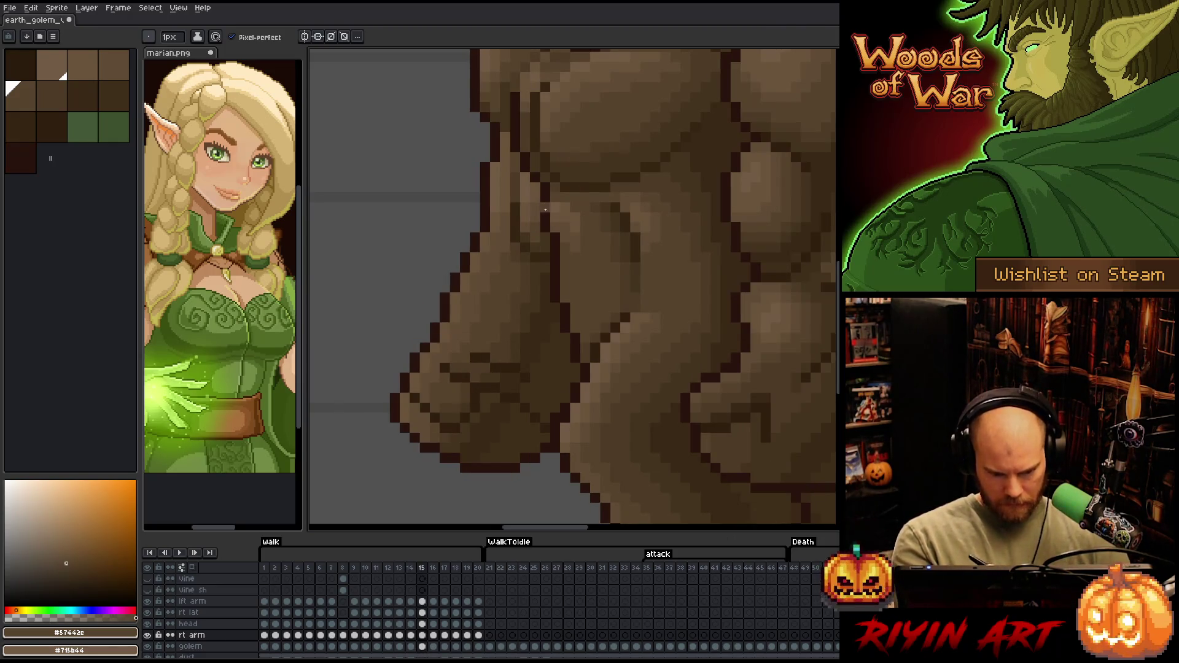
{"action": "left_click", "coordinate": [545, 223], "text": "alt"}
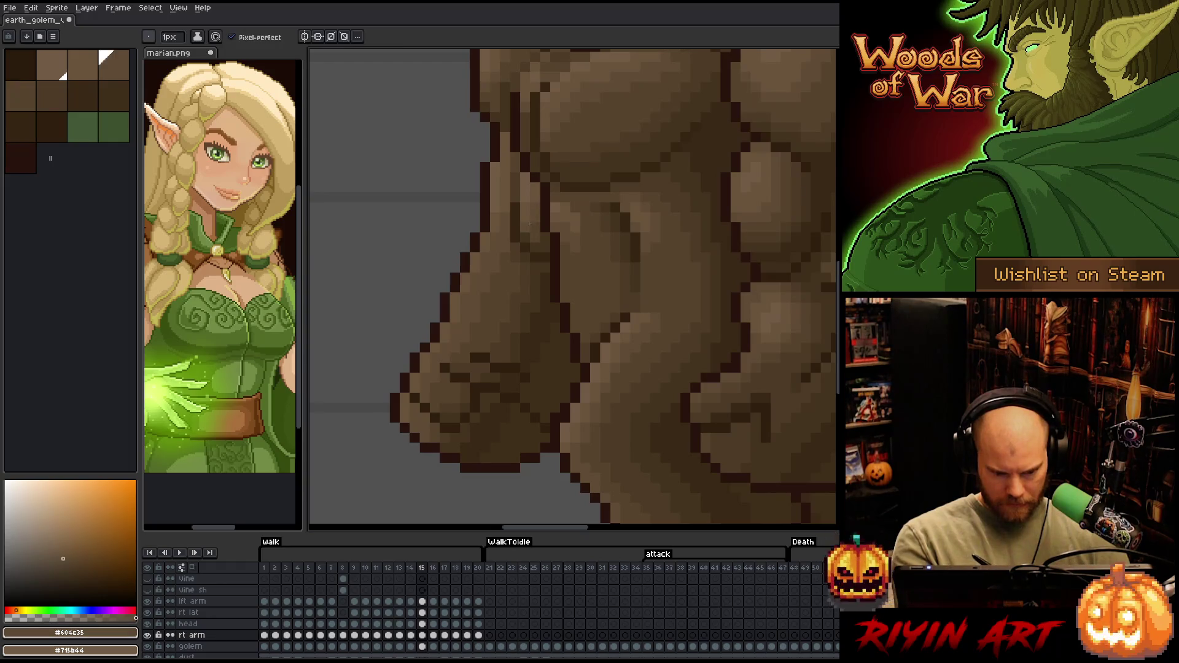
{"action": "left_click", "coordinate": [539, 212], "text": "alt"}
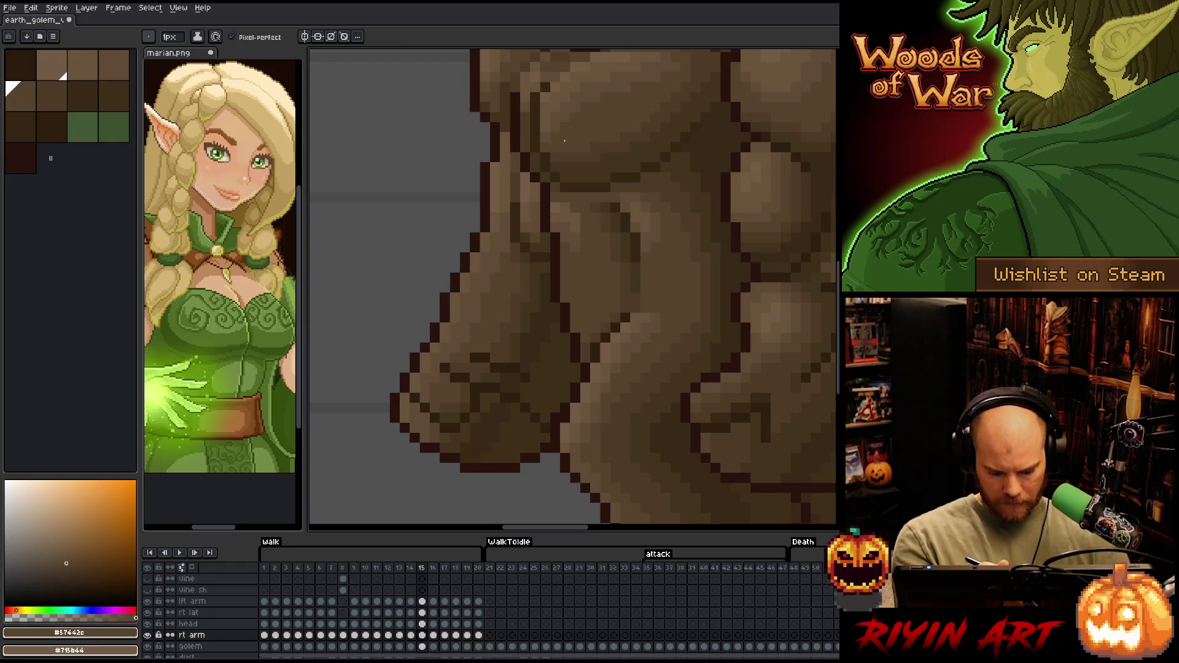
{"action": "key", "text": "period"}
{"action": "key", "text": "period"}
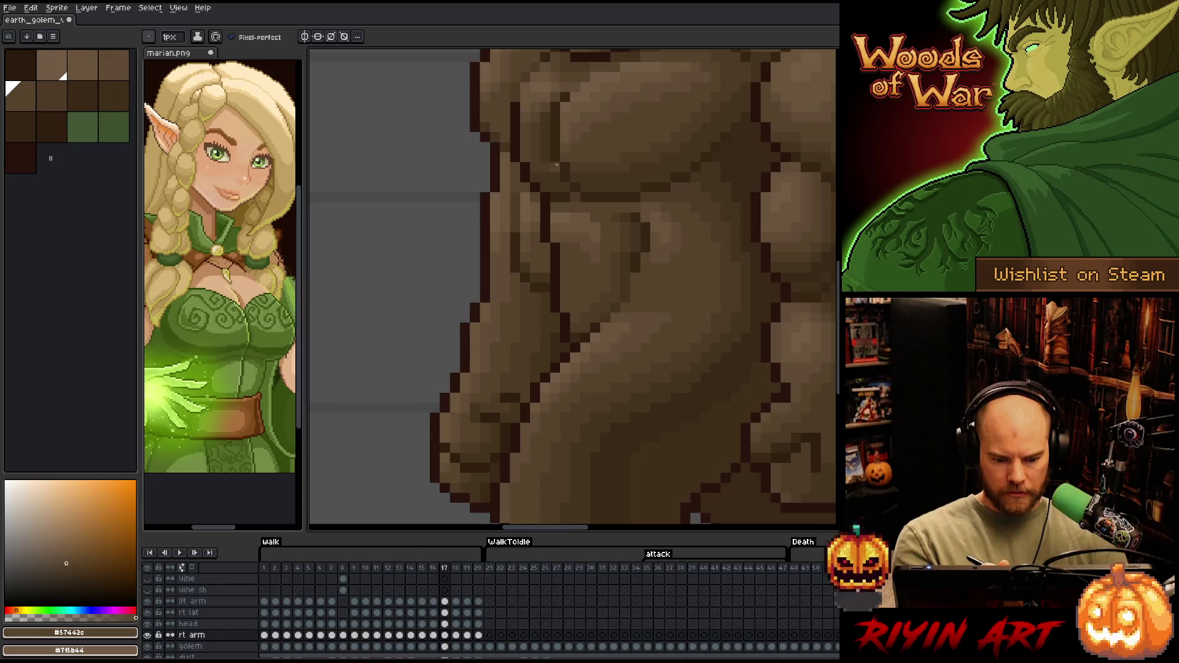
{"action": "key", "text": "period"}
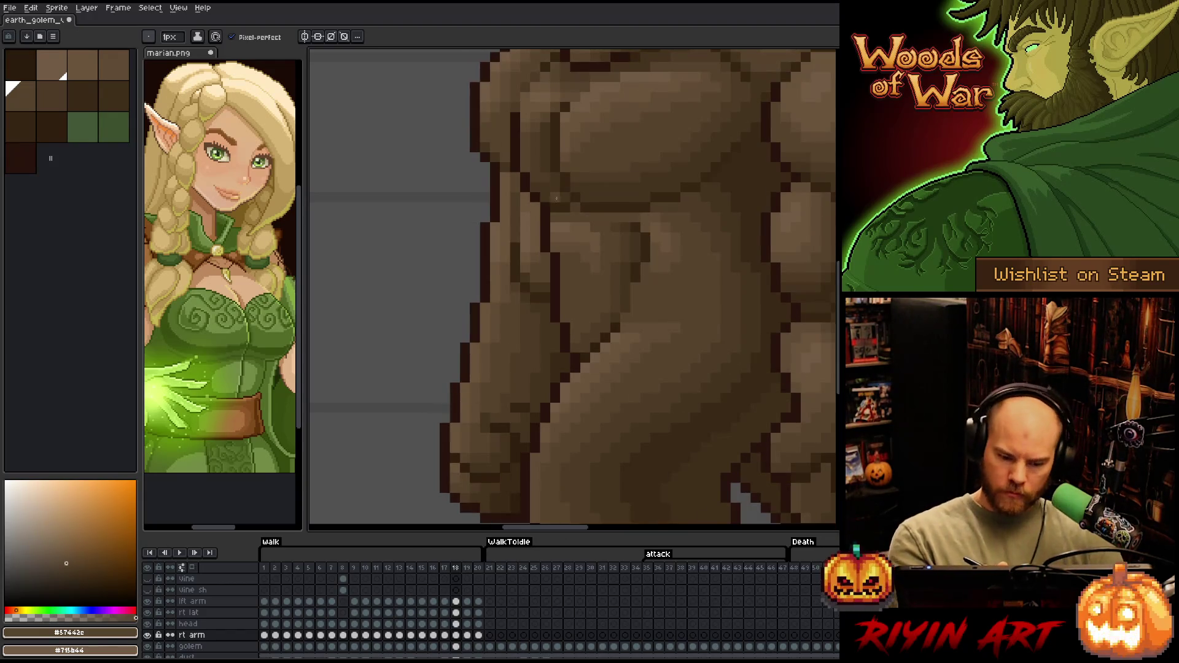
Compare frames 17–19 and sample brown #604c35 on frame 18
{"action": "key", "text": "comma"}
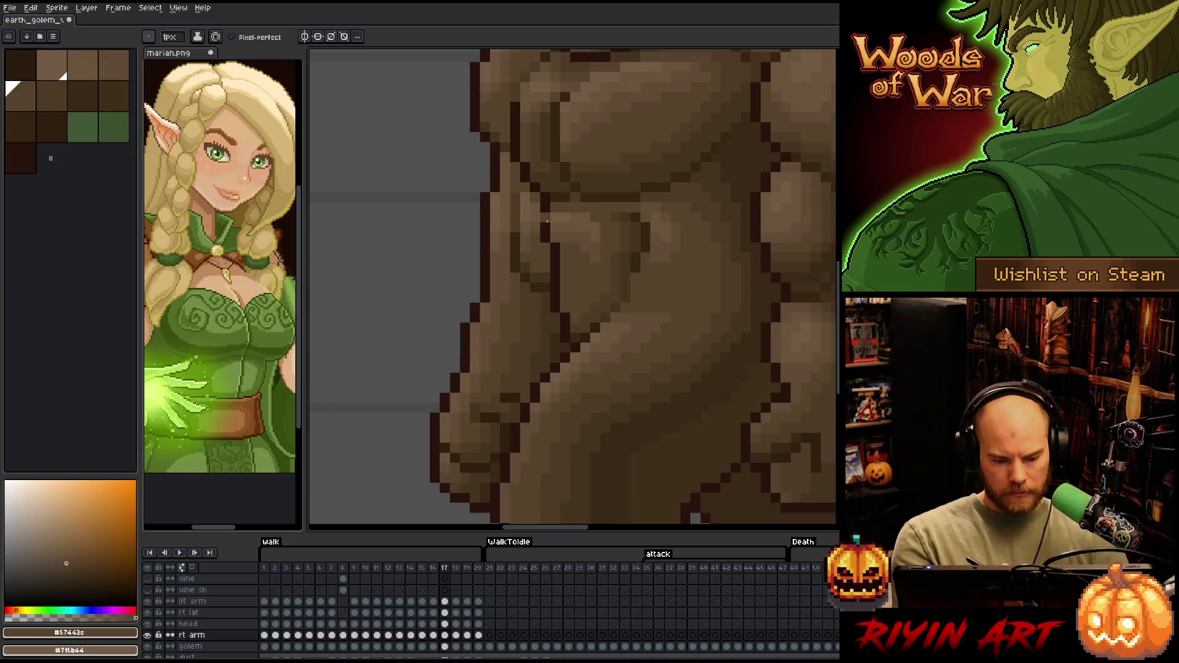
{"action": "key", "text": "period"}
{"action": "key", "text": "comma"}
{"action": "key", "text": "period"}
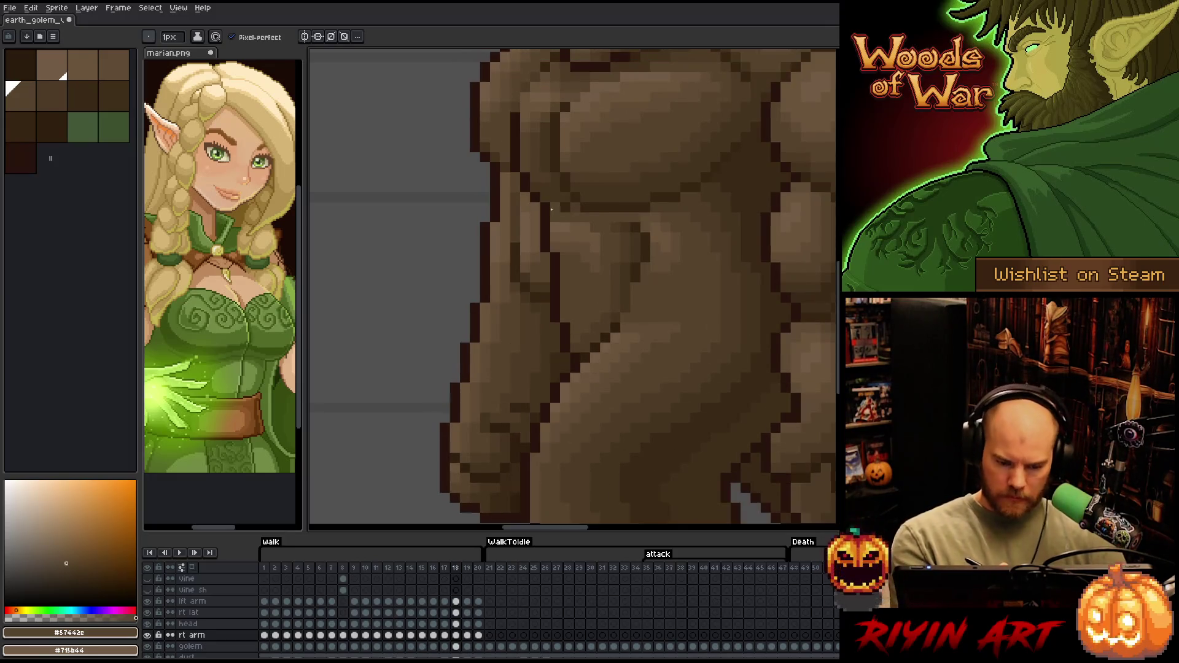
{"action": "key", "text": "period"}
{"action": "key", "text": "comma"}
{"action": "key", "text": "period"}
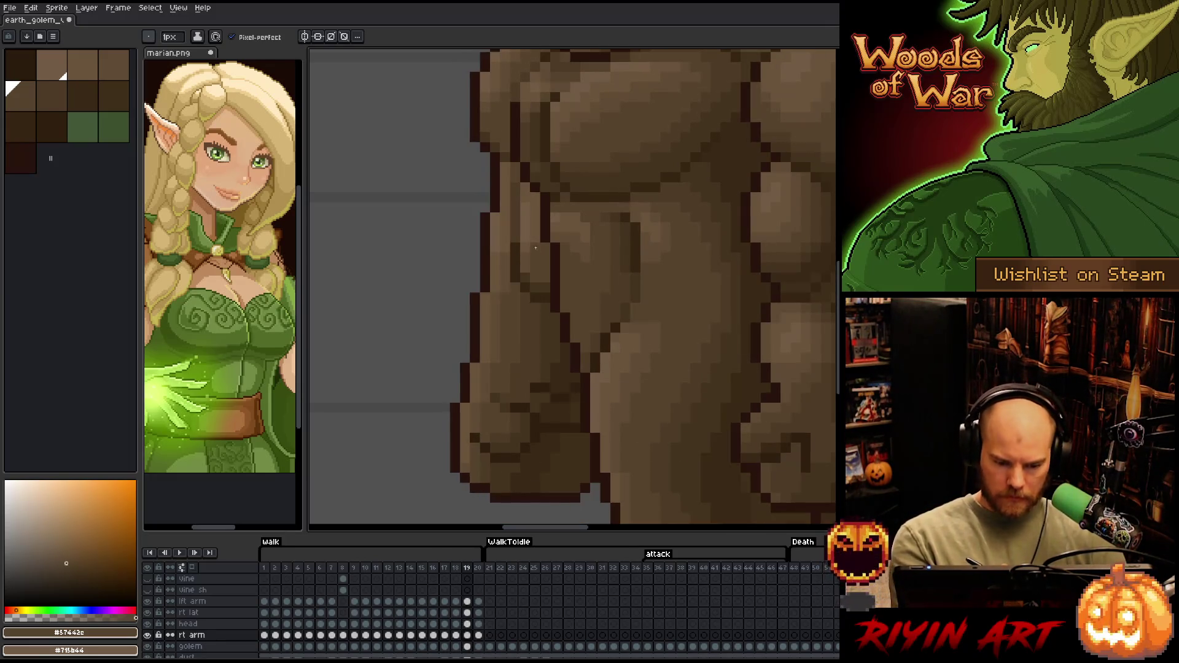
{"action": "key", "text": "comma"}
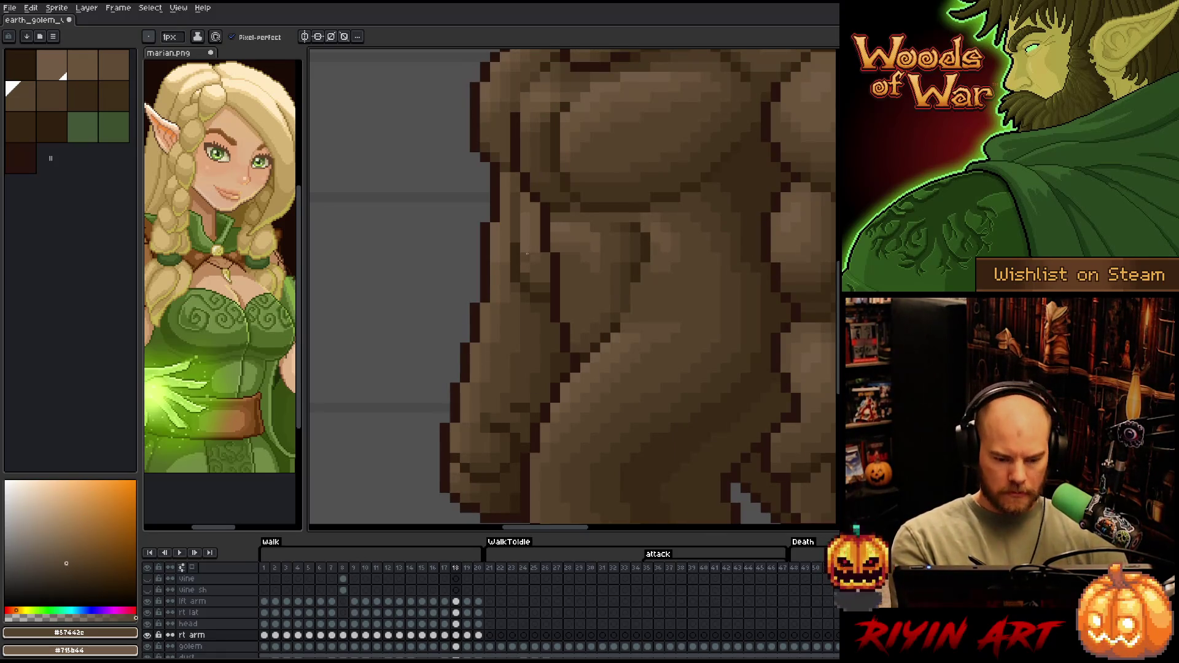
{"action": "key", "text": "alt"}
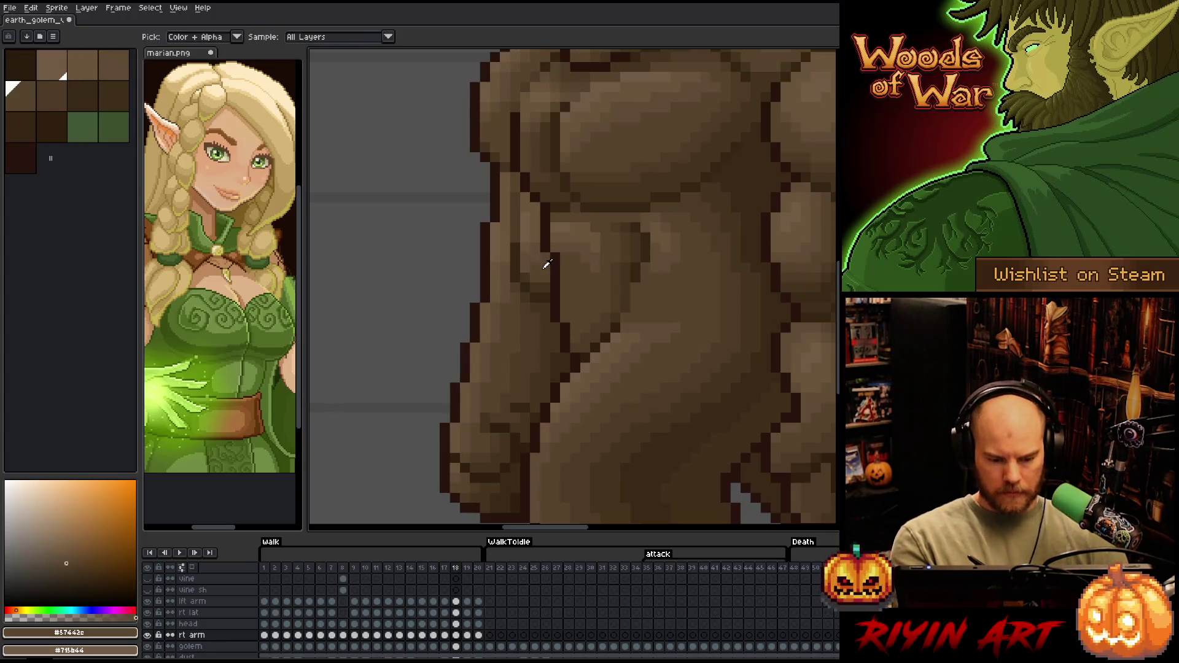
{"action": "left_click", "coordinate": [532, 255], "text": "alt"}
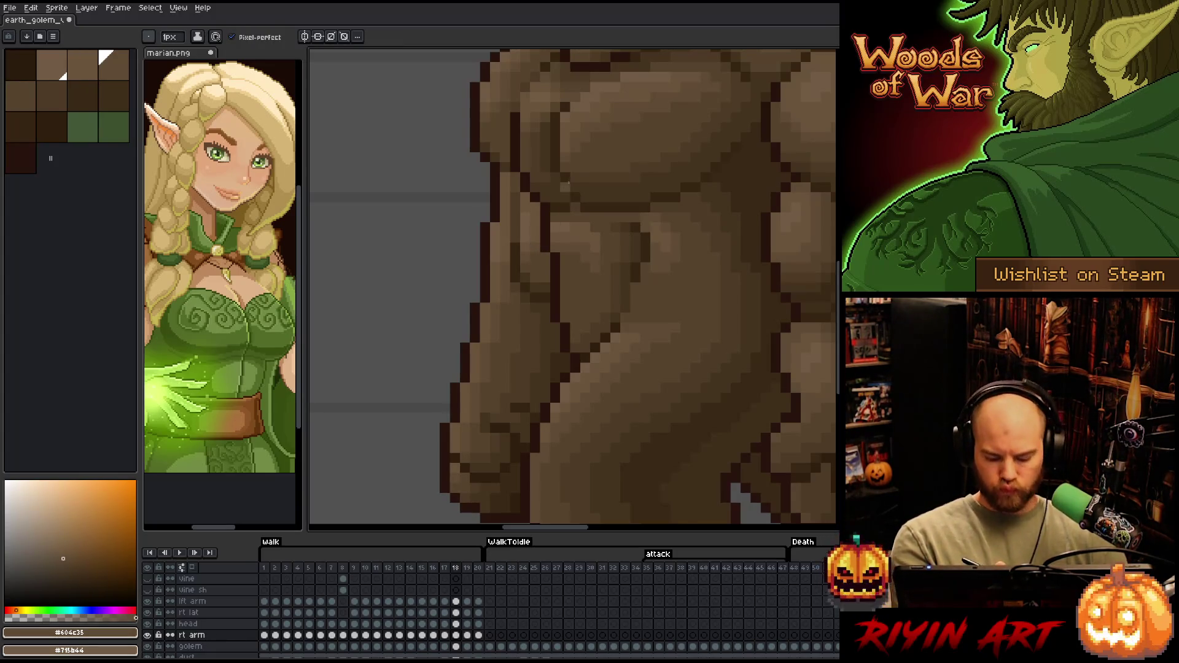
On frame 17, pick the lighter browns #69533b and #715b44
{"action": "key", "text": "Left"}
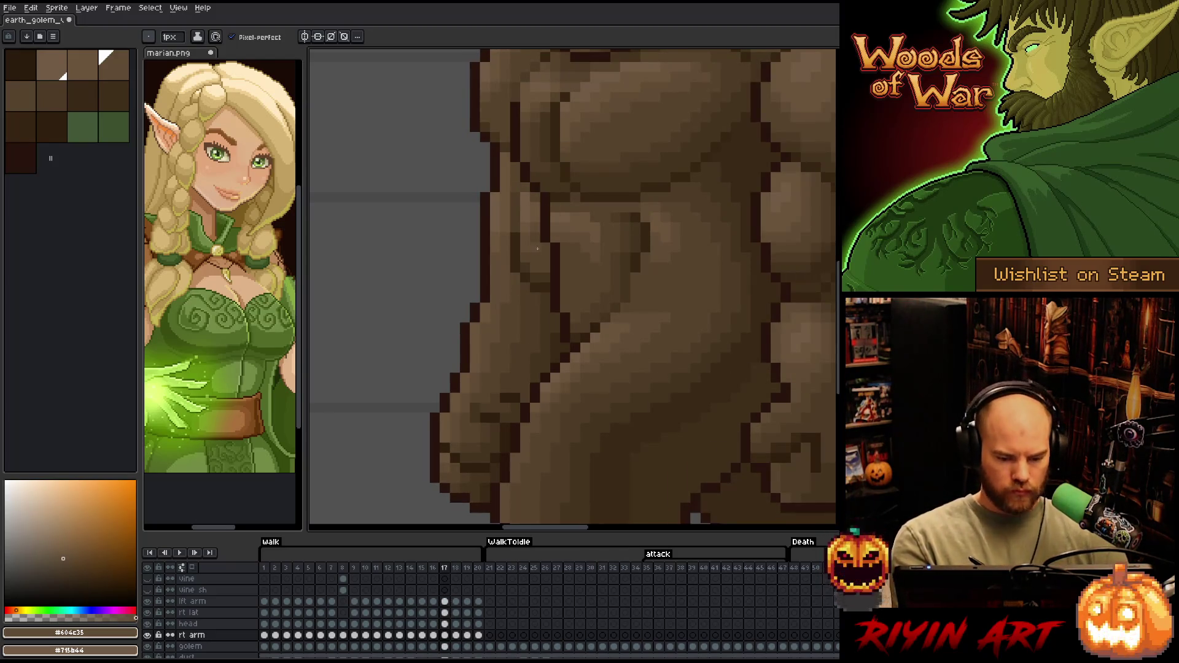
{"action": "left_click", "coordinate": [535, 219], "text": "alt"}
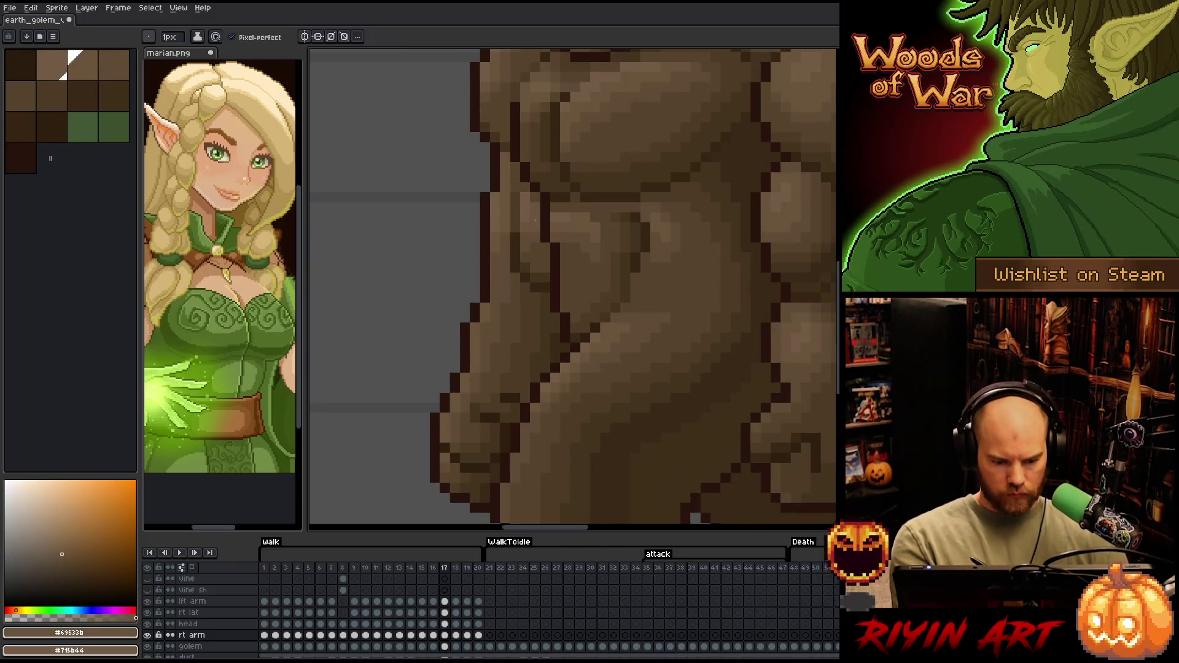
{"action": "left_click", "coordinate": [536, 197], "text": "alt"}
{"action": "key", "text": "Right"}
{"action": "key", "text": "Left"}
Flip through frames 17 to 20 to check the arm motion
{"action": "key", "text": "Right"}
{"action": "key", "text": "Right"}
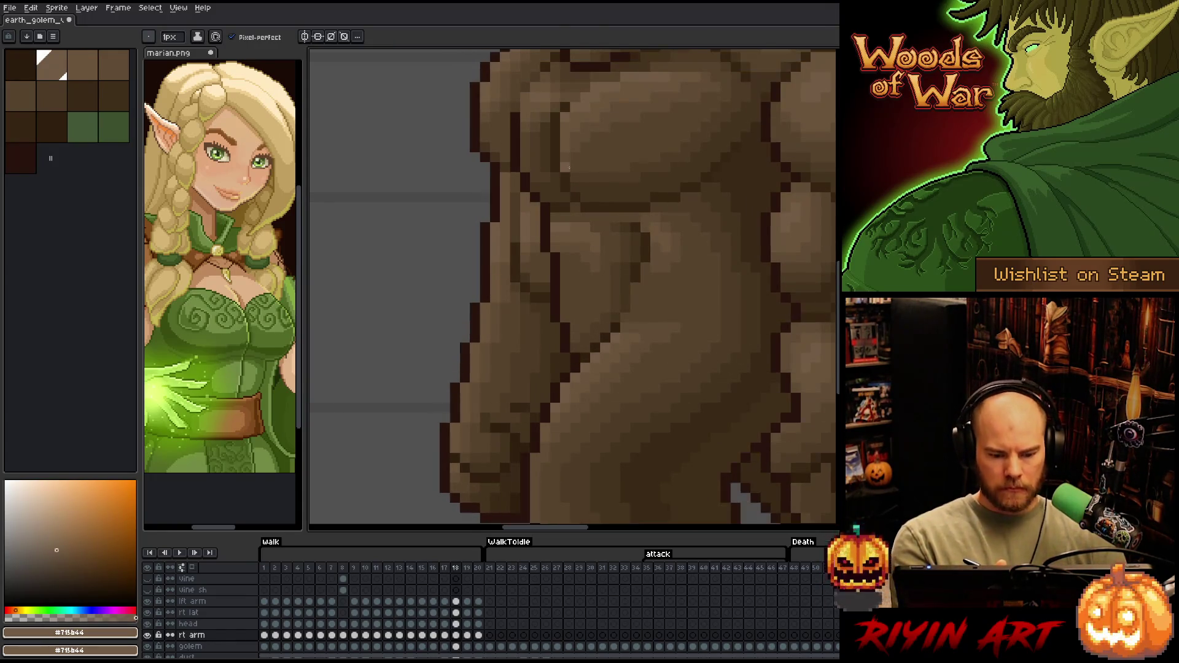
{"action": "key", "text": "Left"}
{"action": "key", "text": "Left"}
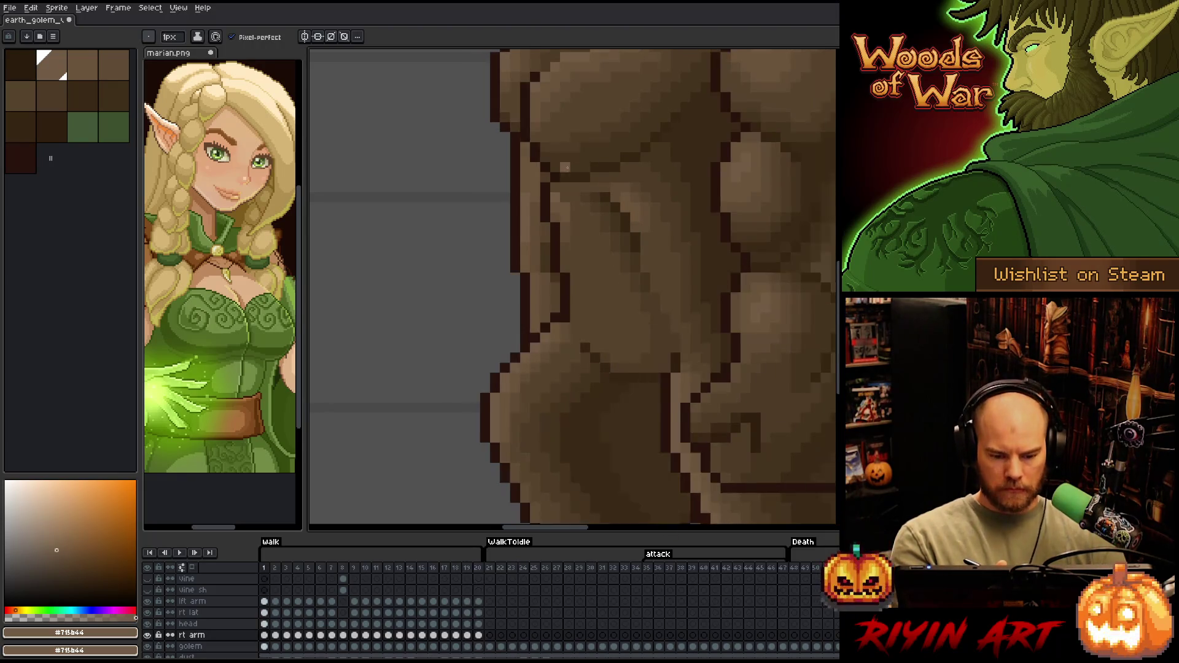
{"action": "key", "text": "Right"}
{"action": "key", "text": "Right"}
{"action": "key", "text": "Left"}
{"action": "key", "text": "Right"}
{"action": "key", "text": "Left"}
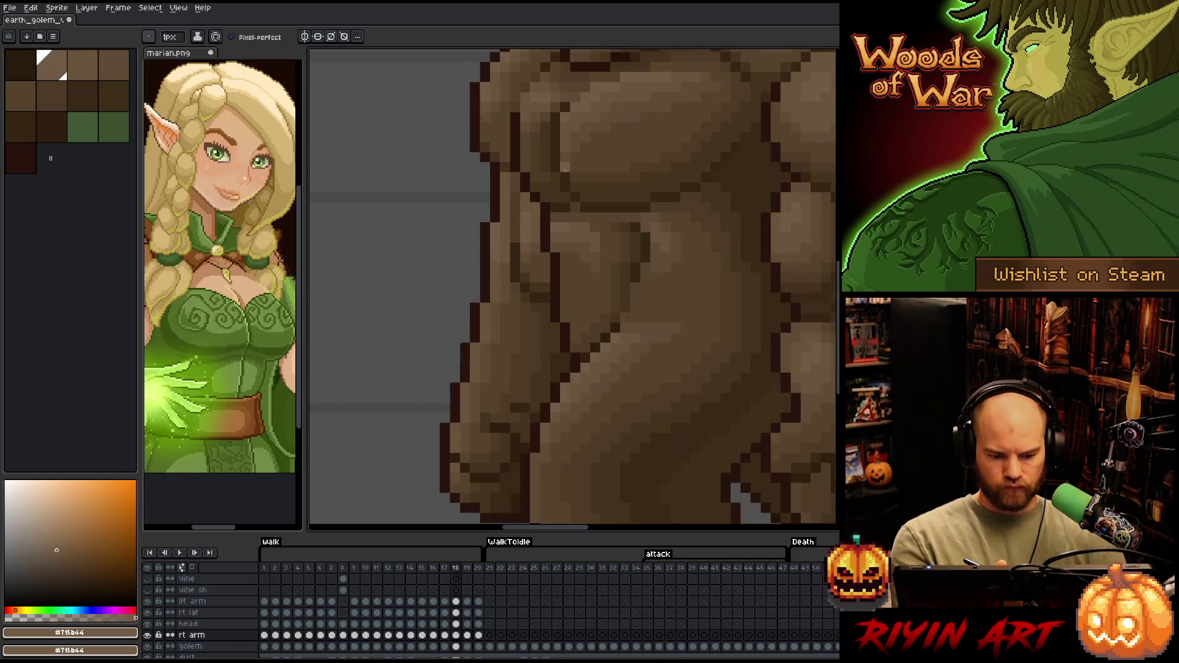
{"action": "key", "text": "Left"}
{"action": "key", "text": "Right"}
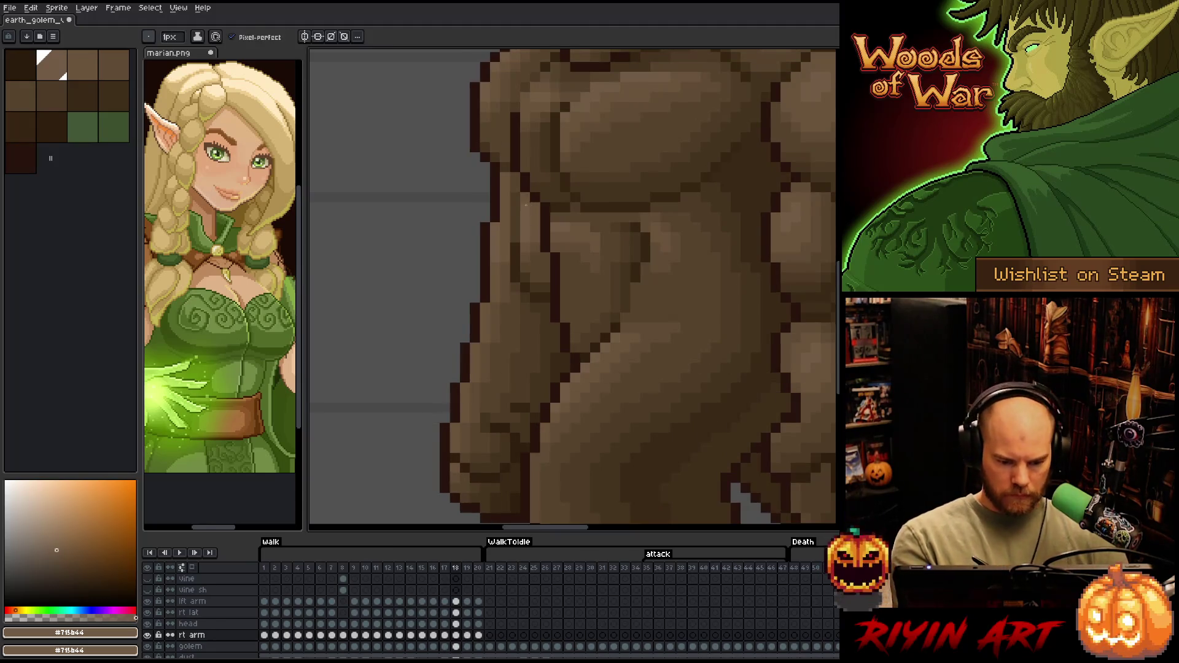
{"action": "key", "text": "Right"}
{"action": "key", "text": "Right"}
{"action": "key", "text": "Left"}
{"action": "key", "text": "Right"}
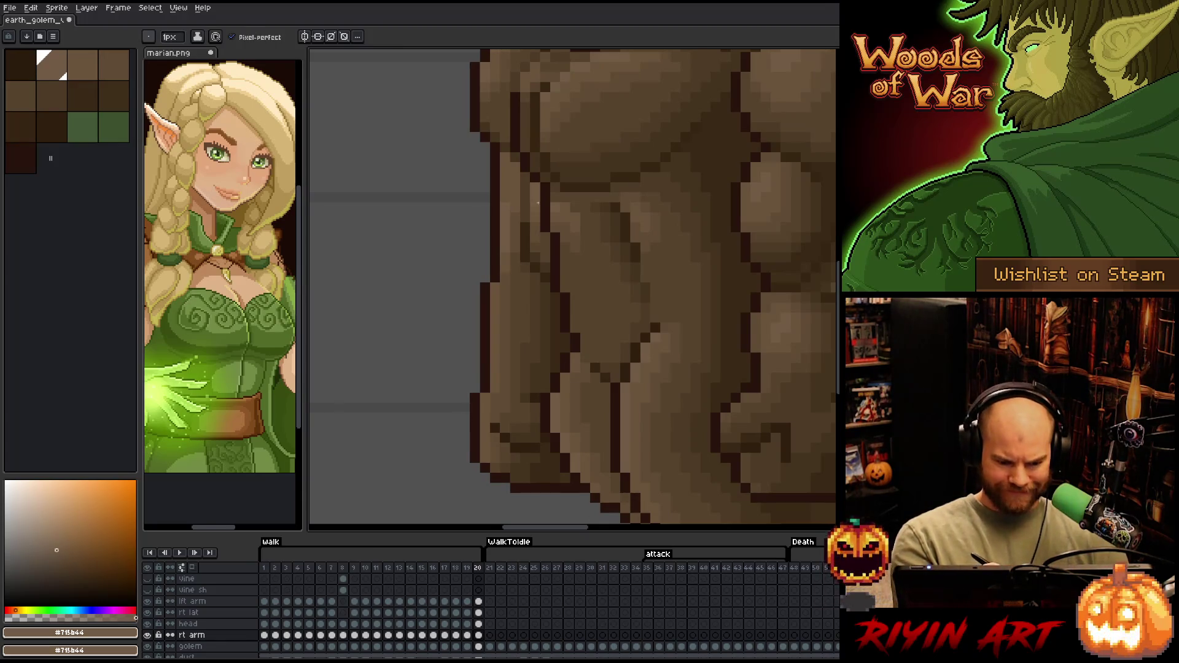
On frame 20, sample browns #69533b and #715b44, comparing with frame 19
{"action": "key", "text": "alt"}
{"action": "left_click", "coordinate": [540, 214], "text": "alt"}
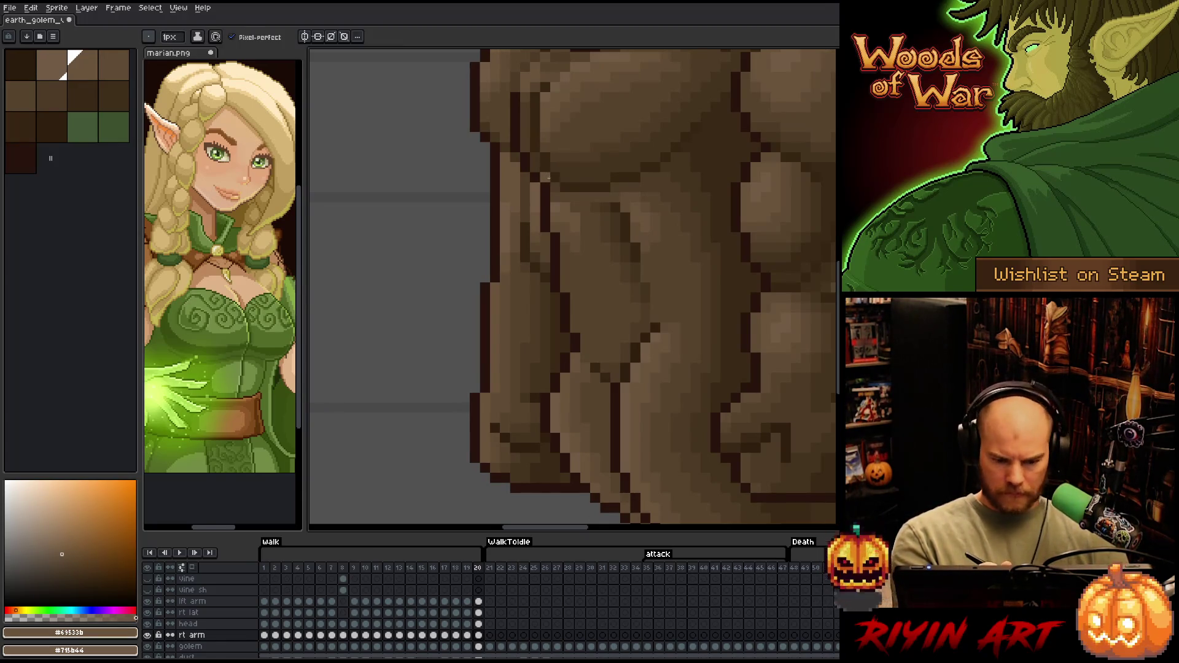
{"action": "key", "text": "Left"}
{"action": "key", "text": "Right"}
{"action": "key", "text": "Left"}
{"action": "key", "text": "Right"}
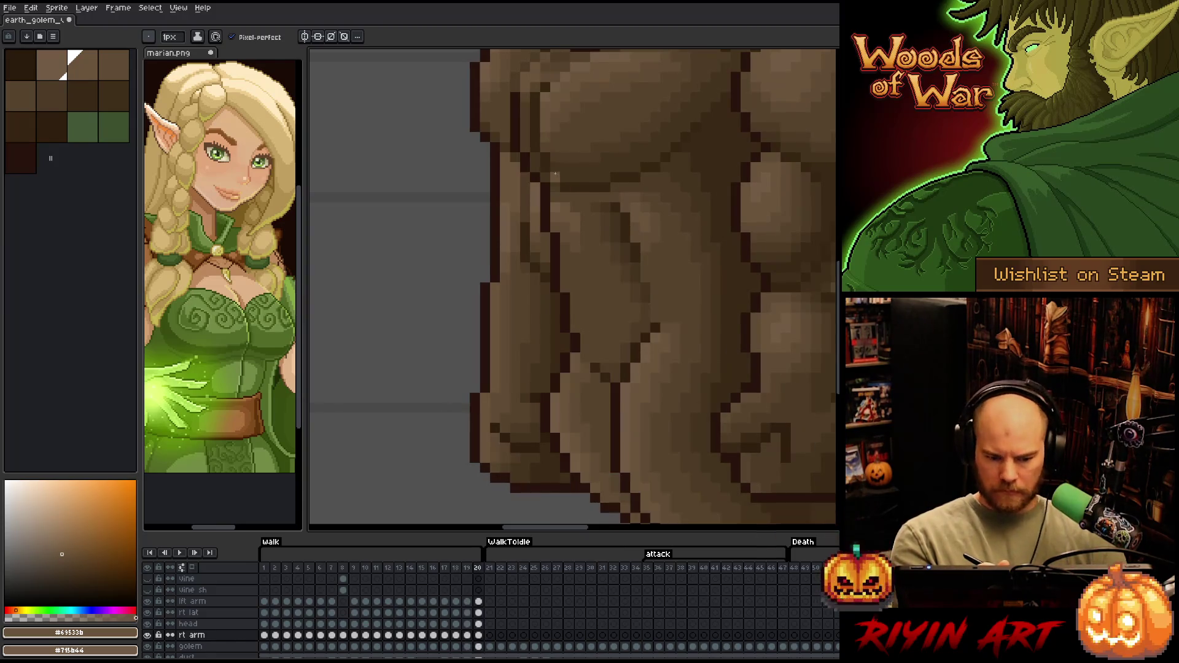
{"action": "left_click", "coordinate": [539, 199], "text": "alt"}
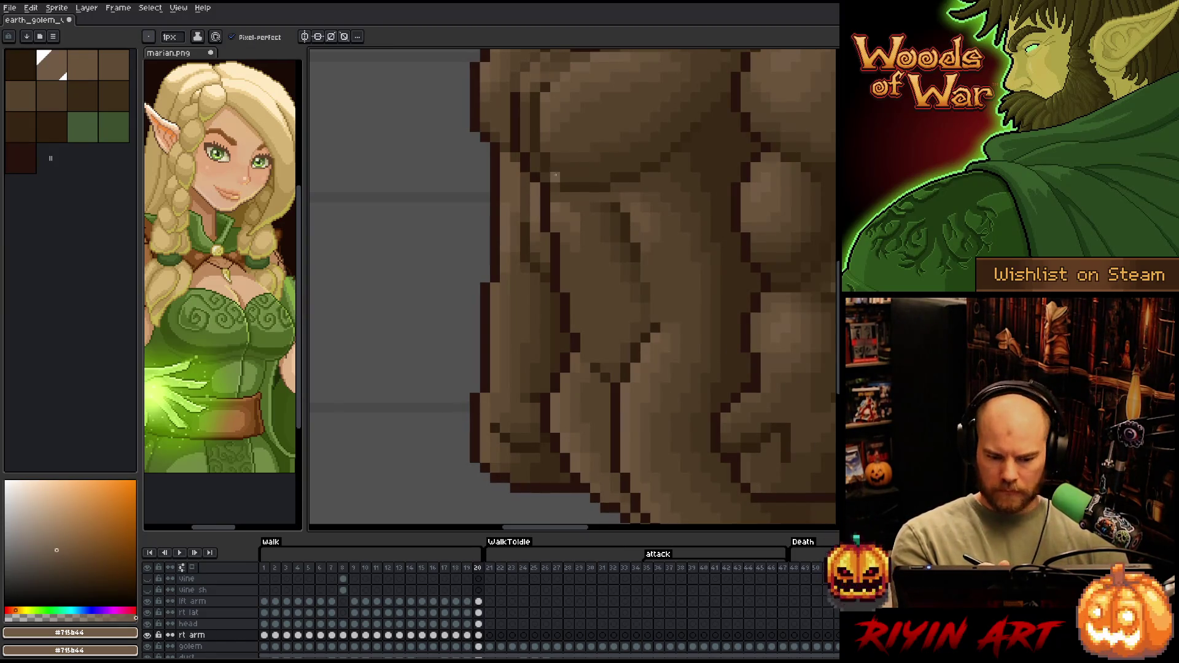
{"action": "key", "text": "Left"}
{"action": "key", "text": "Right"}
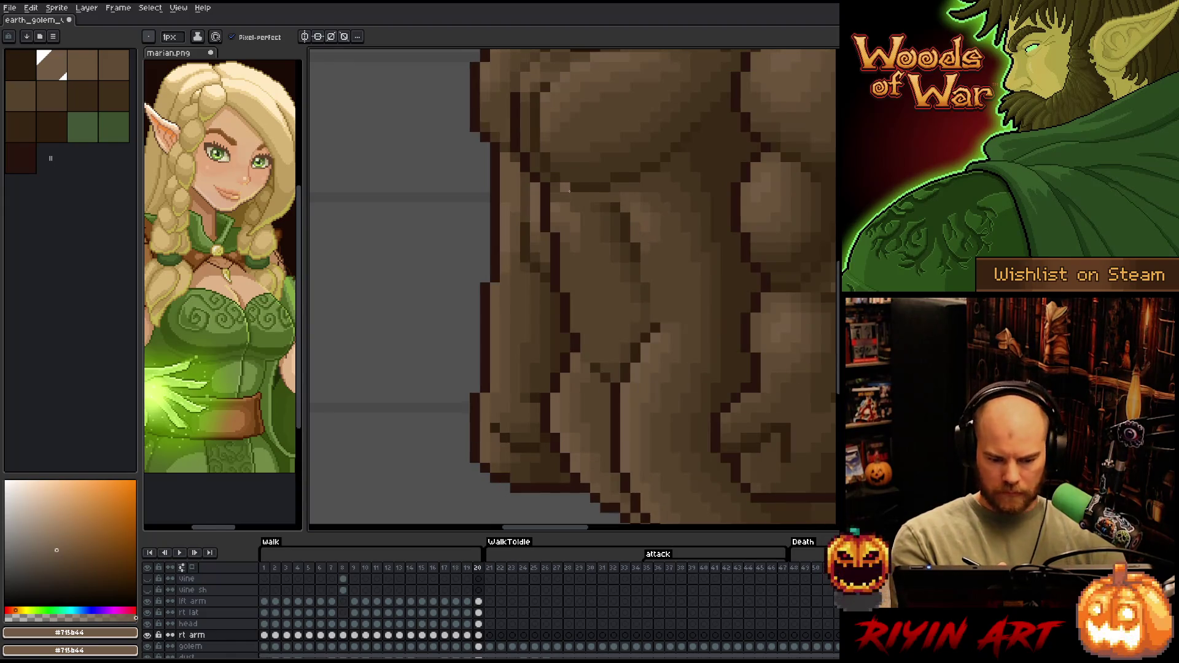
Wrap the walk loop around to frame 6 and compare it with a neighbouring frame
{"action": "key", "text": "Right"}
{"action": "key", "text": "Right"}
{"action": "key", "text": "Right"}
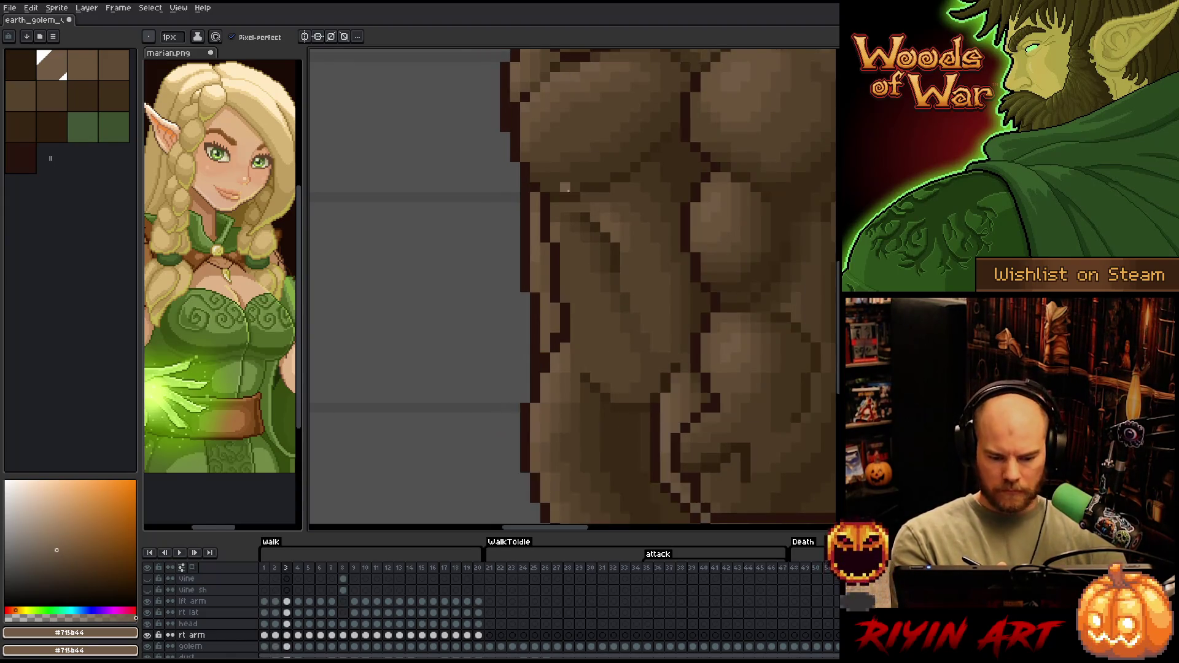
{"action": "key", "text": "Right"}
{"action": "key", "text": "Right"}
{"action": "key", "text": "Right"}
{"action": "key", "text": "Right"}
{"action": "key", "text": "Left"}
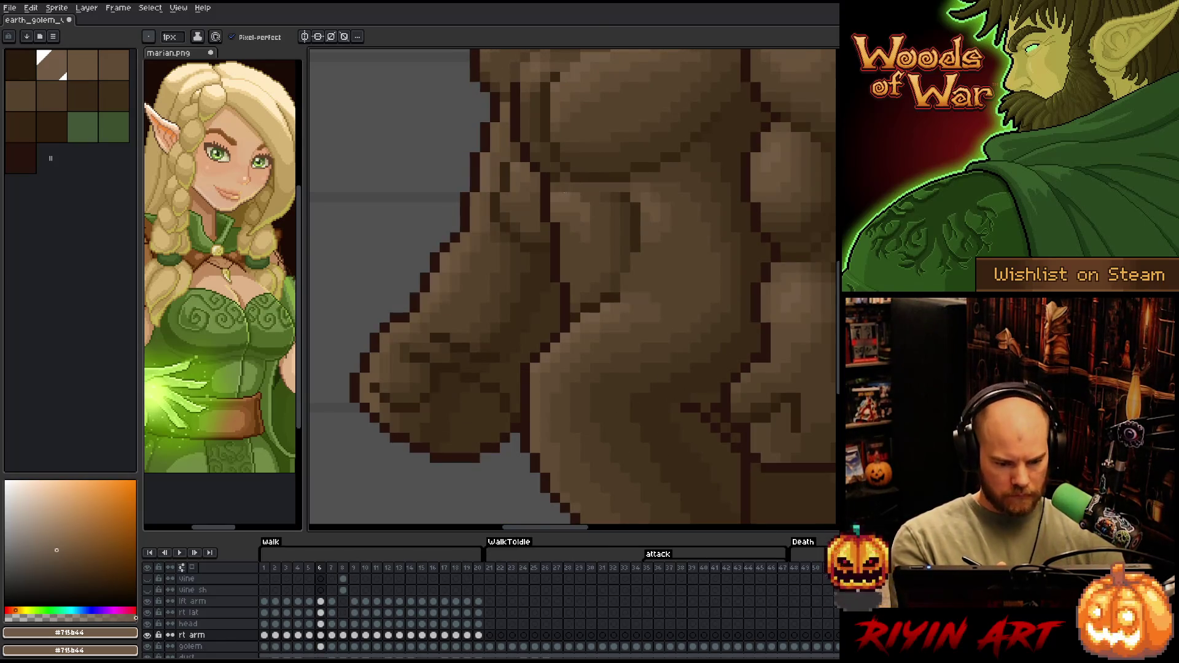
Sample the golem's mid, light and deep brown shades from the arm, ending on the darker shading brown
{"action": "left_click", "coordinate": [520, 205], "text": "alt"}
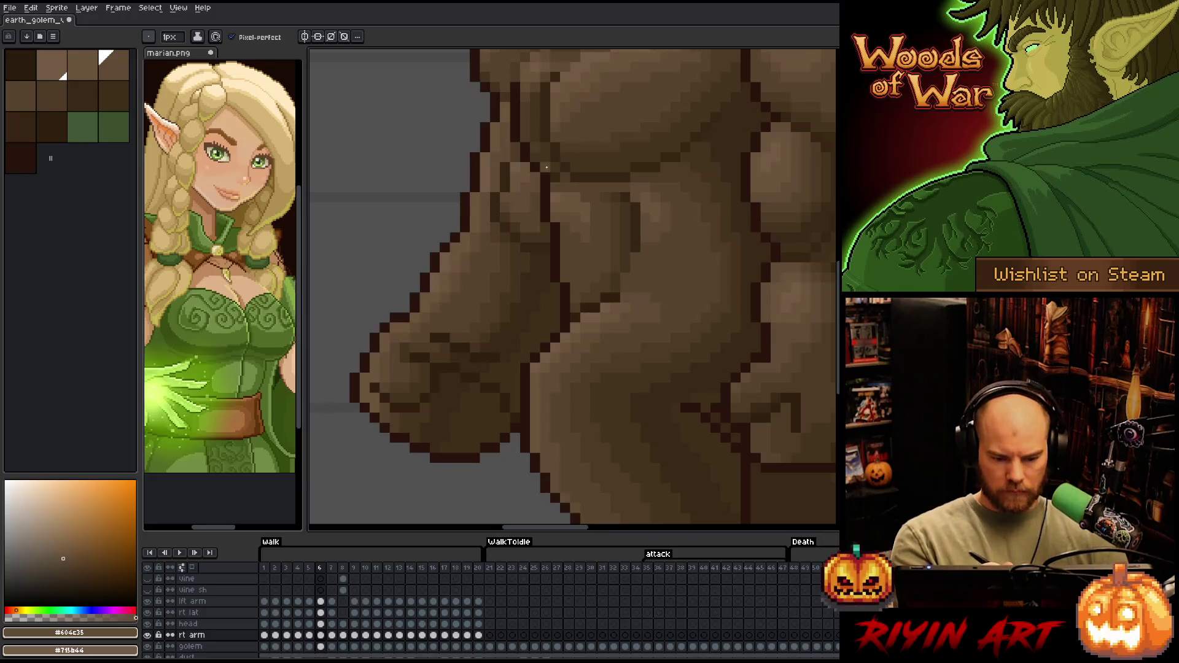
{"action": "left_click", "coordinate": [538, 196], "text": "alt"}
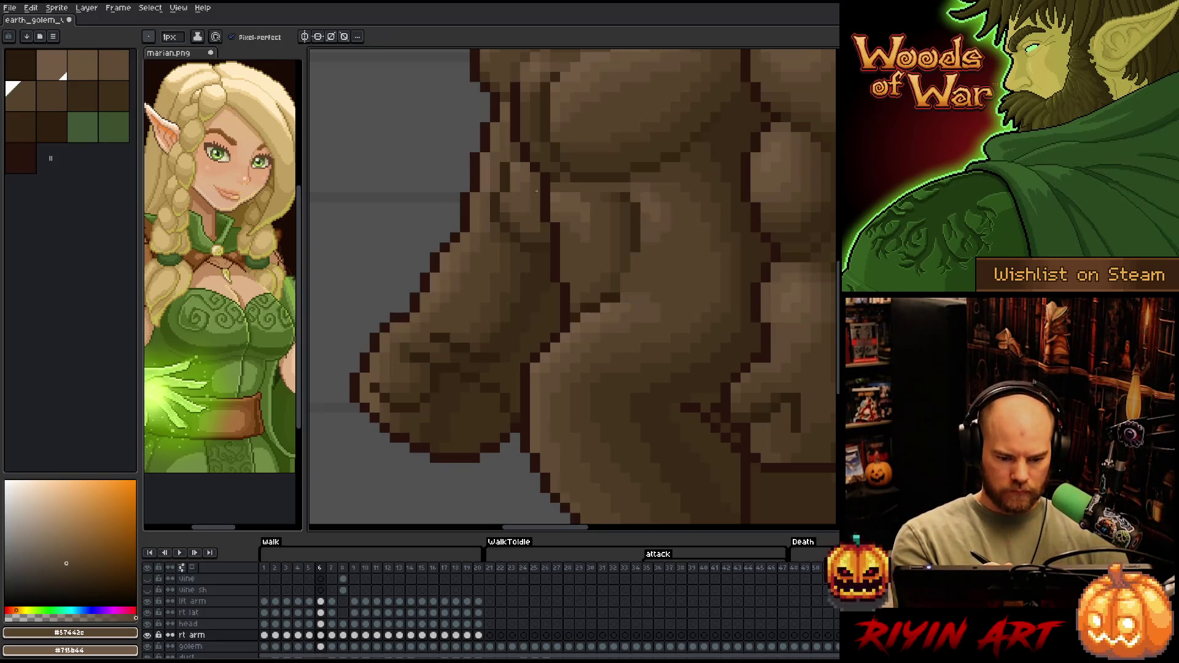
{"action": "left_click", "coordinate": [528, 168], "text": "alt"}
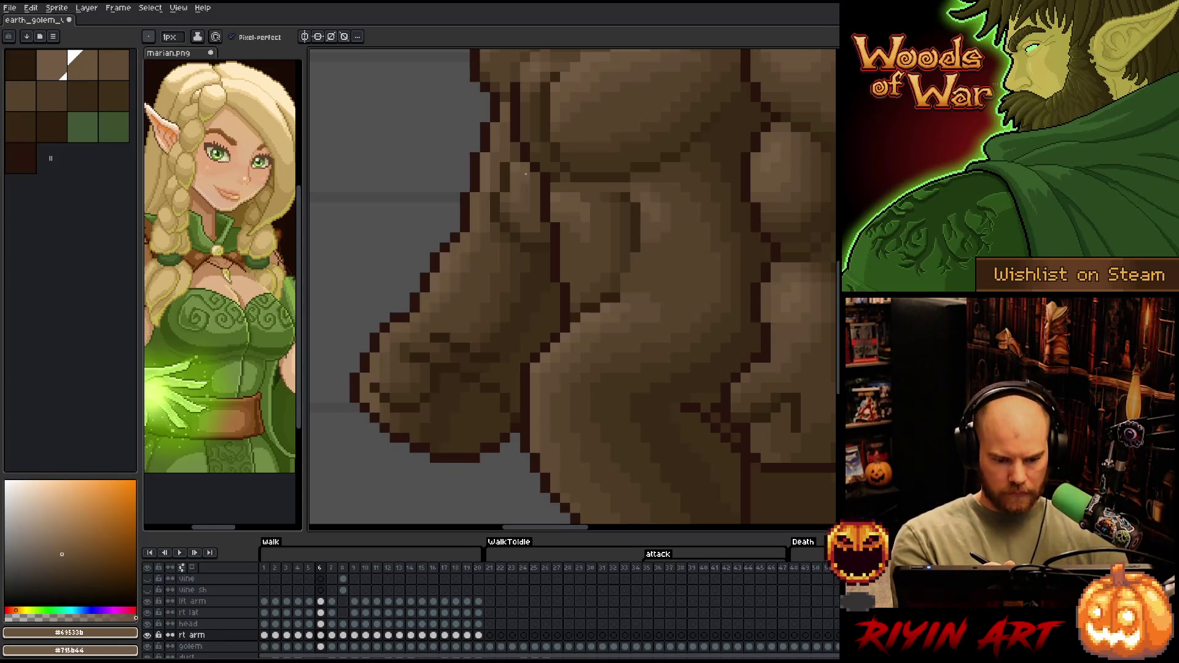
{"action": "left_click", "coordinate": [526, 179], "text": "alt"}
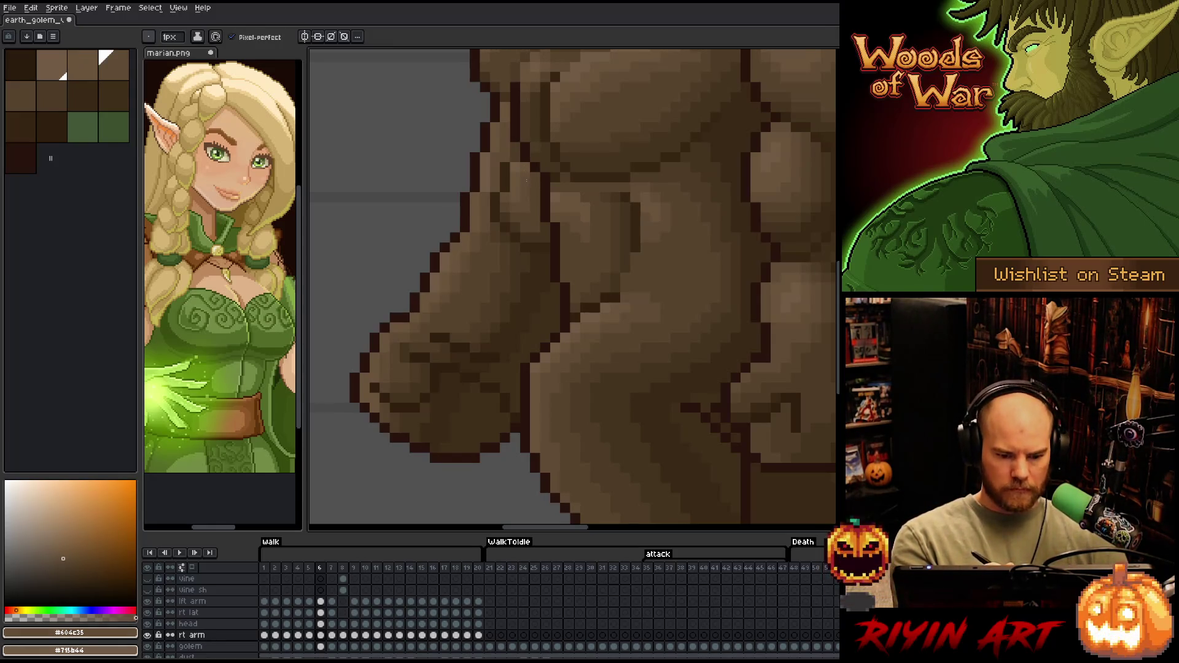
{"action": "left_click", "coordinate": [519, 157], "text": "alt"}
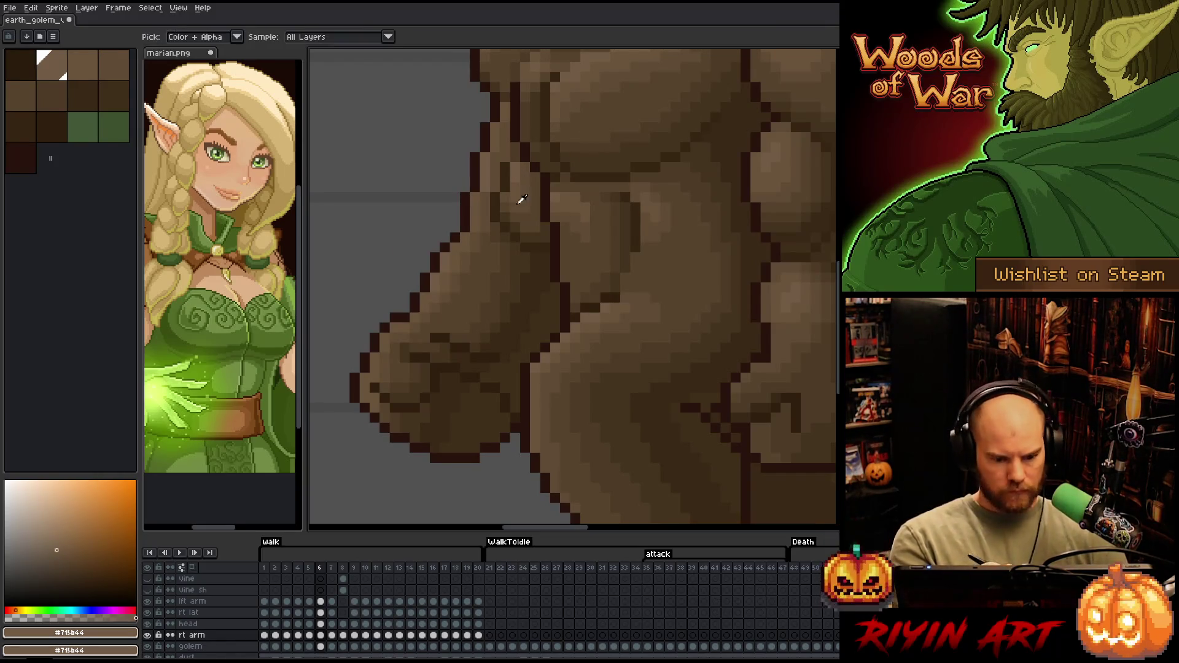
{"action": "left_click", "coordinate": [528, 169], "text": "alt"}
{"action": "left_click", "coordinate": [536, 187], "text": "alt"}
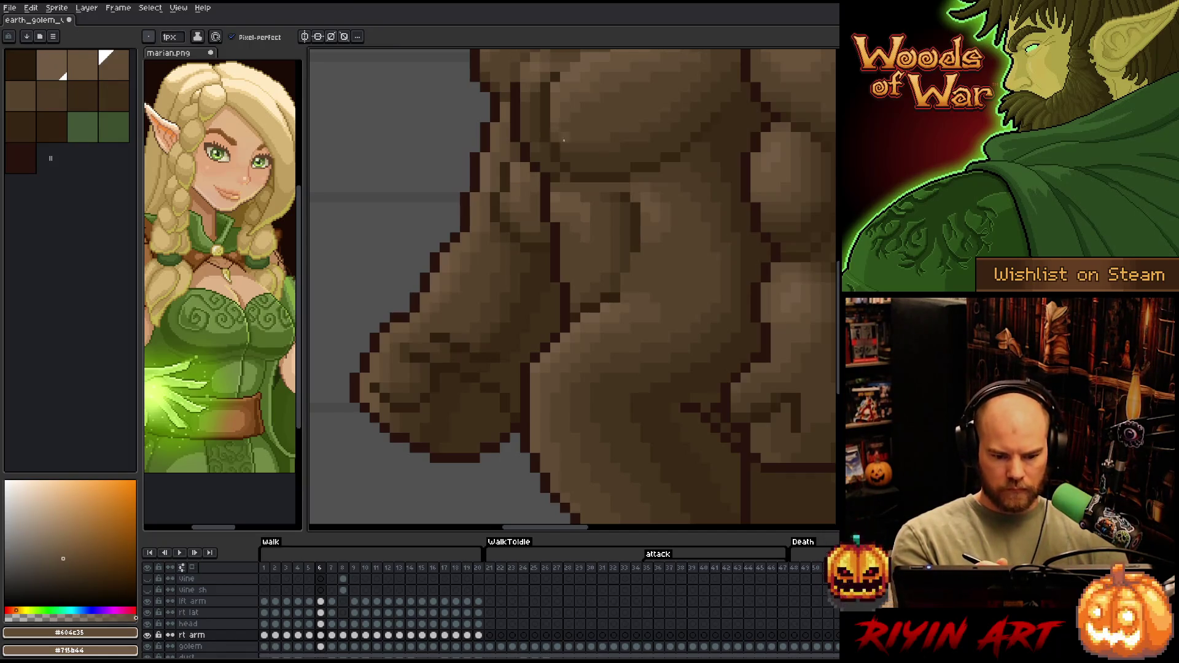
Step through walk frames 7 to 17 to review the right arm's swing, then play the animation
{"action": "key", "text": "Right"}
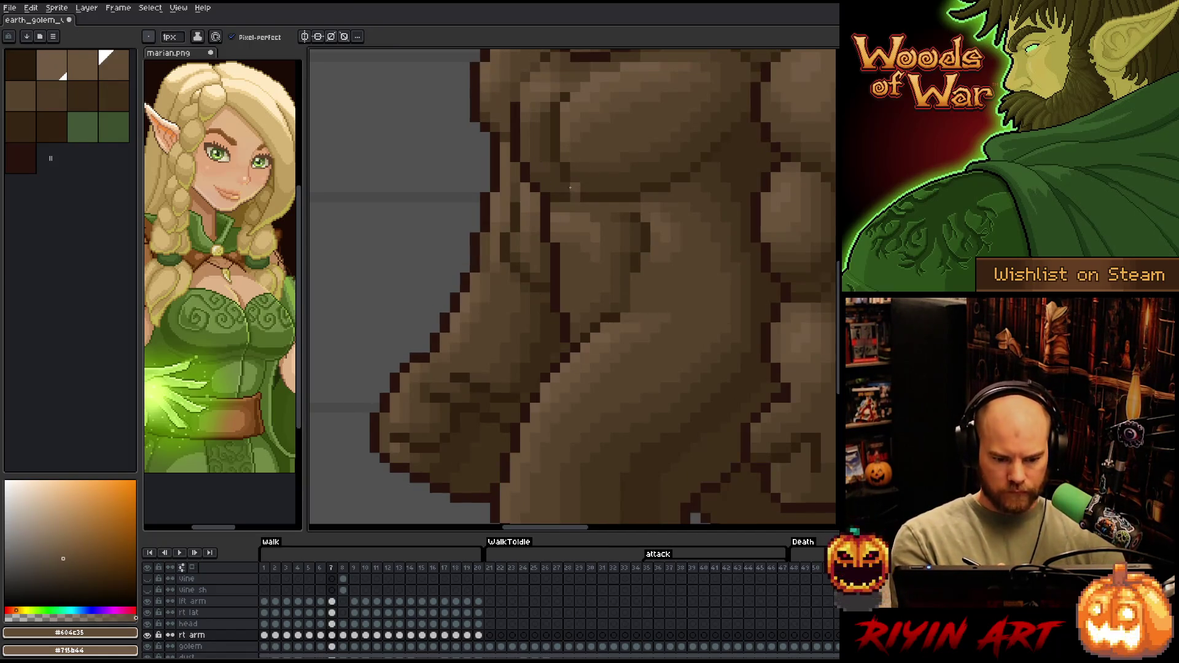
{"action": "key", "text": "Right"}
{"action": "key", "text": "Right"}
{"action": "key", "text": "Right"}
{"action": "key", "text": "Left"}
{"action": "key", "text": "Right"}
{"action": "key", "text": "Left"}
{"action": "key", "text": "Right"}
{"action": "key", "text": "Right"}
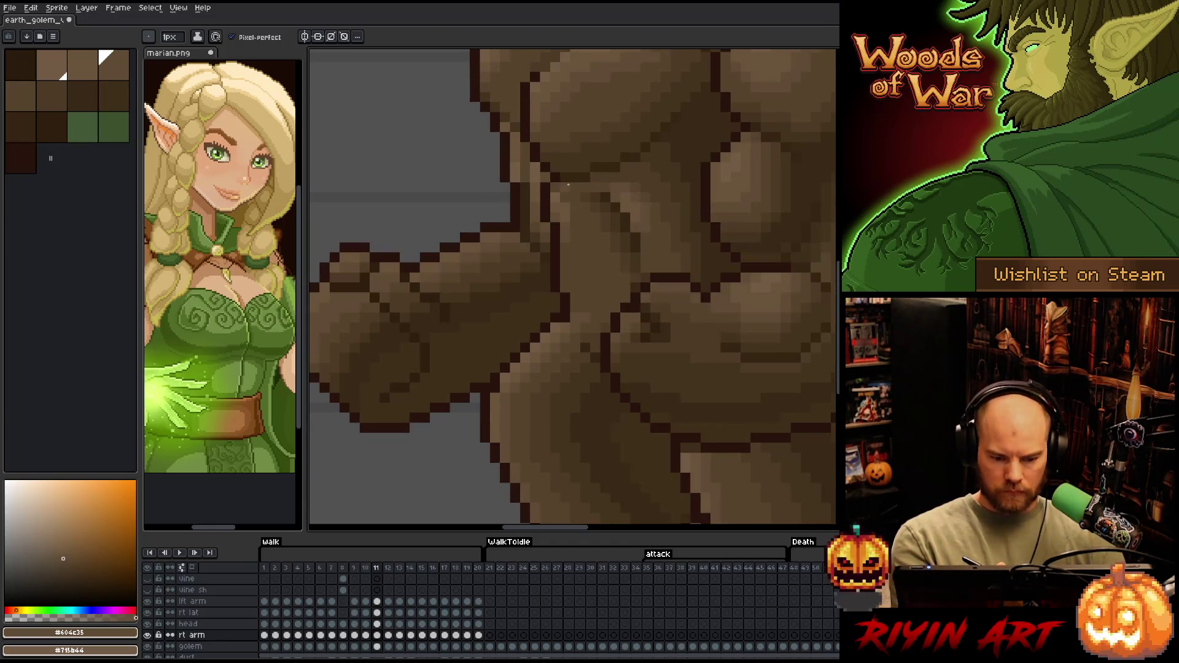
{"action": "key", "text": "Right"}
{"action": "key", "text": "Right"}
{"action": "key", "text": "Right"}
{"action": "key", "text": "Right"}
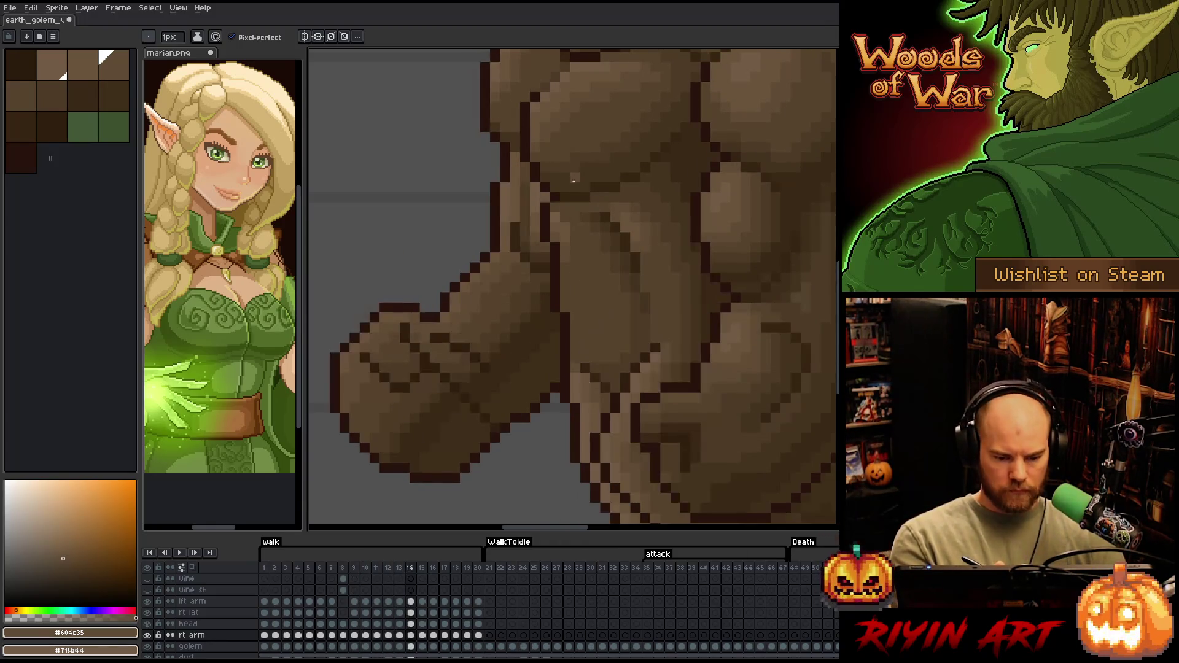
{"action": "key", "text": "Right"}
{"action": "key", "text": "Right"}
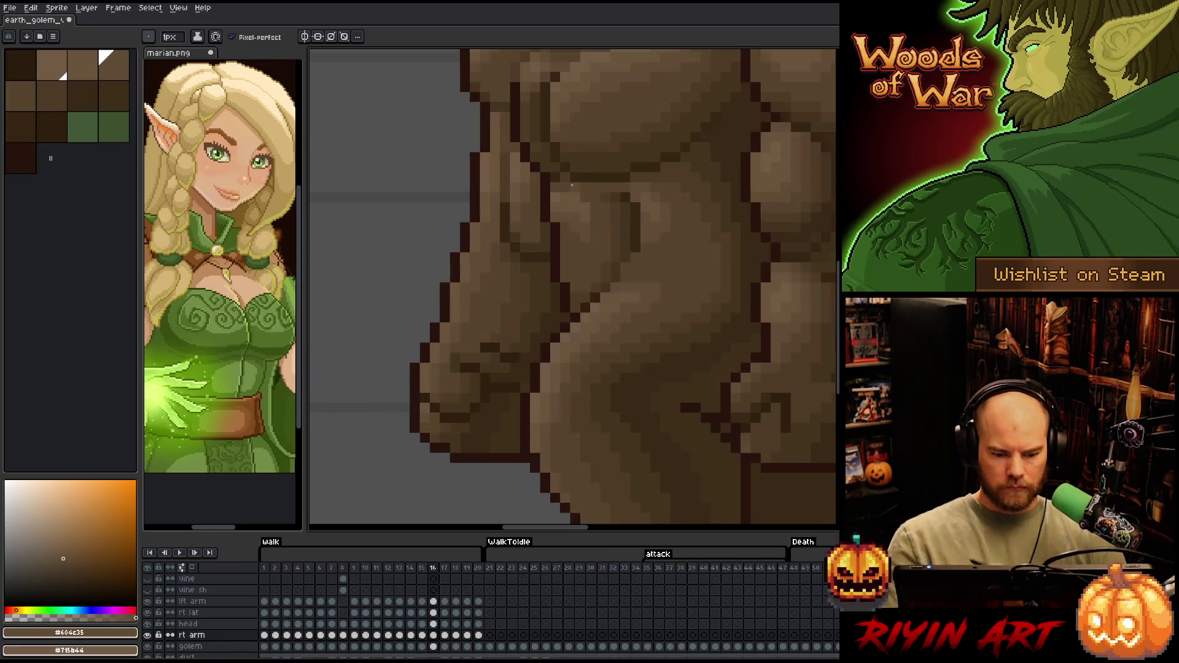
{"action": "key", "text": "Left"}
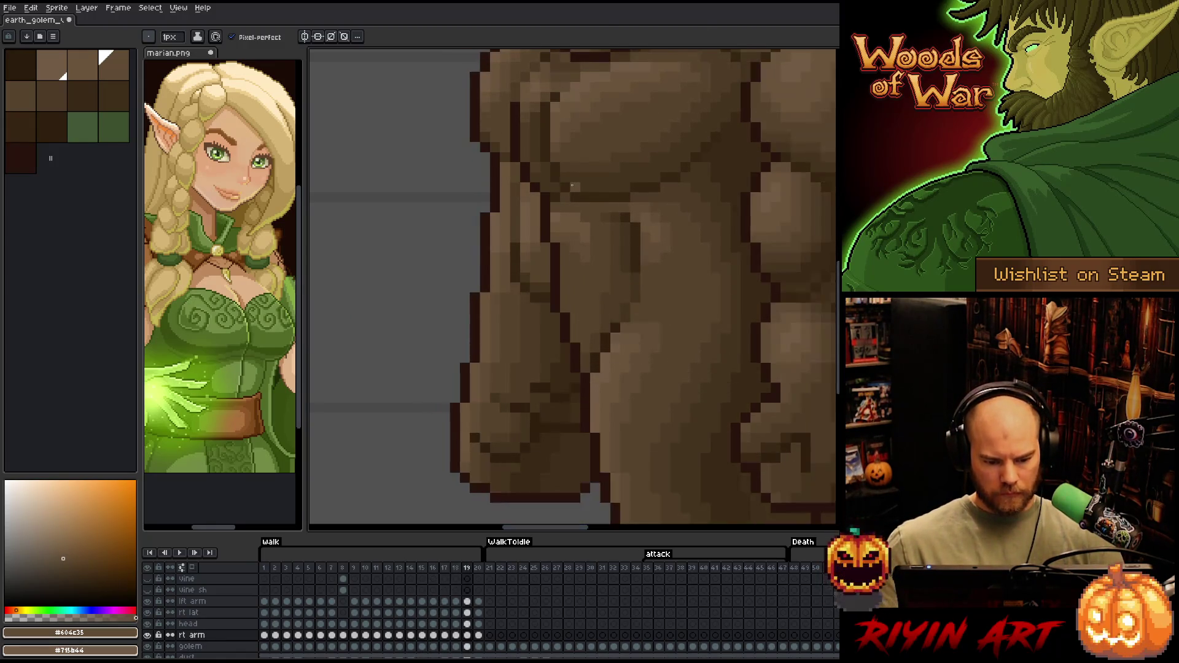
{"action": "key", "text": "Return"}
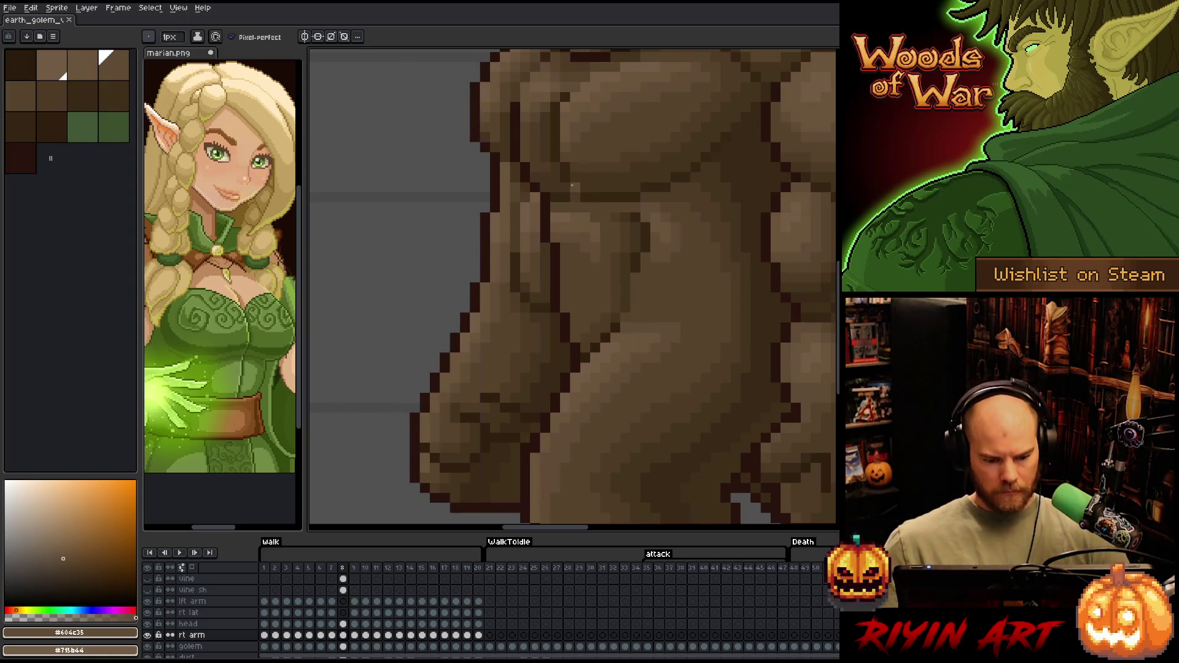
Zoom out, play the walk cycle, shift the view up-left, and resume playback with the Pencil selected
{"action": "scroll", "coordinate": [575, 140], "scroll_direction": "down", "scroll_amount": 5}
{"action": "key", "text": "Return"}
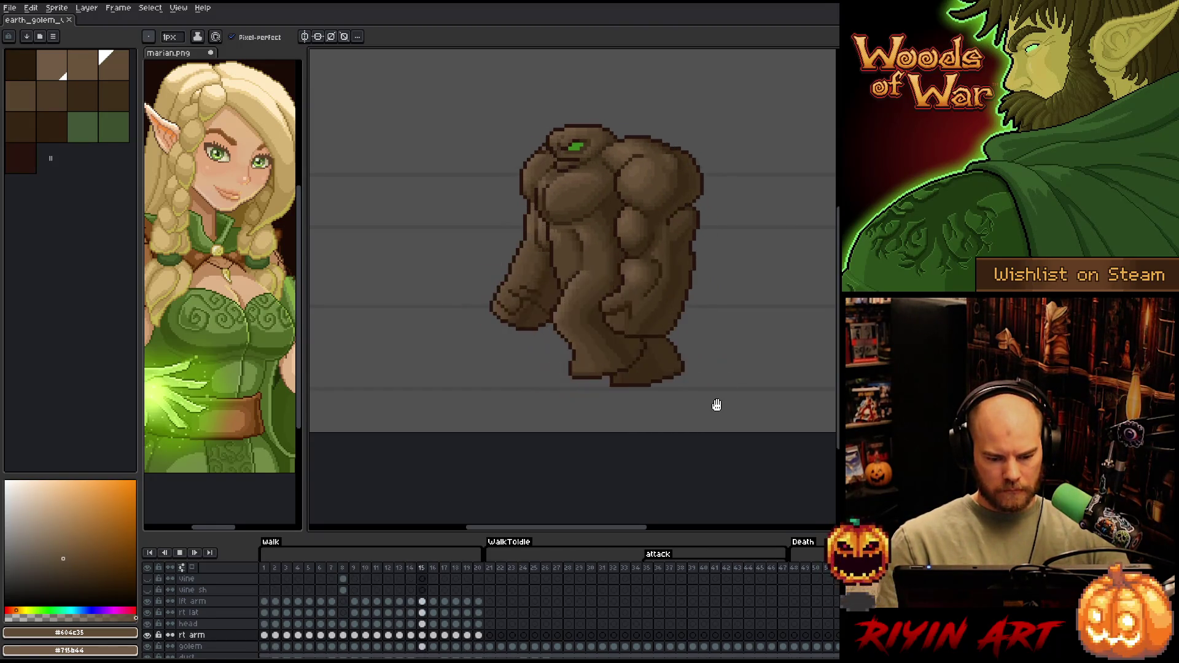
{"action": "mouse_move", "coordinate": [719, 398]}
{"action": "left_mouse_down"}
{"action": "mouse_move", "coordinate": [637, 376]}
{"action": "mouse_move", "coordinate": [677, 389]}
{"action": "left_mouse_up"}
{"action": "key", "text": "v"}
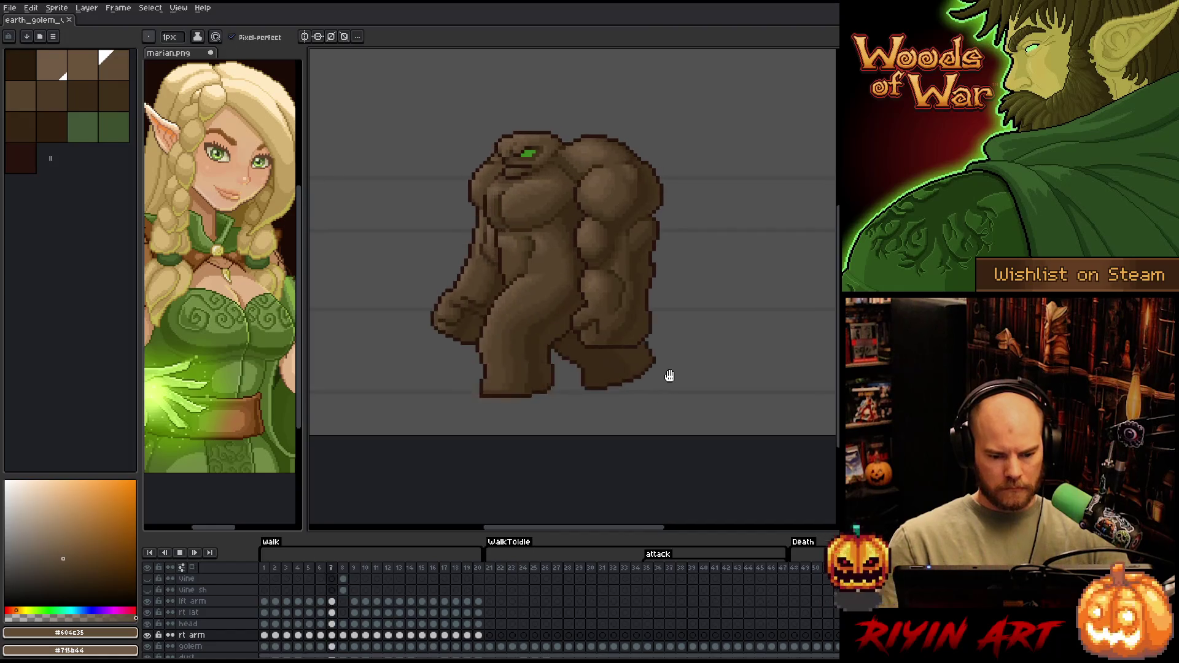
{"action": "key", "text": "Return"}
{"action": "key", "text": "b"}
{"action": "key", "text": "Return"}
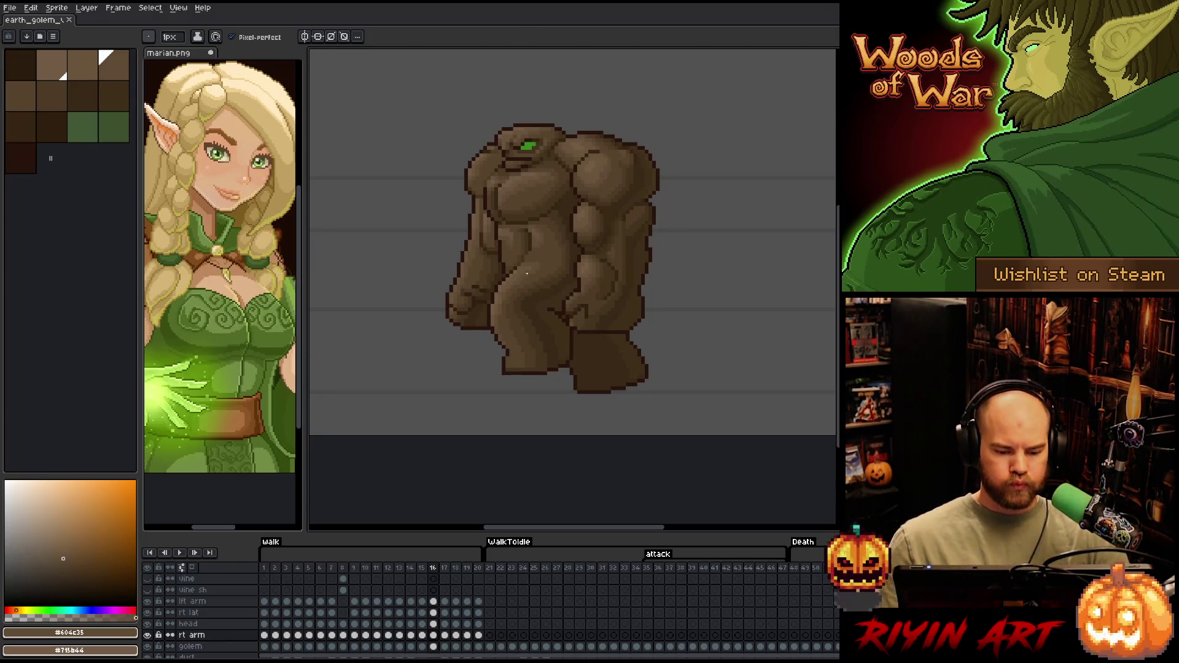
{"action": "scroll", "coordinate": [481, 222], "scroll_direction": "up", "scroll_amount": 2}
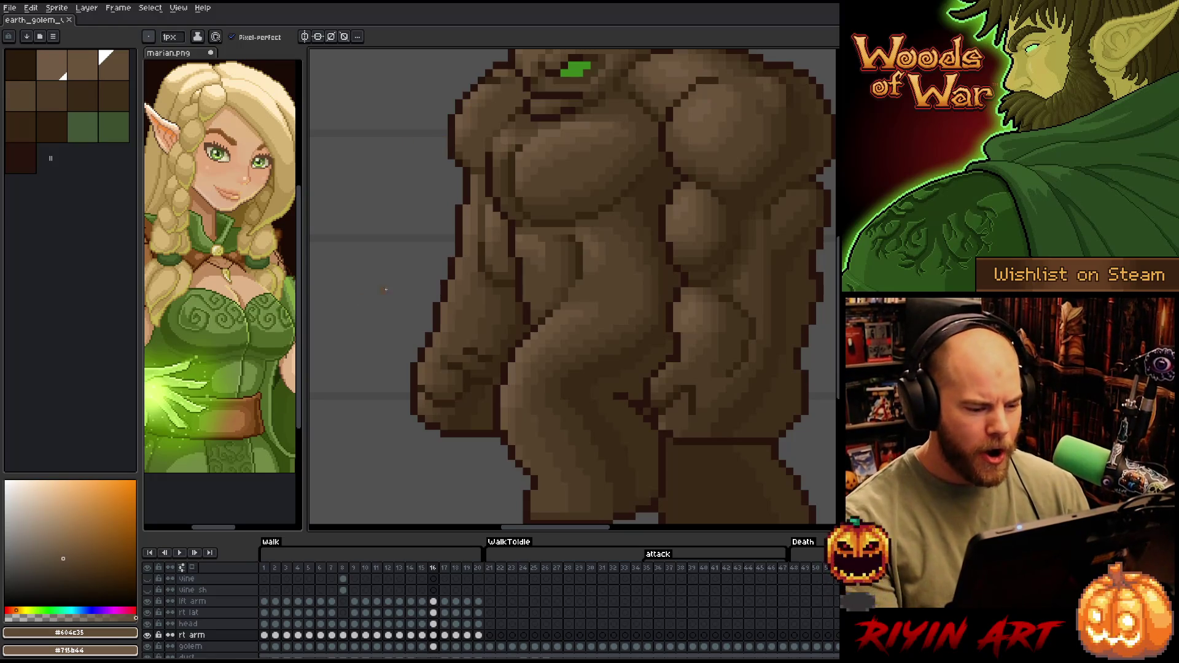
Zoom out and play the walk cycle once with the Pencil active, then stop playback
{"action": "scroll", "coordinate": [470, 275], "scroll_direction": "down", "scroll_amount": 2}
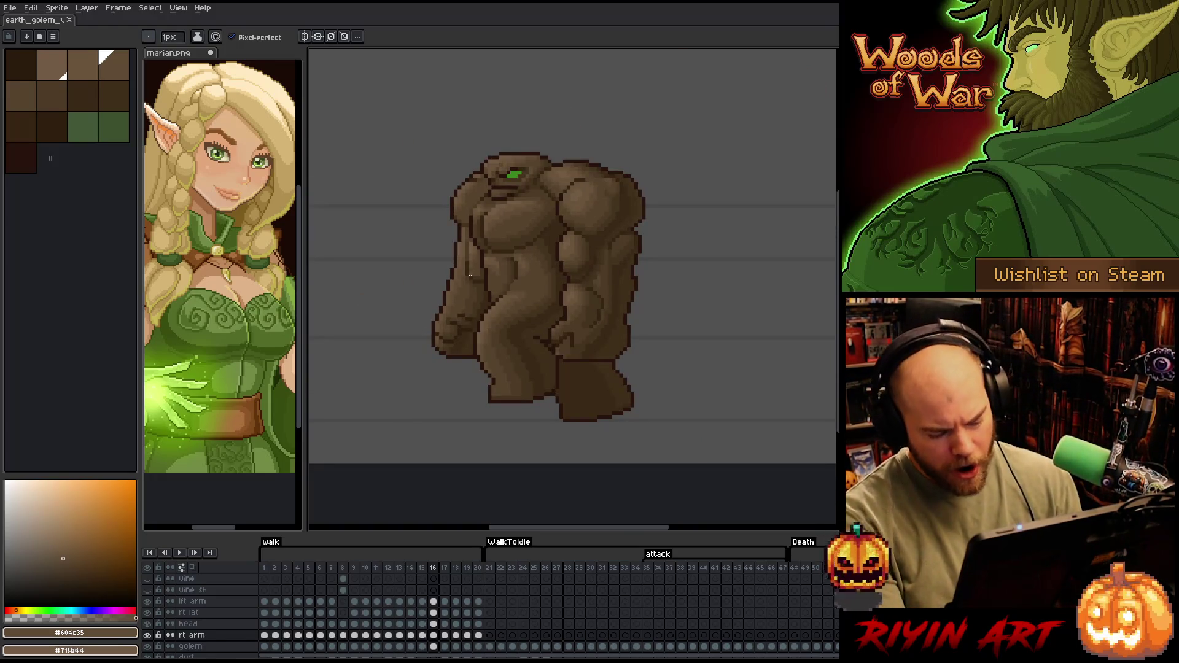
{"action": "key", "text": "v"}
{"action": "key", "text": "b"}
{"action": "key", "text": "Return"}
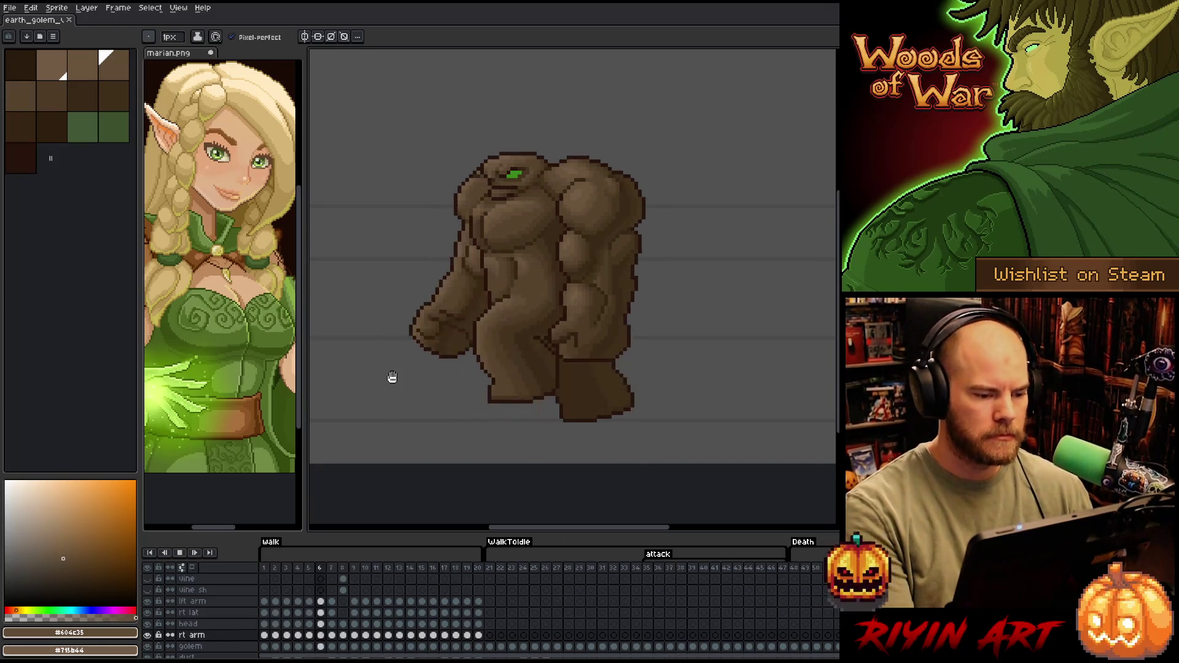
{"action": "key", "text": "Return"}
Zoom back in, return to frame 13 and sample the darker brown #57442c from the golem
{"action": "scroll", "coordinate": [433, 270], "scroll_direction": "up", "scroll_amount": 2}
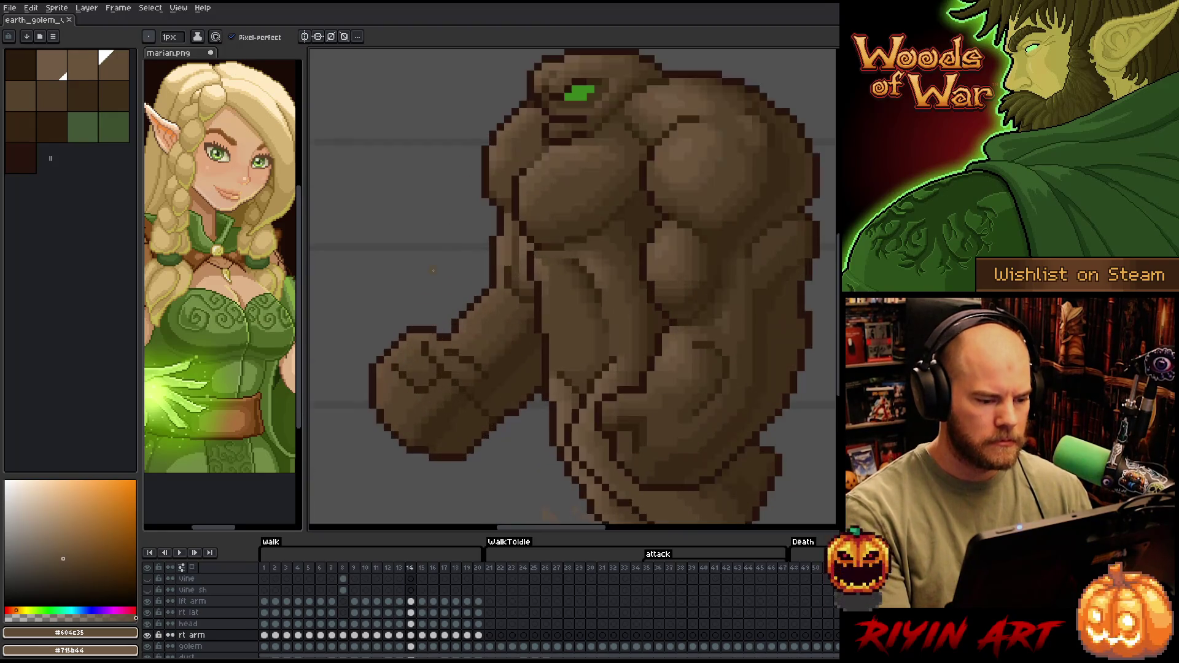
{"action": "scroll", "coordinate": [433, 271], "scroll_direction": "up", "scroll_amount": 1}
{"action": "key", "text": "Left"}
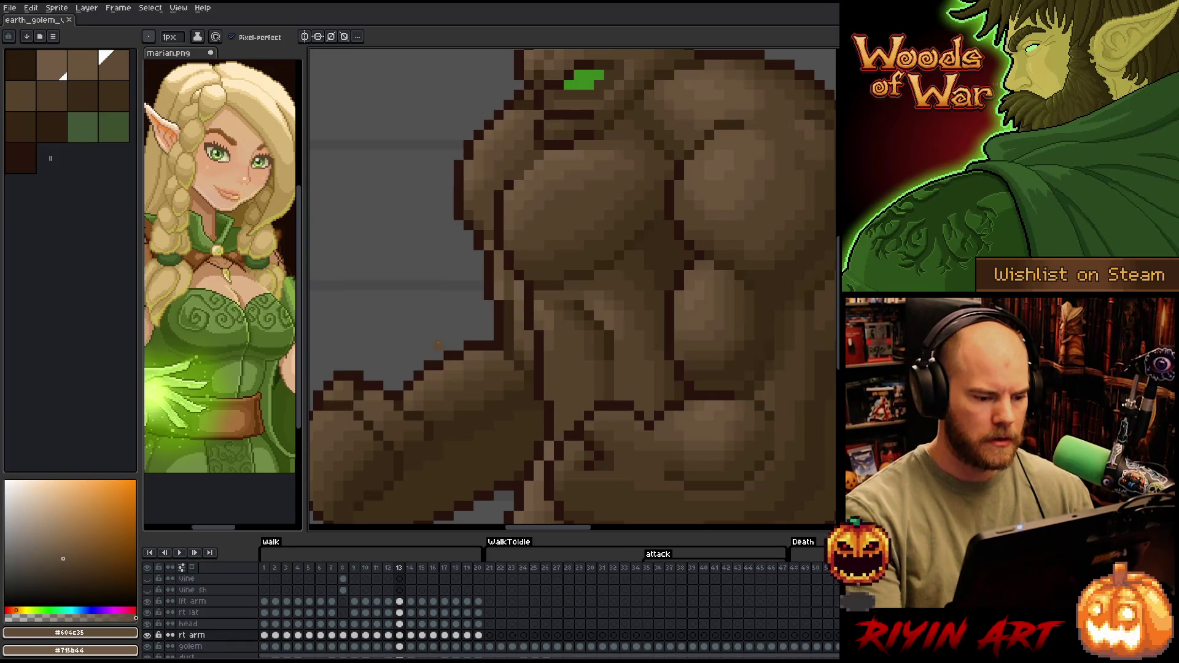
{"action": "left_click", "coordinate": [507, 297], "text": "alt"}
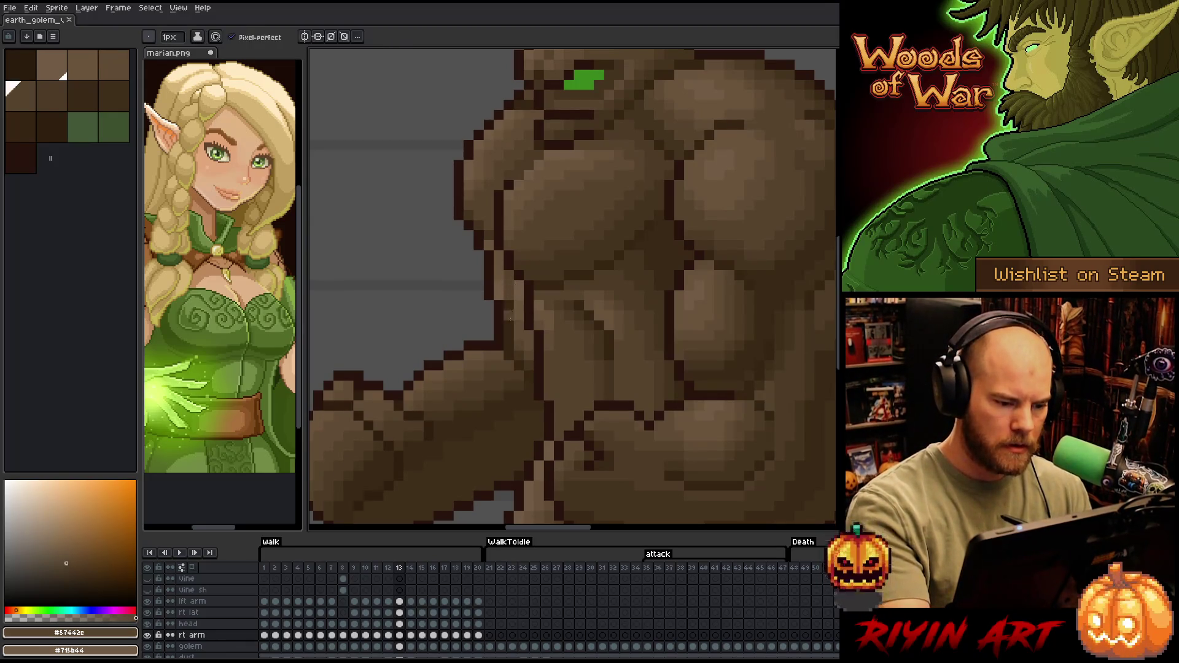
Touch up the golem's left outline pixels and add a dark outline pixel on the left shoulder
{"action": "left_click_drag", "start_coordinate": [509, 309], "coordinate": [509, 347]}
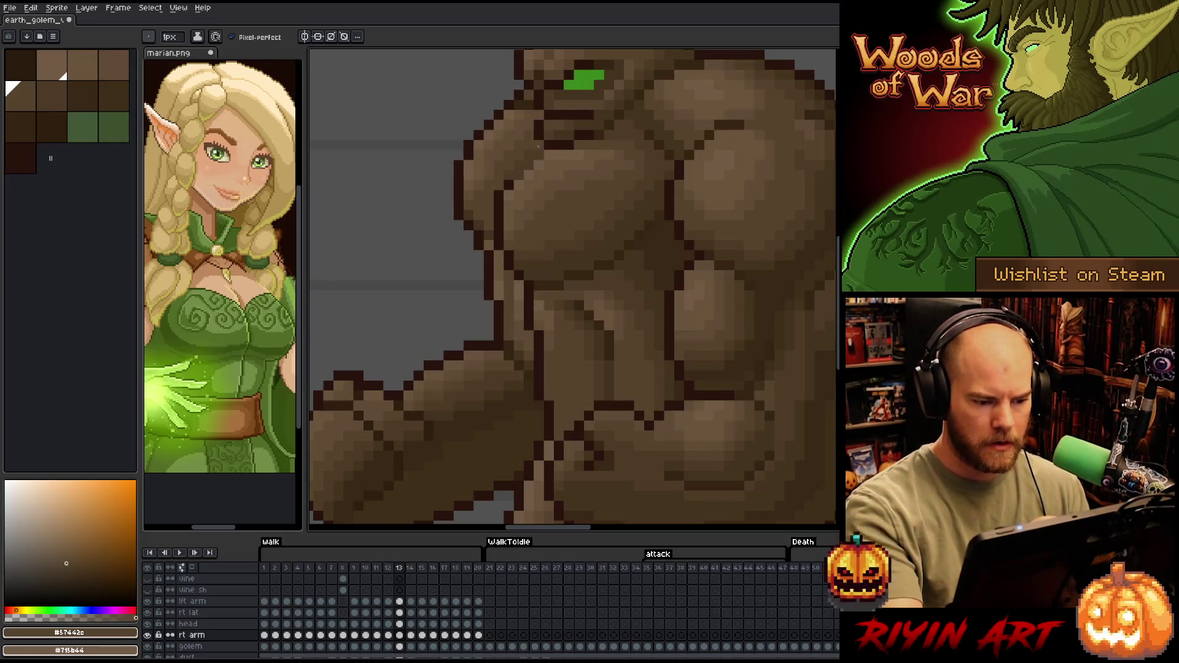
{"action": "key", "text": "Left"}
{"action": "mouse_move", "coordinate": [509, 335]}
{"action": "left_mouse_down"}
{"action": "mouse_move", "coordinate": [509, 346]}
{"action": "mouse_move", "coordinate": [509, 302]}
{"action": "left_mouse_up"}
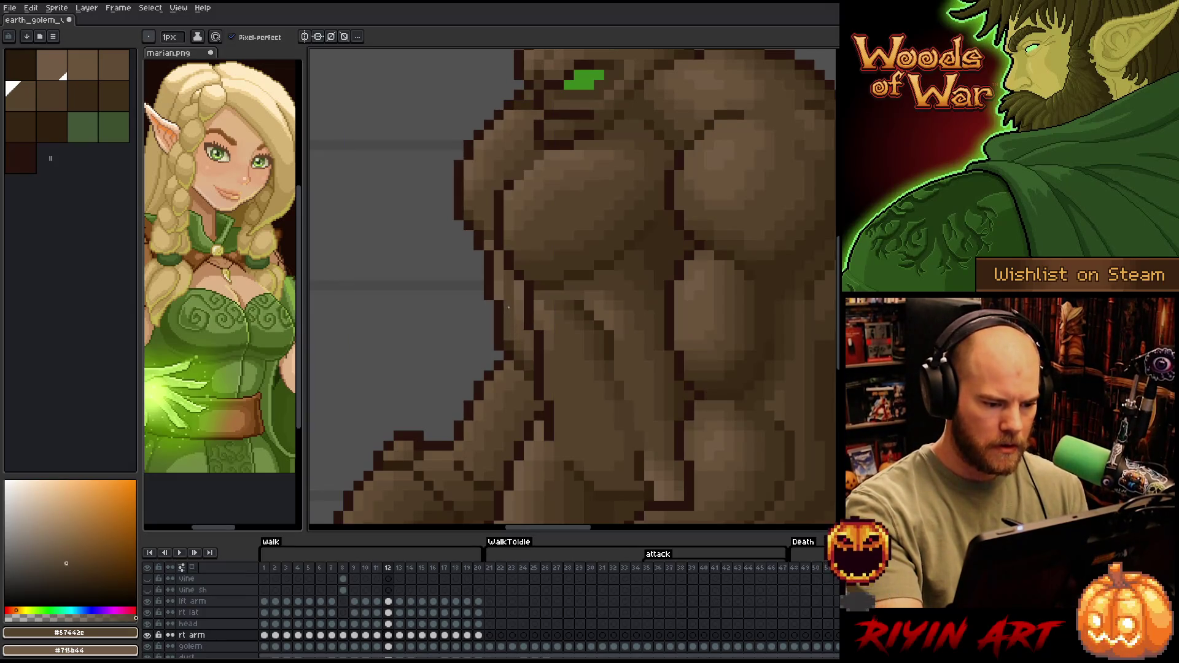
{"action": "left_click", "coordinate": [509, 184]}
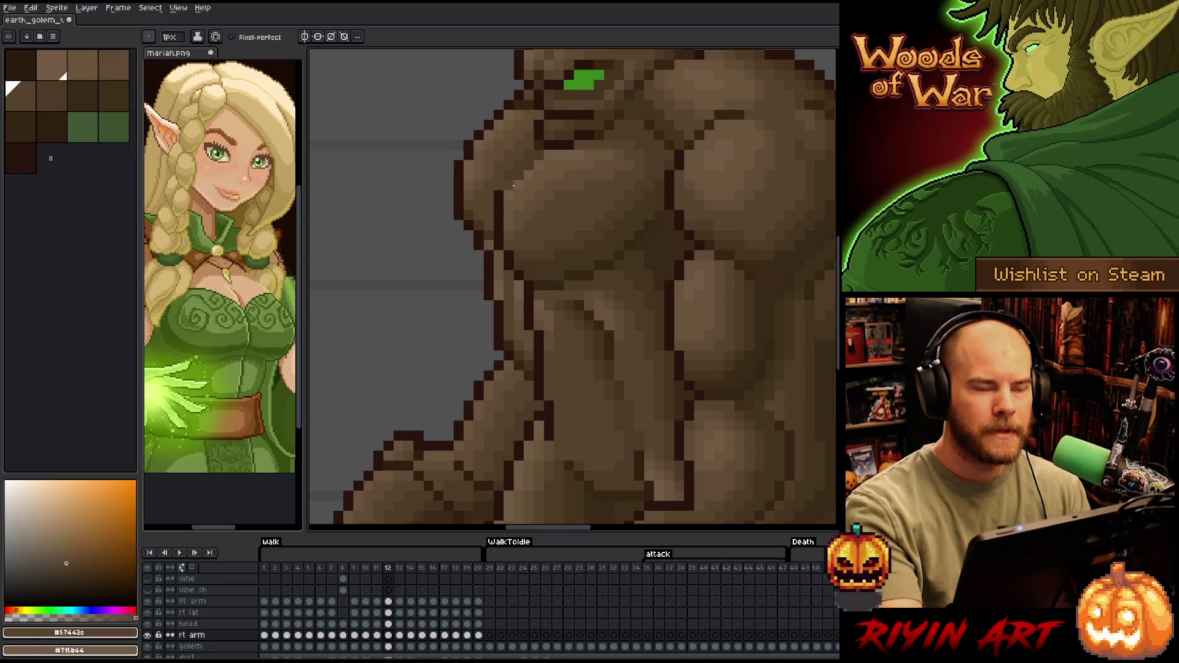
Flip back and forth across frames 12 to 16 to compare the golem's muscle shading
{"action": "key", "text": "period"}
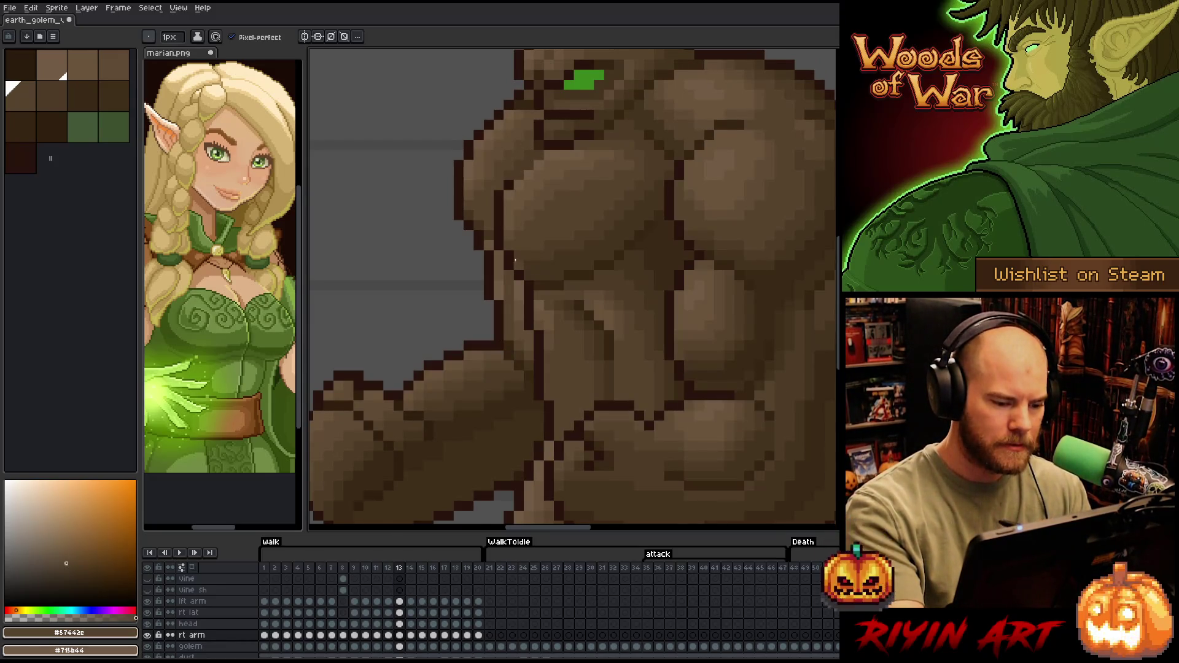
{"action": "key", "text": "comma"}
{"action": "key", "text": "period"}
{"action": "key", "text": "comma"}
{"action": "key", "text": "period"}
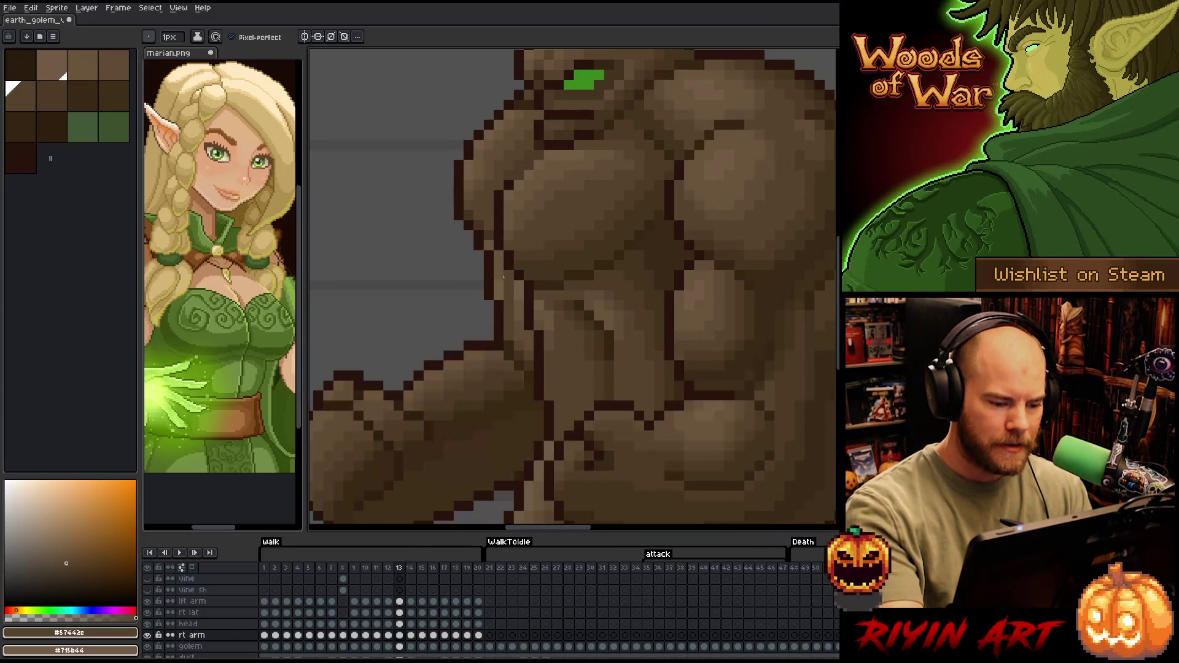
{"action": "key", "text": "period"}
{"action": "key", "text": "comma"}
{"action": "key", "text": "period"}
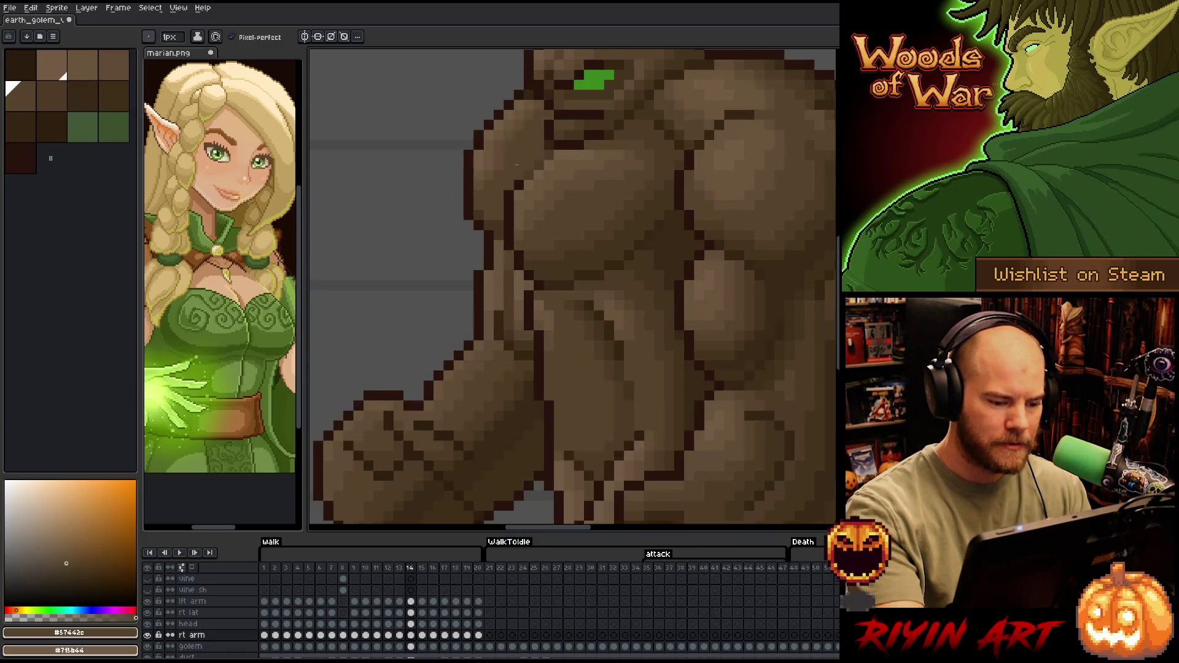
{"action": "key", "text": "period"}
{"action": "key", "text": "comma"}
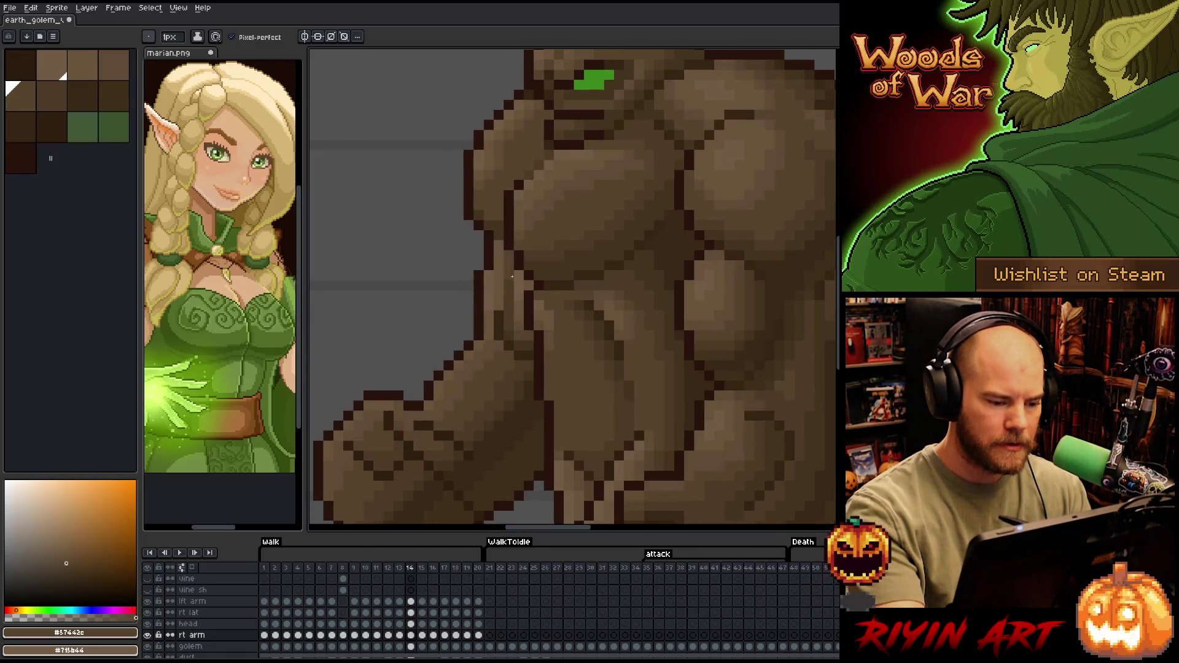
{"action": "key", "text": "period"}
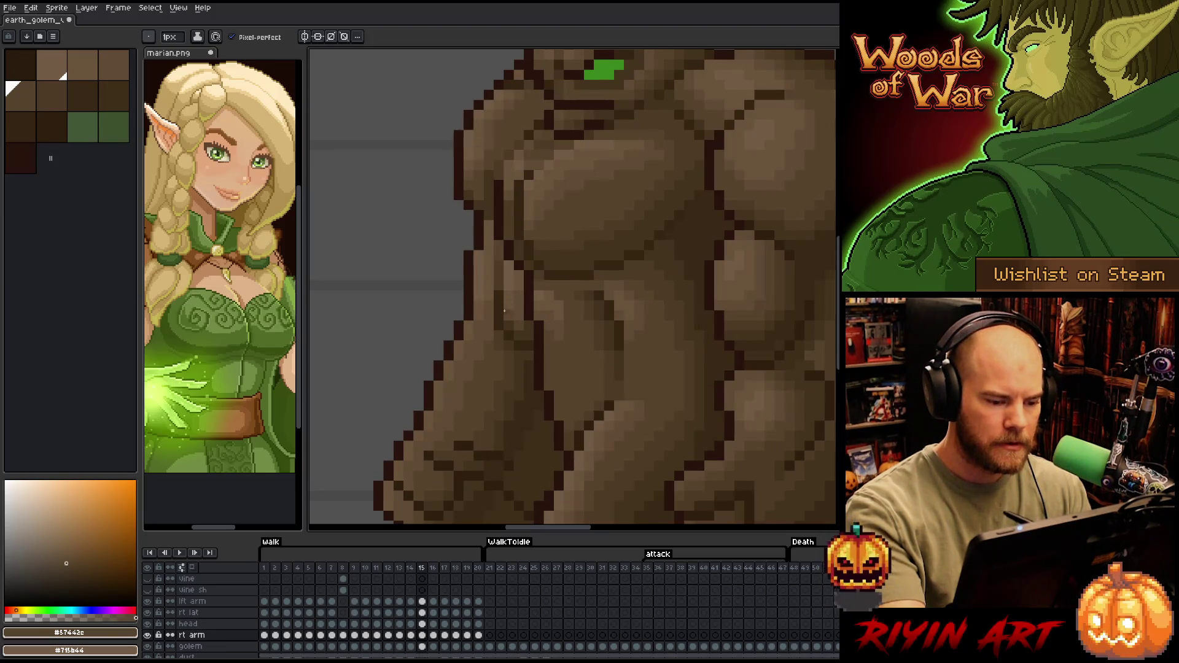
{"action": "key", "text": "period"}
{"action": "key", "text": "comma"}
{"action": "key", "text": "comma"}
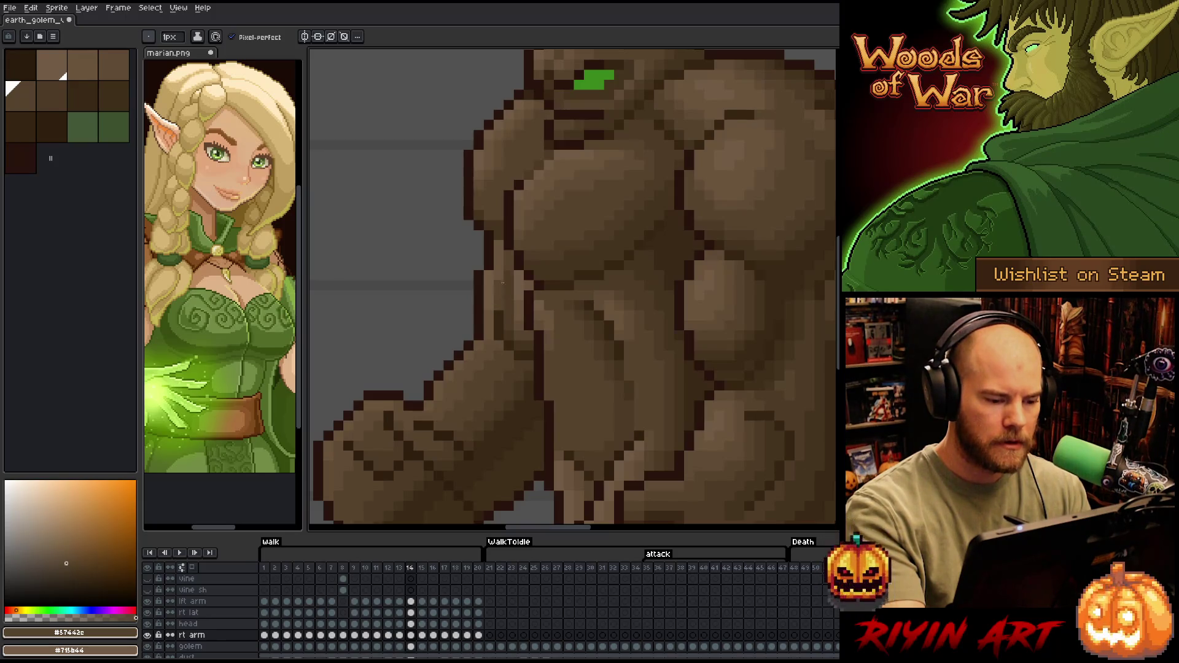
{"action": "key", "text": "period"}
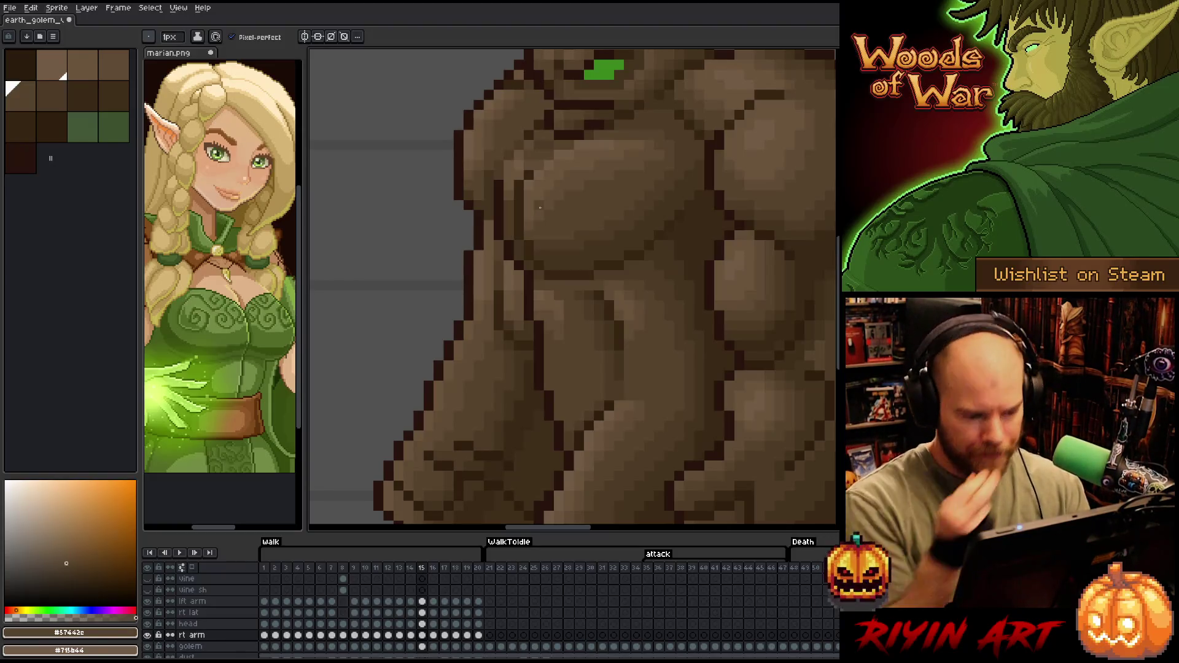
{"action": "key", "text": "Right"}
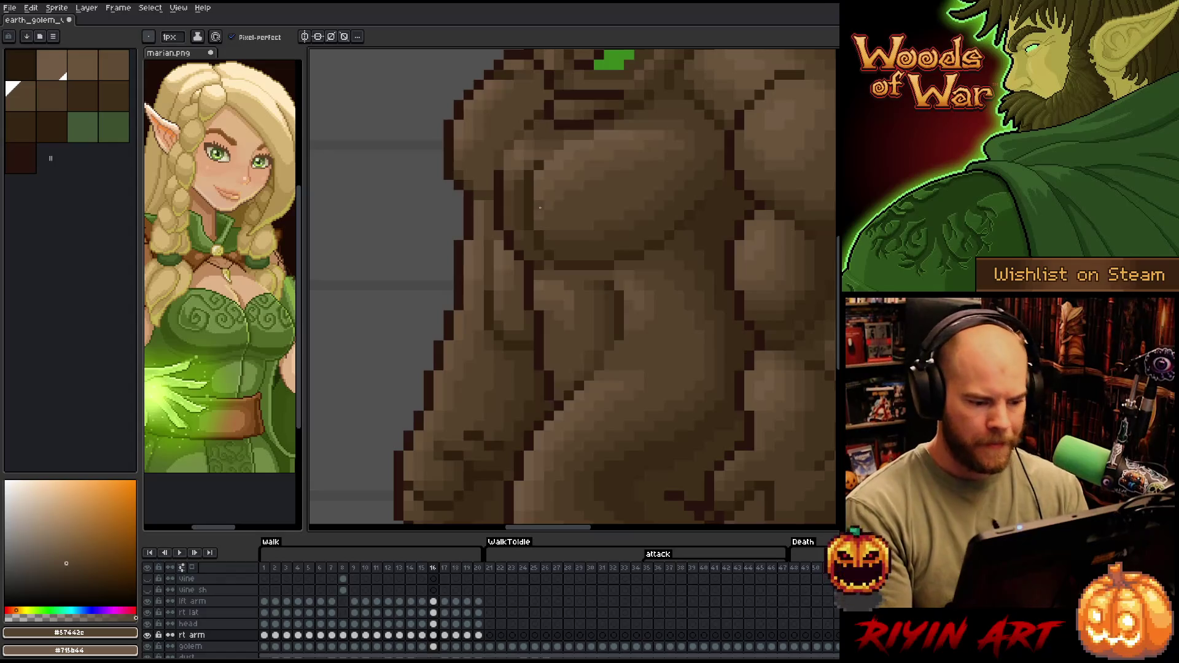
{"action": "key", "text": "Right"}
{"action": "key", "text": "Right"}
{"action": "key", "text": "Right"}
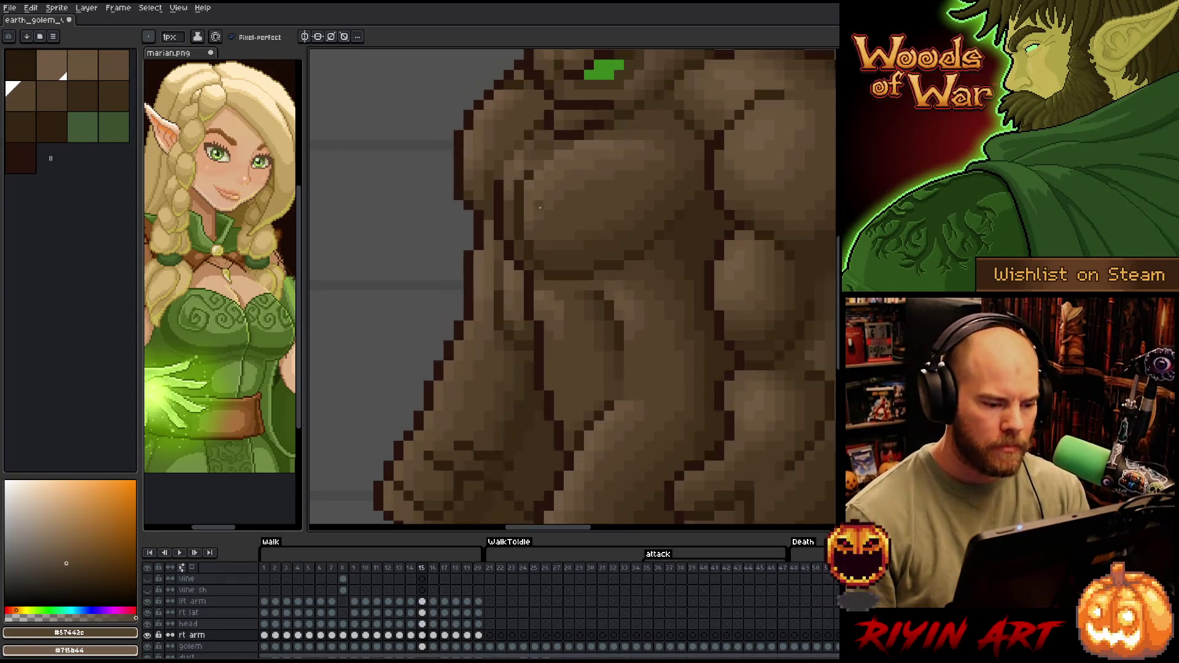
Sample the dark outline brown #28130d from the golem and play the walk animation
{"action": "key", "text": "Return"}
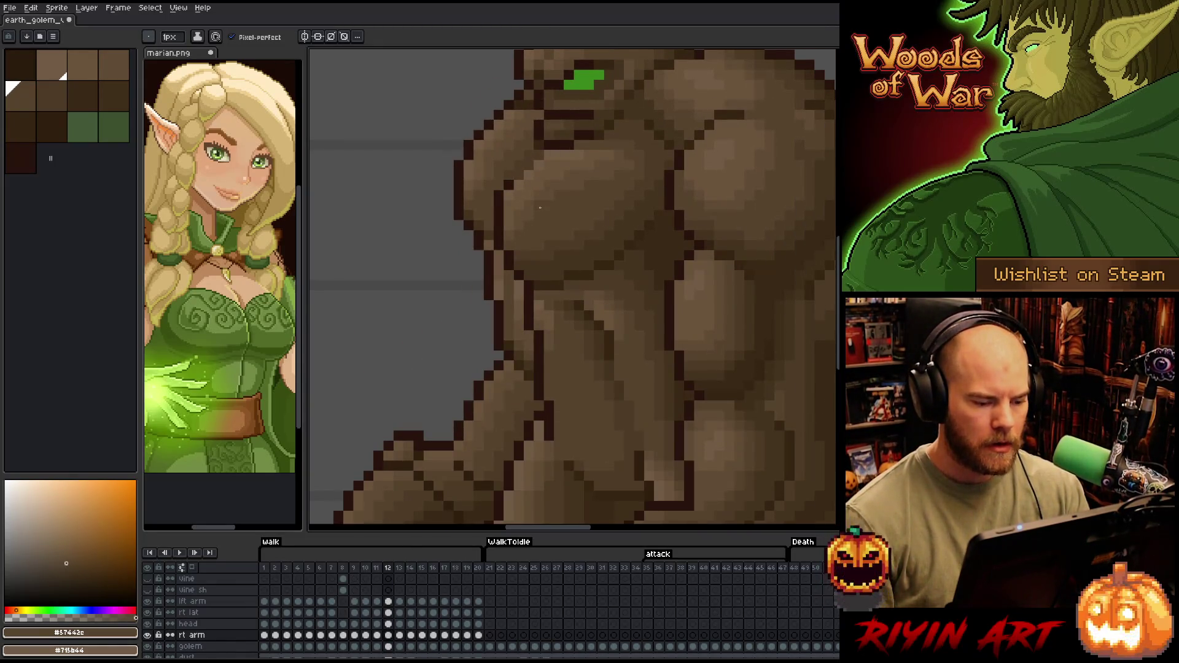
{"action": "left_click", "coordinate": [509, 355], "text": "alt"}
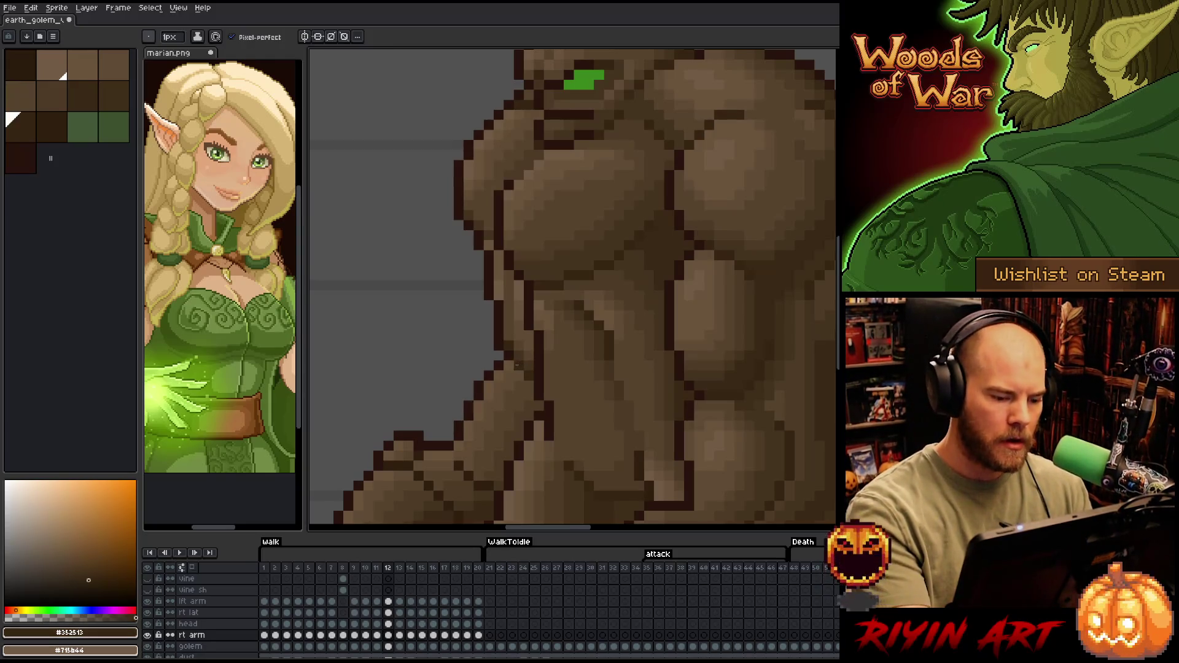
{"action": "left_click", "coordinate": [529, 269], "text": "alt"}
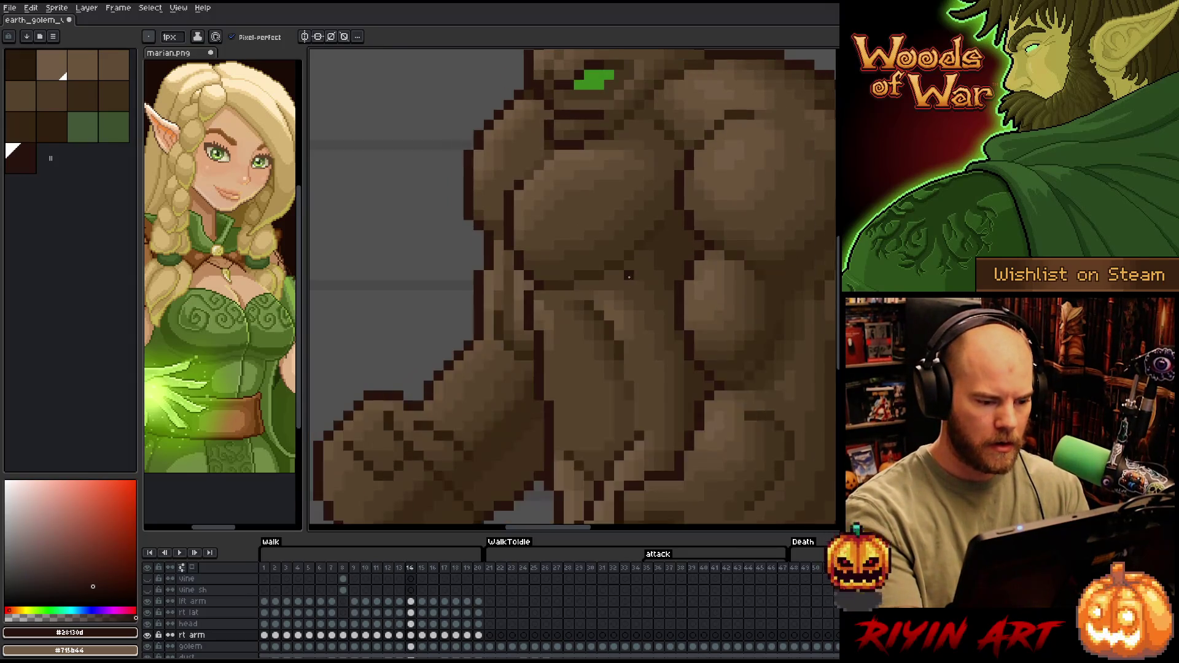
{"action": "key", "text": "Return"}
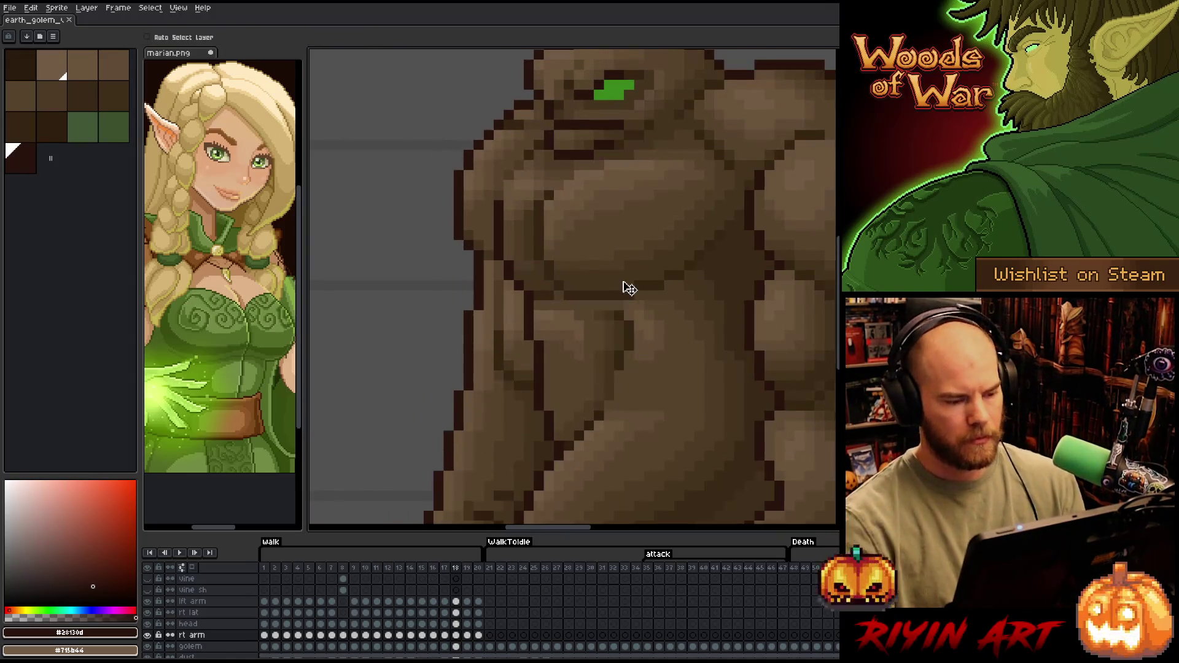
Adjust the zoom to see the whole golem during playback and stop the walk on frame 13
{"action": "scroll", "coordinate": [621, 276], "scroll_direction": "down", "scroll_amount": 4}
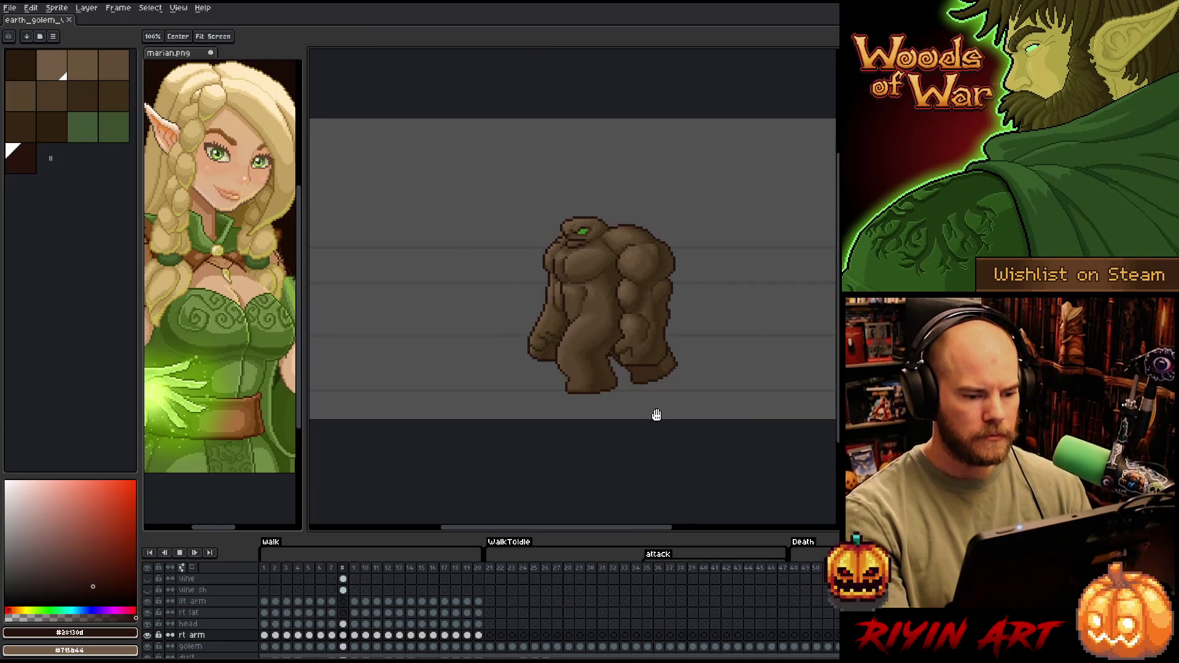
{"action": "scroll", "coordinate": [620, 393], "scroll_direction": "up", "scroll_amount": 2}
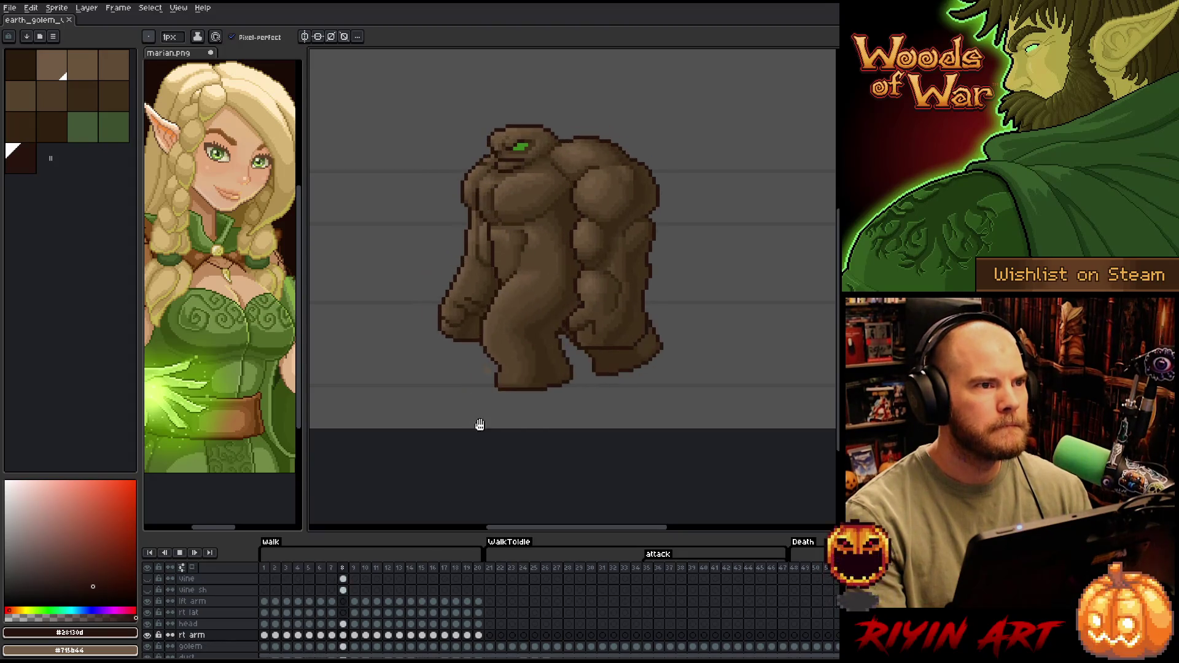
{"action": "key", "text": "Return"}
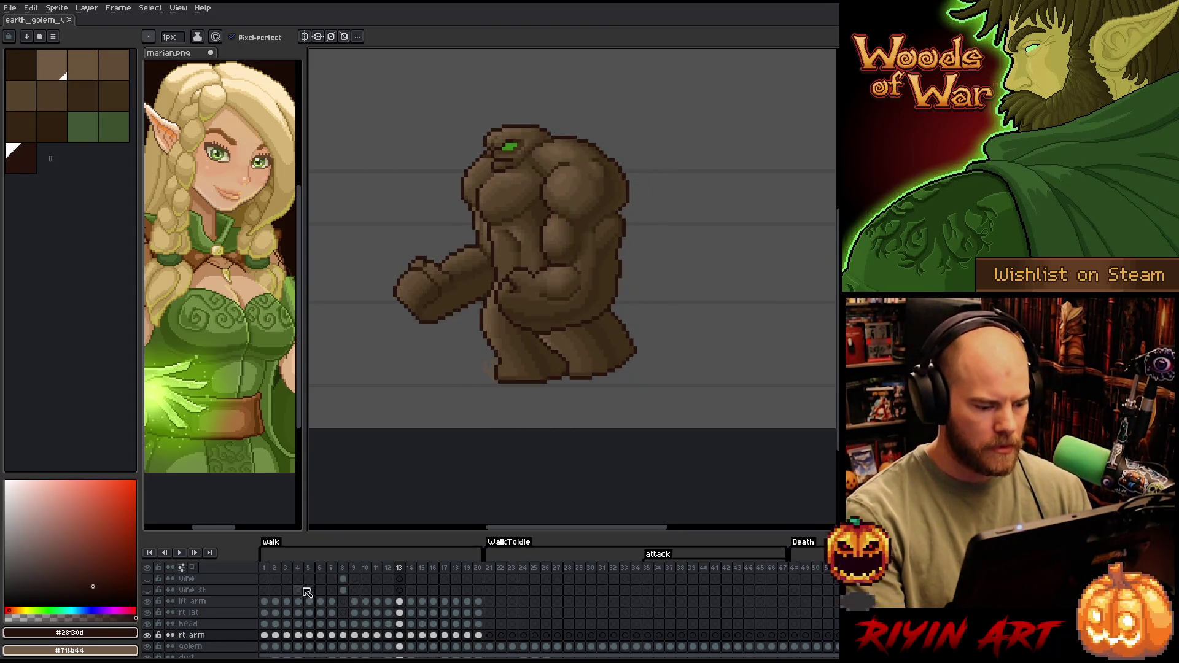
{"action": "scroll", "coordinate": [296, 602], "scroll_direction": "down", "scroll_amount": 1}
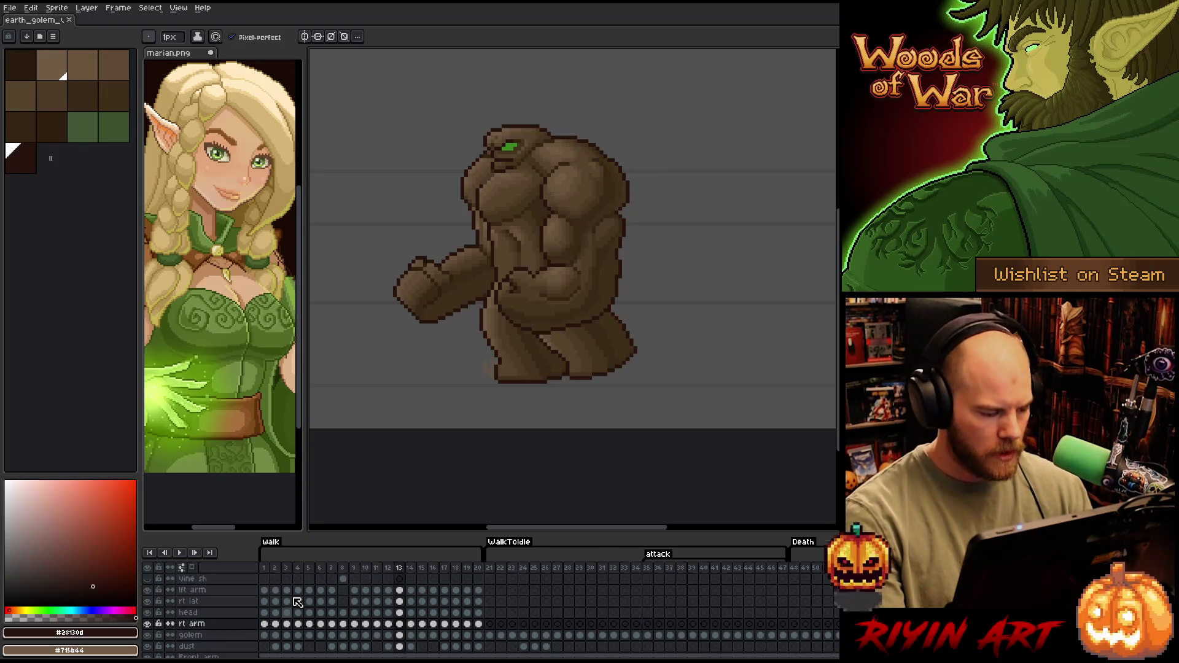
{"action": "scroll", "coordinate": [297, 597], "scroll_direction": "down", "scroll_amount": 2}
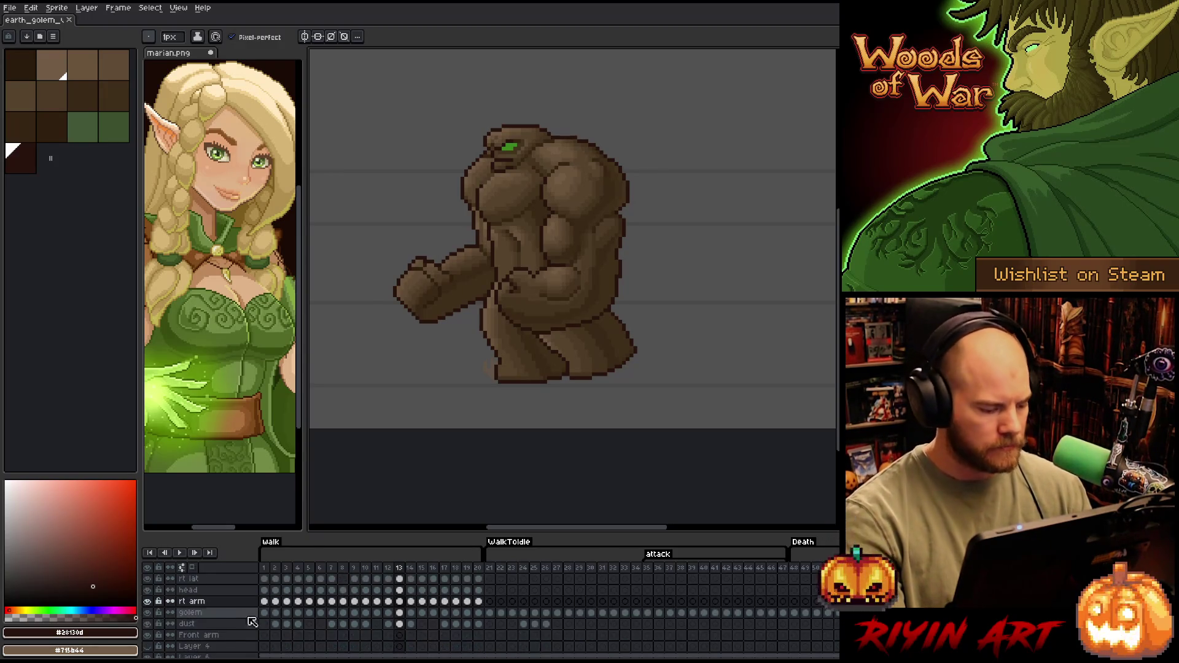
Drag the dust layer above the vine layer to the top, then view its Layer Properties on frame 2
{"action": "left_click", "coordinate": [210, 624]}
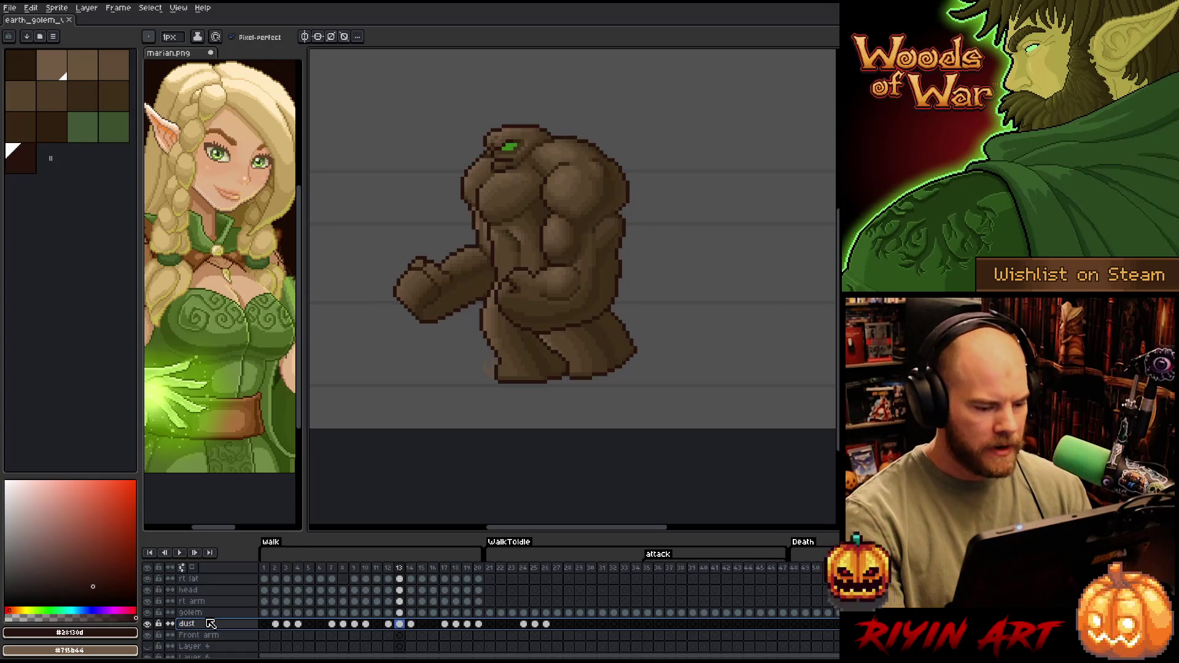
{"action": "left_click", "coordinate": [212, 613]}
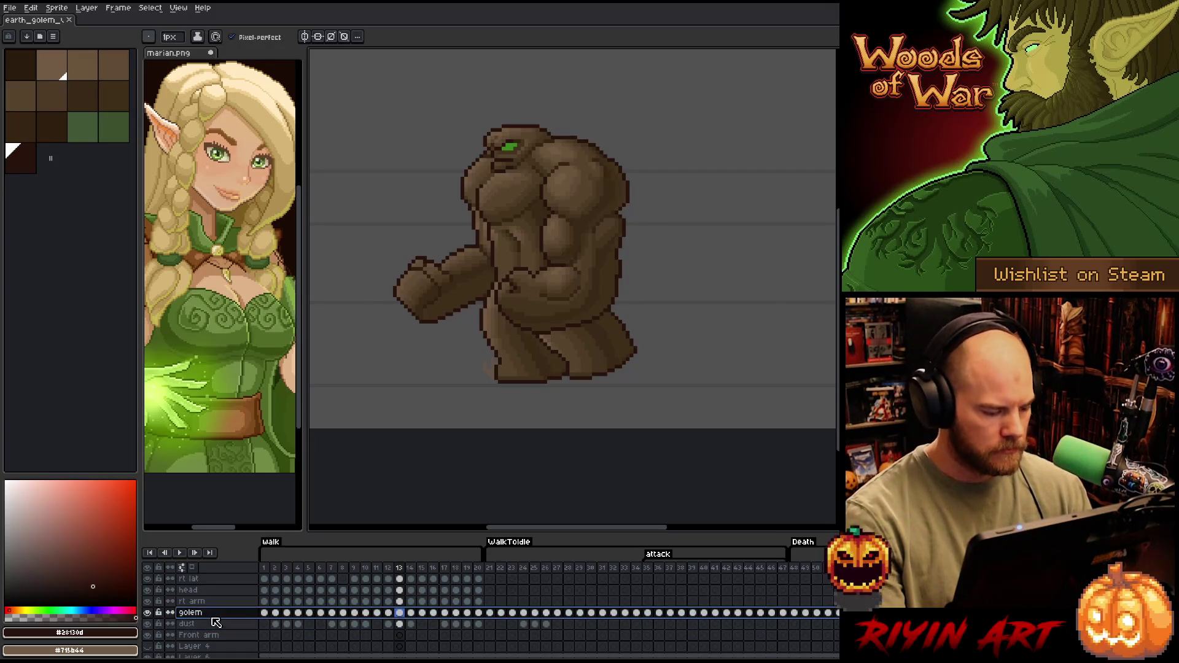
{"action": "left_click", "coordinate": [216, 625]}
{"action": "scroll", "coordinate": [222, 620], "scroll_direction": "up", "scroll_amount": 3}
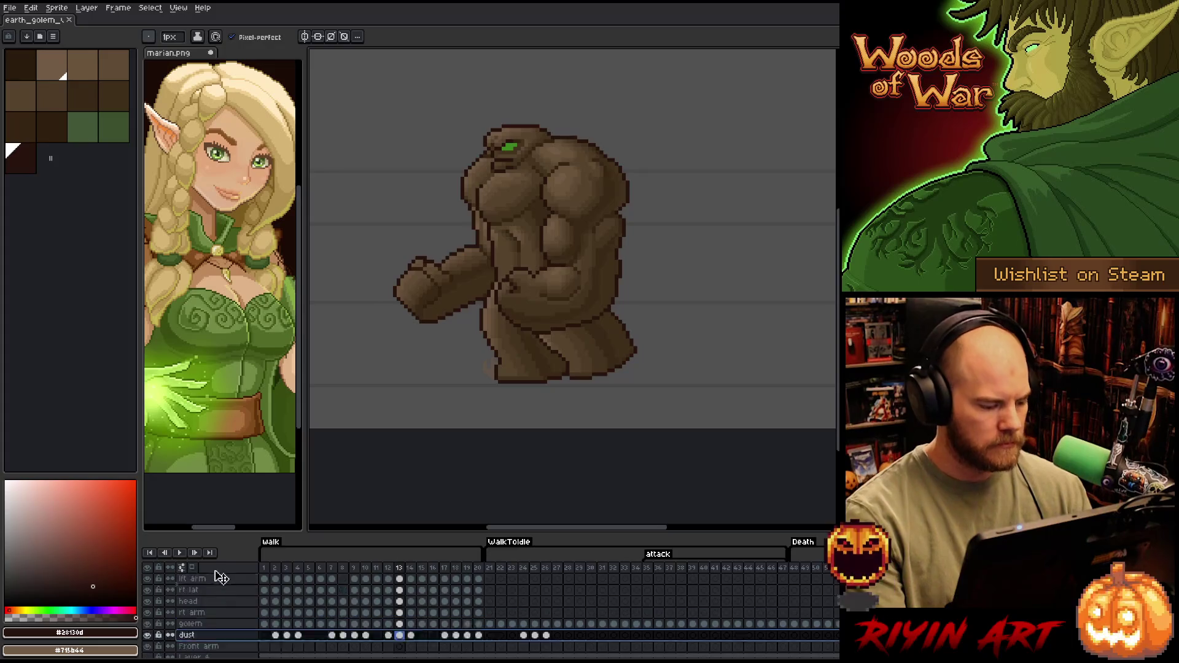
{"action": "mouse_move", "coordinate": [222, 592]}
{"action": "left_mouse_down"}
{"action": "mouse_move", "coordinate": [215, 604]}
{"action": "mouse_move", "coordinate": [215, 582]}
{"action": "left_mouse_up"}
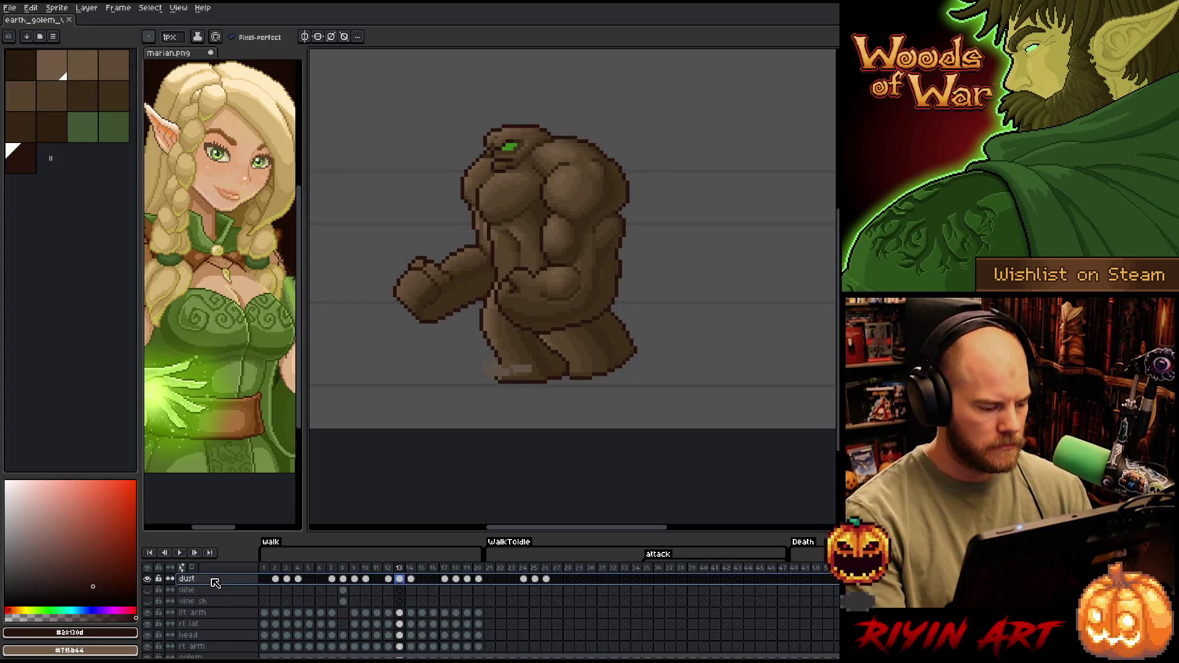
{"action": "left_click", "coordinate": [276, 579]}
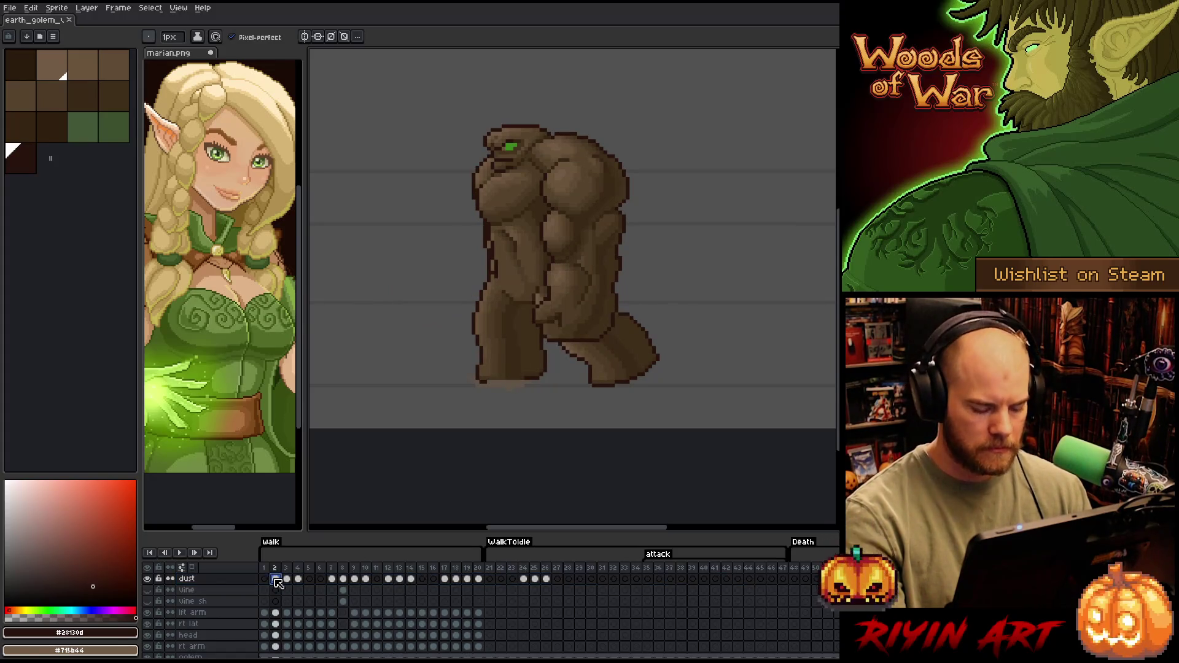
{"action": "double_click", "coordinate": [205, 582]}
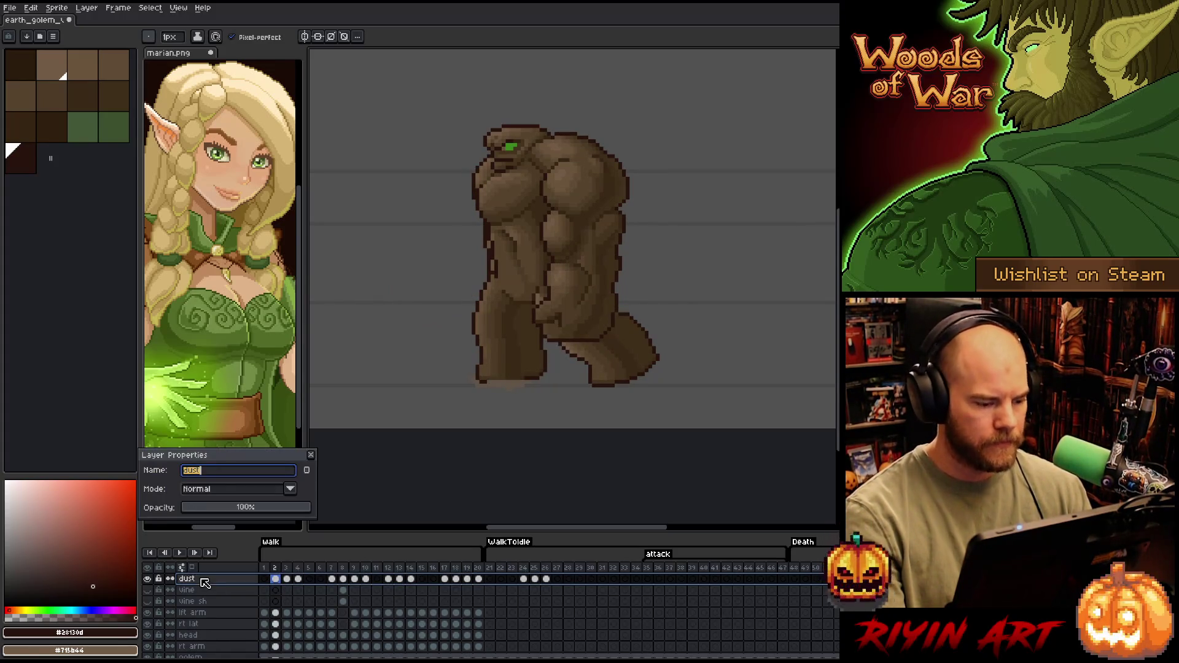
{"action": "left_click", "coordinate": [311, 454]}
Play the walk, stop on frame 2 and select the dust layer's frame 2 cel
{"action": "key", "text": "Return"}
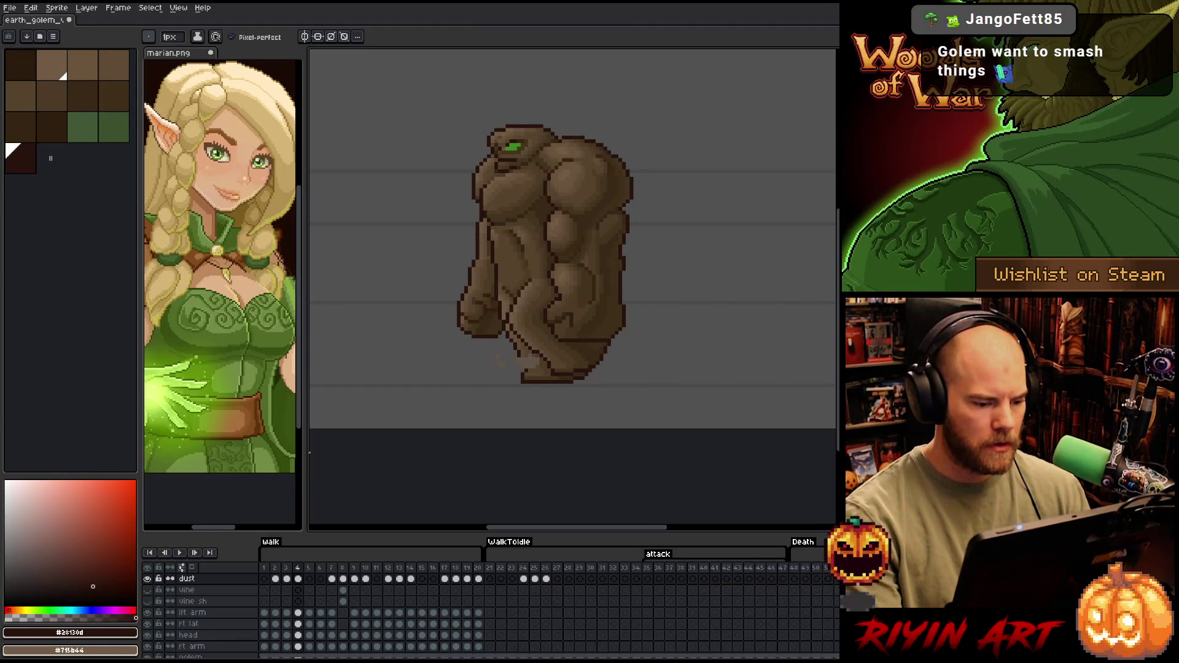
{"action": "key", "text": "Return"}
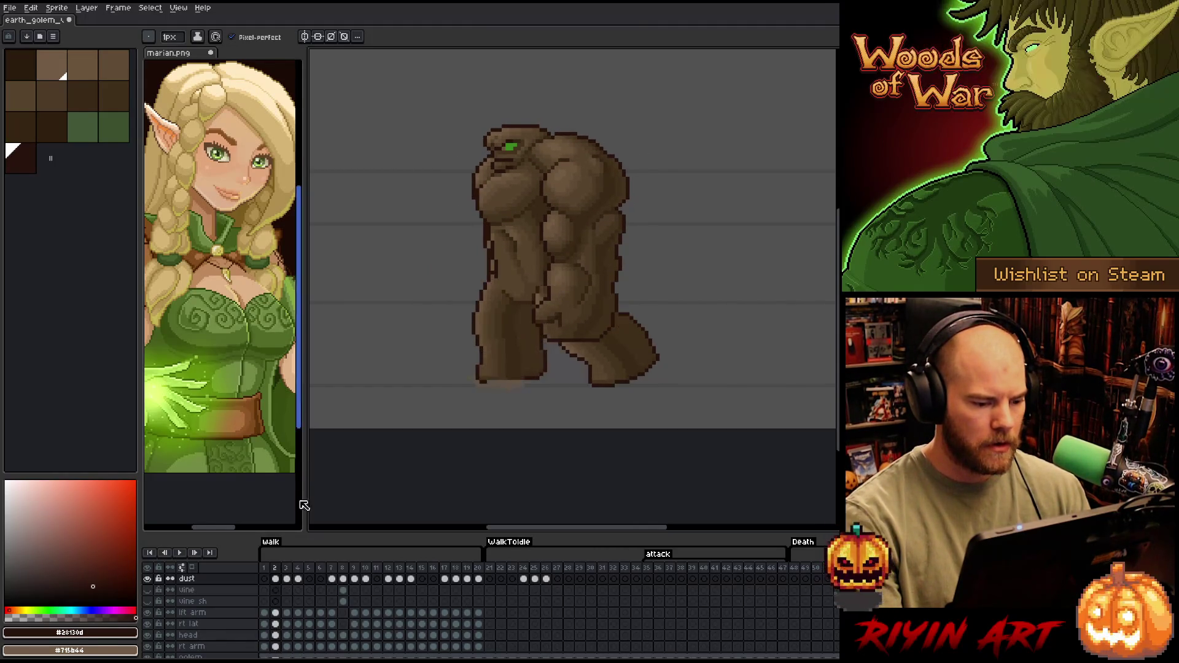
{"action": "key", "text": "Left"}
{"action": "key", "text": "Right"}
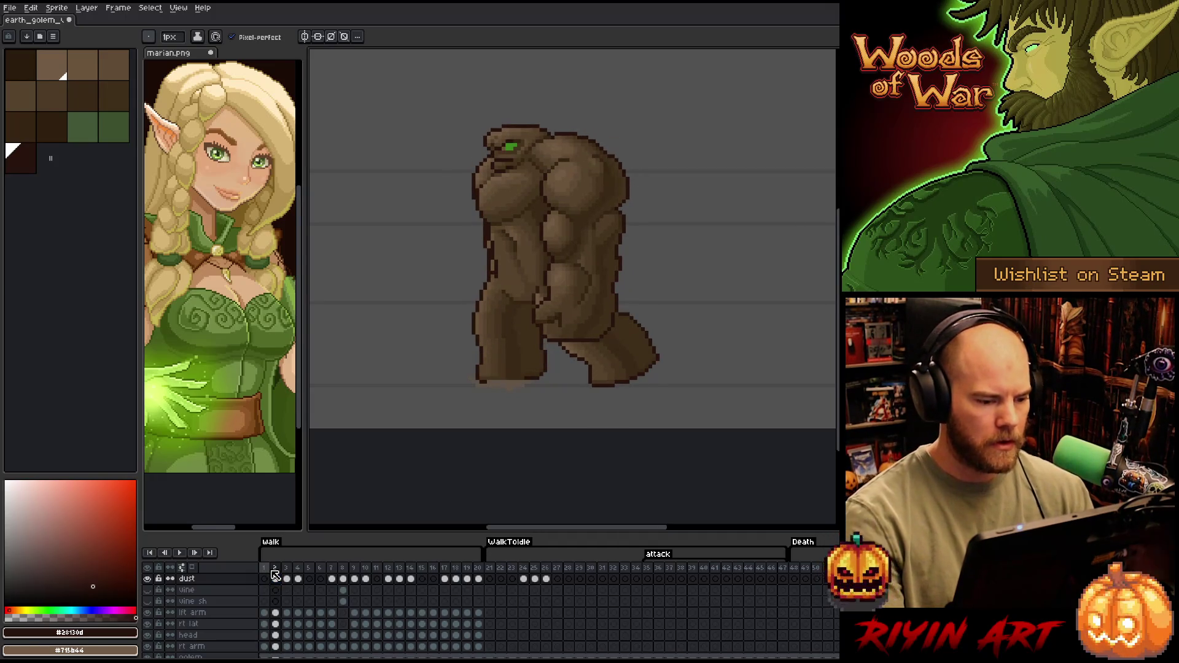
{"action": "left_click", "coordinate": [275, 577]}
{"action": "key", "text": "Right"}
{"action": "key", "text": "Left"}
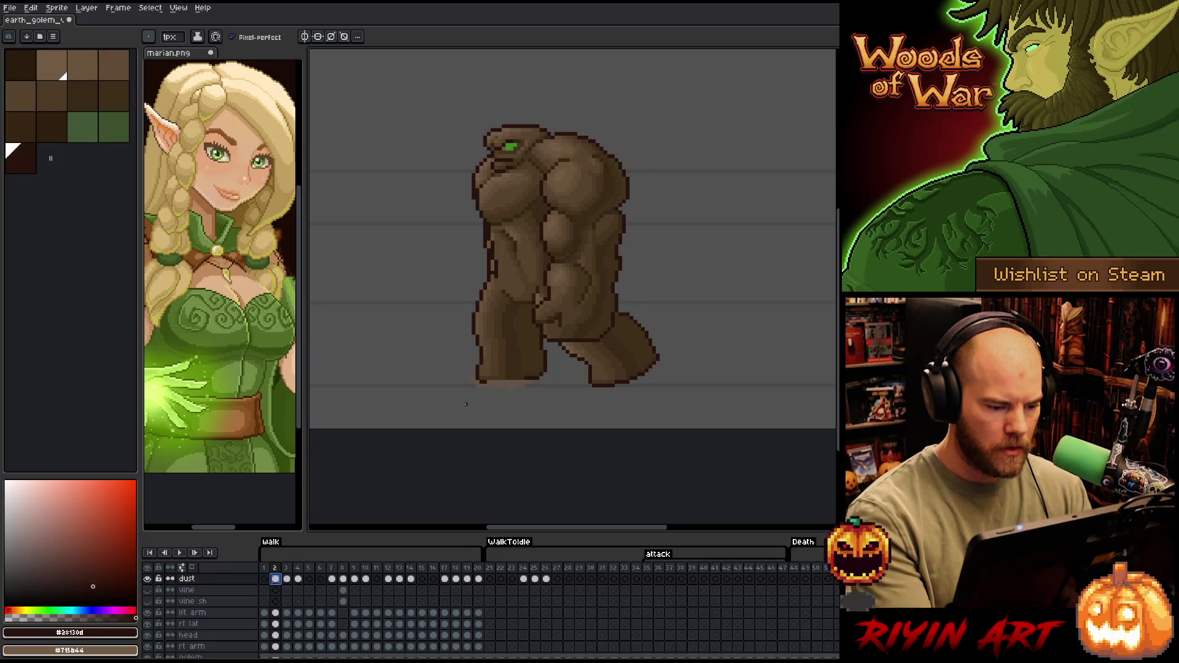
Sample the foot's light brown and dab a dust puff at the golem's left foot on frame 3
{"action": "key", "text": "i"}
{"action": "left_click", "coordinate": [491, 379]}
{"action": "key", "text": "b"}
{"action": "left_click_drag", "start_coordinate": [496, 378], "coordinate": [510, 377]}
{"action": "key", "text": "ctrl+z"}
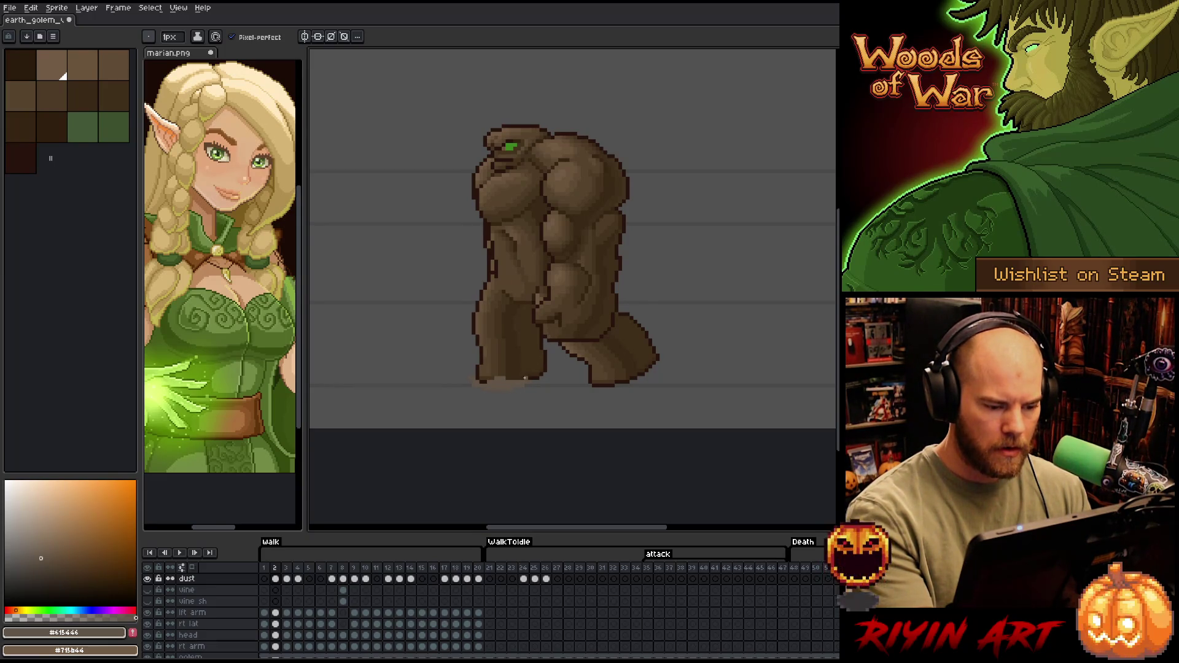
{"action": "key", "text": "b"}
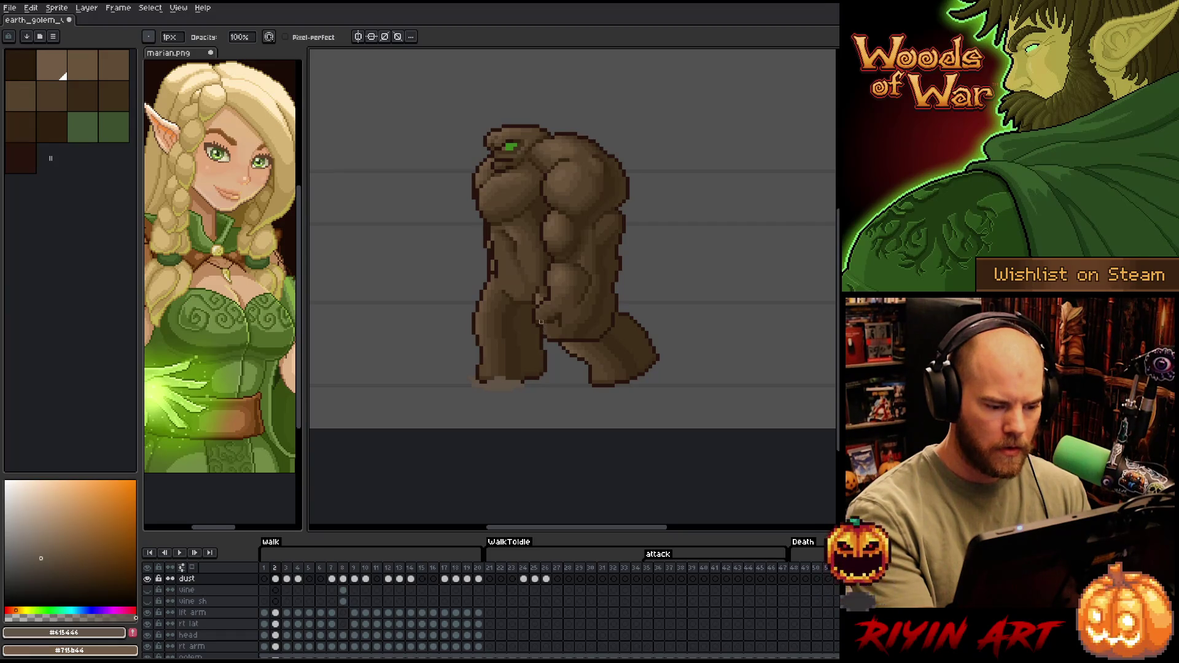
{"action": "key", "text": "b"}
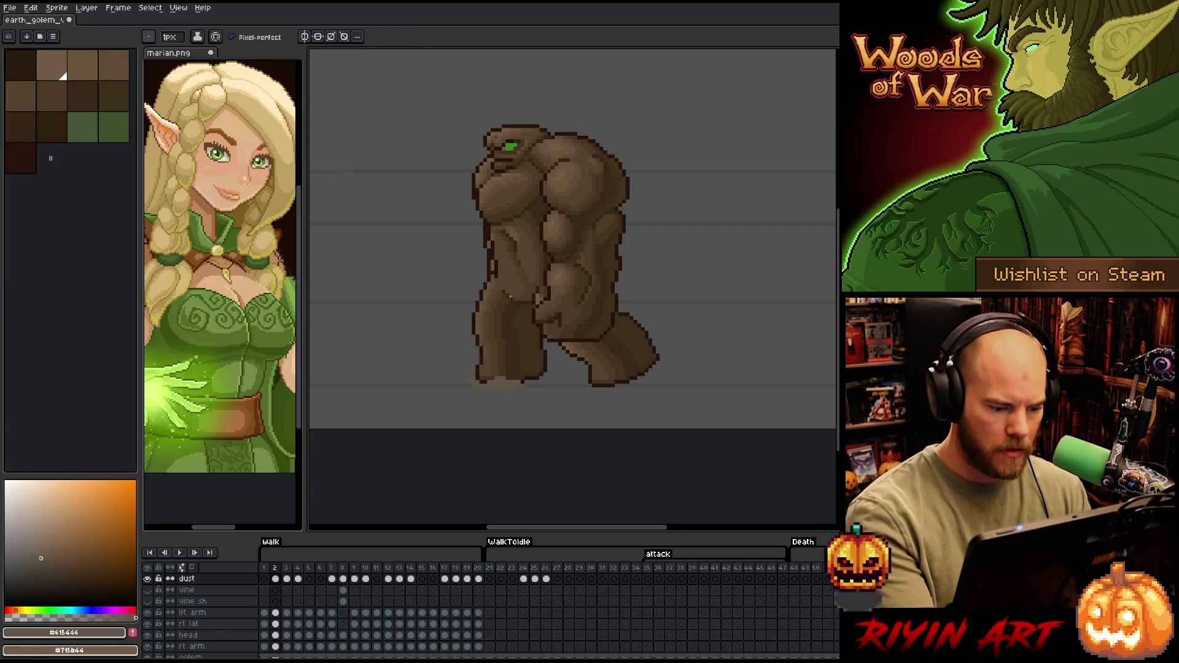
{"action": "key", "text": "Right"}
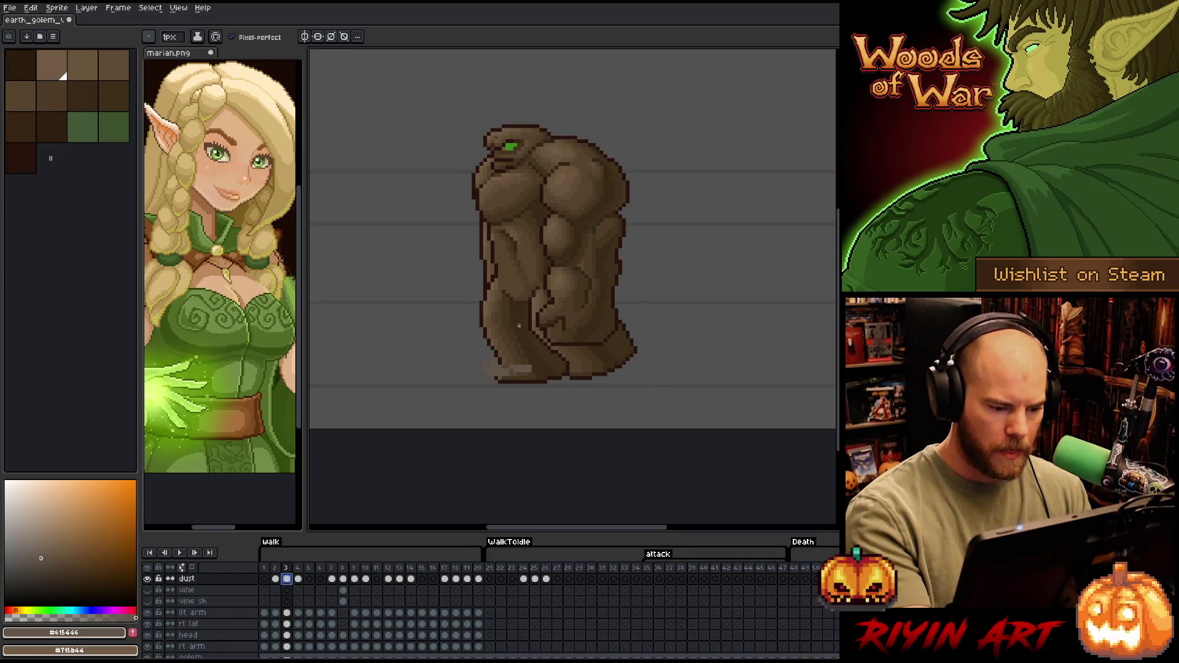
{"action": "left_click", "coordinate": [489, 367]}
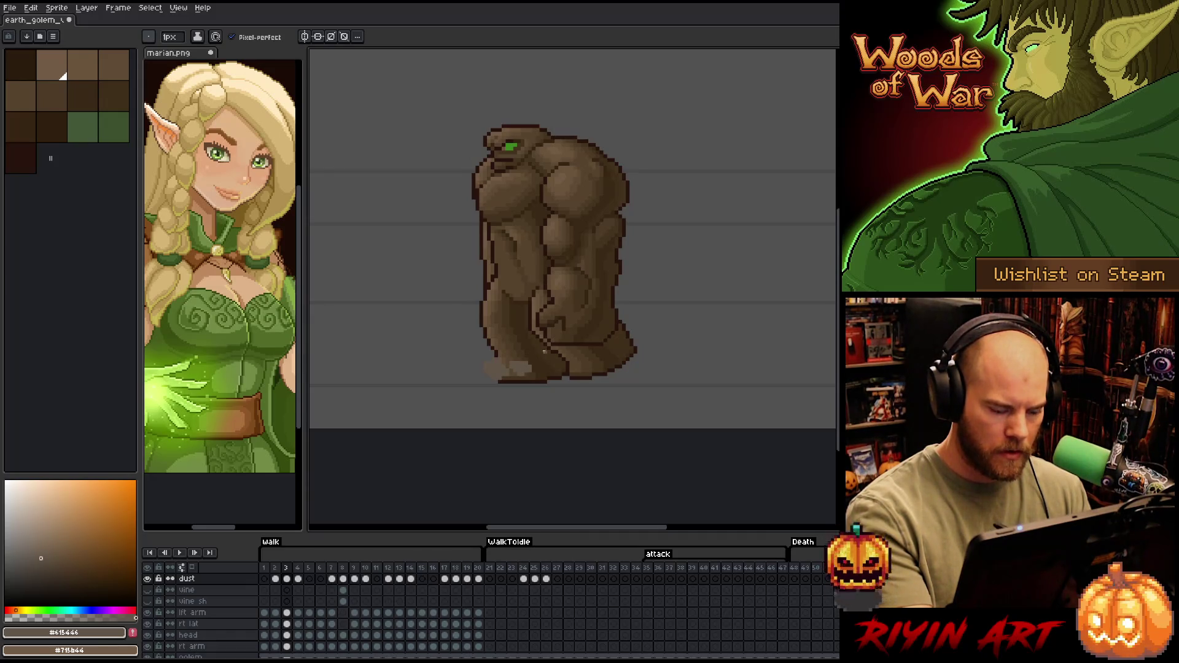
On frame 4, erase stray dust pixels near the foot and marquee-select the dust puff below the leg
{"action": "key", "text": "Left"}
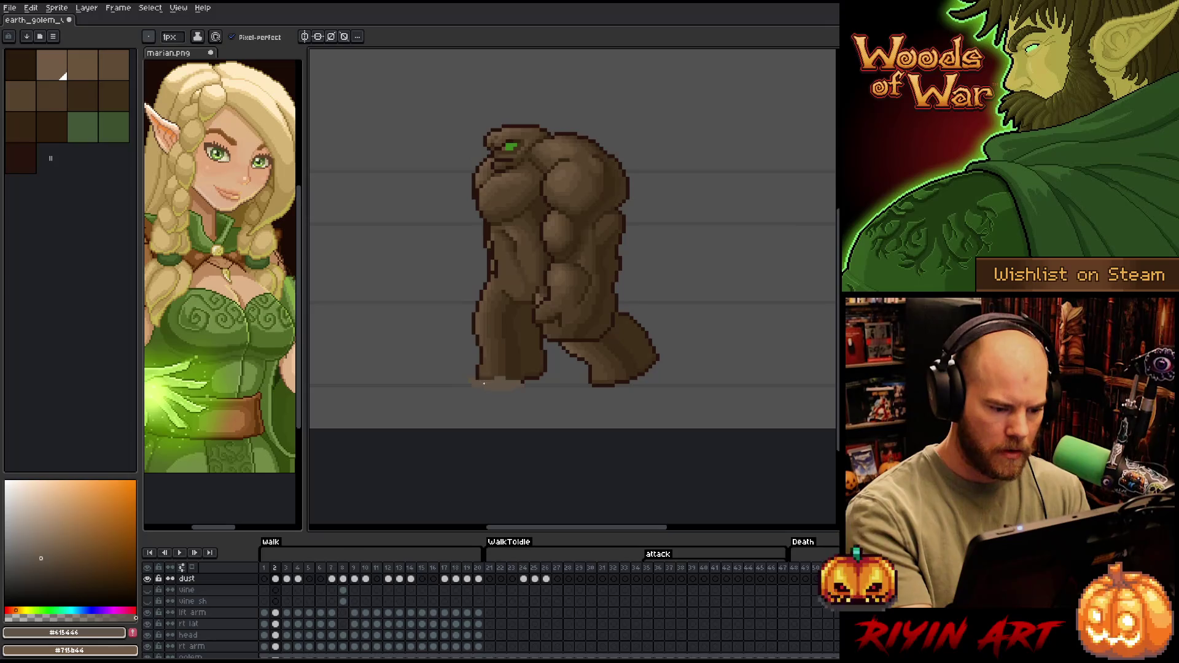
{"action": "key", "text": "Right"}
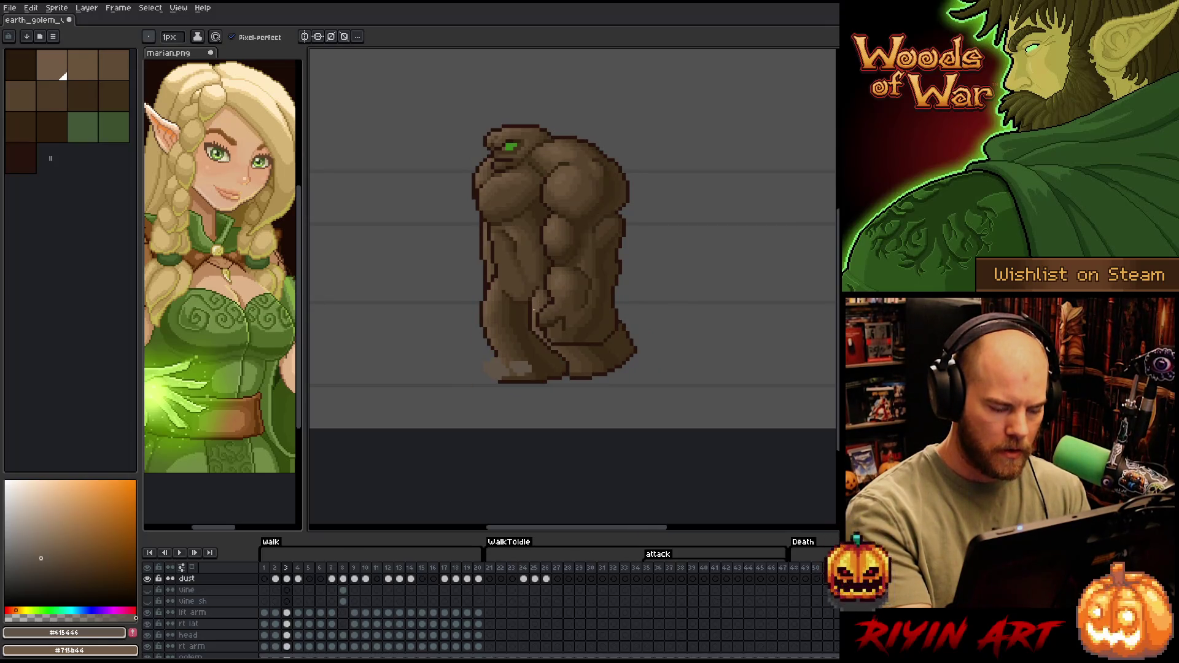
{"action": "key", "text": "Left"}
{"action": "key", "text": "Right"}
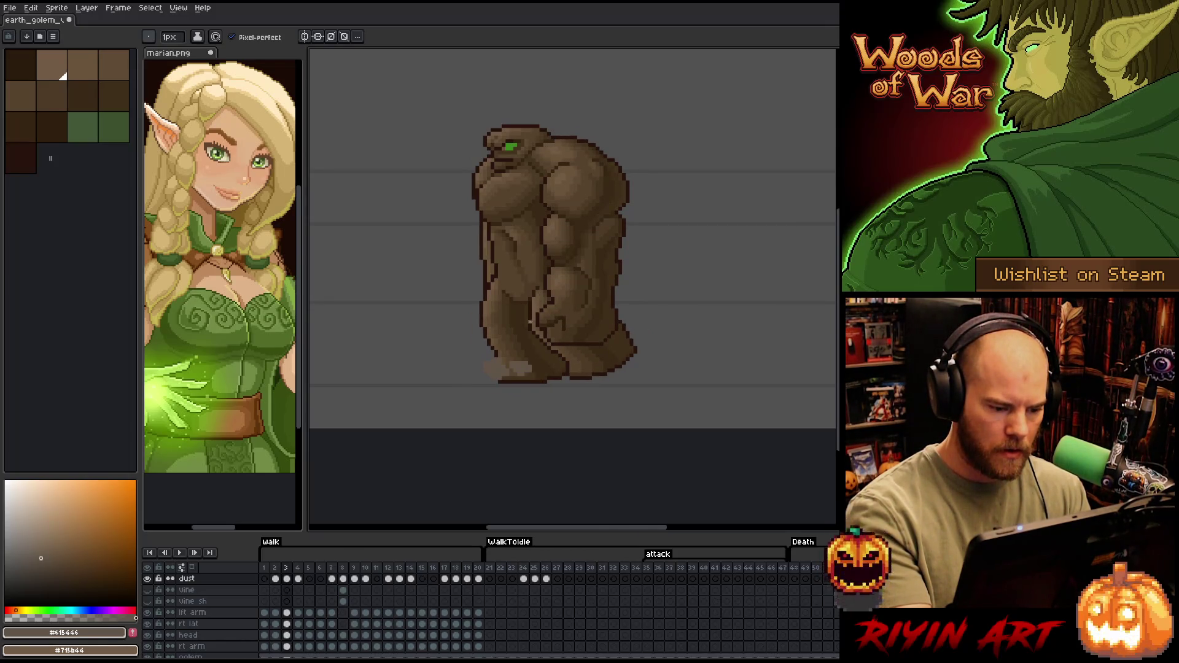
{"action": "key", "text": "Right"}
{"action": "key", "text": "Left"}
{"action": "key", "text": "Right"}
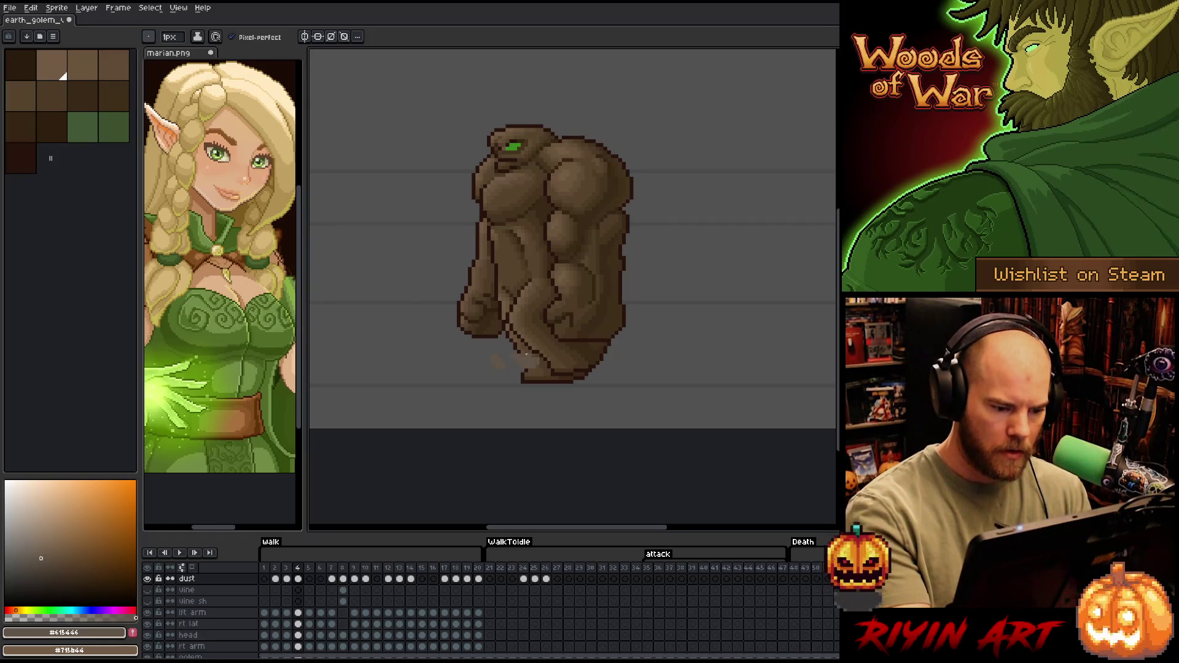
{"action": "key", "text": "e"}
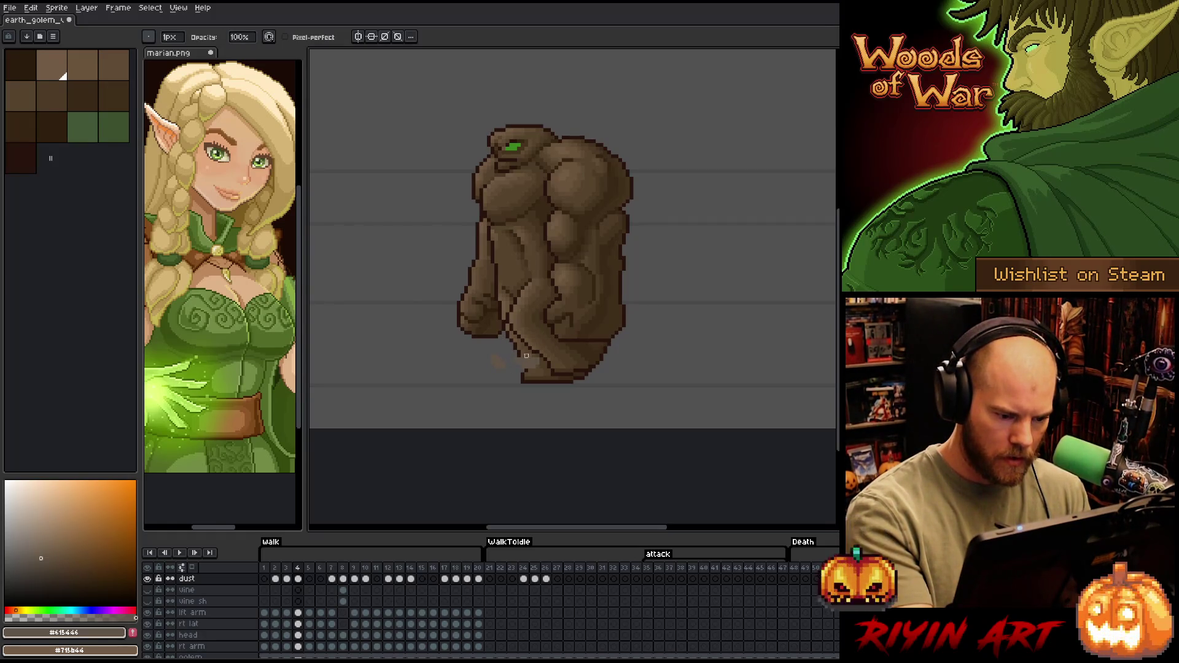
{"action": "key", "text": "b"}
{"action": "key", "text": "e"}
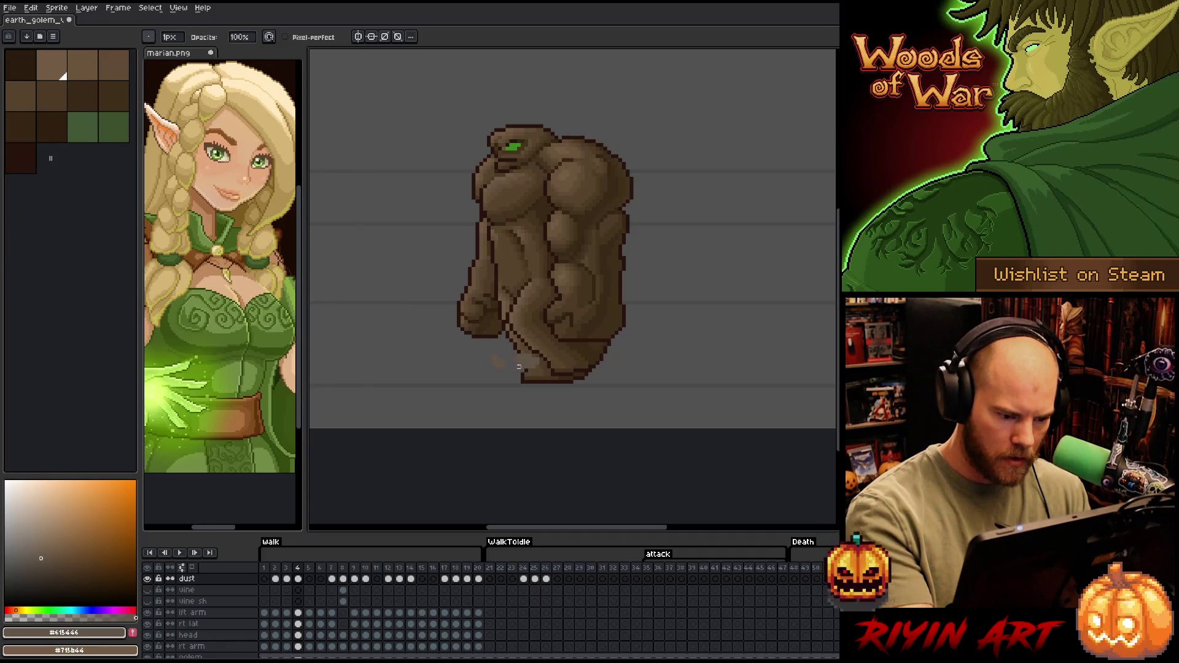
{"action": "key", "text": "Right"}
{"action": "key", "text": "Right"}
{"action": "key", "text": "Left"}
{"action": "key", "text": "Left"}
{"action": "mouse_move", "coordinate": [523, 359]}
{"action": "left_mouse_down"}
{"action": "mouse_move", "coordinate": [534, 355]}
{"action": "mouse_move", "coordinate": [522, 355]}
{"action": "left_mouse_up"}
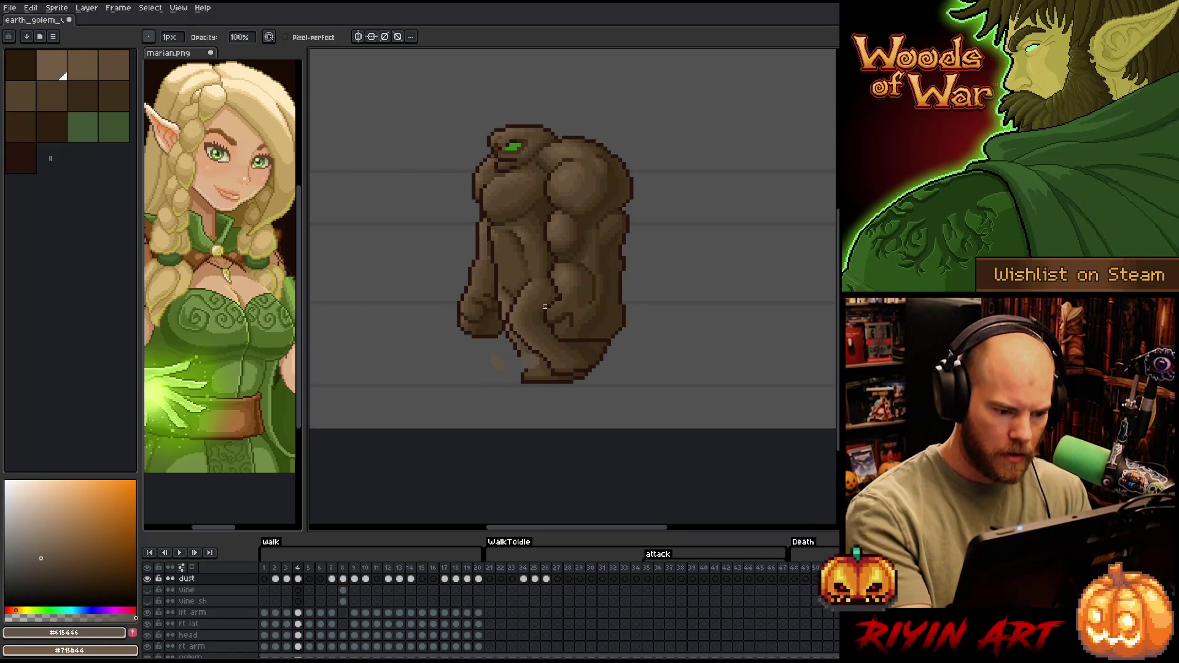
{"action": "key", "text": "m"}
{"action": "left_click_drag", "start_coordinate": [492, 333], "coordinate": [523, 393]}
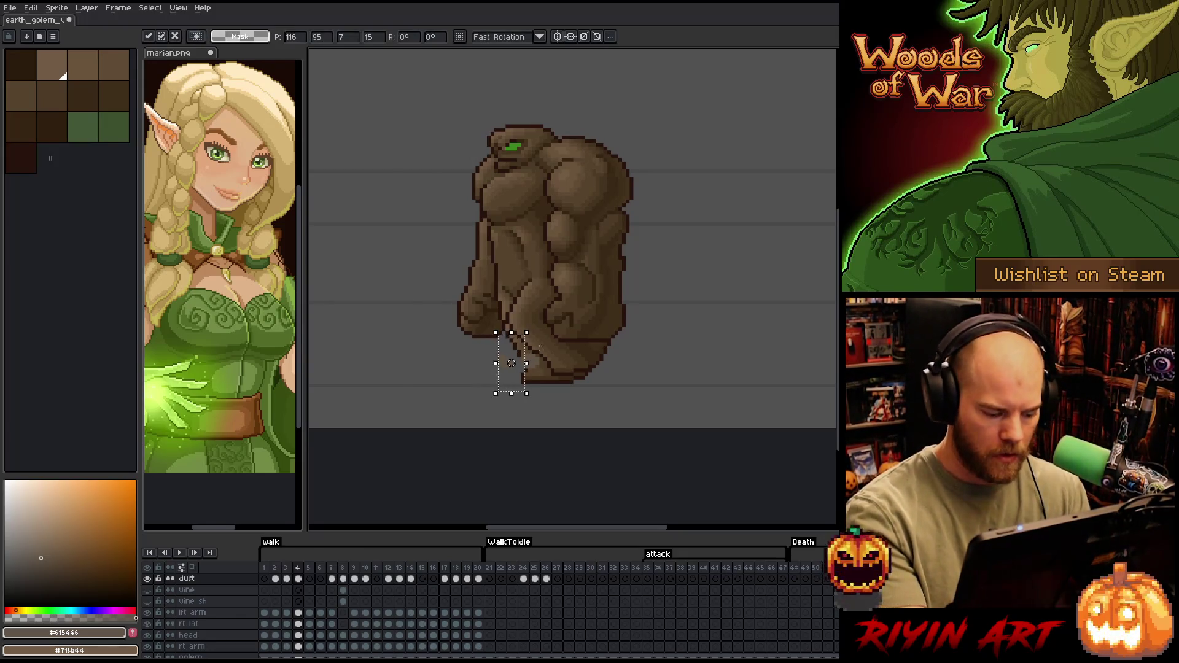
Deselect the repositioned dust puff and flip between frames 4 and 5 to compare its placement
{"action": "key", "text": "ctrl+d"}
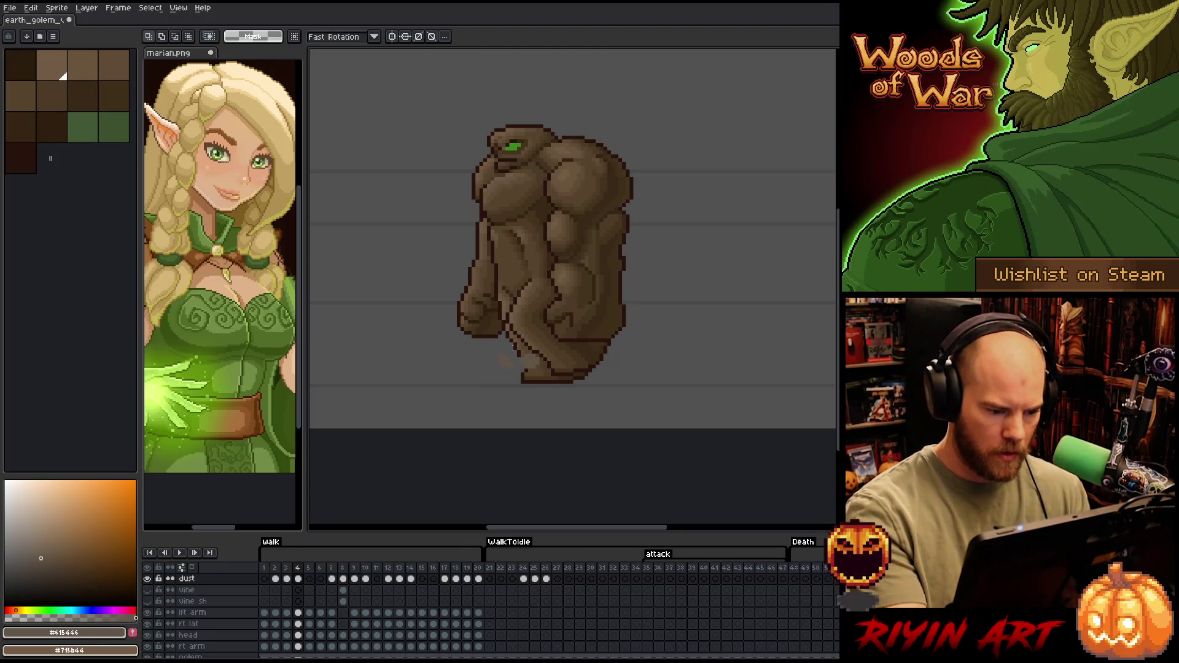
{"action": "key", "text": "e"}
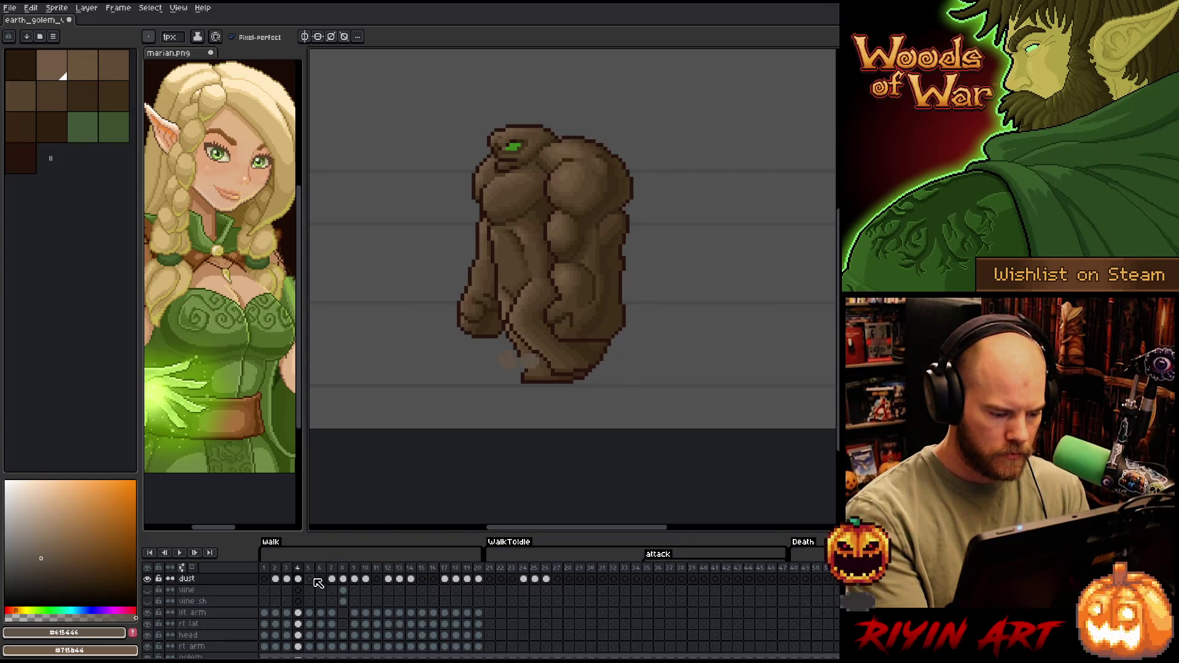
{"action": "key", "text": "Right"}
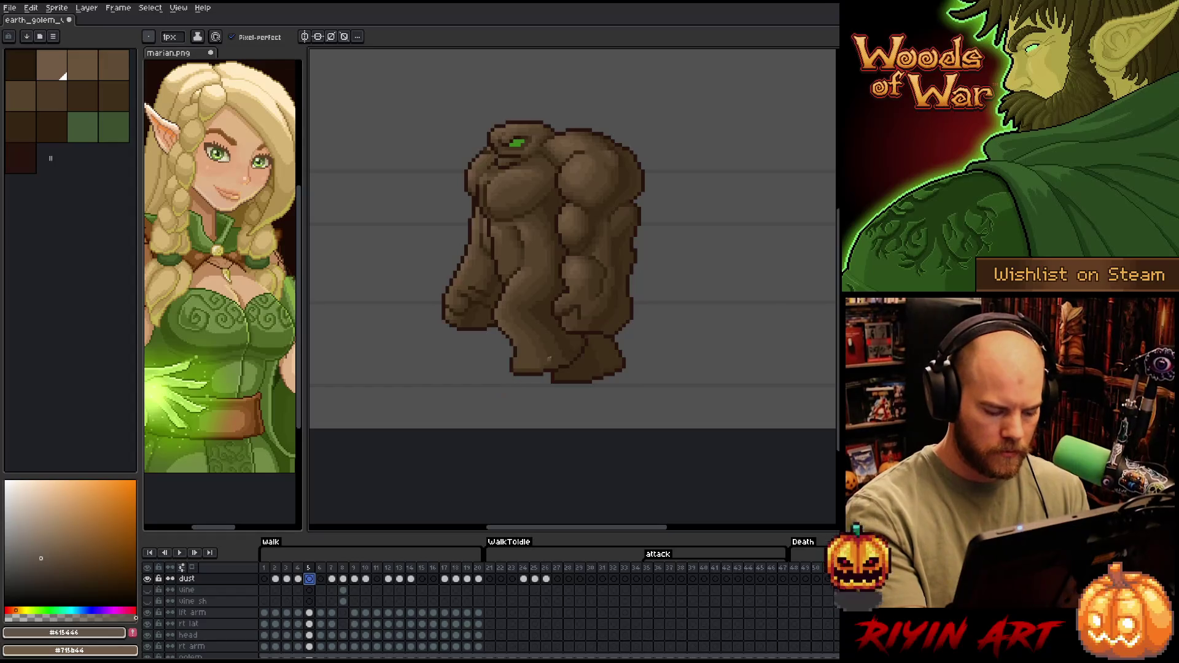
{"action": "key", "text": "Left"}
{"action": "key", "text": "Right"}
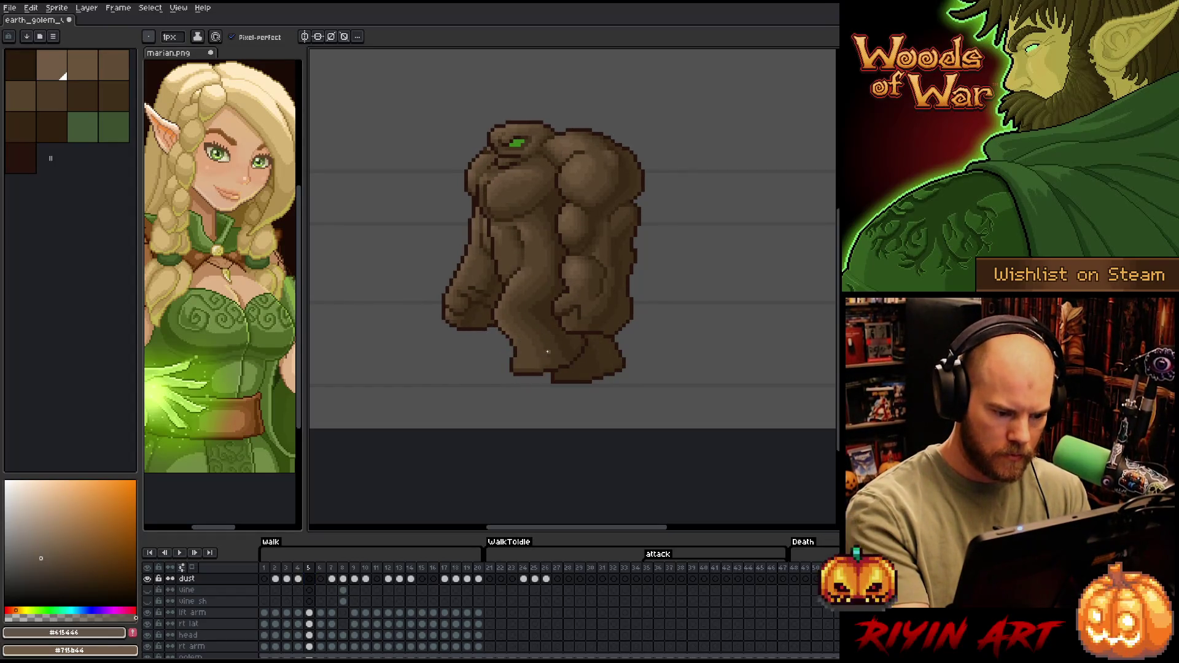
Erase the light grey patch from the golem's lower leg on frame 5
{"action": "key", "text": "Left"}
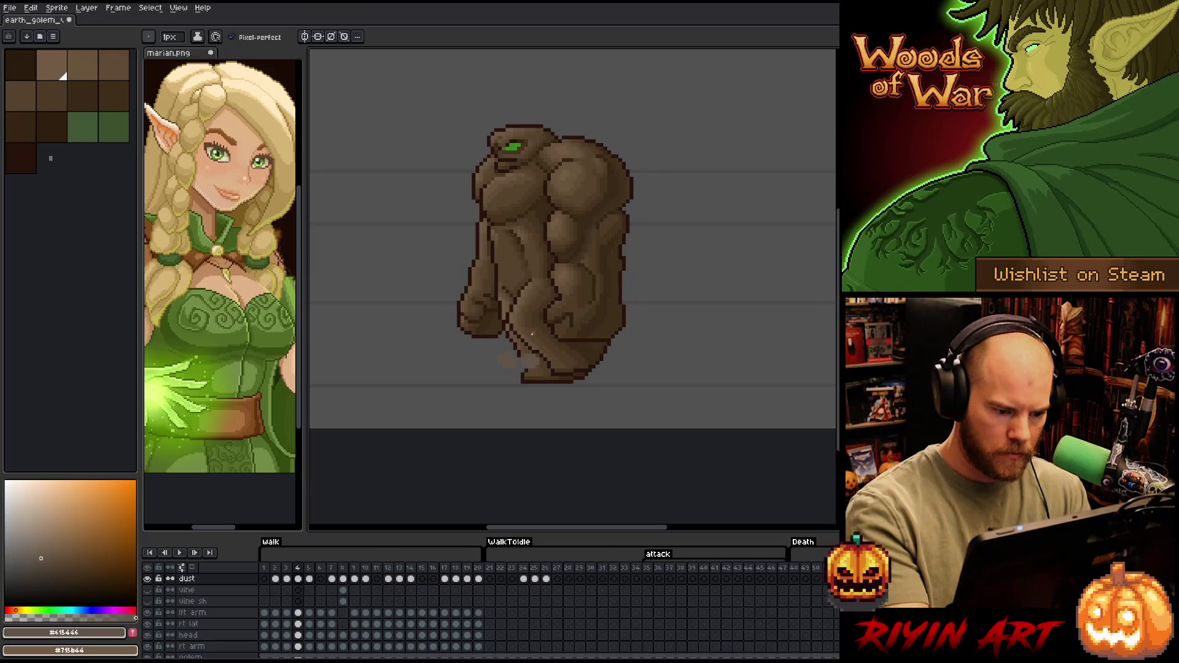
{"action": "key", "text": "Right"}
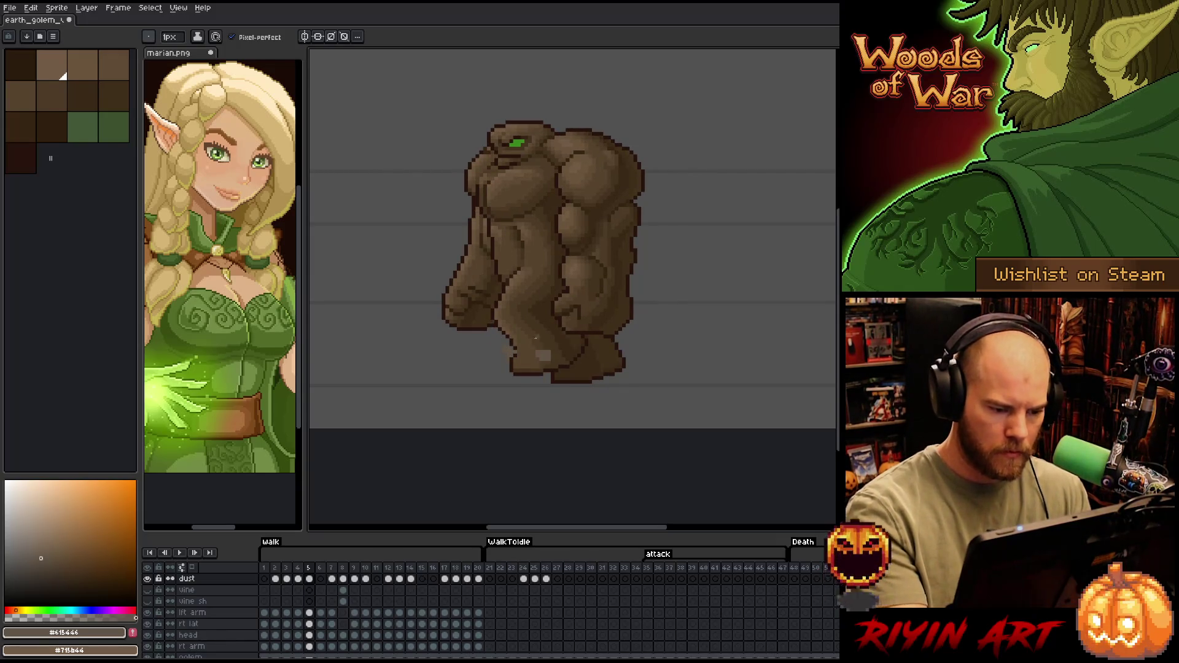
{"action": "key", "text": "b"}
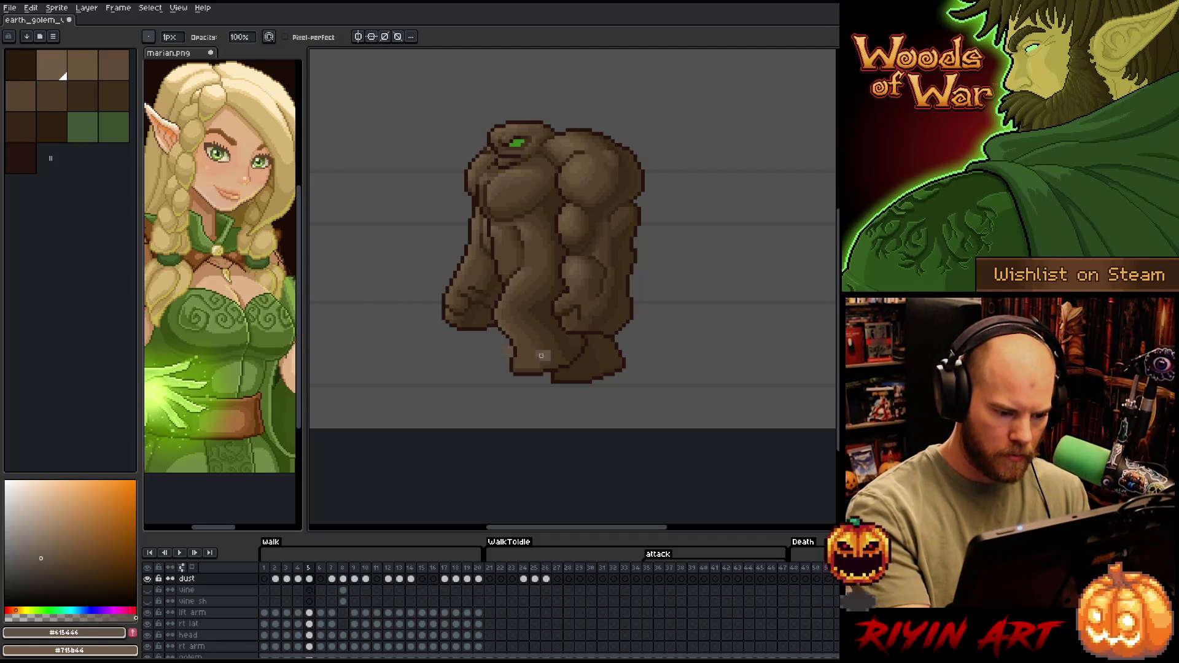
{"action": "mouse_move", "coordinate": [530, 358]}
{"action": "left_mouse_down"}
{"action": "mouse_move", "coordinate": [549, 357]}
{"action": "mouse_move", "coordinate": [553, 344]}
{"action": "left_mouse_up"}
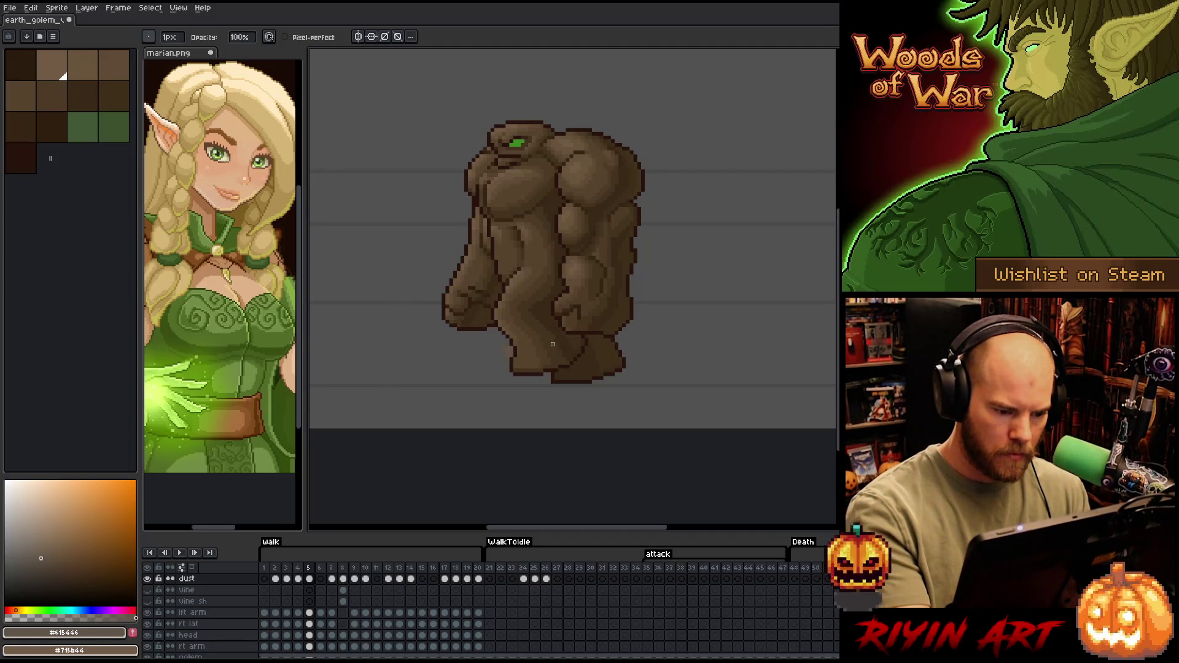
{"action": "key", "text": "period"}
{"action": "key", "text": "comma"}
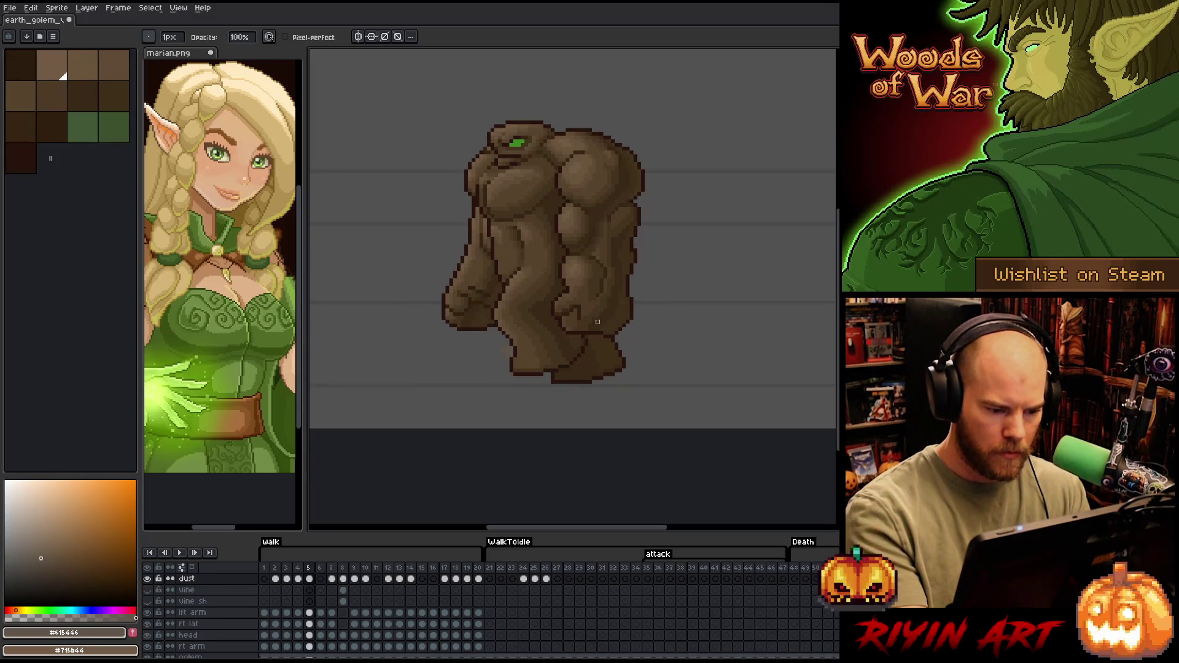
{"action": "key", "text": "period"}
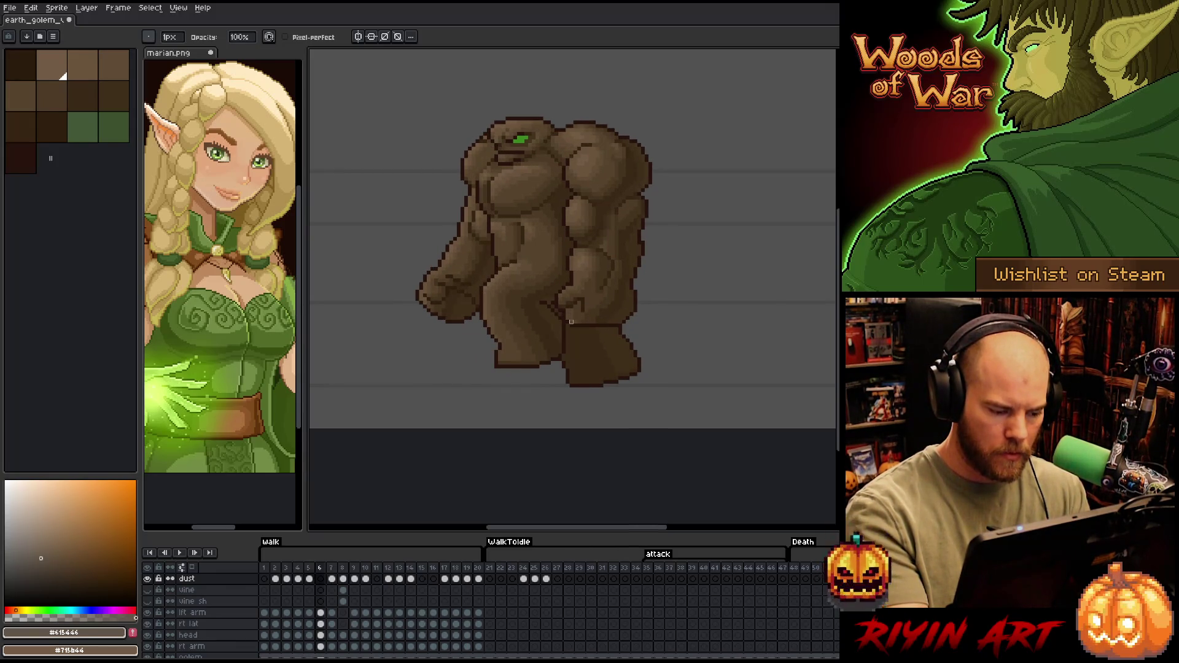
Play the walk cycle, stop it, clear the frame selection and step ahead to frame 8
{"action": "key", "text": "Return"}
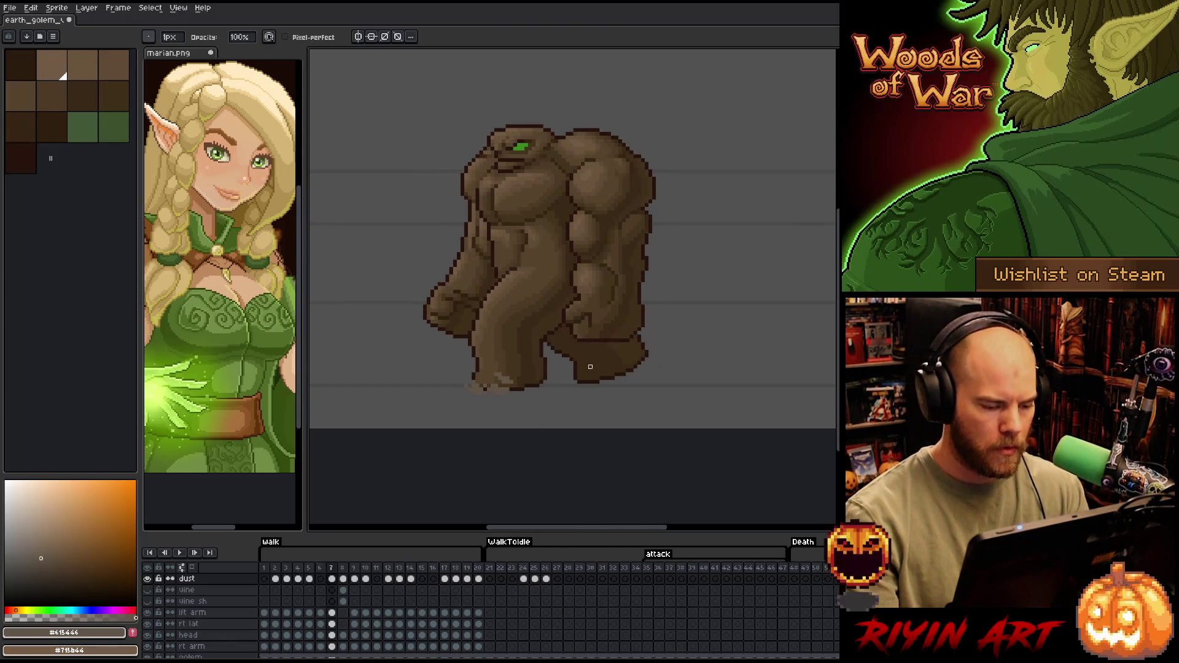
{"action": "key", "text": "Return"}
{"action": "key", "text": "e"}
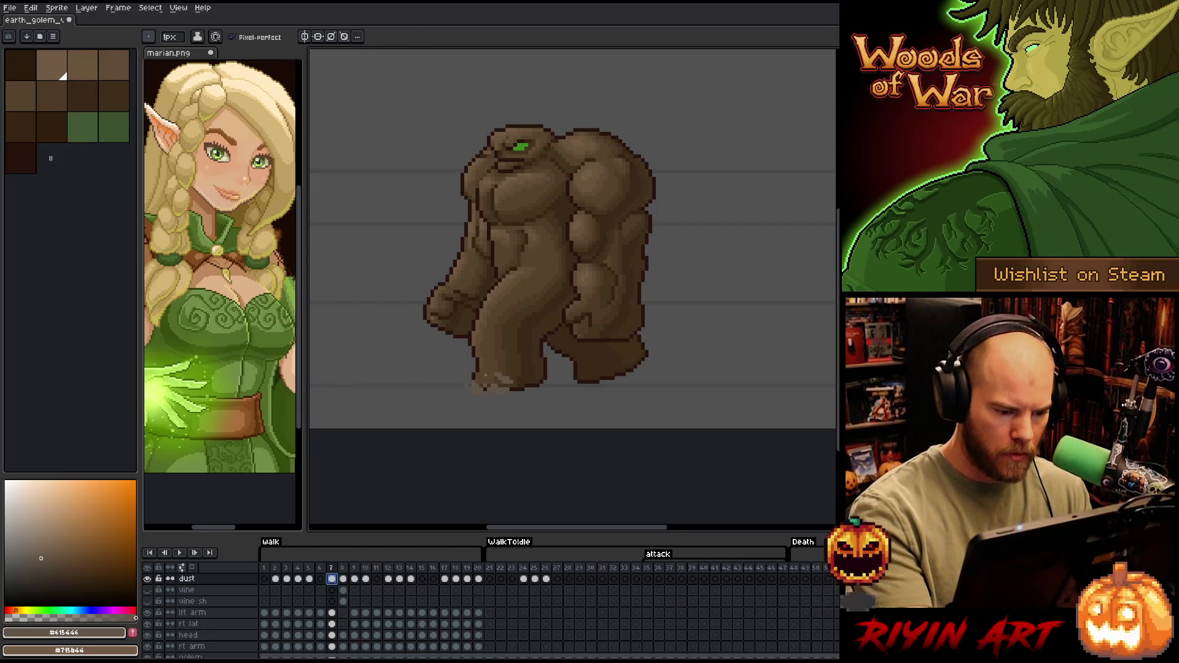
{"action": "key", "text": "Escape"}
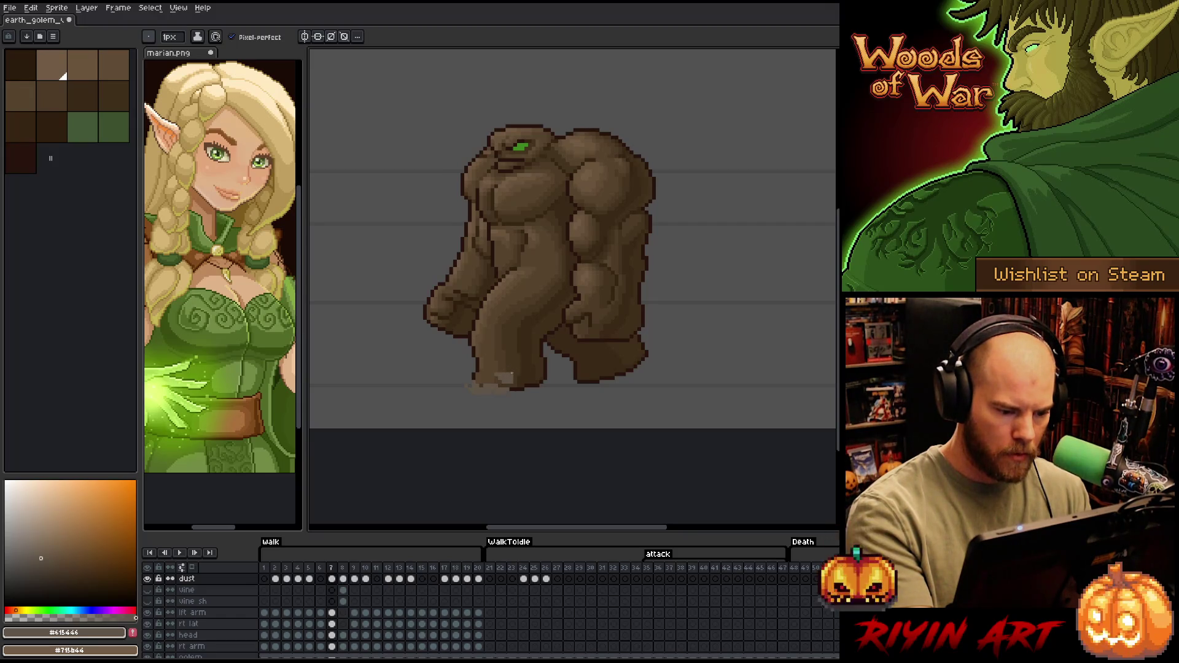
{"action": "key", "text": "e"}
{"action": "key", "text": "b"}
{"action": "key", "text": "e"}
{"action": "key", "text": "b"}
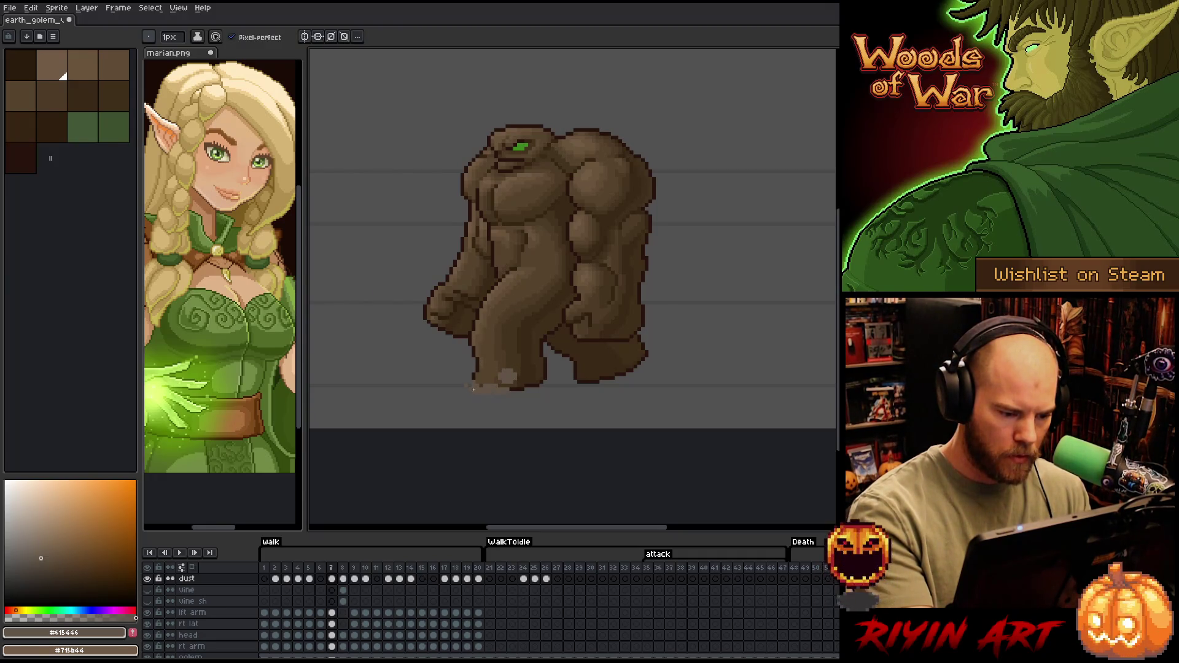
{"action": "key", "text": "period"}
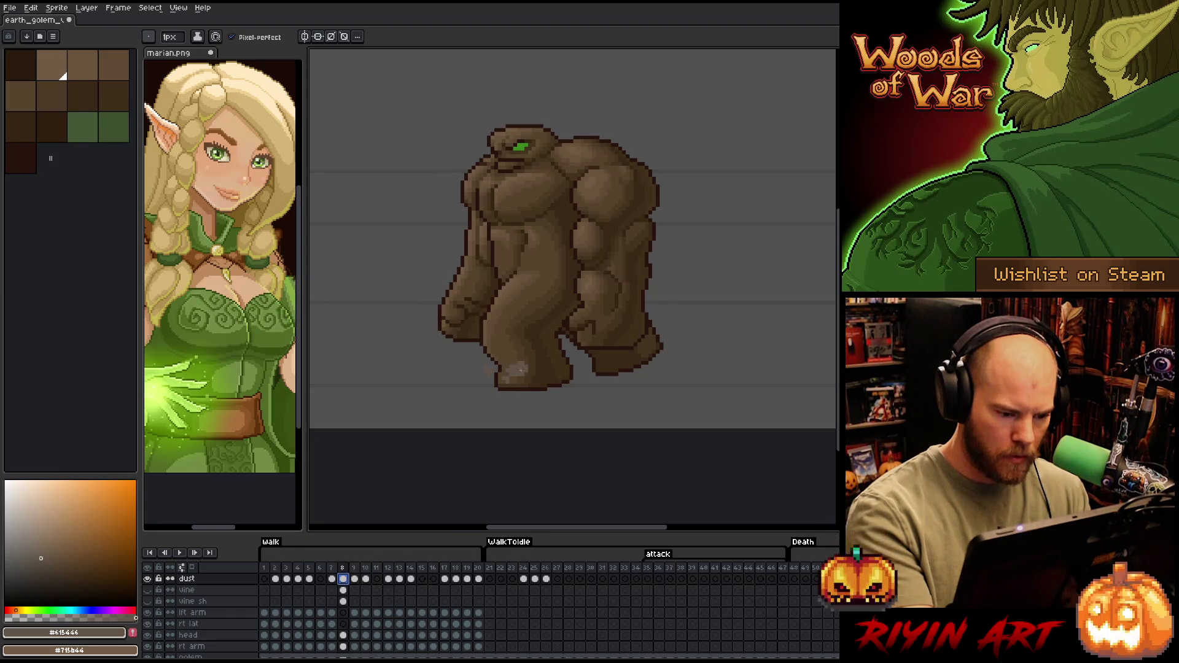
Redraw the dust puff pixels at the golem's feet on frame 8, comparing against frame 7
{"action": "left_click", "coordinate": [520, 370]}
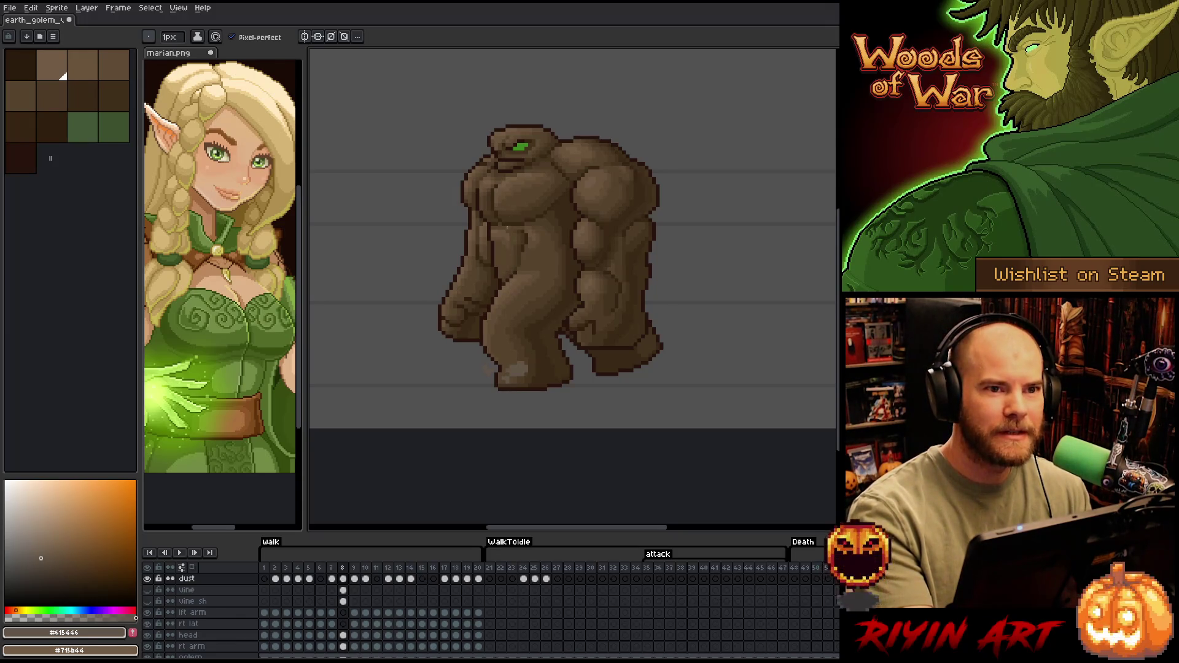
{"action": "key", "text": "e"}
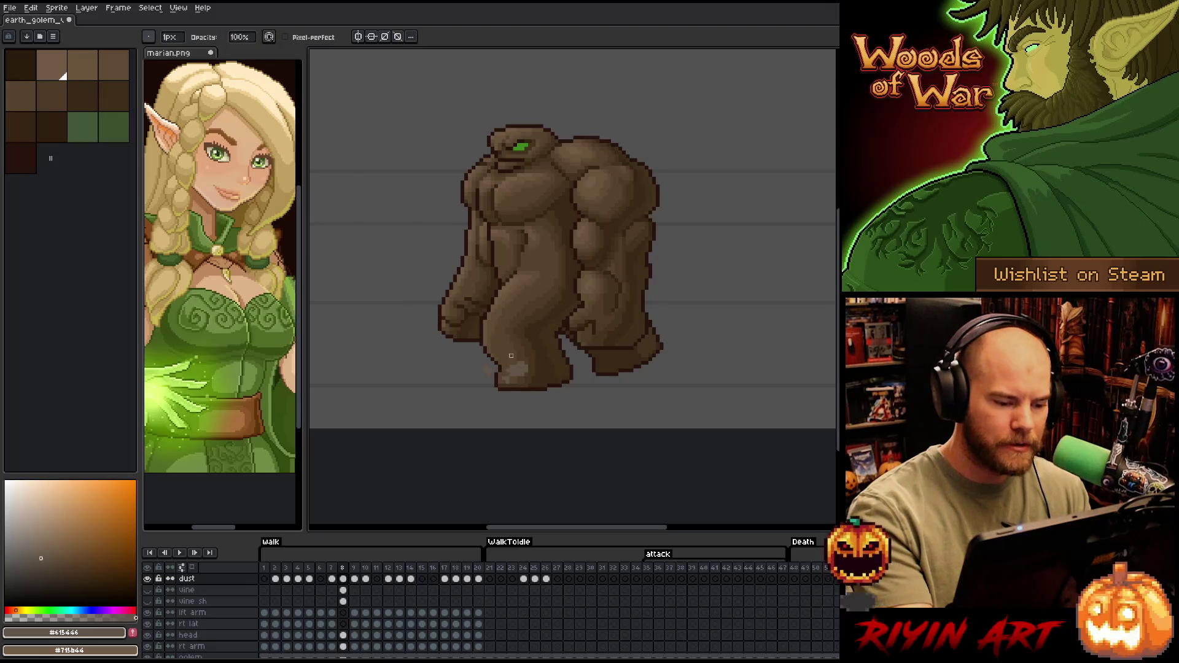
{"action": "key", "text": "b"}
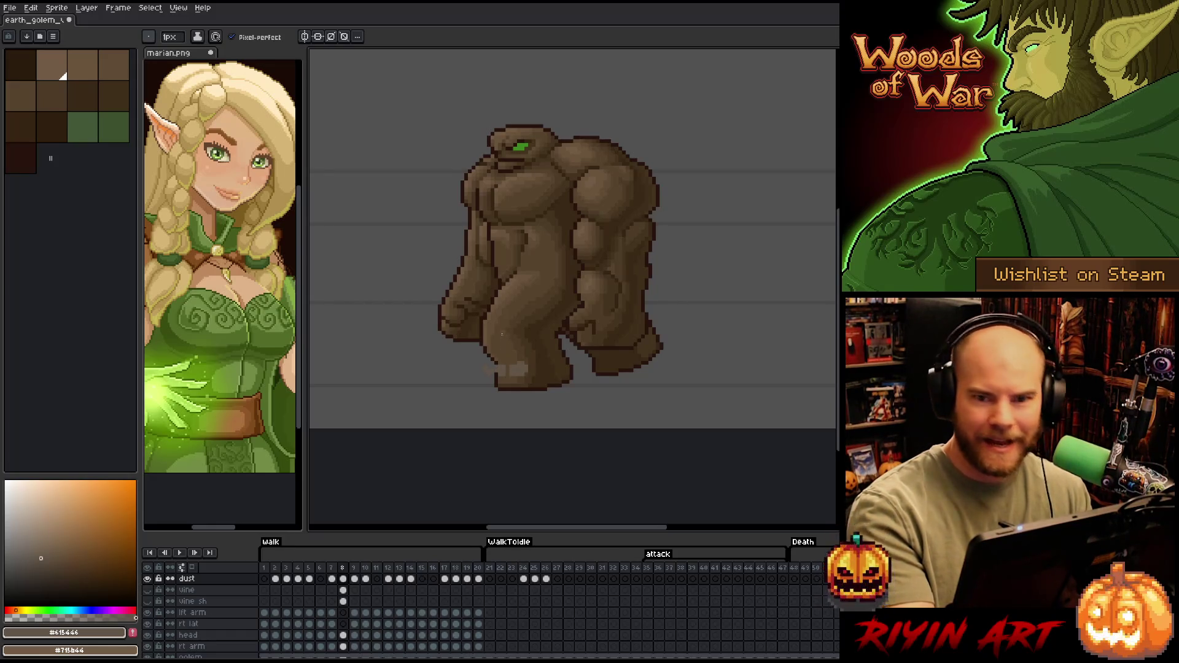
{"action": "key", "text": "comma"}
{"action": "key", "text": "period"}
{"action": "key", "text": "comma"}
{"action": "key", "text": "period"}
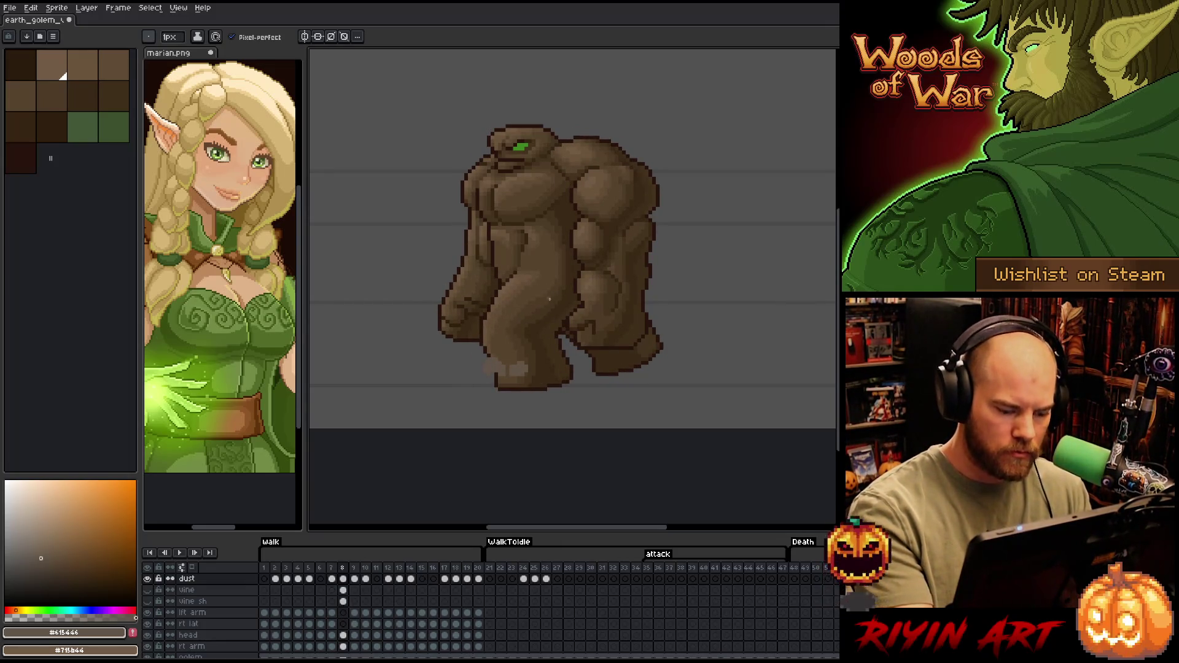
{"action": "key", "text": "comma"}
{"action": "key", "text": "period"}
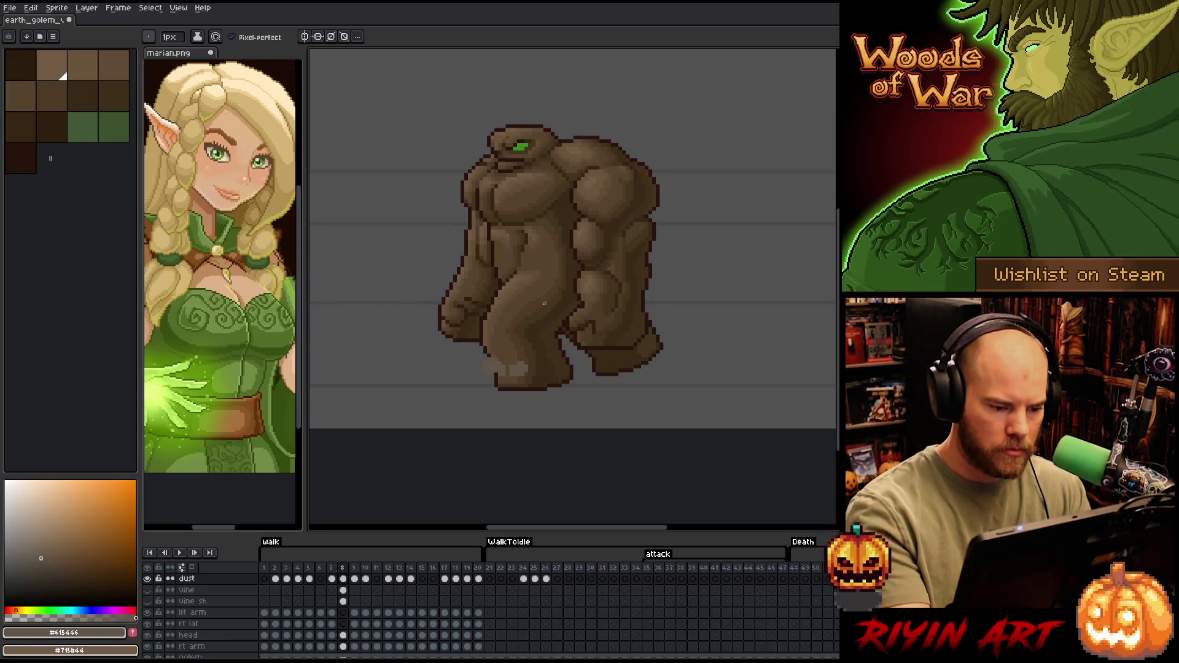
Touch up faint dust pixels by frame 9's foot, add Layer 9, and start playback
{"action": "key", "text": "period"}
{"action": "key", "text": "comma"}
{"action": "key", "text": "period"}
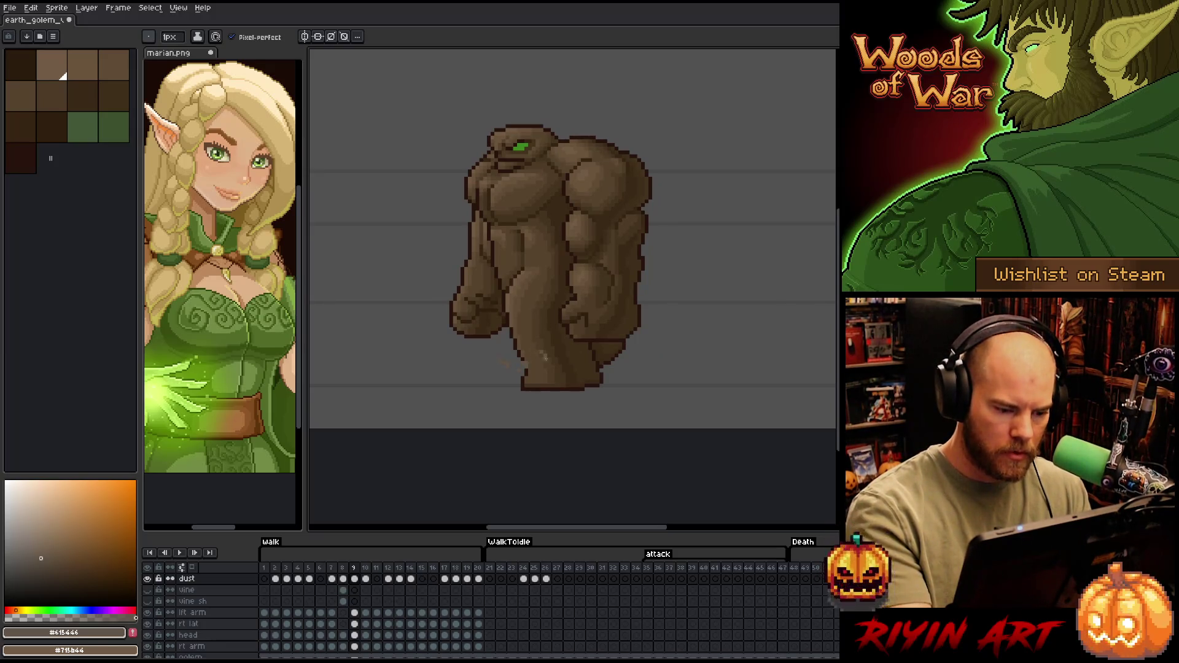
{"action": "key", "text": "e"}
{"action": "key", "text": "b"}
{"action": "key", "text": "e"}
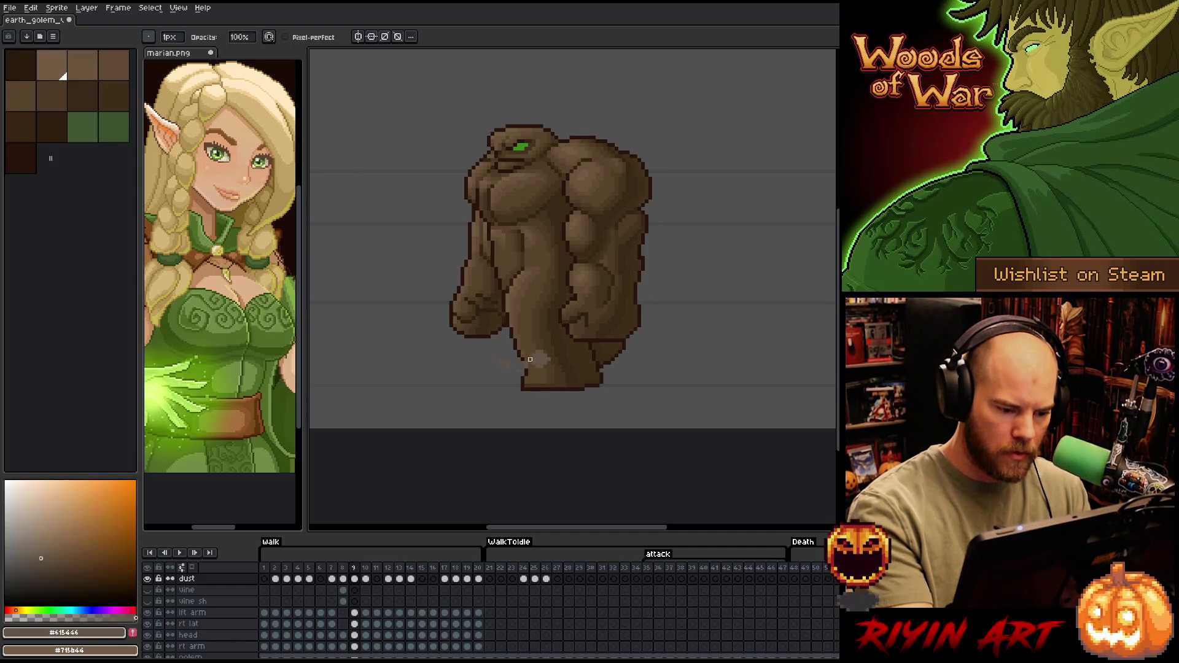
{"action": "key", "text": "e"}
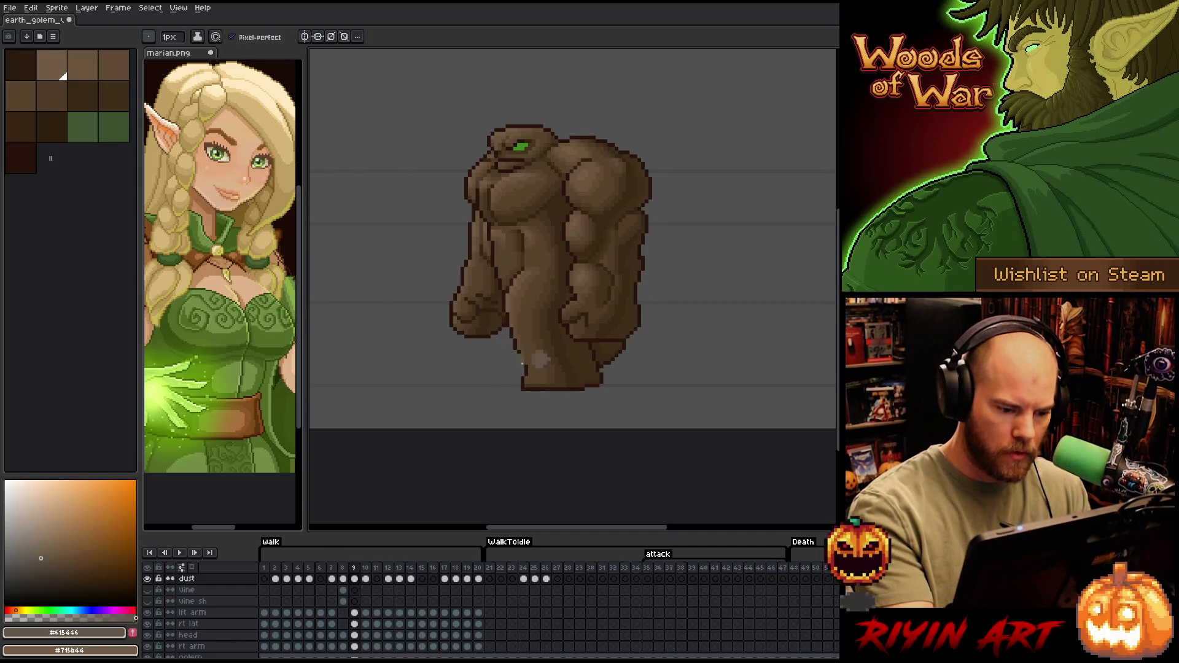
{"action": "key", "text": "ctrl+v"}
{"action": "key", "text": "Return"}
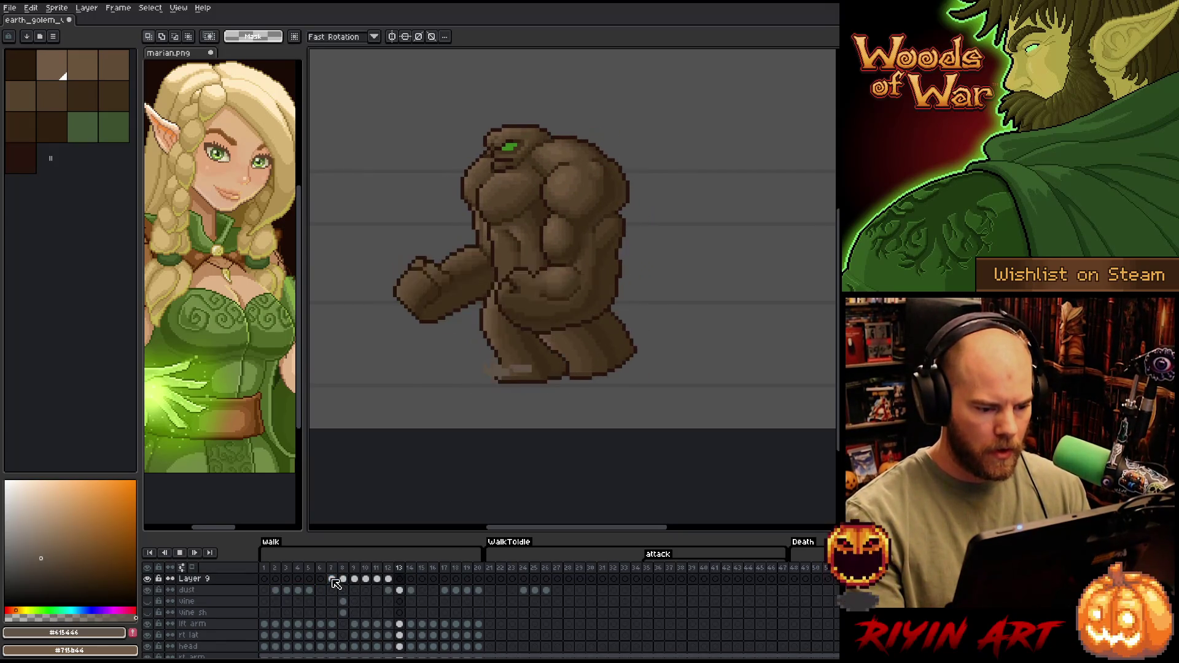
Stop playback, compare poses around frame 3, and pick the frame-3 dust cel
{"action": "key", "text": "Return"}
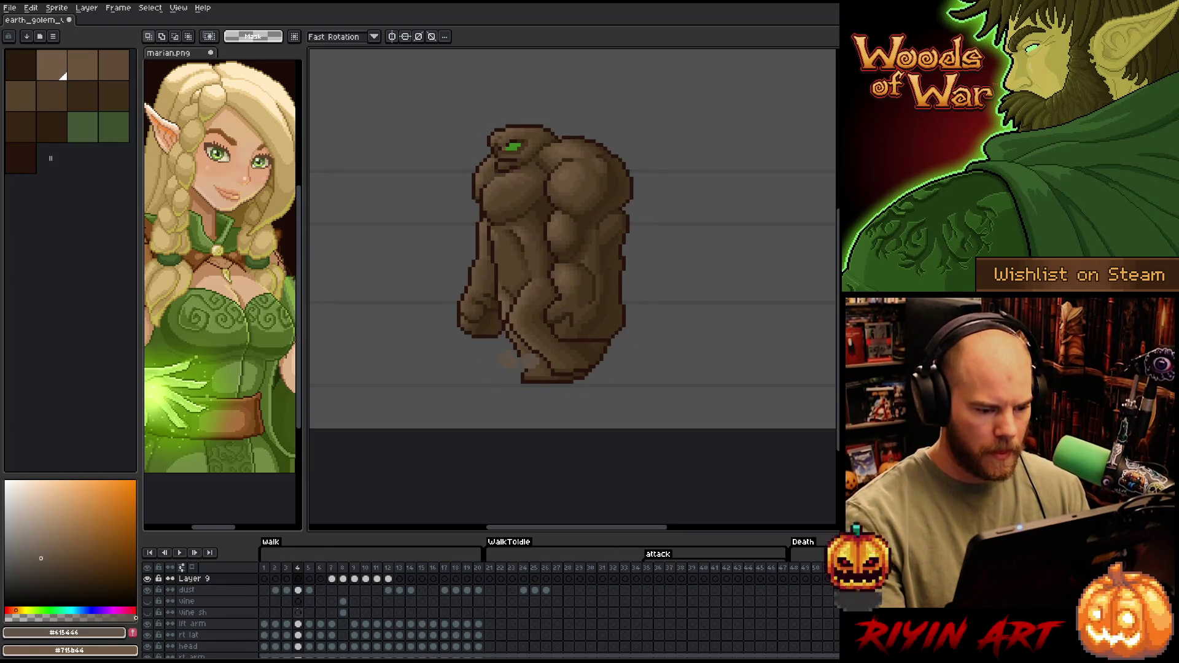
{"action": "key", "text": "Left"}
{"action": "key", "text": "Left"}
{"action": "key", "text": "Right"}
{"action": "key", "text": "Right"}
{"action": "key", "text": "Right"}
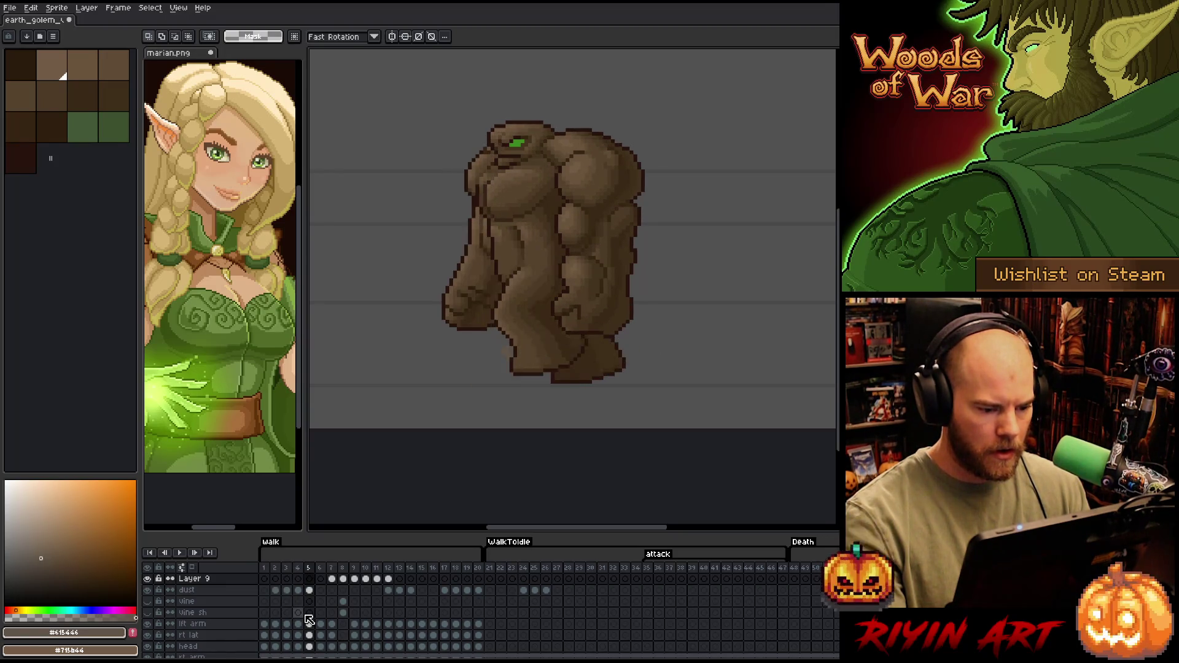
{"action": "key", "text": "Left"}
{"action": "key", "text": "Left"}
{"action": "key", "text": "Right"}
{"action": "key", "text": "Left"}
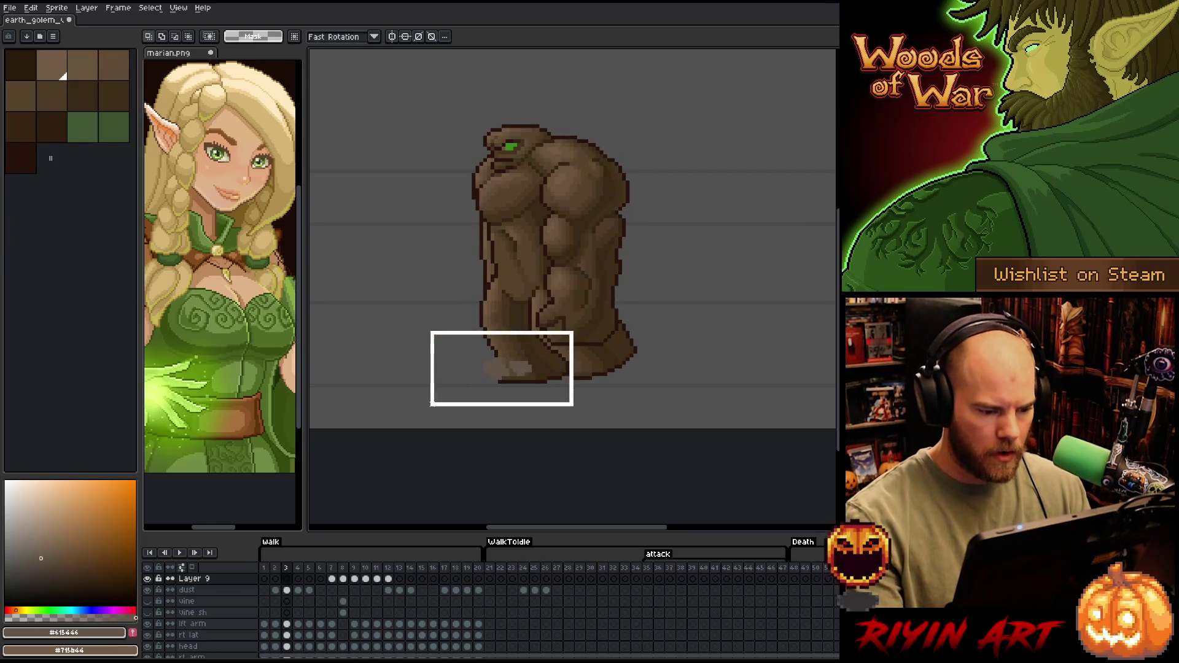
{"action": "left_click", "coordinate": [286, 590]}
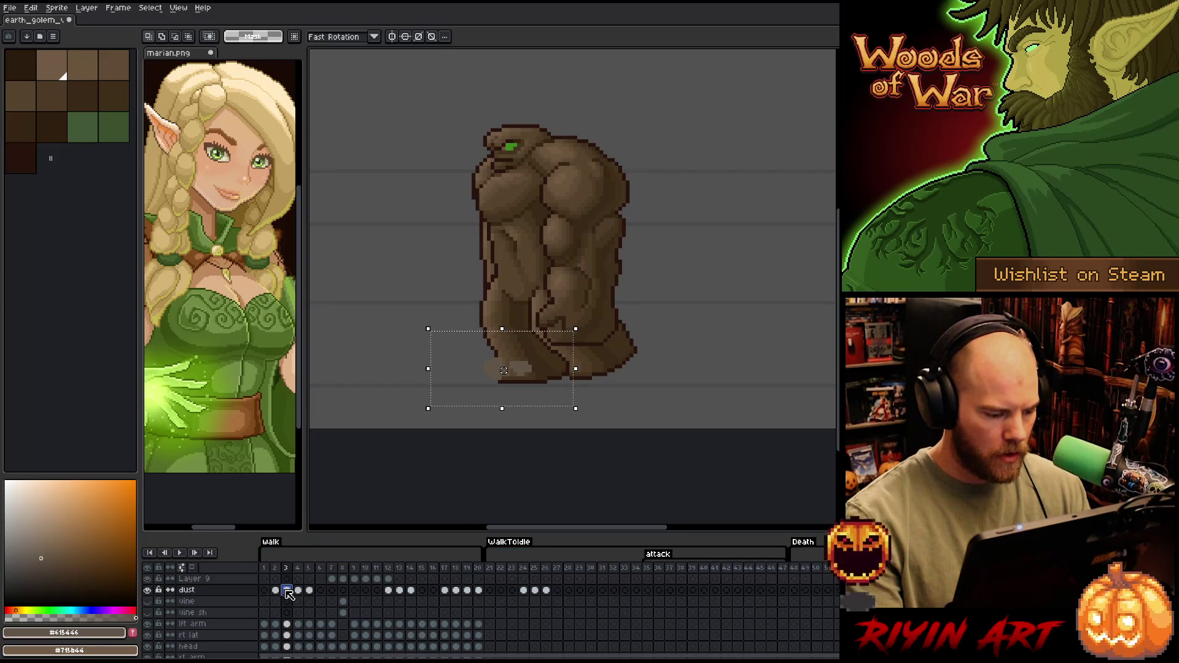
Nudge the frame-3 dust puff left, then back right under the foot
{"action": "key", "text": "Left"}
{"action": "key", "text": "Left"}
{"action": "key", "text": "Left"}
{"action": "key", "text": "Return"}
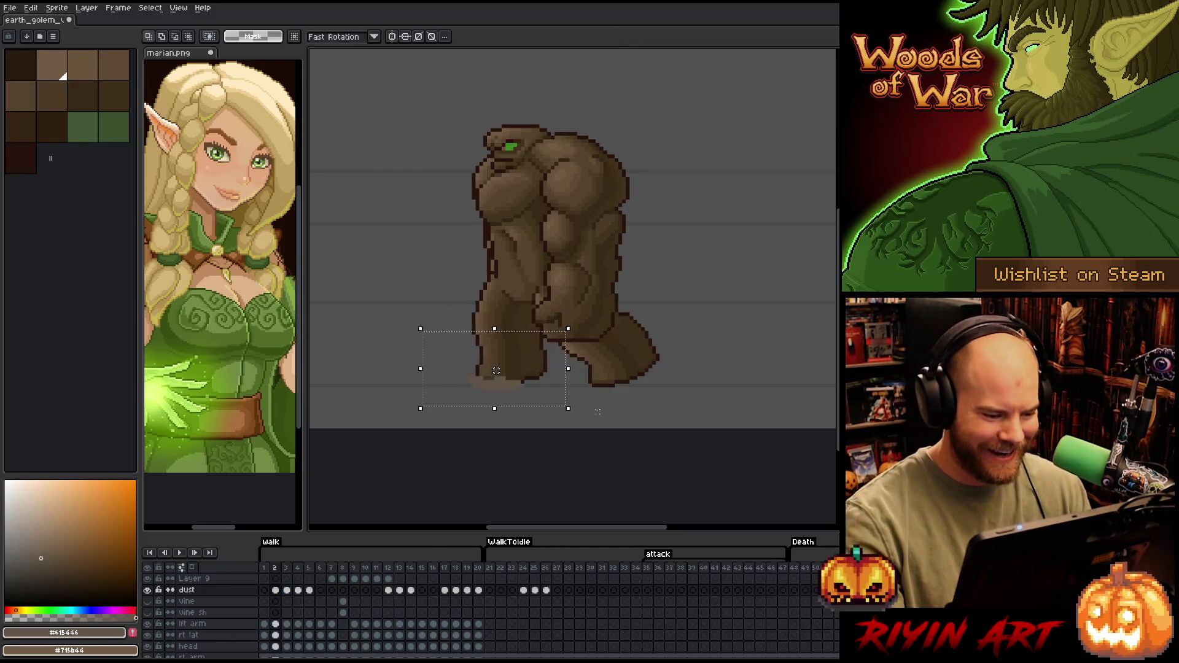
{"action": "left_click_drag", "start_coordinate": [497, 370], "coordinate": [500, 370]}
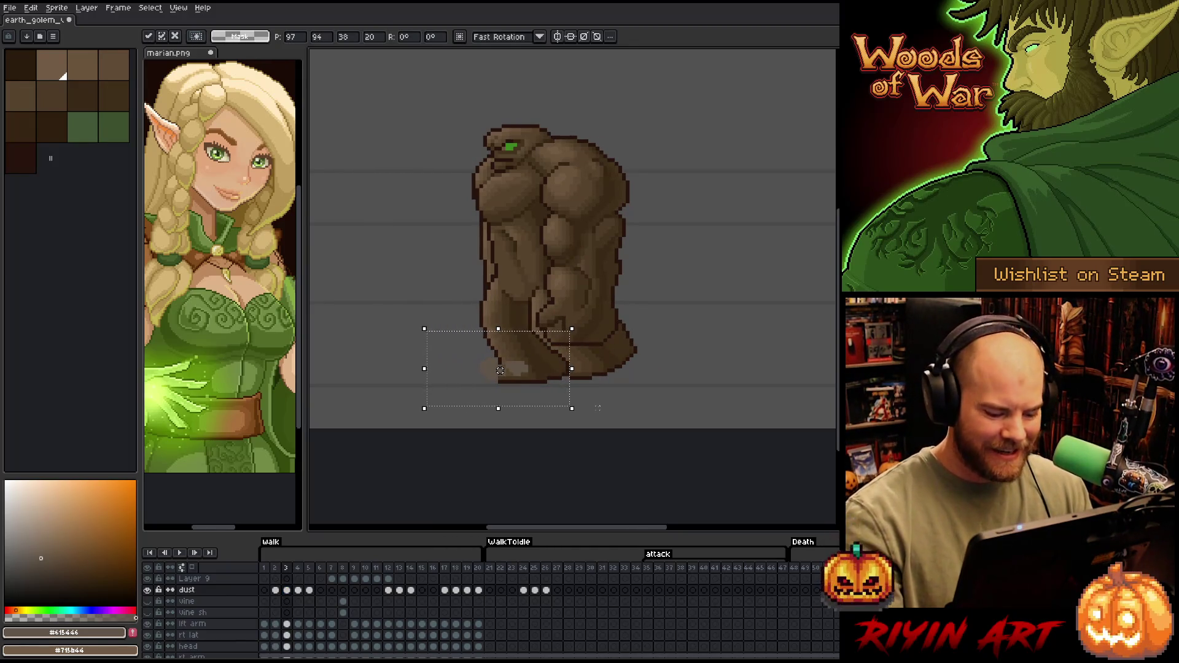
{"action": "key", "text": "Return"}
Shift the frame-4 dust puff left and slightly lower under the foot, checking neighbouring frames
{"action": "key", "text": "period"}
{"action": "left_click_drag", "start_coordinate": [500, 371], "coordinate": [489, 374]}
{"action": "key", "text": "Return"}
{"action": "key", "text": "period"}
{"action": "key", "text": "comma"}
{"action": "key", "text": "comma"}
{"action": "key", "text": "comma"}
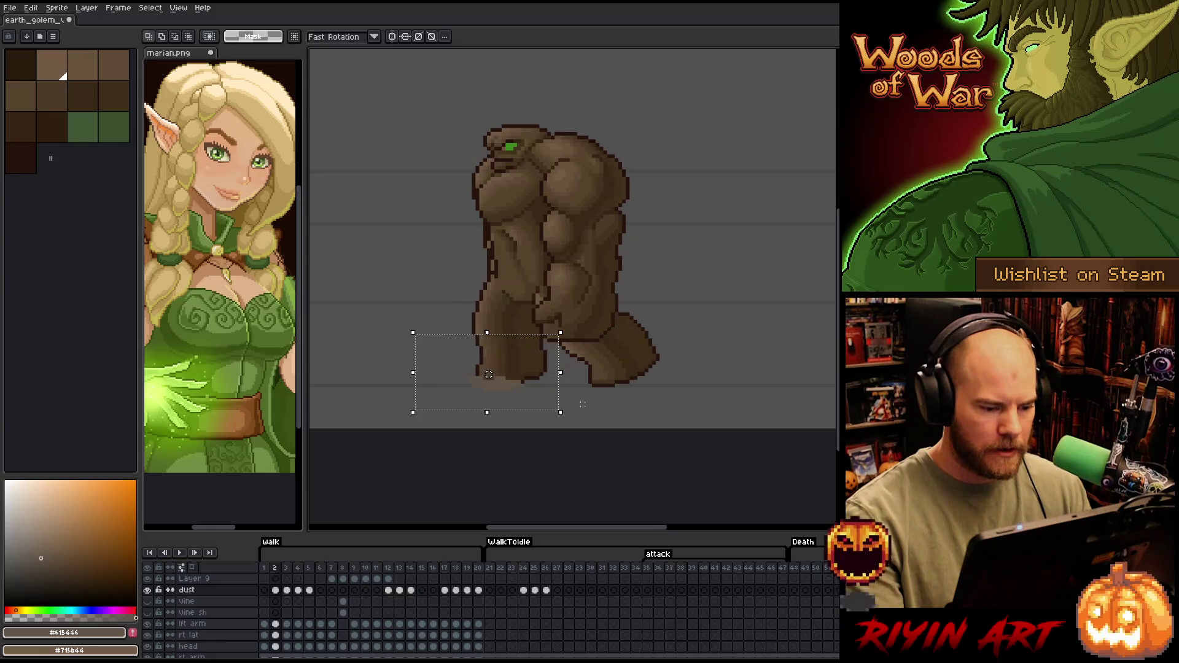
{"action": "key", "text": "period"}
{"action": "key", "text": "period"}
{"action": "key", "text": "period"}
{"action": "key", "text": "comma"}
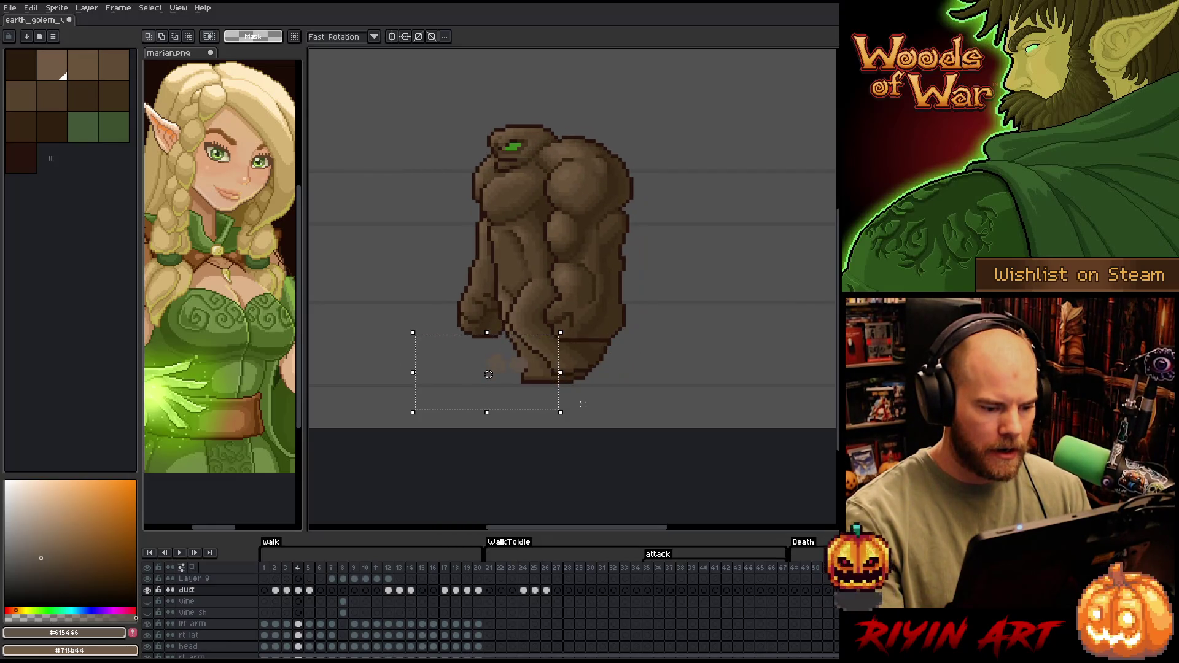
{"action": "key", "text": "period"}
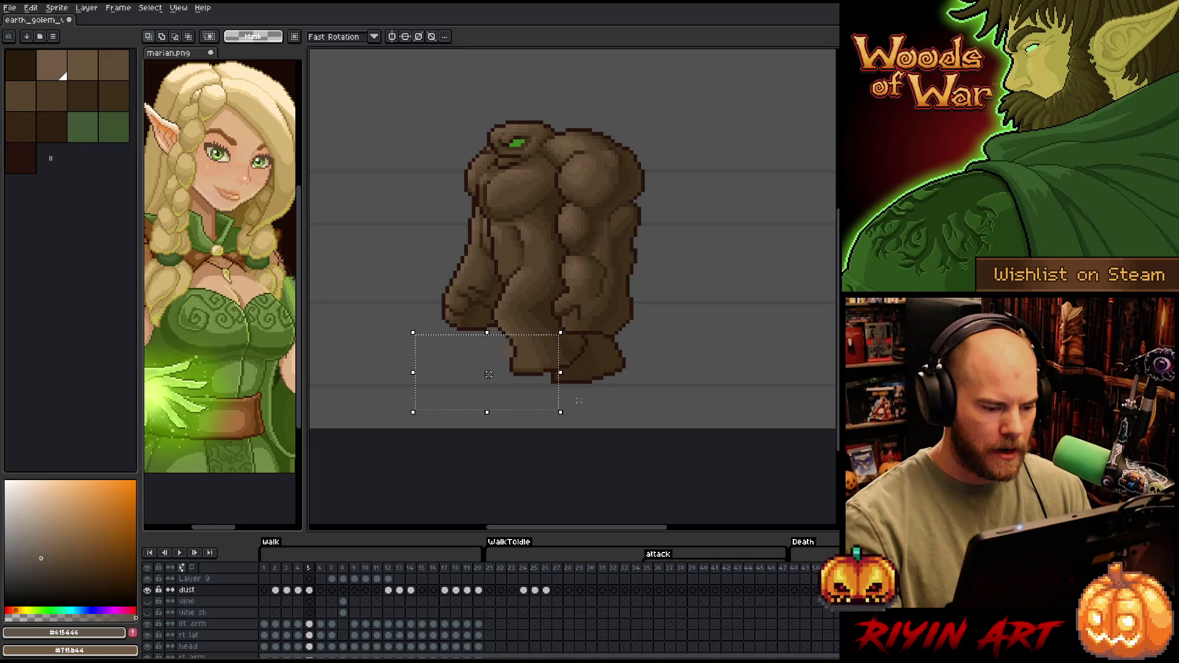
{"action": "key", "text": "comma"}
{"action": "key", "text": "period"}
{"action": "key", "text": "comma"}
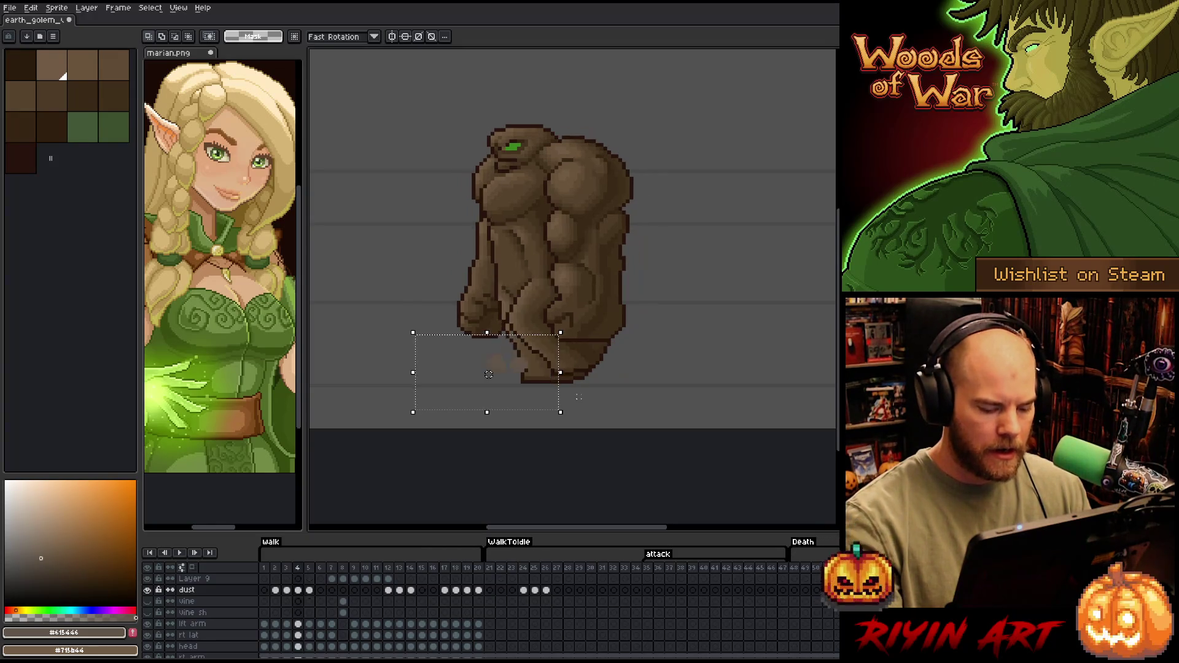
Delete the dust cels on frames 12–14
{"action": "key", "text": "period"}
{"action": "key", "text": "period"}
{"action": "key", "text": "period"}
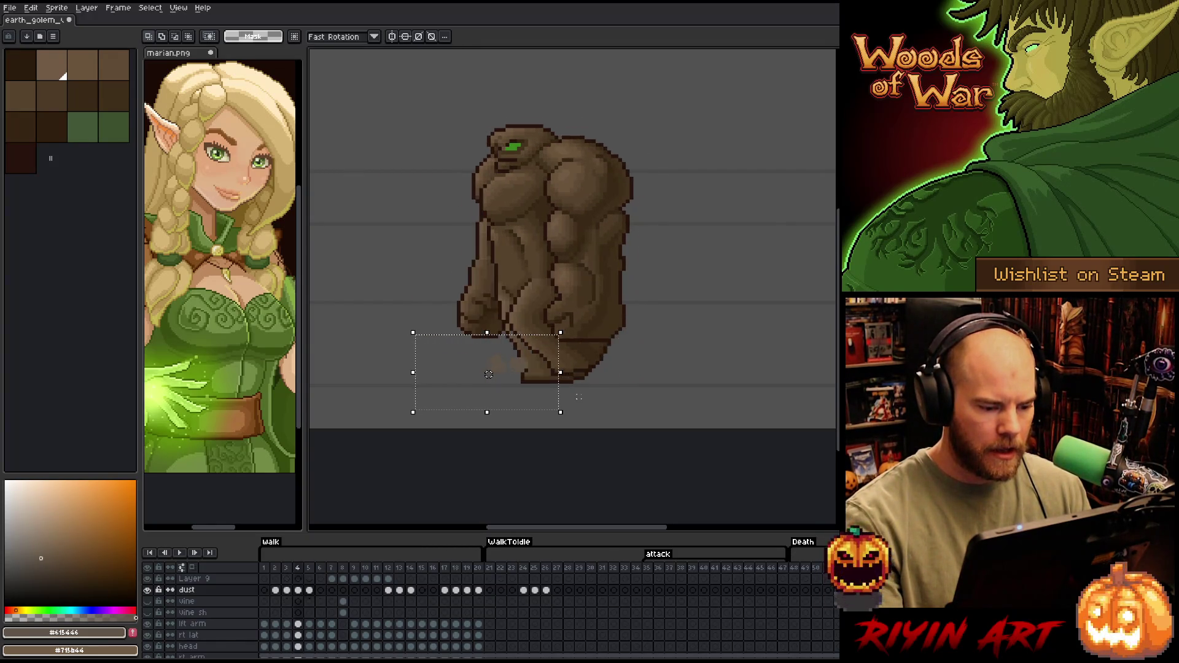
{"action": "key", "text": "period"}
{"action": "key", "text": "period"}
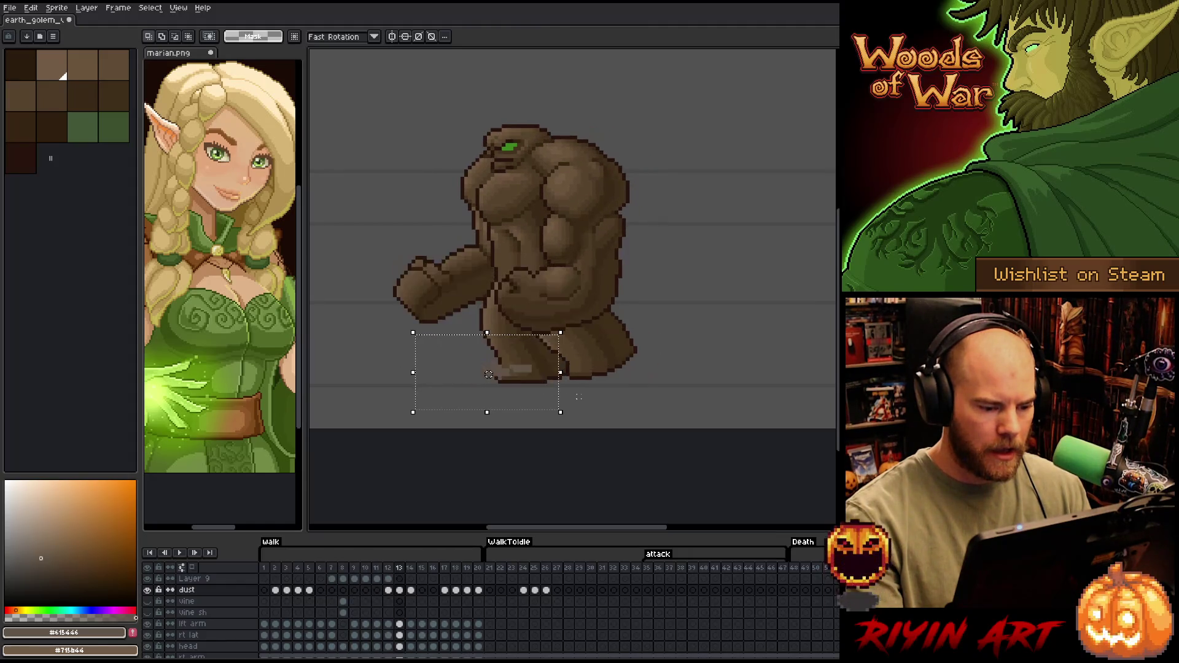
{"action": "left_click_drag", "start_coordinate": [391, 597], "coordinate": [413, 597]}
{"action": "key", "text": "Delete"}
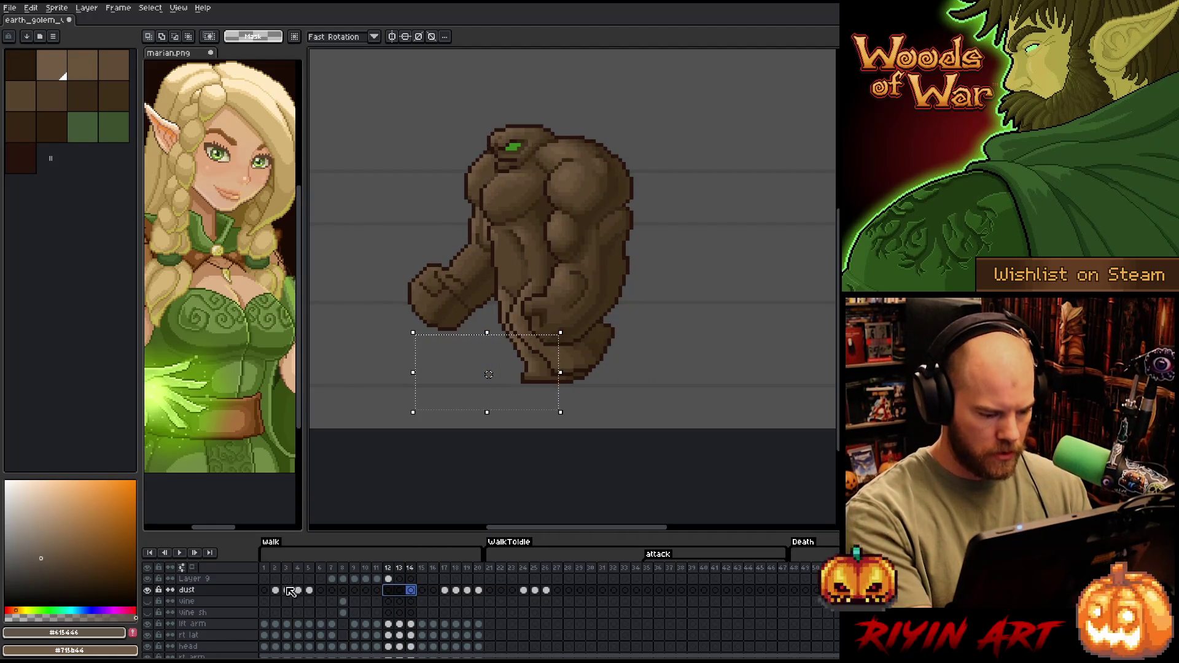
Deselect, select dust cels 2–5, 12 and 18–19 plus Layer 9 frames 7–12, then play
{"action": "key", "text": "ctrl+d"}
{"action": "left_click_drag", "start_coordinate": [277, 592], "coordinate": [311, 590]}
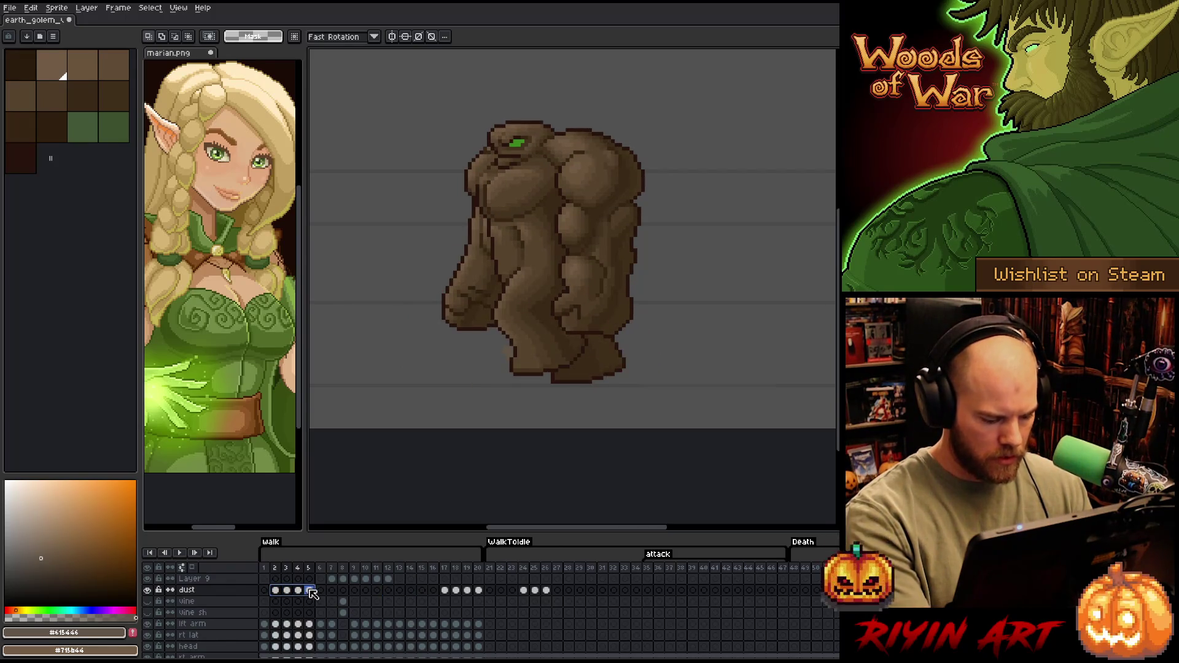
{"action": "left_click", "coordinate": [389, 591]}
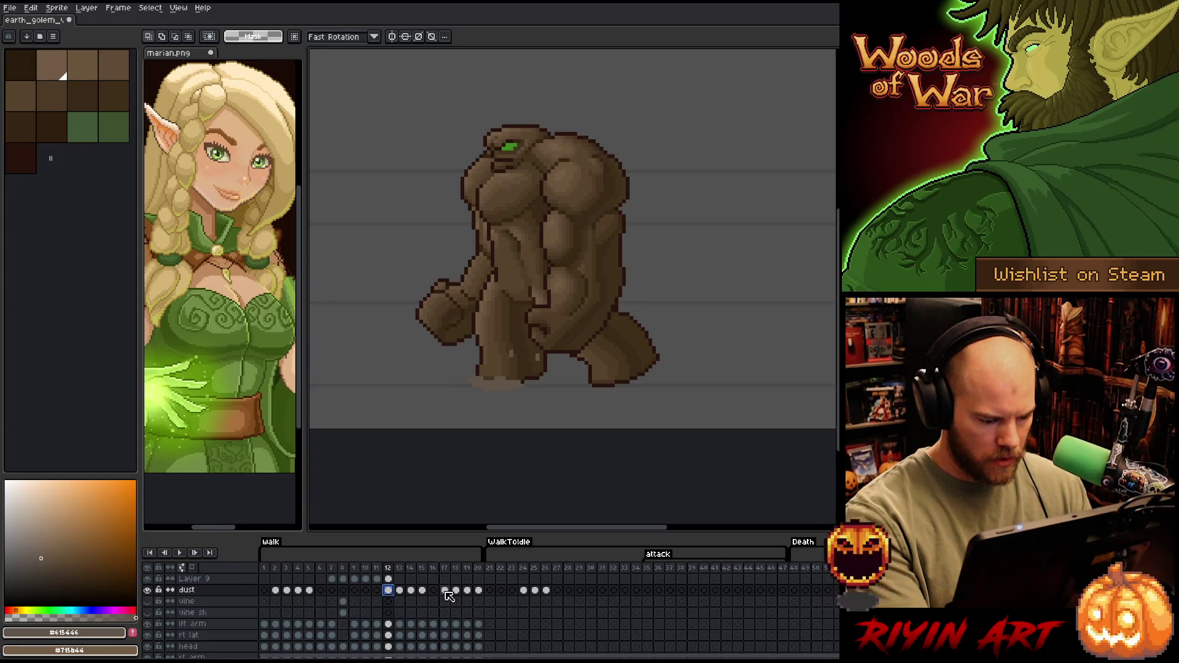
{"action": "mouse_move", "coordinate": [332, 579]}
{"action": "left_mouse_down"}
{"action": "mouse_move", "coordinate": [502, 584]}
{"action": "mouse_move", "coordinate": [275, 581]}
{"action": "left_mouse_up"}
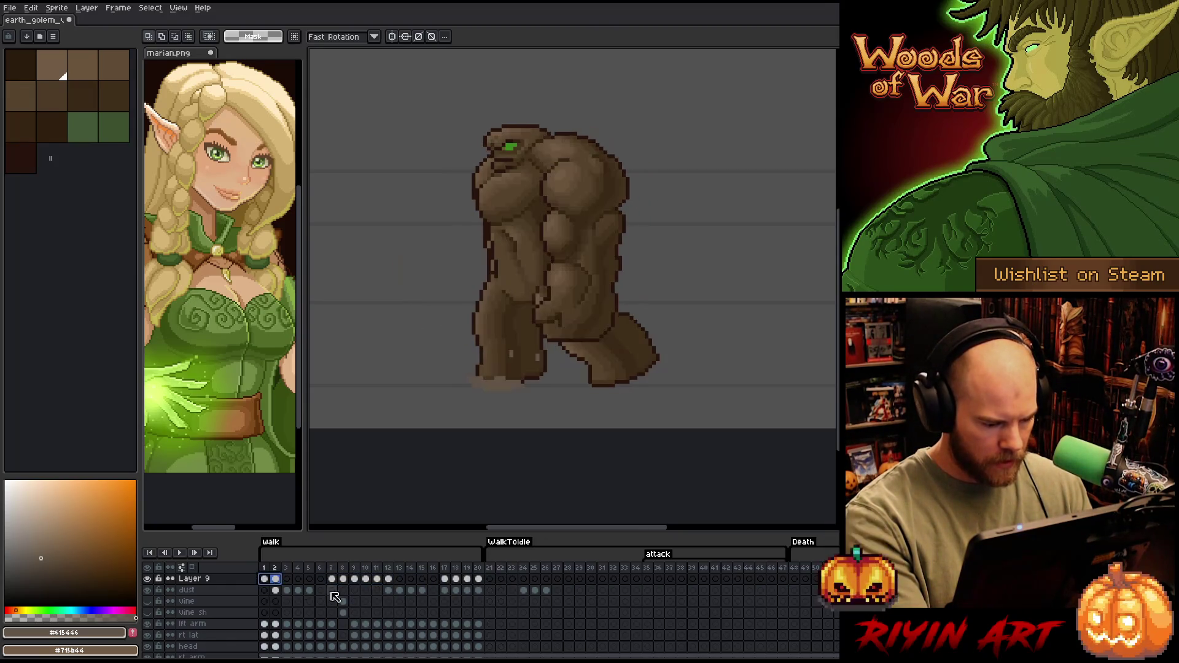
{"action": "mouse_move", "coordinate": [455, 590]}
{"action": "left_mouse_down"}
{"action": "mouse_move", "coordinate": [467, 593]}
{"action": "mouse_move", "coordinate": [434, 590]}
{"action": "left_mouse_up"}
{"action": "key", "text": "Return"}
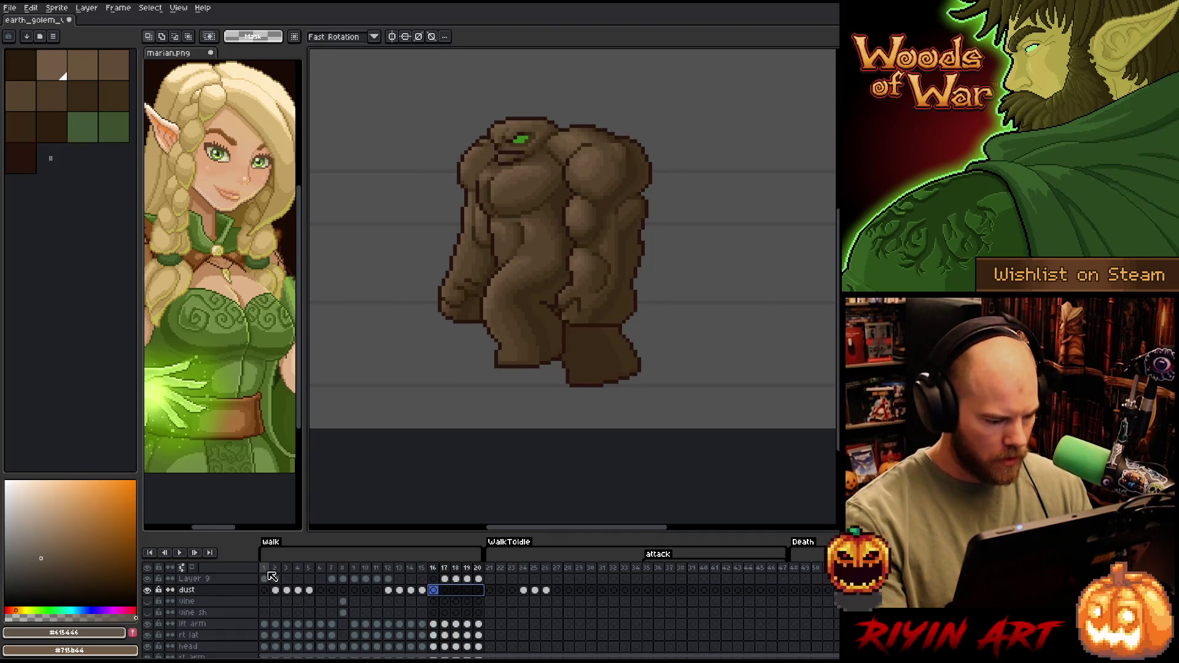
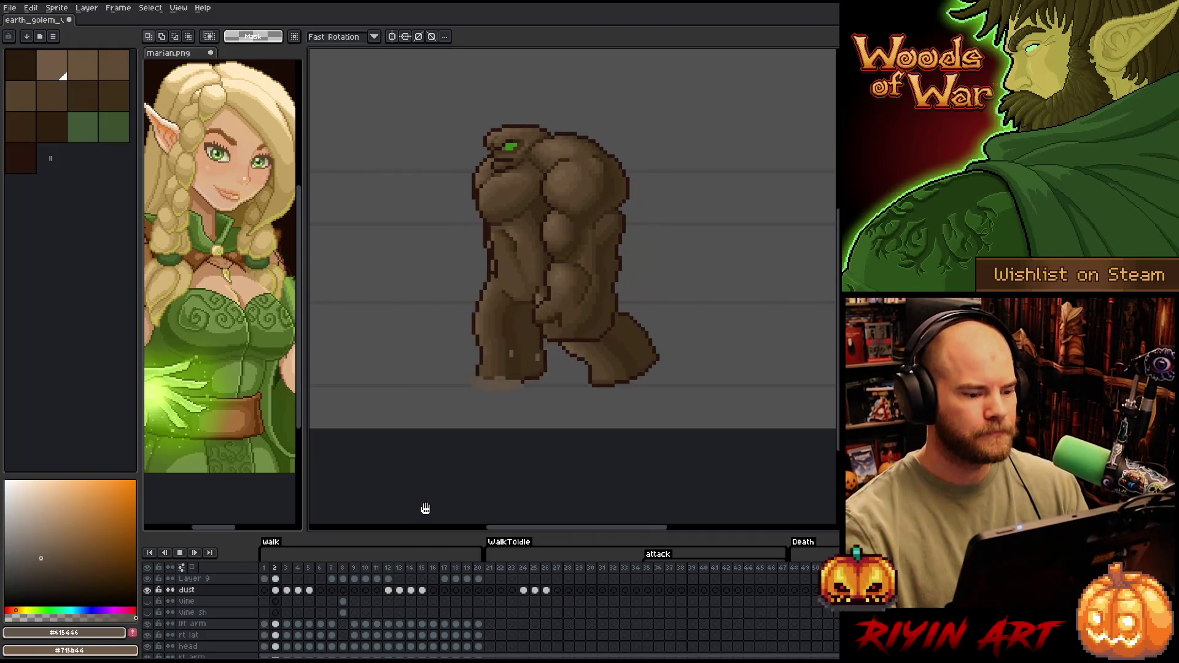
Stop playback and compare flat frame 21 with shaded walk frames 17, 15 and 14
{"action": "key", "text": "Return"}
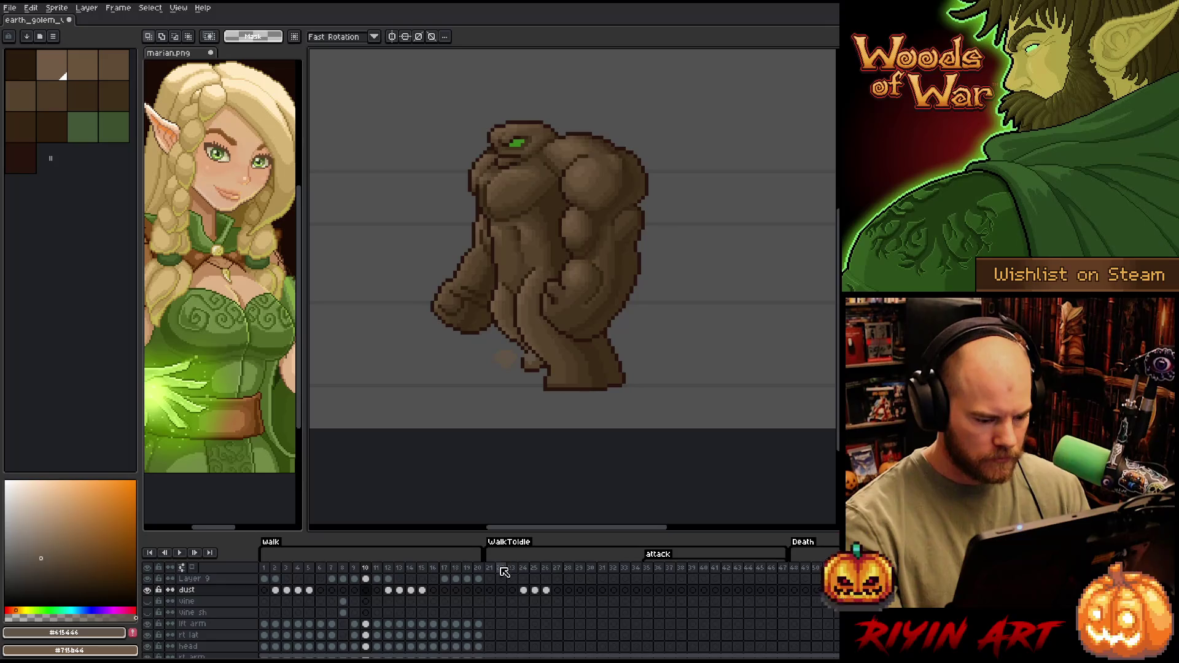
{"action": "left_click", "coordinate": [490, 569]}
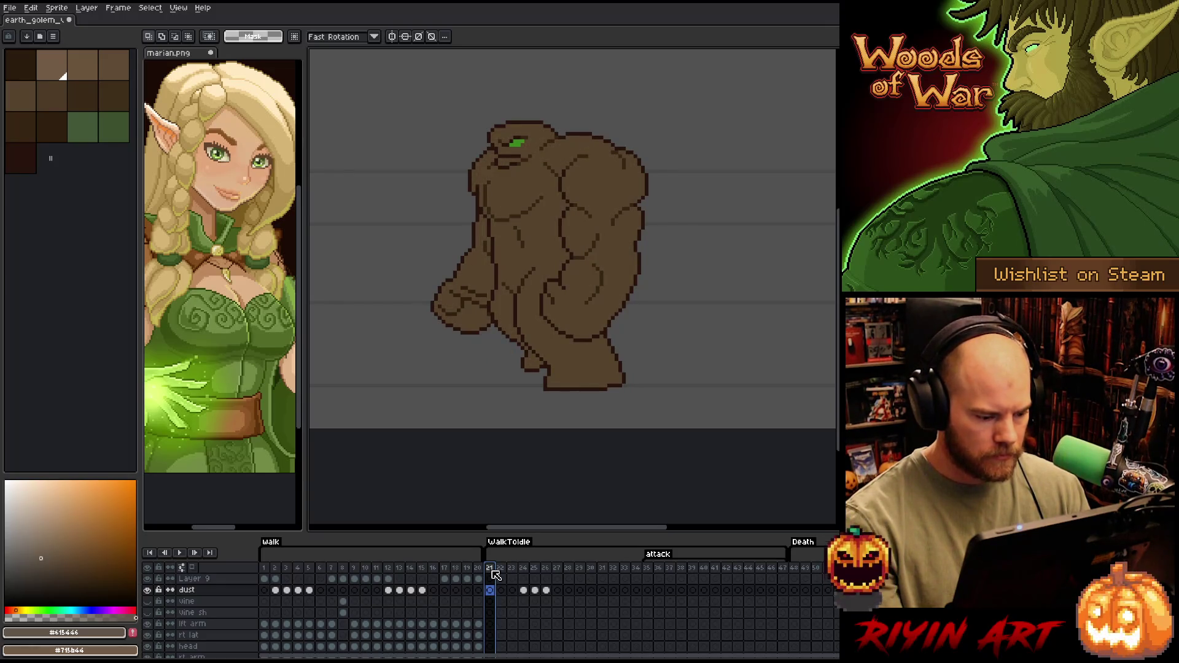
{"action": "left_click", "coordinate": [444, 568]}
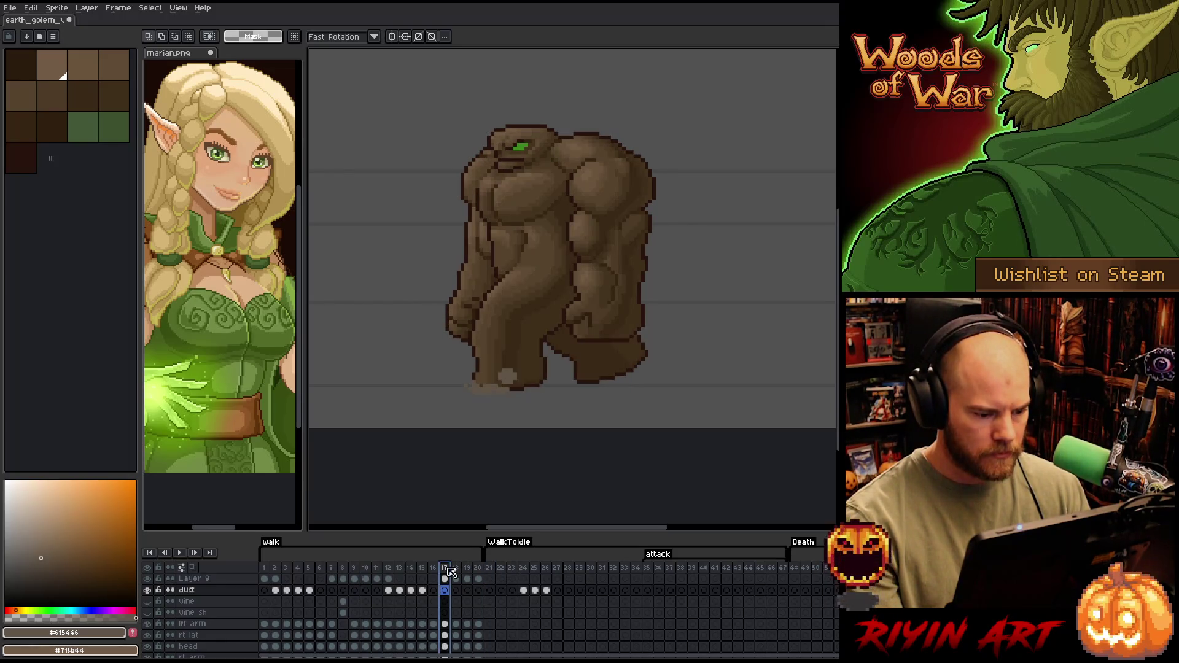
{"action": "left_click_drag", "start_coordinate": [399, 568], "coordinate": [425, 573]}
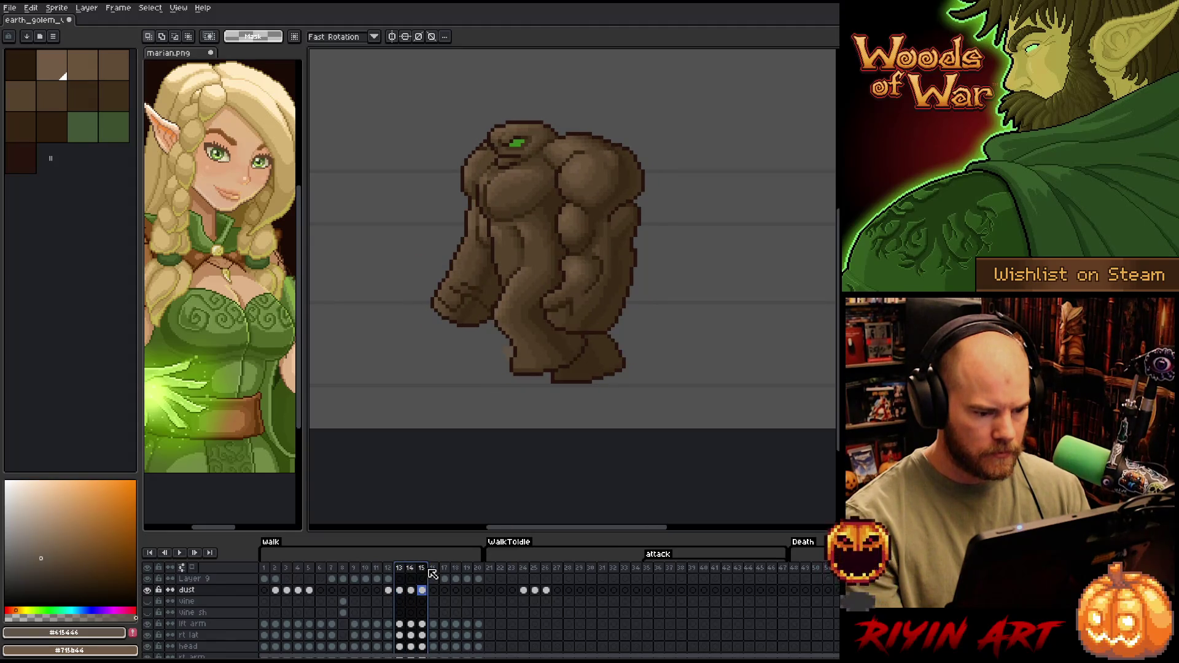
{"action": "left_click", "coordinate": [422, 569]}
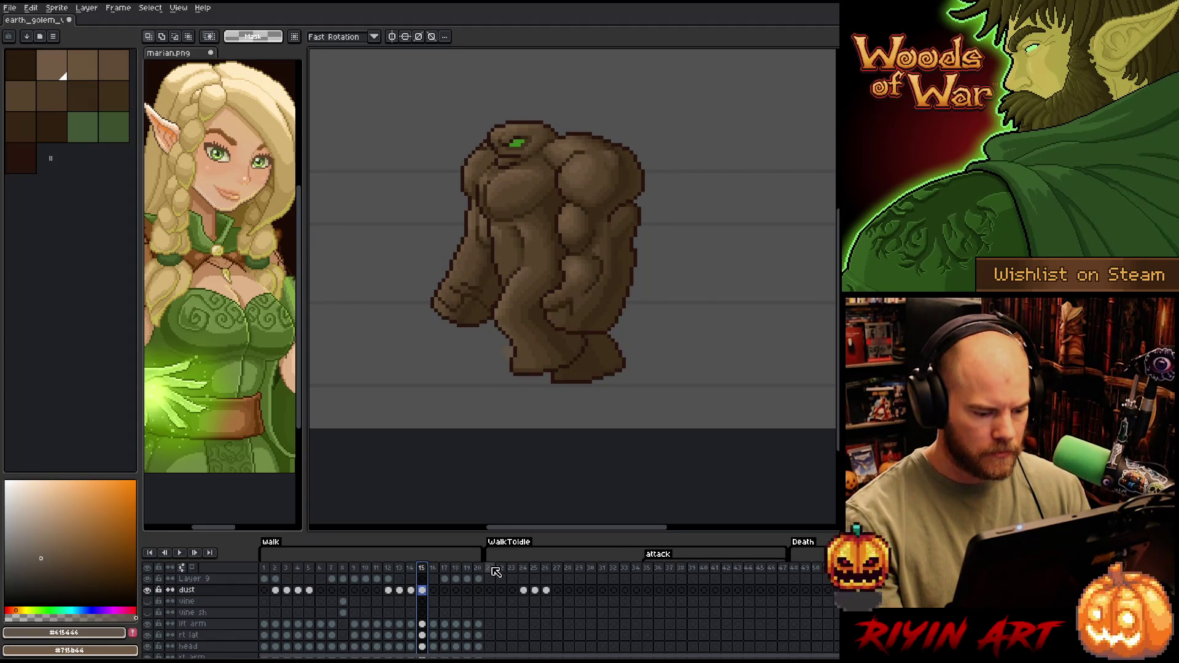
{"action": "left_click", "coordinate": [410, 569]}
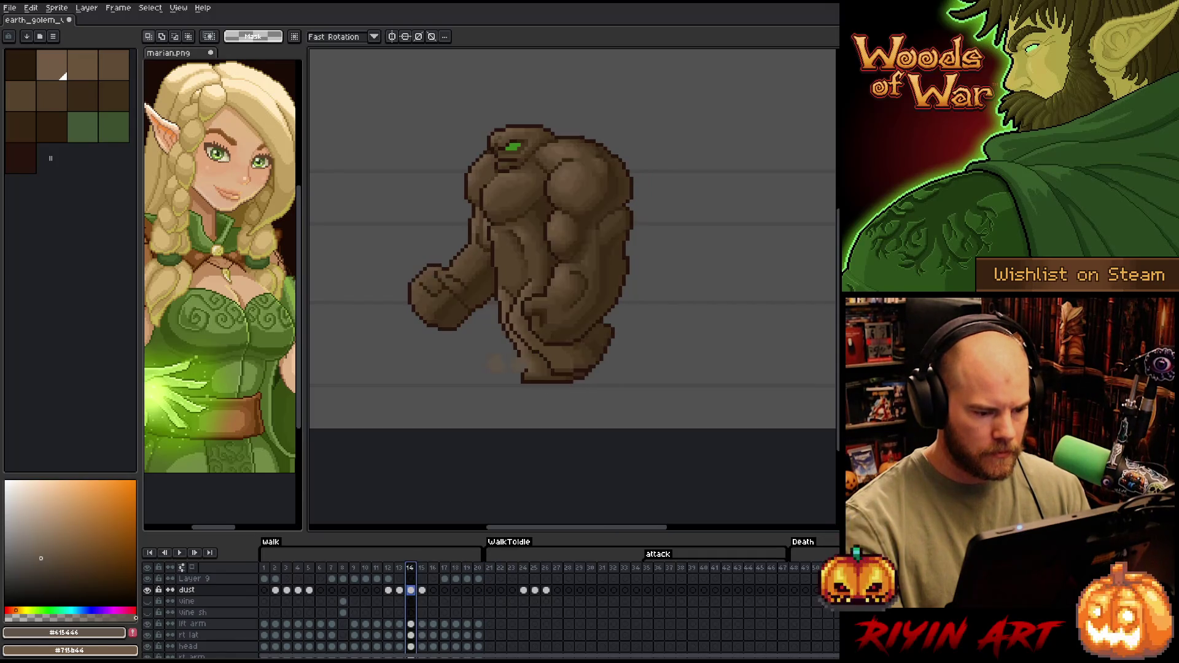
Flip between flat frame 21 and shaded walk frames 15 and 10 again
{"action": "left_click", "coordinate": [489, 569]}
{"action": "left_click", "coordinate": [422, 568]}
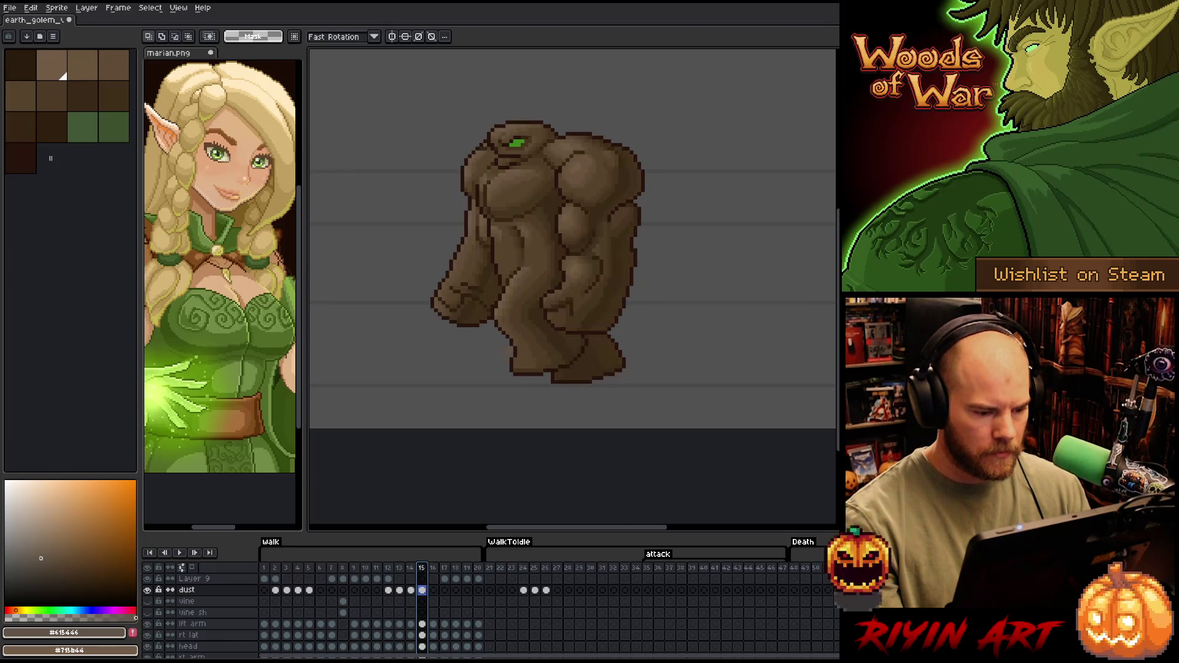
{"action": "mouse_move", "coordinate": [430, 570]}
{"action": "left_mouse_down"}
{"action": "mouse_move", "coordinate": [444, 569]}
{"action": "mouse_move", "coordinate": [357, 568]}
{"action": "mouse_move", "coordinate": [373, 568]}
{"action": "left_mouse_up"}
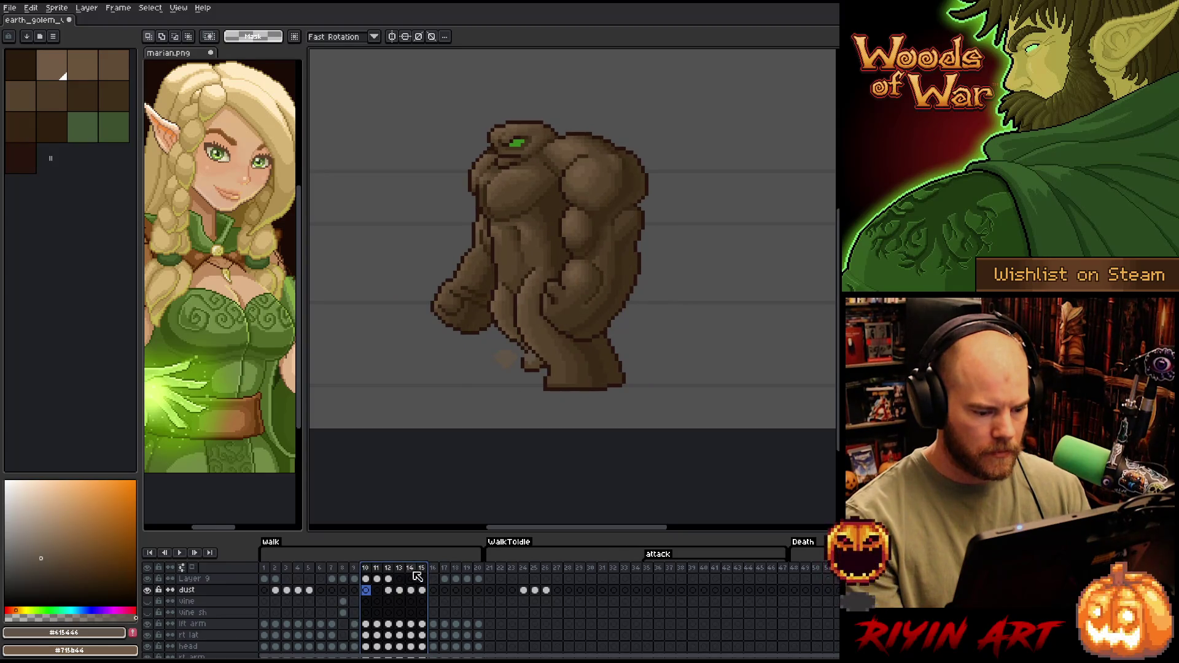
{"action": "left_click", "coordinate": [371, 569]}
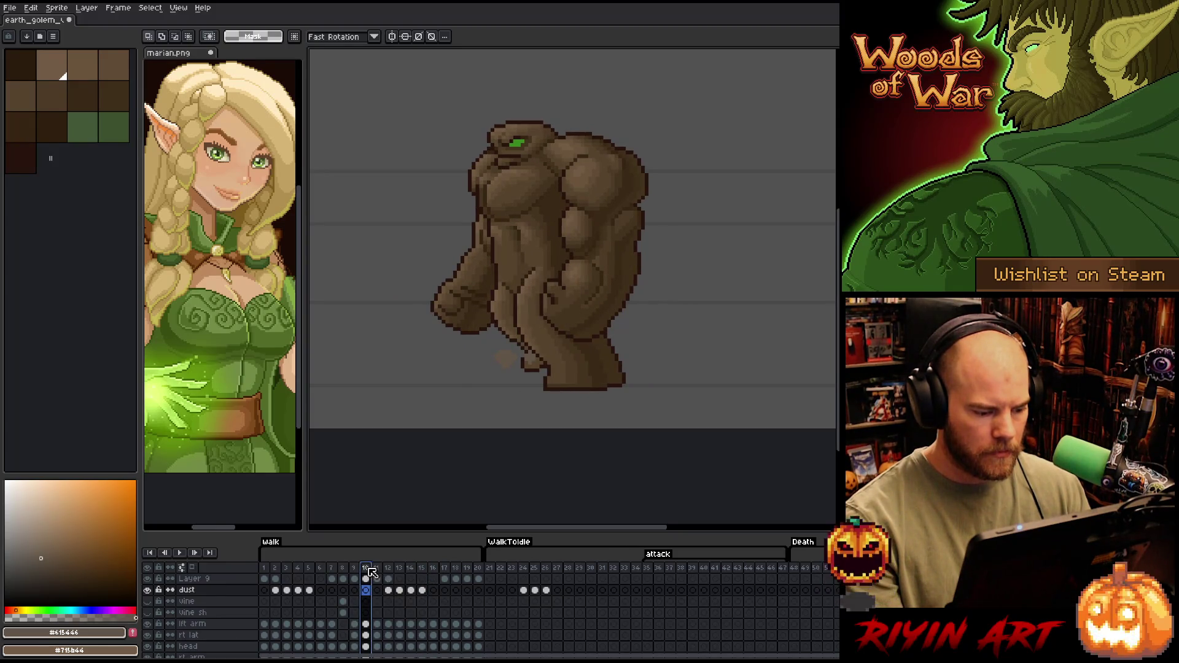
{"action": "left_click", "coordinate": [490, 569]}
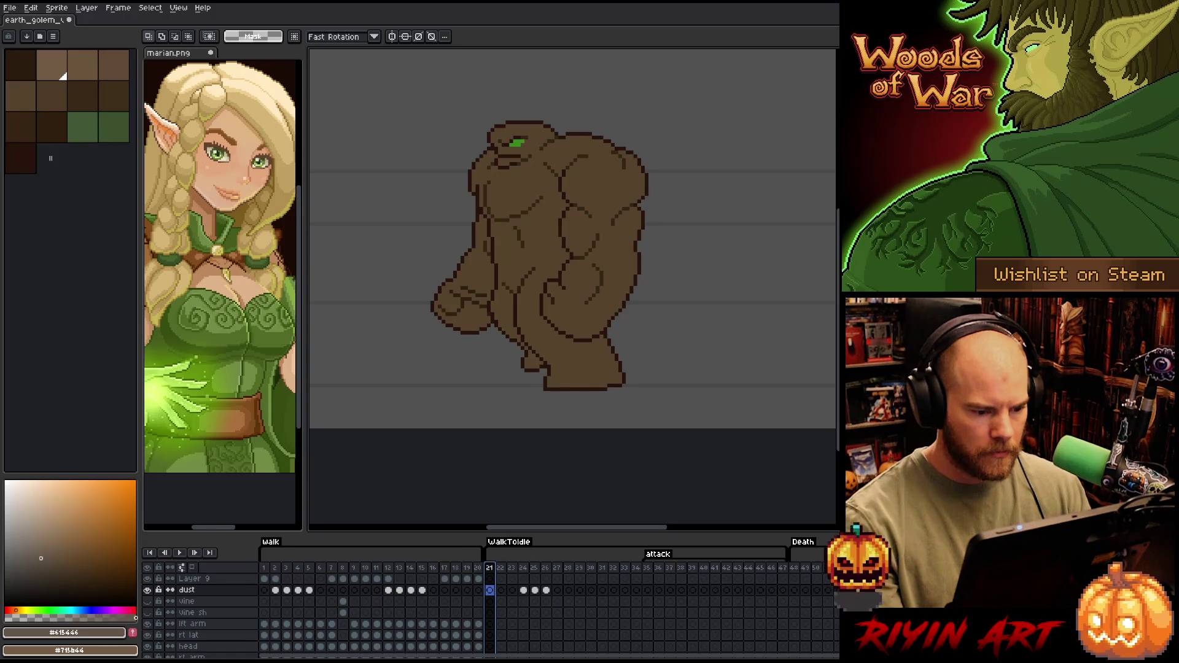
{"action": "left_click", "coordinate": [368, 570]}
Merge the lft arm, rt lat and head layers down into rt arm
{"action": "scroll", "coordinate": [371, 621], "scroll_direction": "down", "scroll_amount": 1}
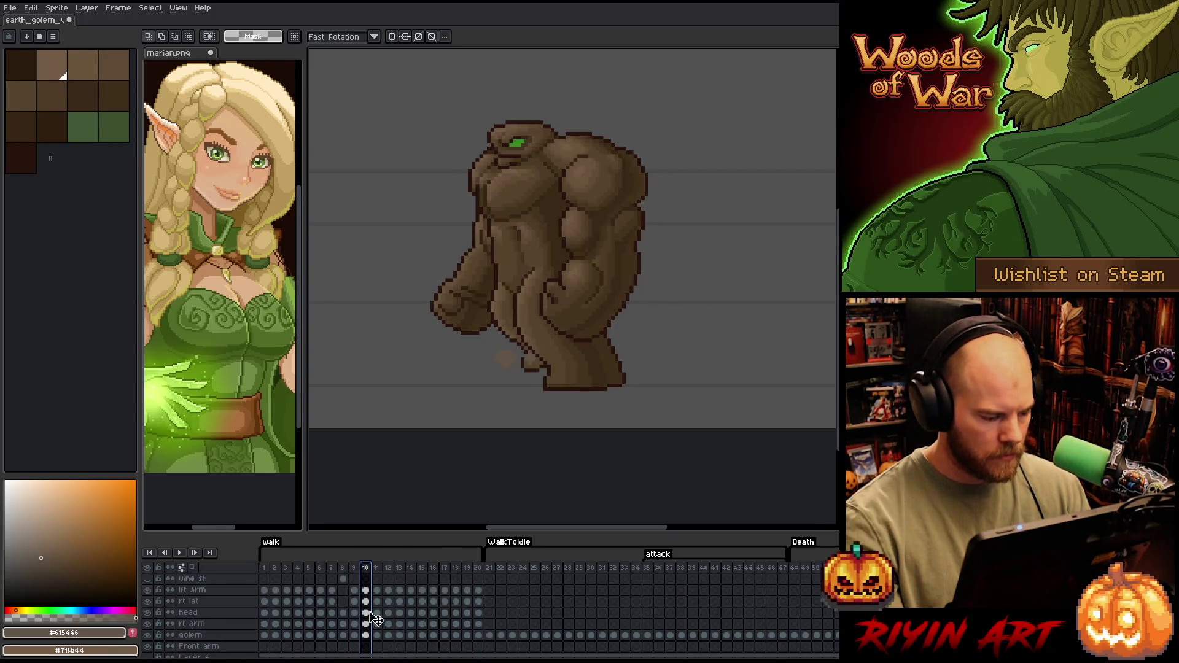
{"action": "left_click", "coordinate": [222, 589]}
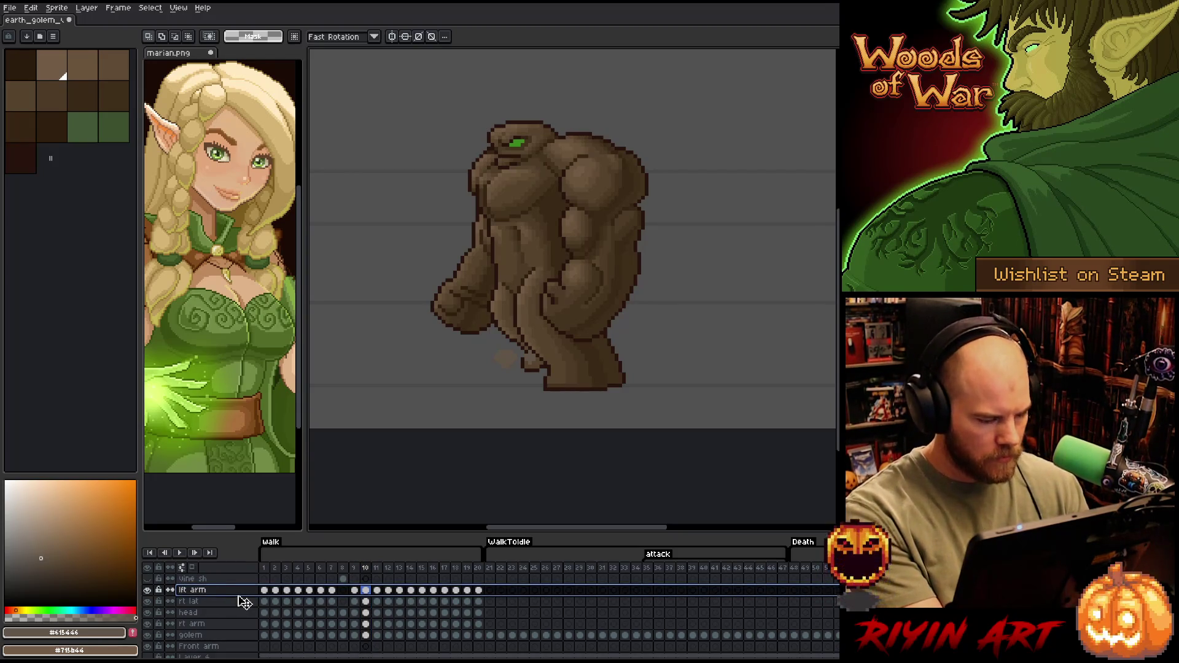
{"action": "key", "text": "Delete"}
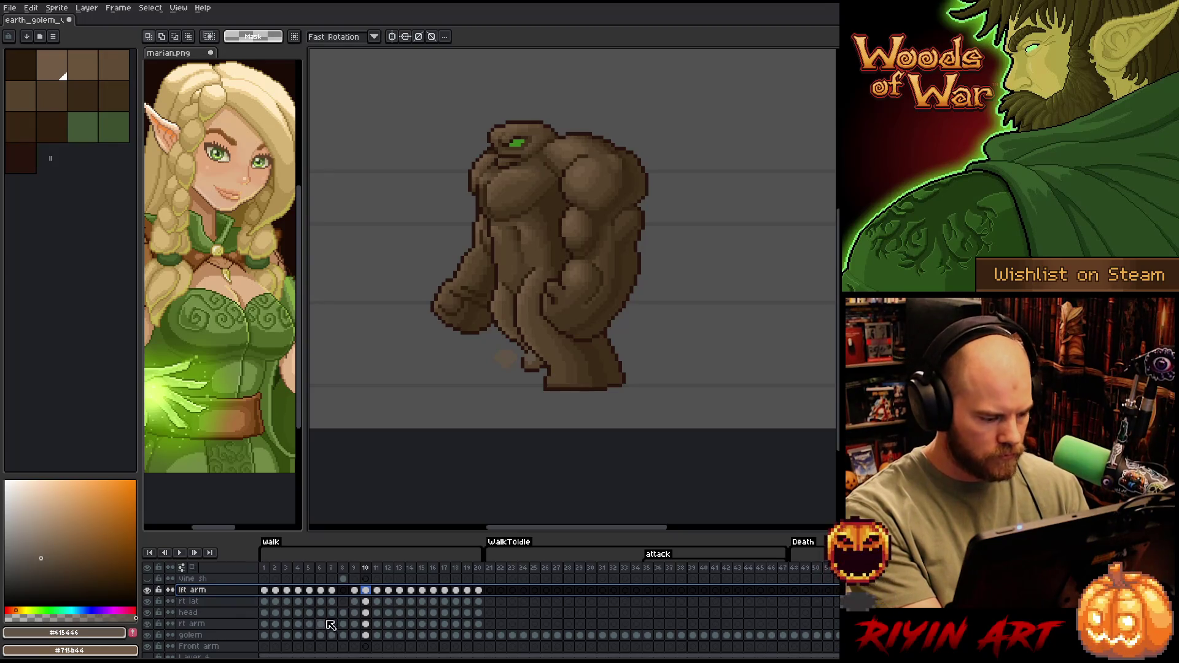
{"action": "key", "text": "Delete"}
{"action": "key", "text": "Delete"}
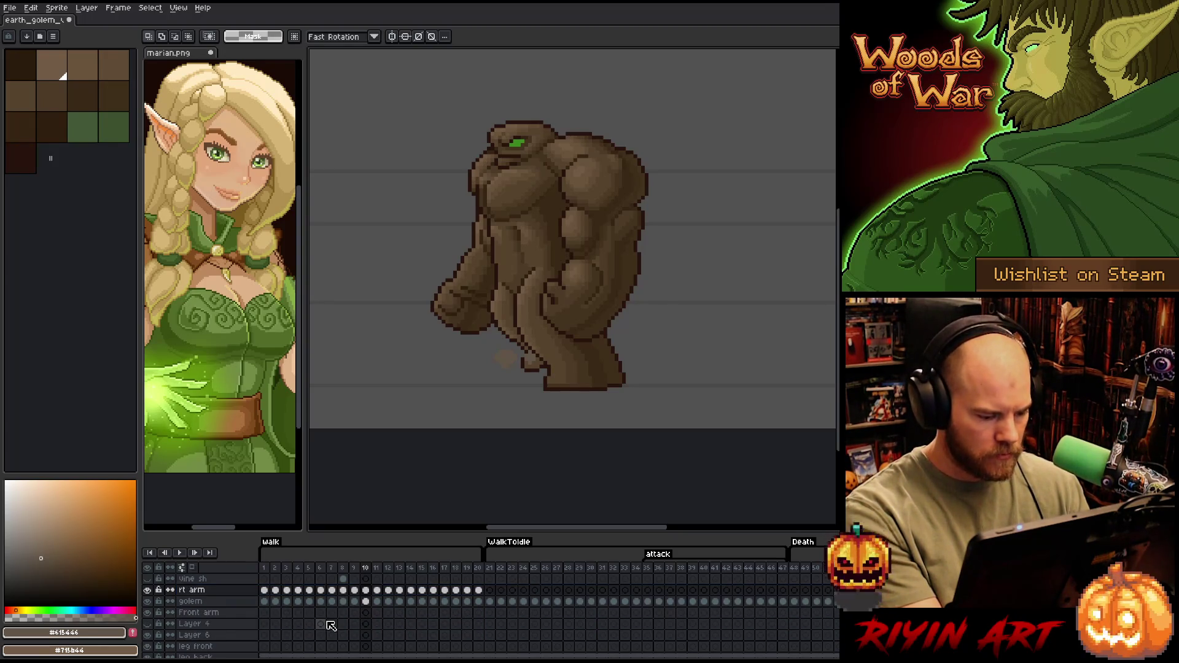
{"action": "scroll", "coordinate": [376, 615], "scroll_direction": "up", "scroll_amount": 1}
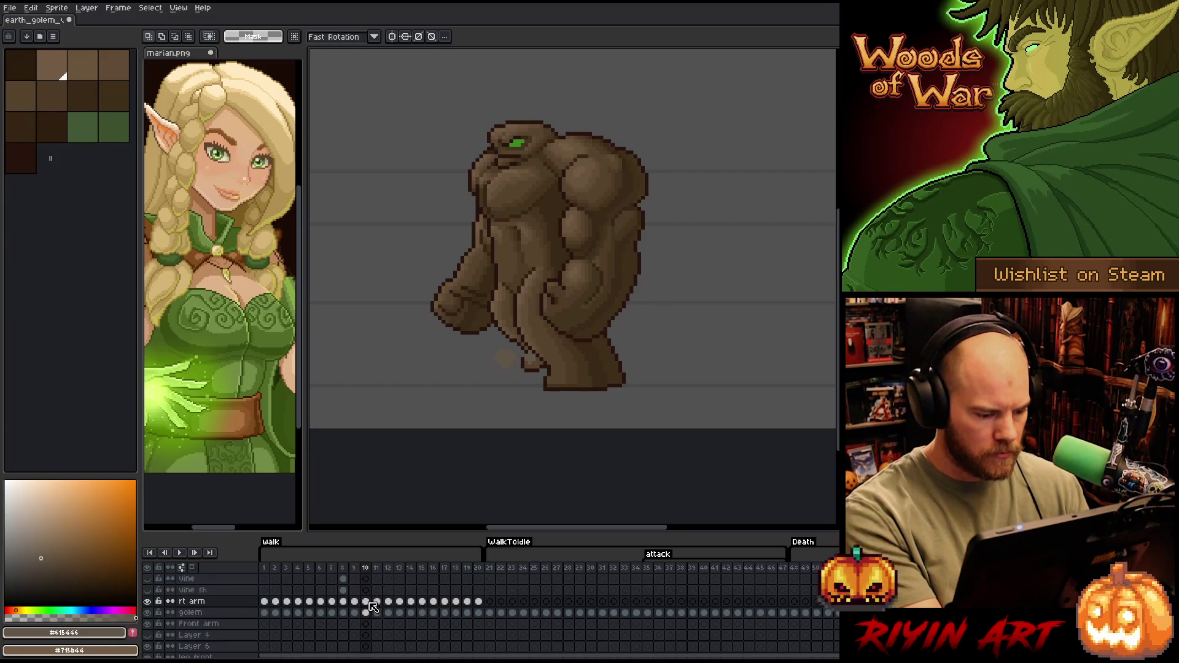
Put the shaded frame-10 golem cel into frame 21
{"action": "left_click", "coordinate": [490, 602]}
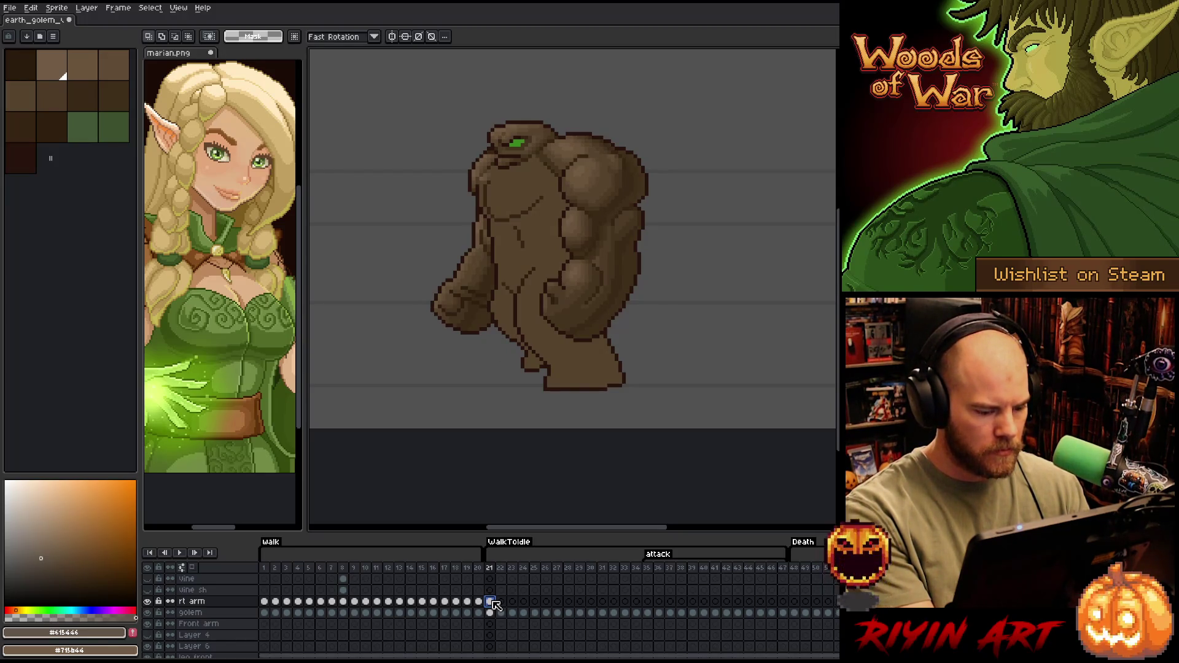
{"action": "left_click", "coordinate": [367, 614]}
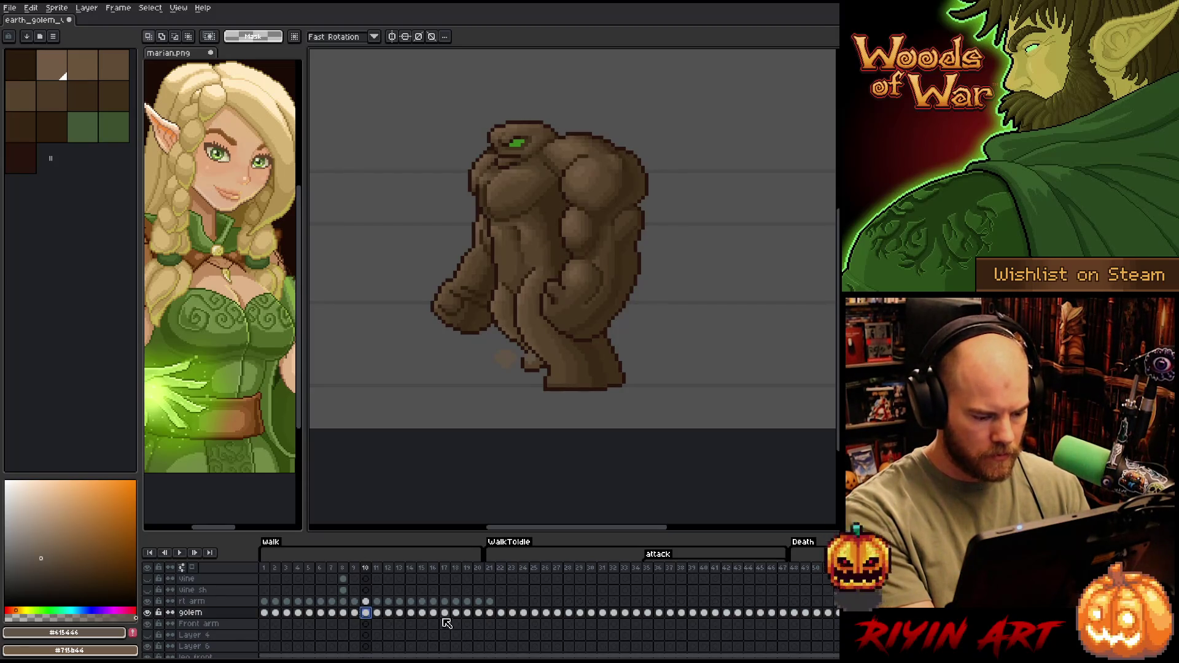
{"action": "left_click", "coordinate": [489, 613]}
{"action": "left_click", "coordinate": [491, 613]}
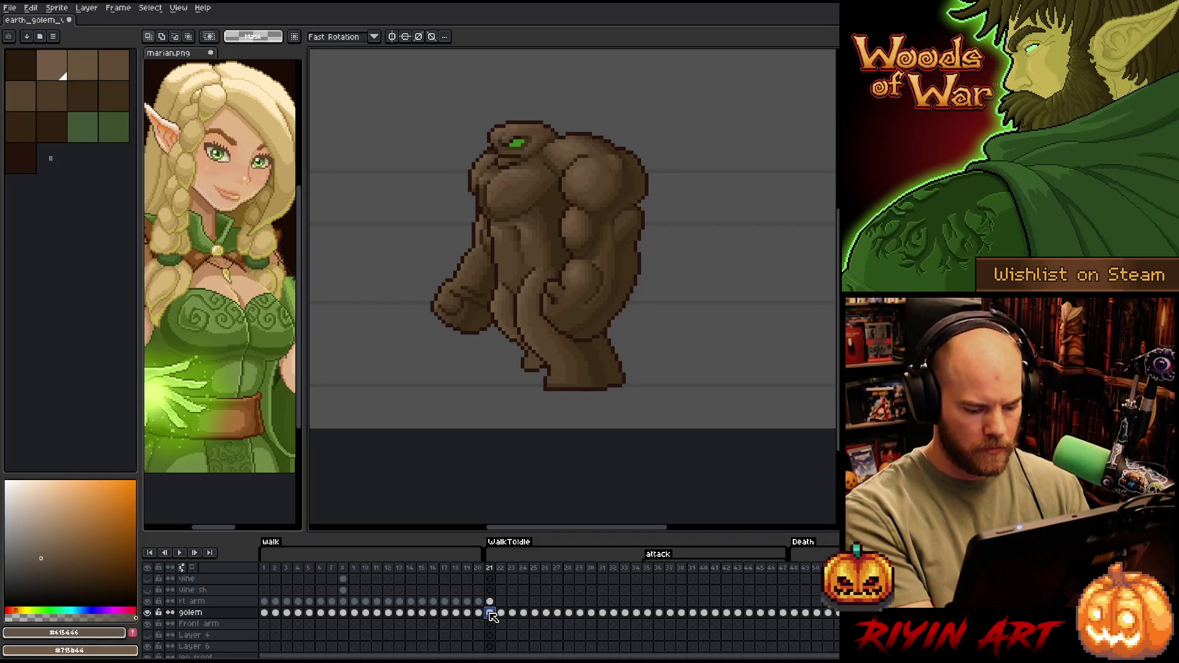
Select the frame-11 rt arm and golem cels and compare frames 21 and 22
{"action": "key", "text": "Right"}
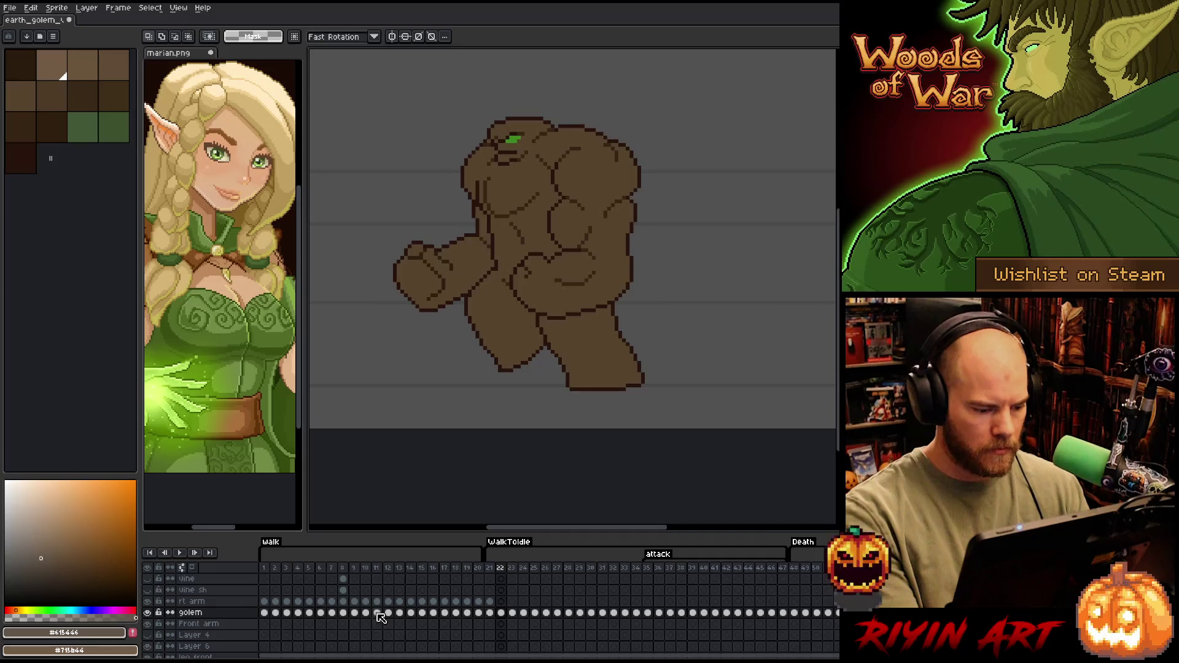
{"action": "left_click", "coordinate": [365, 567]}
{"action": "key", "text": "Right"}
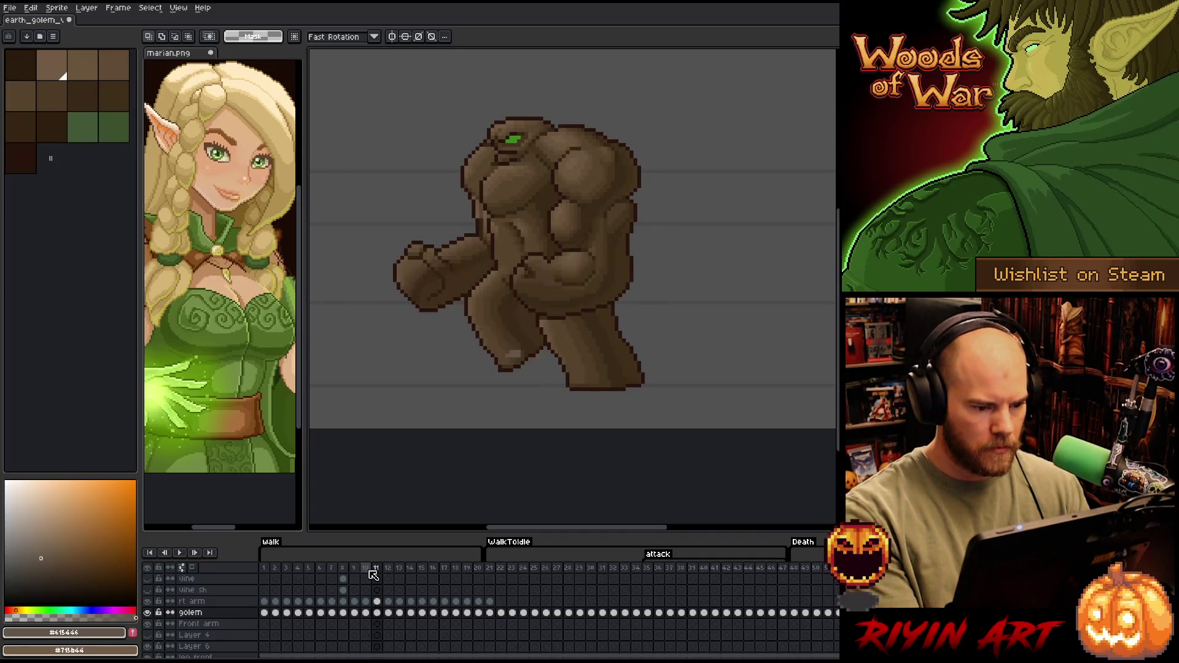
{"action": "mouse_move", "coordinate": [383, 604]}
{"action": "left_mouse_down"}
{"action": "mouse_move", "coordinate": [377, 612]}
{"action": "mouse_move", "coordinate": [500, 608]}
{"action": "left_mouse_up"}
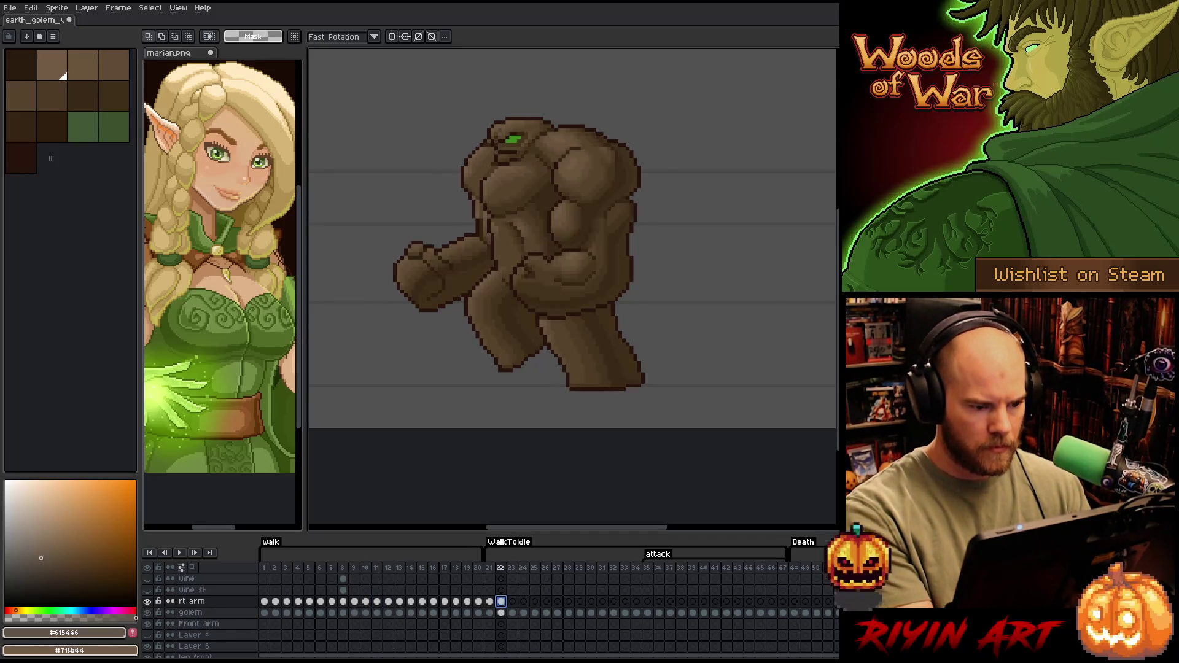
{"action": "key", "text": "Left"}
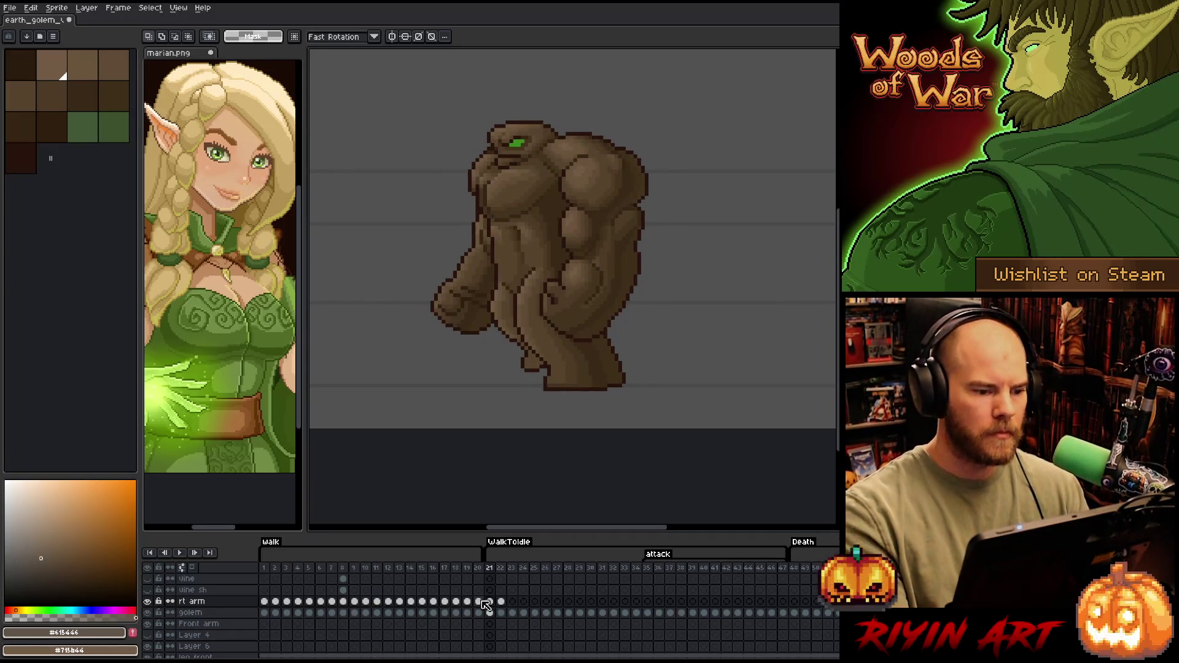
{"action": "key", "text": "Right"}
{"action": "key", "text": "Left"}
{"action": "key", "text": "Right"}
{"action": "key", "text": "Right"}
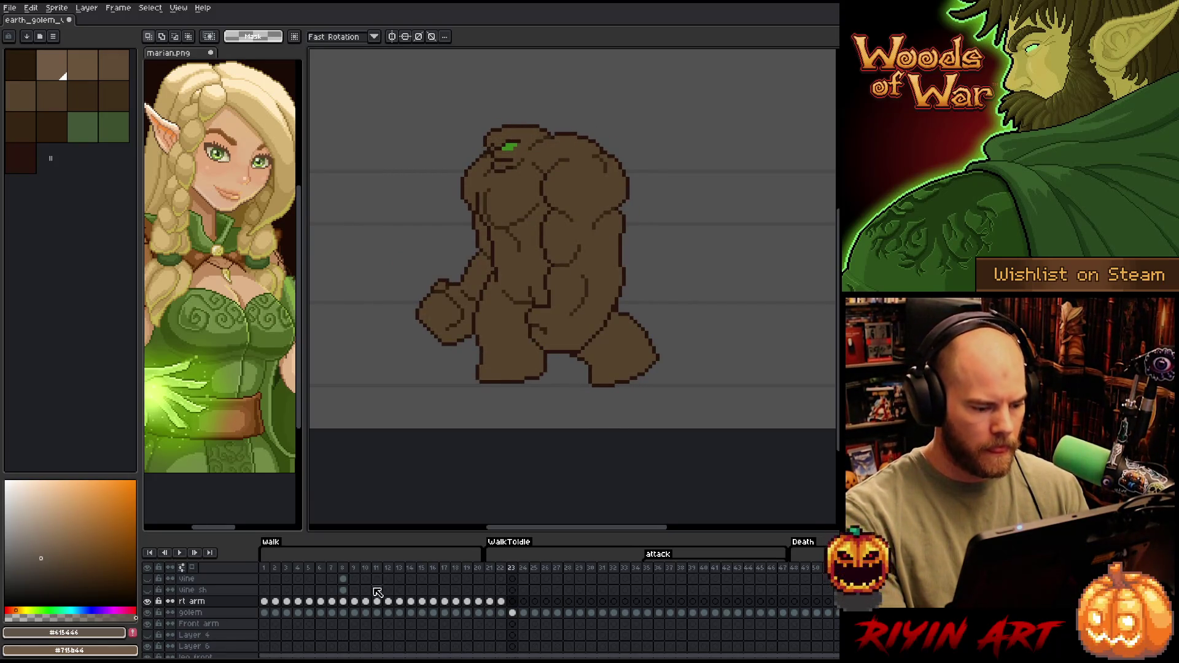
Select walk frames 13–15, inspect the cels at frames 23–25, and preview the animation
{"action": "left_click", "coordinate": [399, 569]}
{"action": "mouse_move", "coordinate": [399, 569]}
{"action": "left_mouse_down"}
{"action": "mouse_move", "coordinate": [423, 572]}
{"action": "mouse_move", "coordinate": [393, 572]}
{"action": "mouse_move", "coordinate": [388, 613]}
{"action": "left_mouse_up"}
{"action": "left_click", "coordinate": [512, 601]}
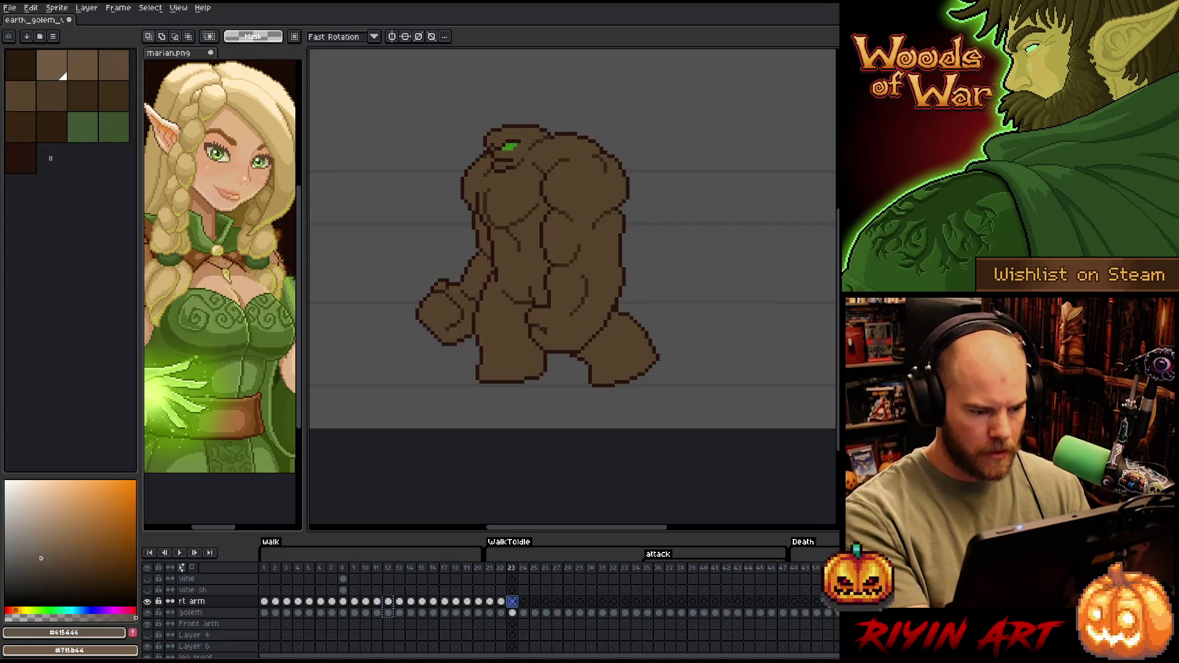
{"action": "left_click", "coordinate": [523, 612]}
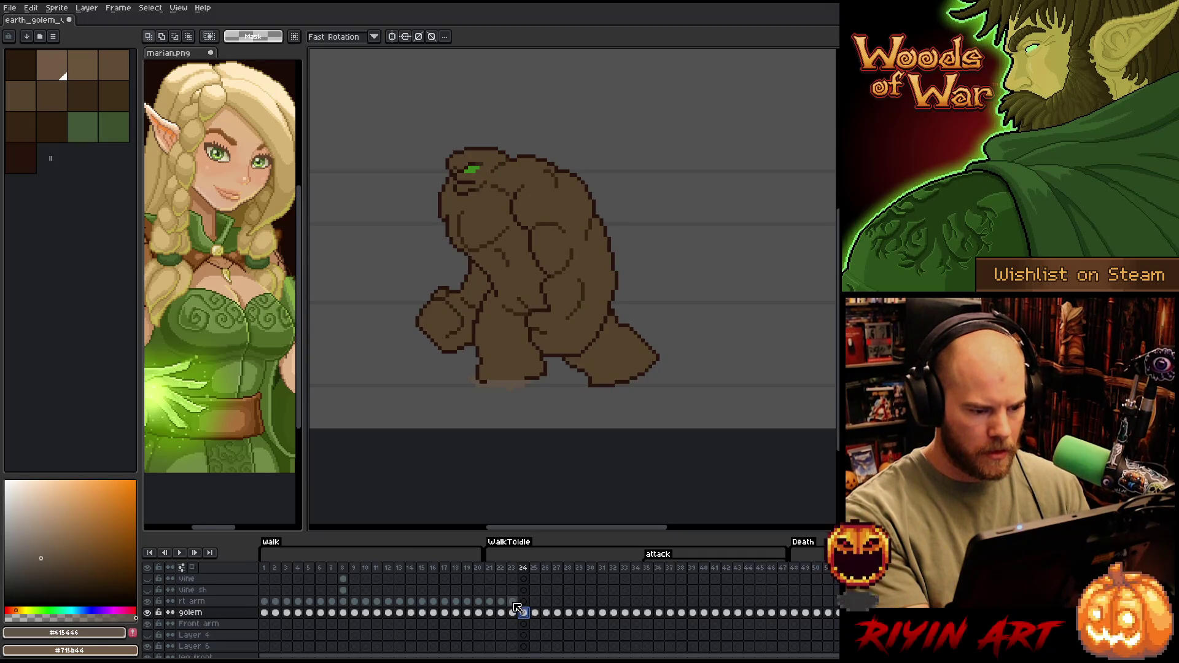
{"action": "left_click", "coordinate": [535, 601]}
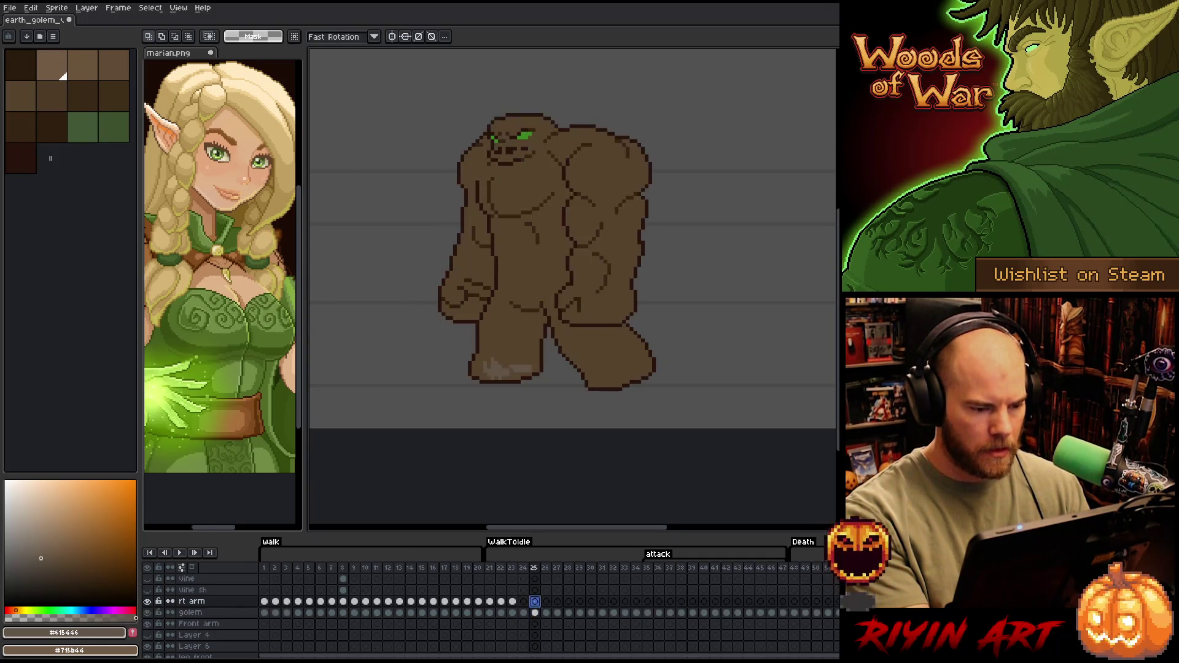
{"action": "left_click", "coordinate": [513, 602]}
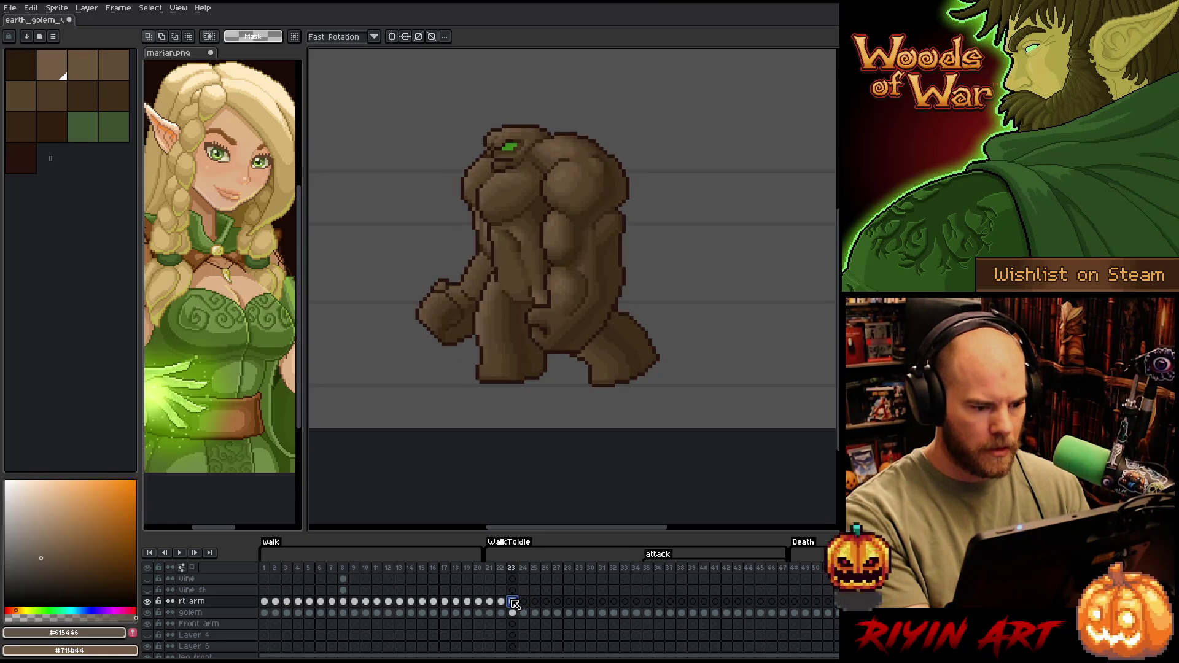
{"action": "key", "text": "Return"}
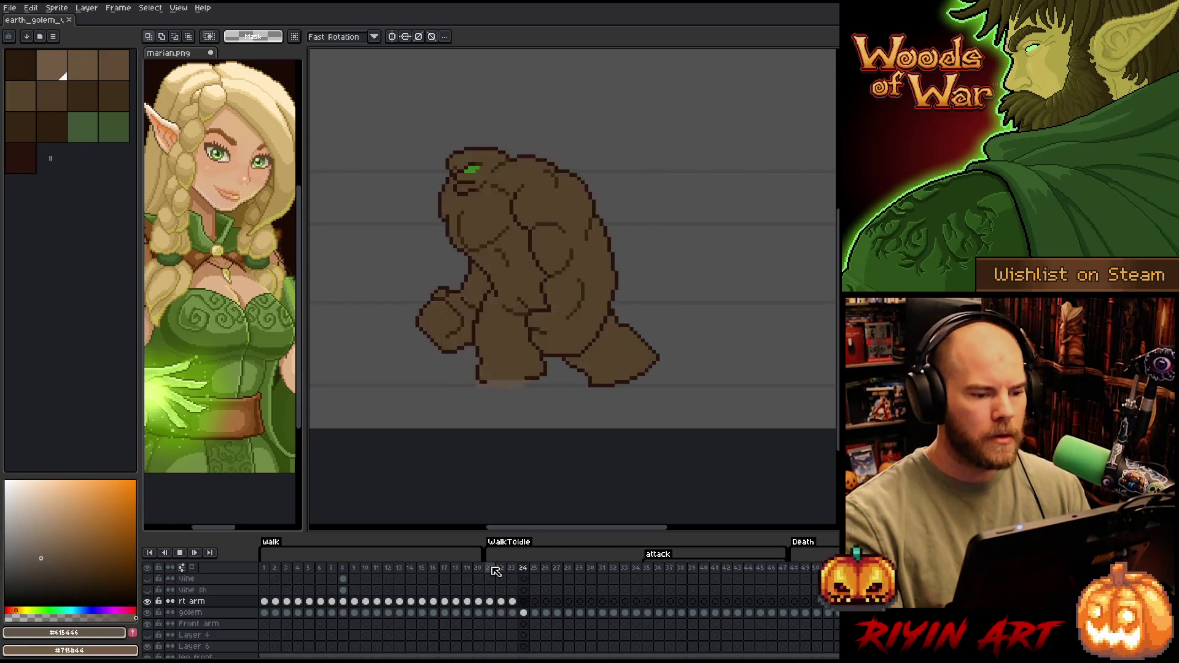
{"action": "key", "text": "Return"}
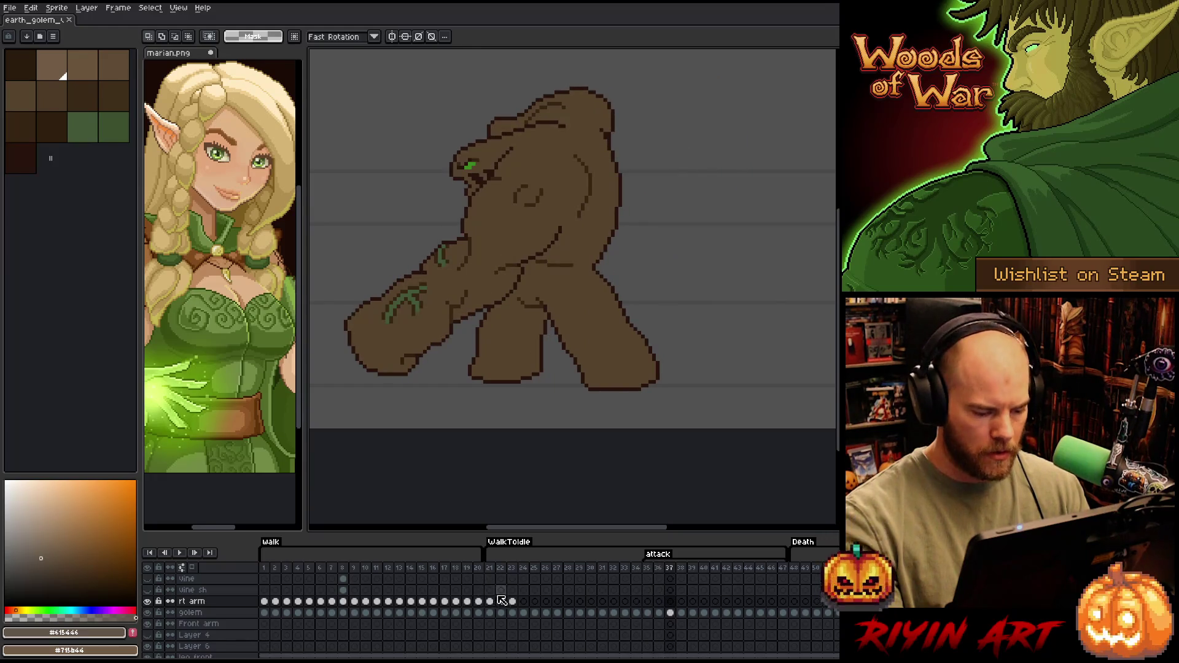
Select Layer 9 and dust cels across walk frames 7–15 and WalkToIdle frames 21–26
{"action": "scroll", "coordinate": [509, 602], "scroll_direction": "up", "scroll_amount": 1}
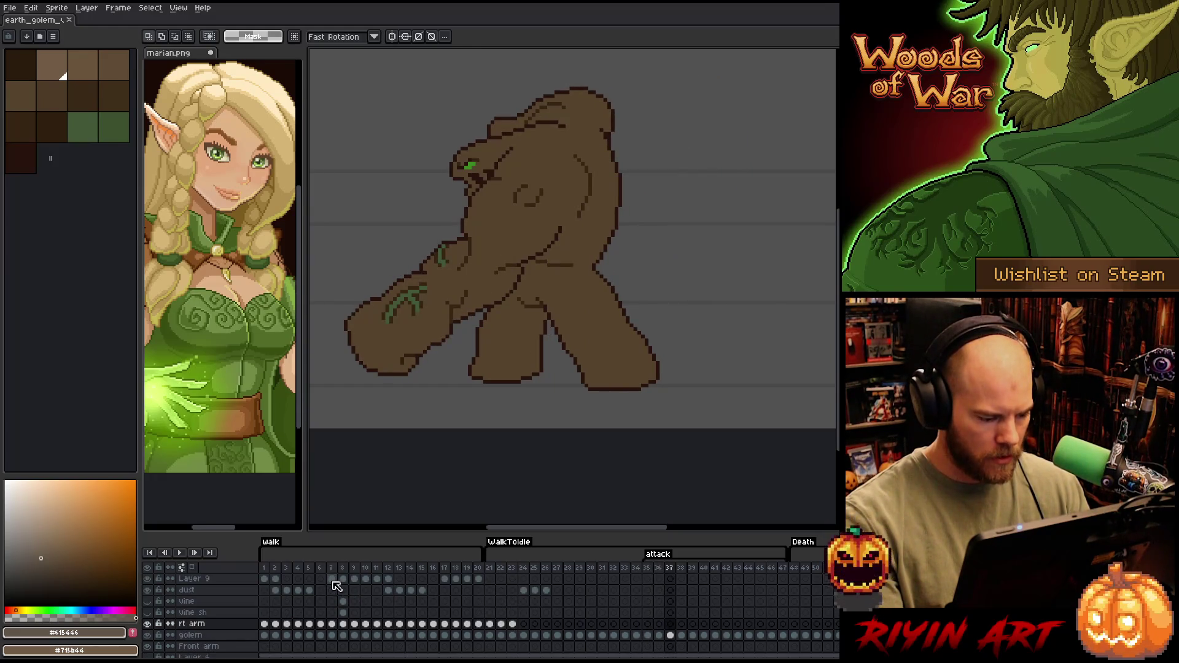
{"action": "left_click_drag", "start_coordinate": [332, 579], "coordinate": [388, 580]}
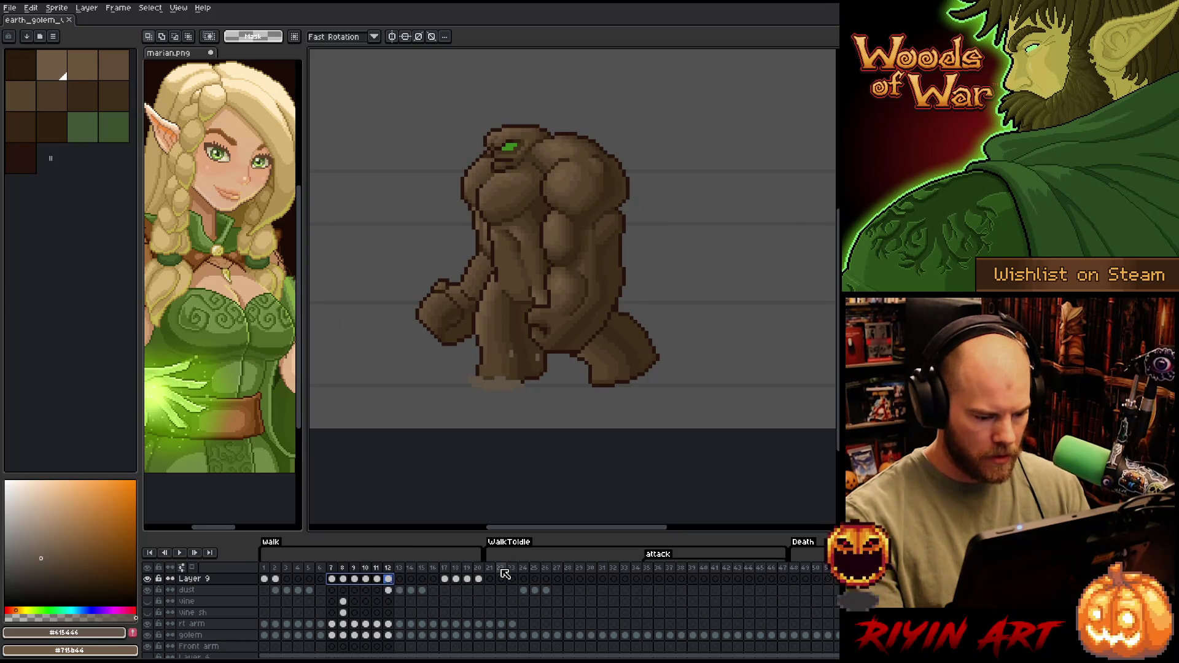
{"action": "left_click_drag", "start_coordinate": [489, 579], "coordinate": [532, 575]}
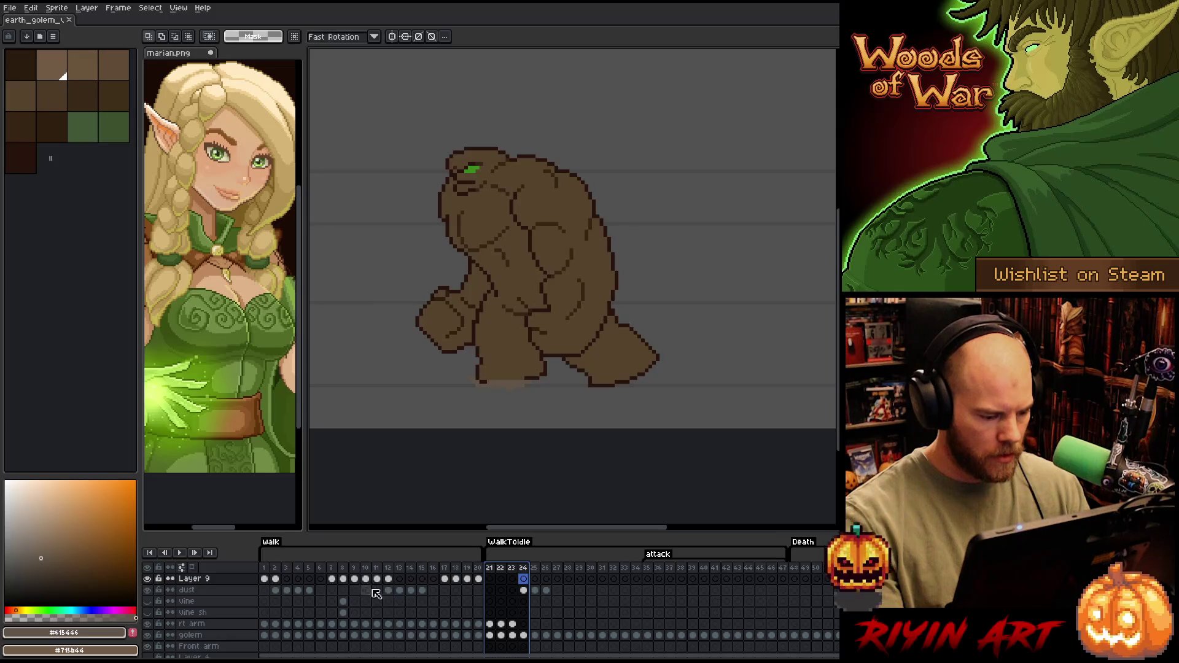
{"action": "left_click_drag", "start_coordinate": [388, 590], "coordinate": [428, 594]}
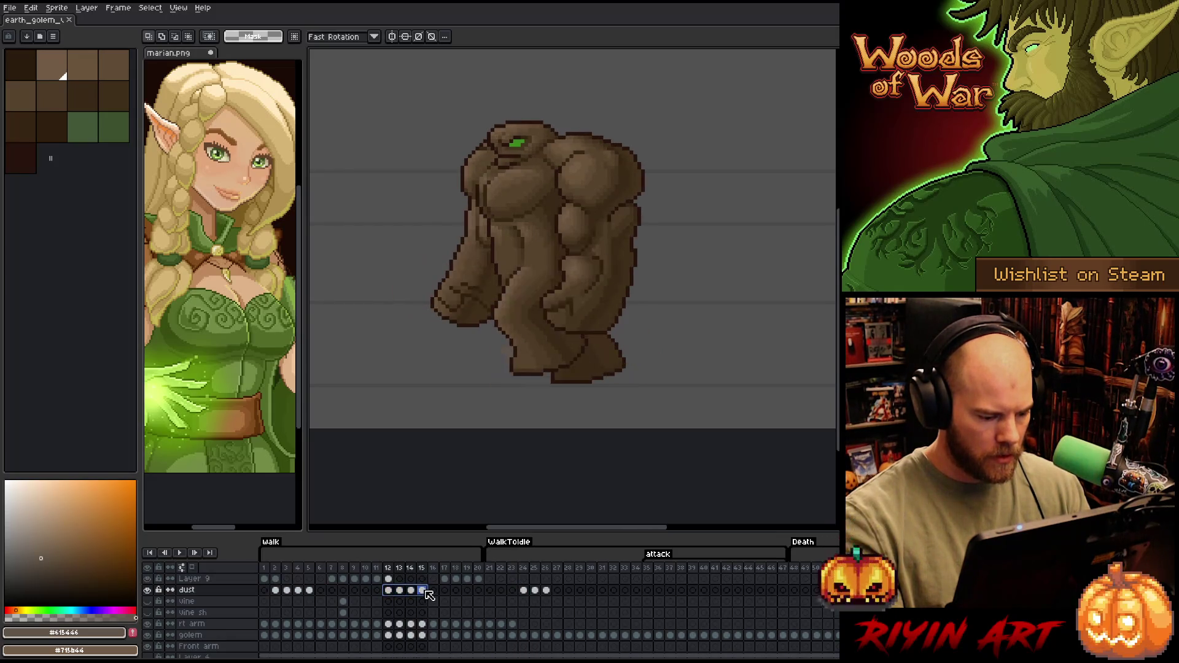
{"action": "left_click_drag", "start_coordinate": [331, 579], "coordinate": [388, 578]}
{"action": "left_click_drag", "start_coordinate": [523, 590], "coordinate": [546, 590]}
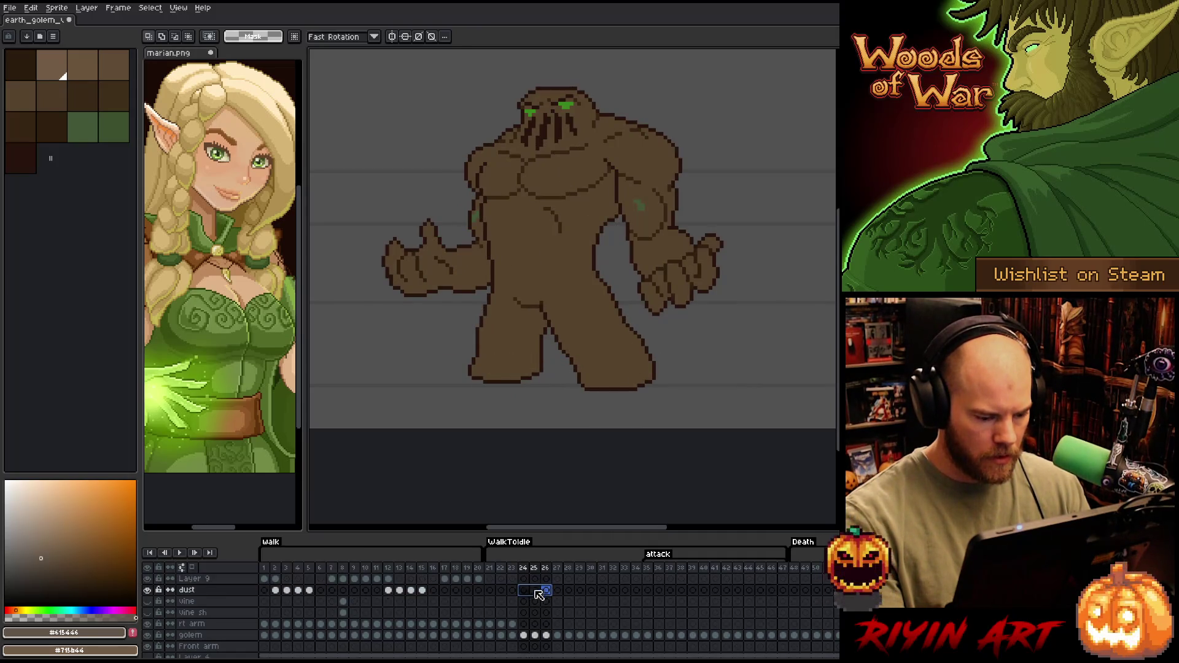
{"action": "left_click_drag", "start_coordinate": [331, 579], "coordinate": [387, 581]}
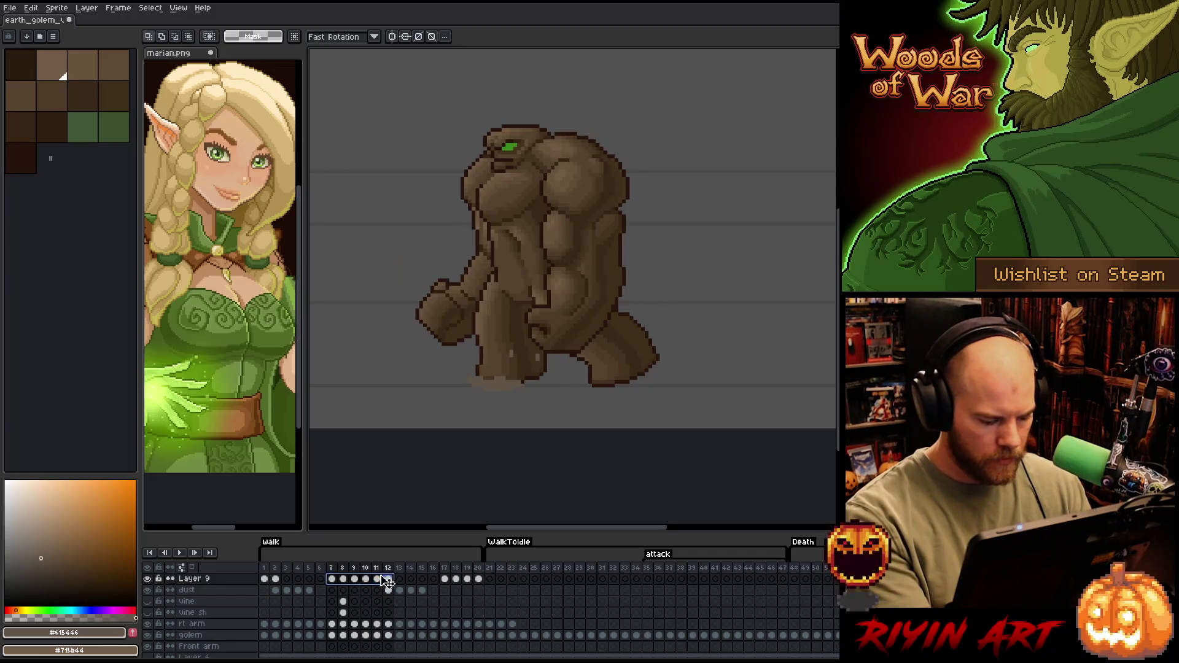
Shift Layer 9's cels from frames 22–27 one frame later to 23–28 and preview
{"action": "left_click", "coordinate": [502, 579]}
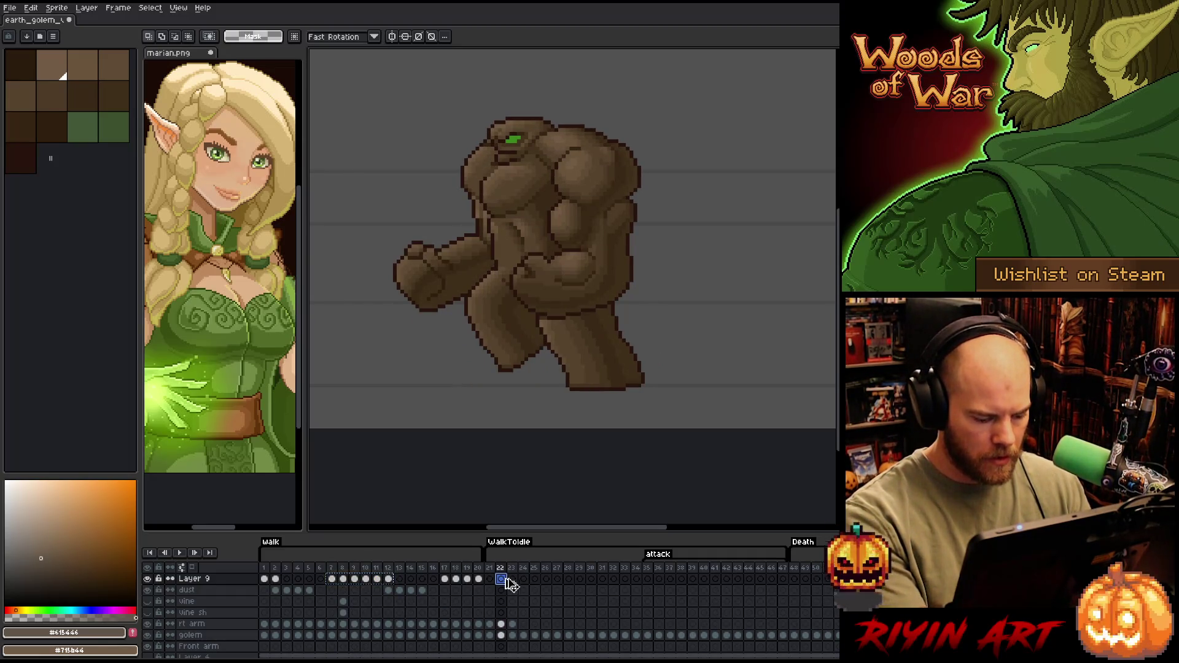
{"action": "left_click_drag", "start_coordinate": [505, 580], "coordinate": [559, 582]}
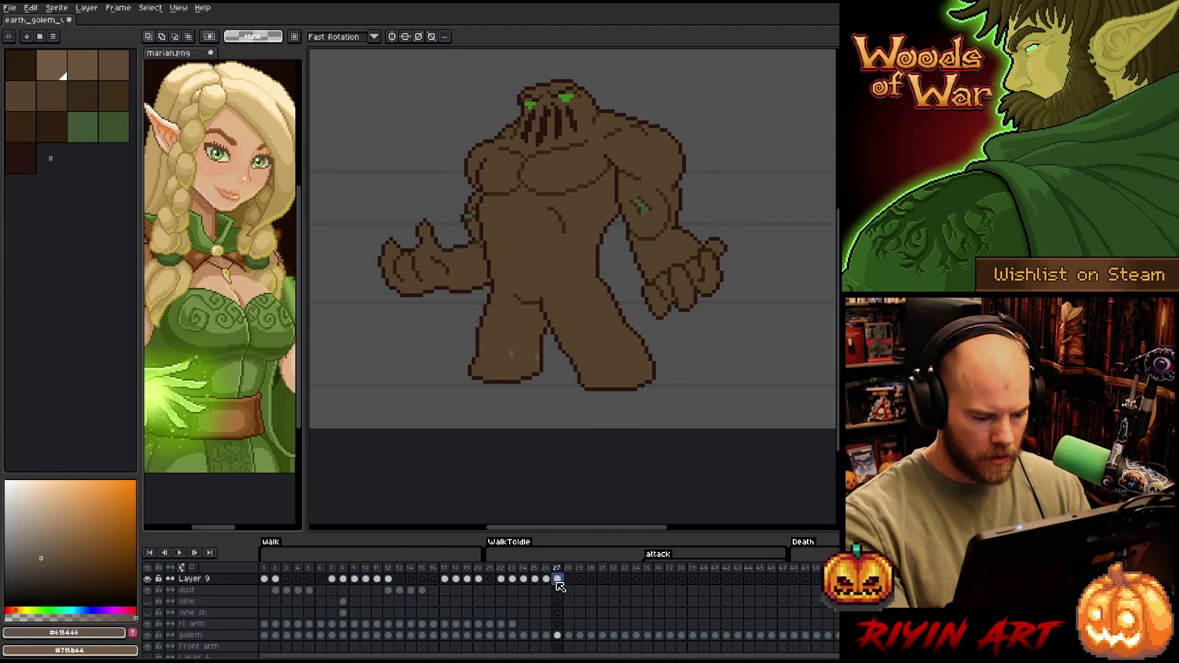
{"action": "left_click", "coordinate": [503, 581]}
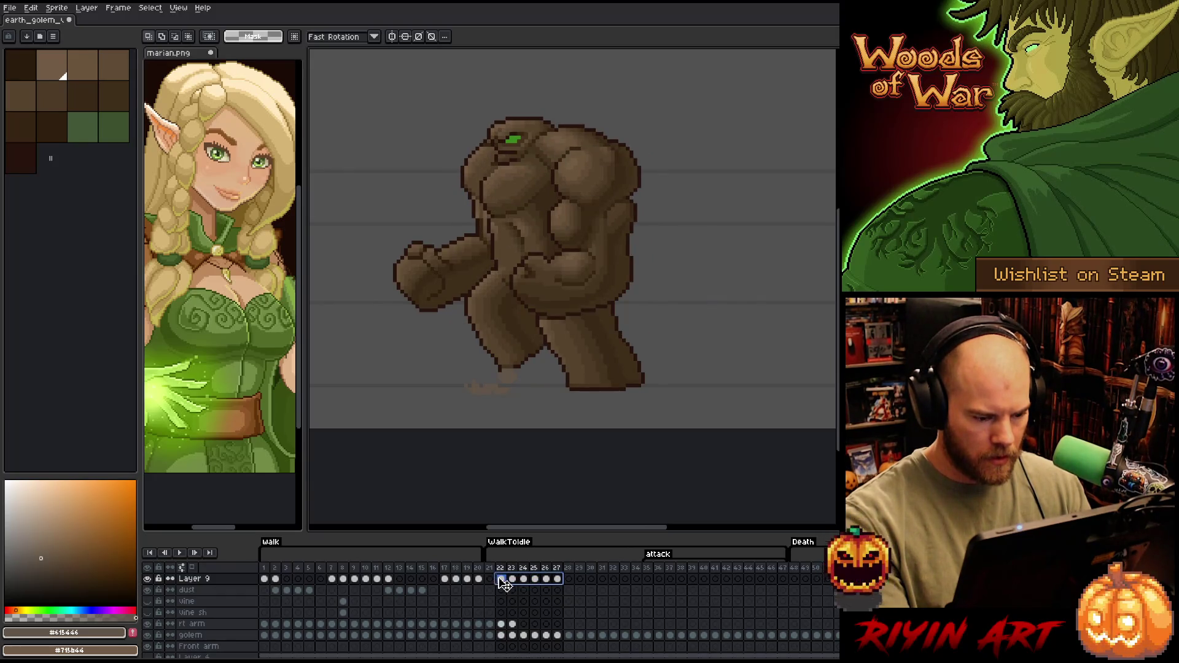
{"action": "left_click_drag", "start_coordinate": [516, 582], "coordinate": [527, 582]}
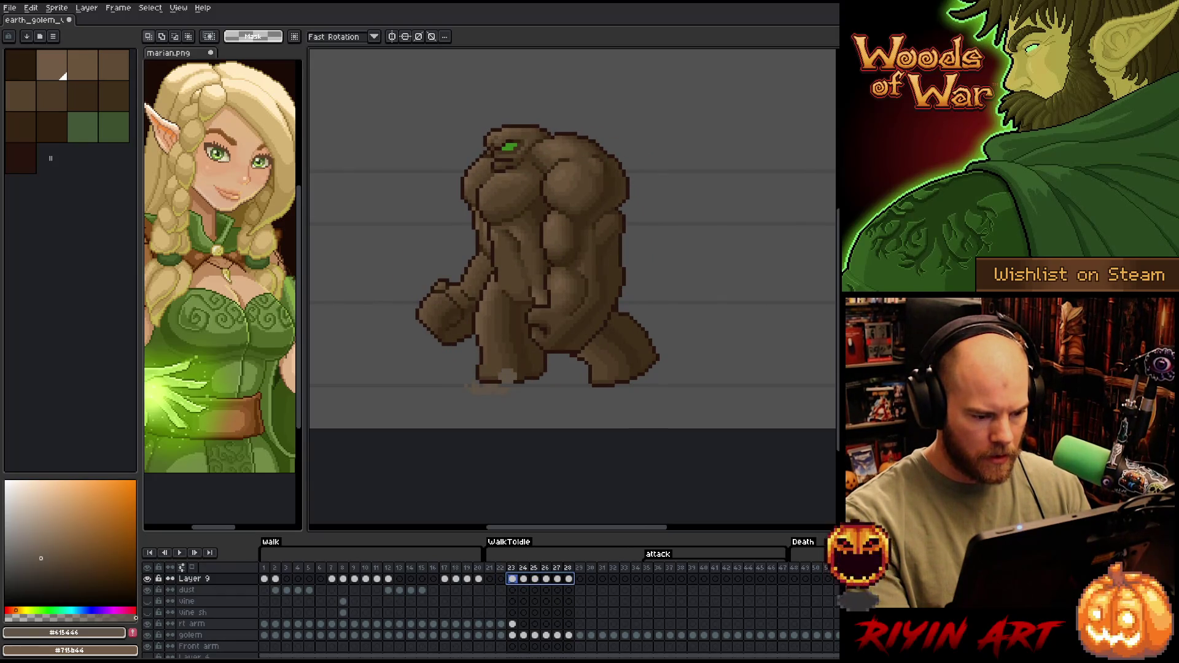
{"action": "key", "text": "Escape"}
{"action": "key", "text": "Return"}
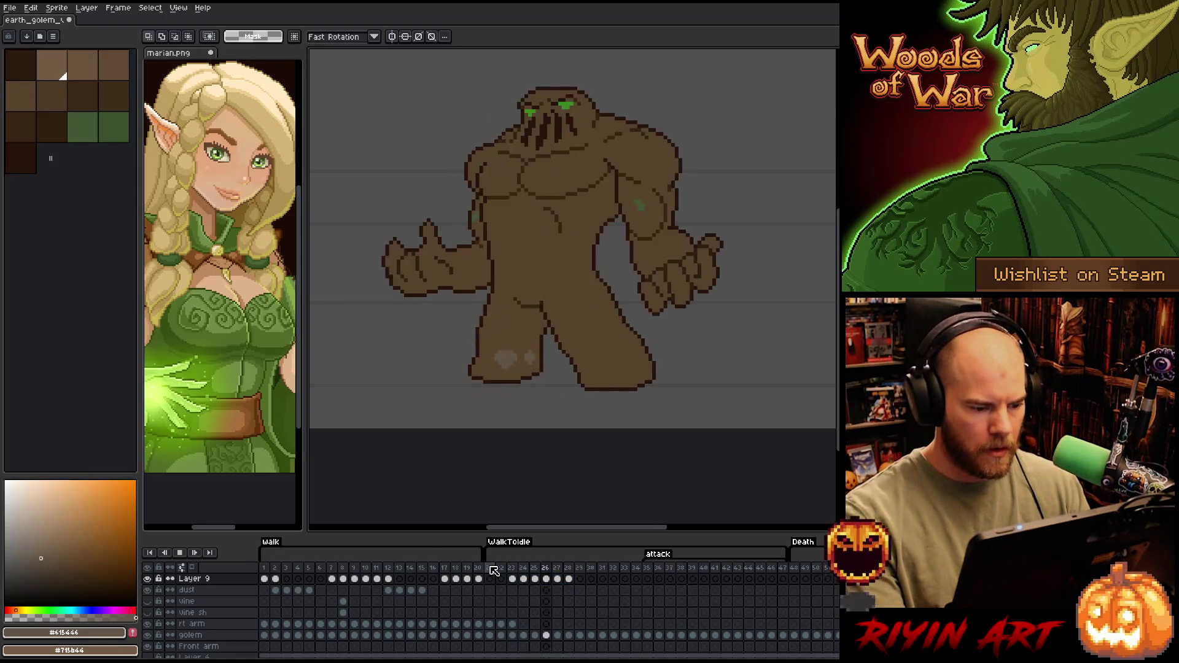
On frame 23, raise the dust puff near the golem's feet with the Move tool
{"action": "left_click", "coordinate": [512, 579]}
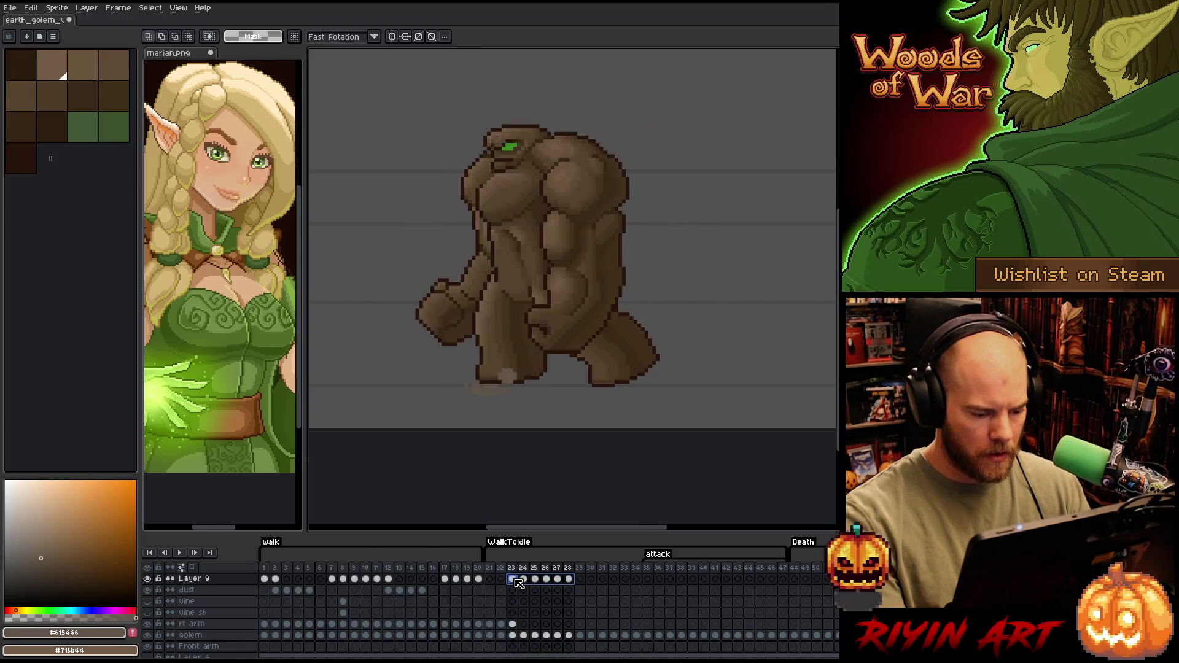
{"action": "left_click", "coordinate": [568, 578], "text": "shift"}
{"action": "key", "text": "v"}
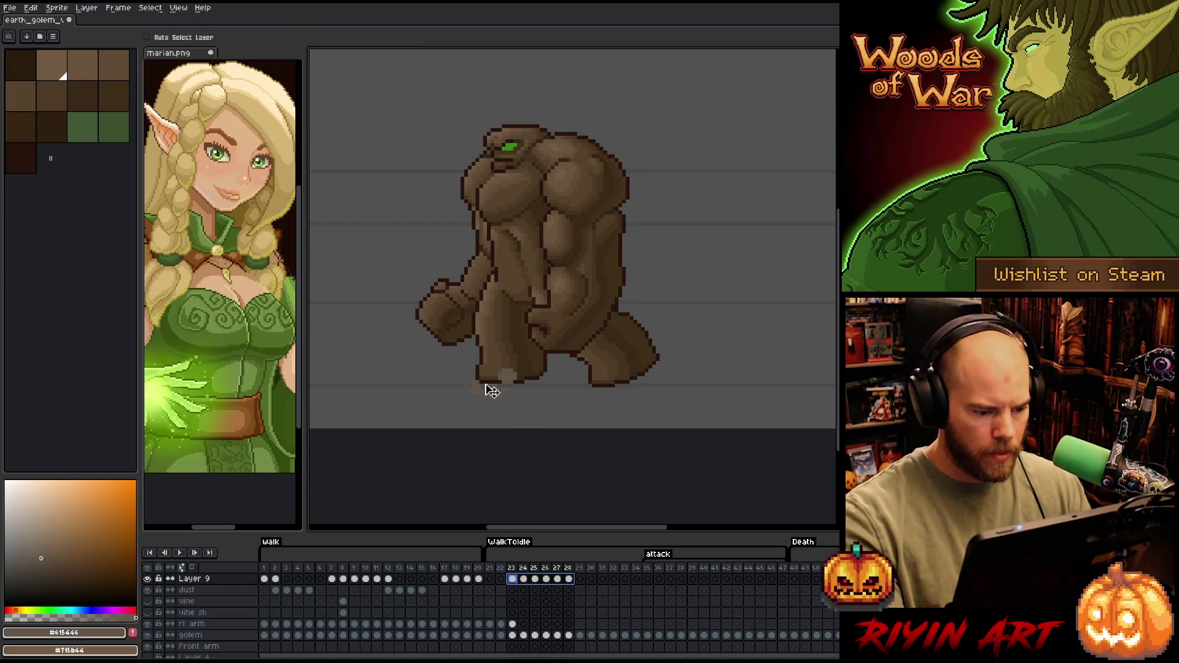
{"action": "left_click_drag", "start_coordinate": [489, 398], "coordinate": [489, 385]}
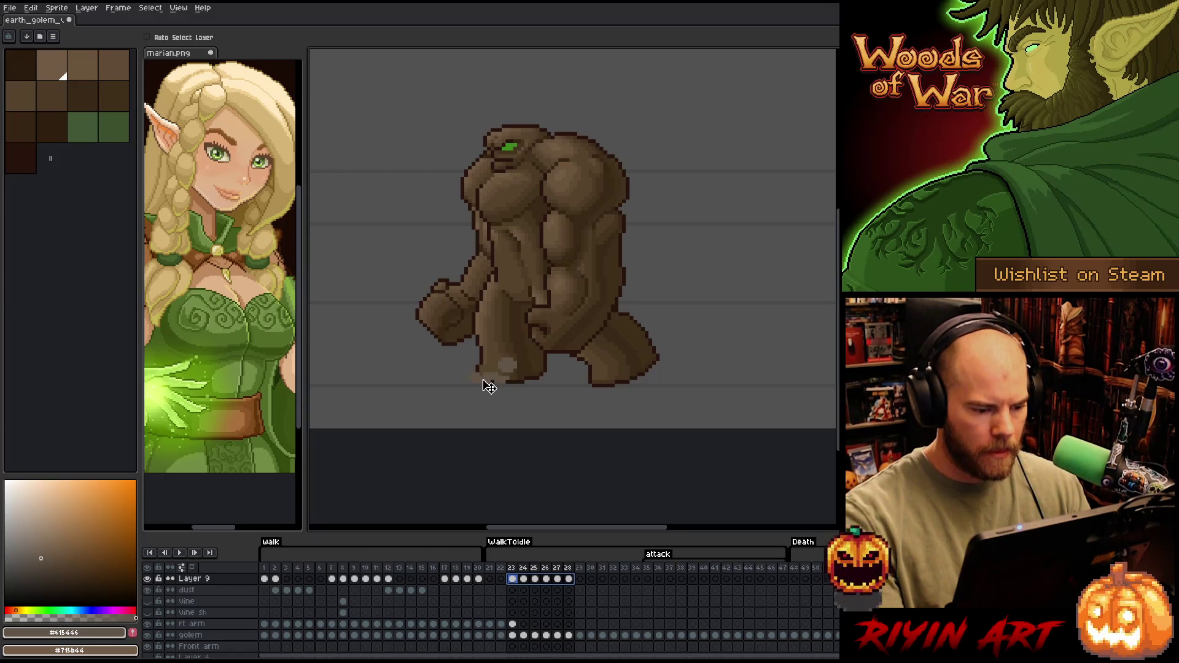
Preview the animation, stop on frame 7, and select Layer 9
{"action": "left_click", "coordinate": [506, 570]}
{"action": "key", "text": "Return"}
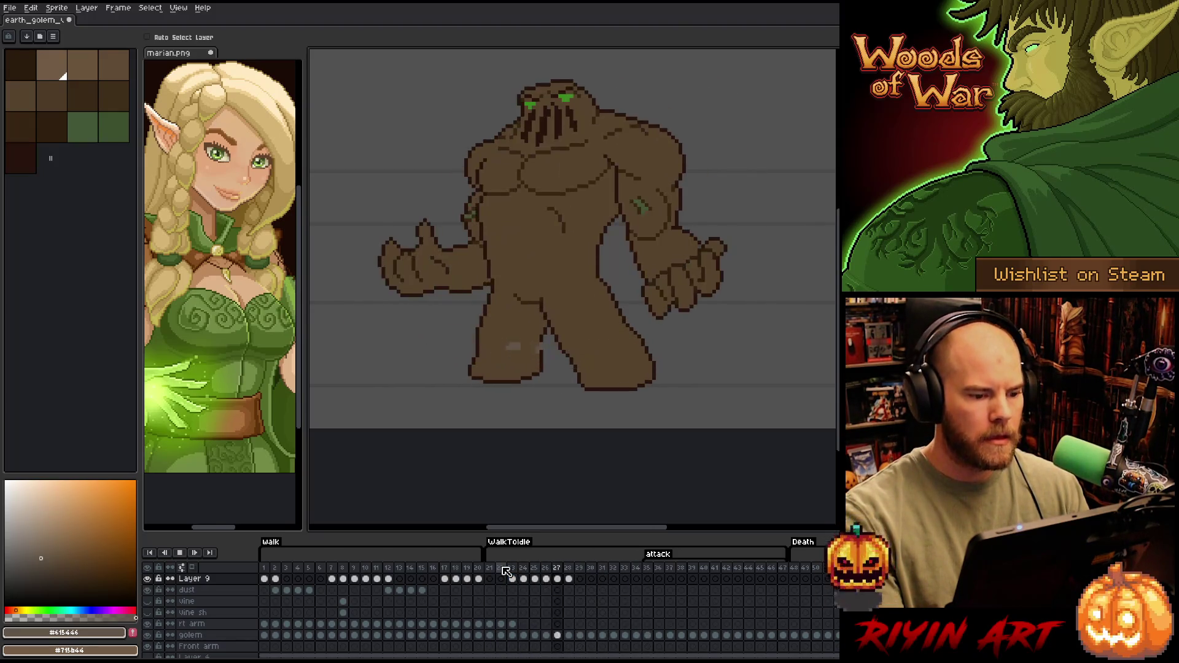
{"action": "left_click", "coordinate": [273, 570]}
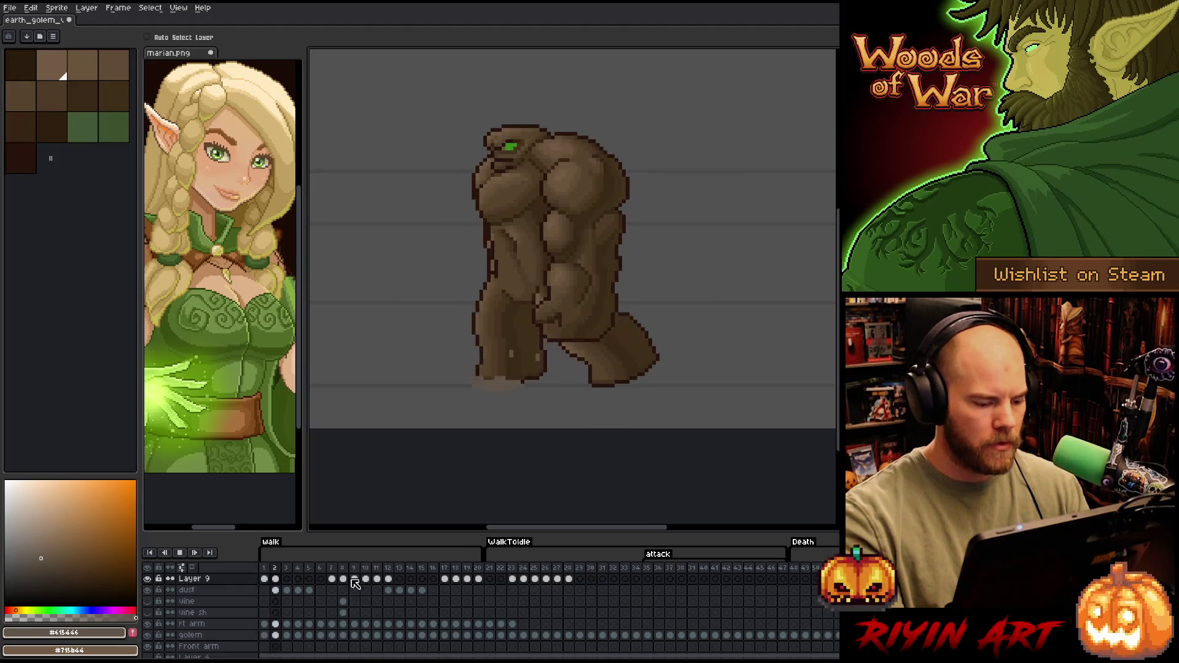
{"action": "key", "text": "Return"}
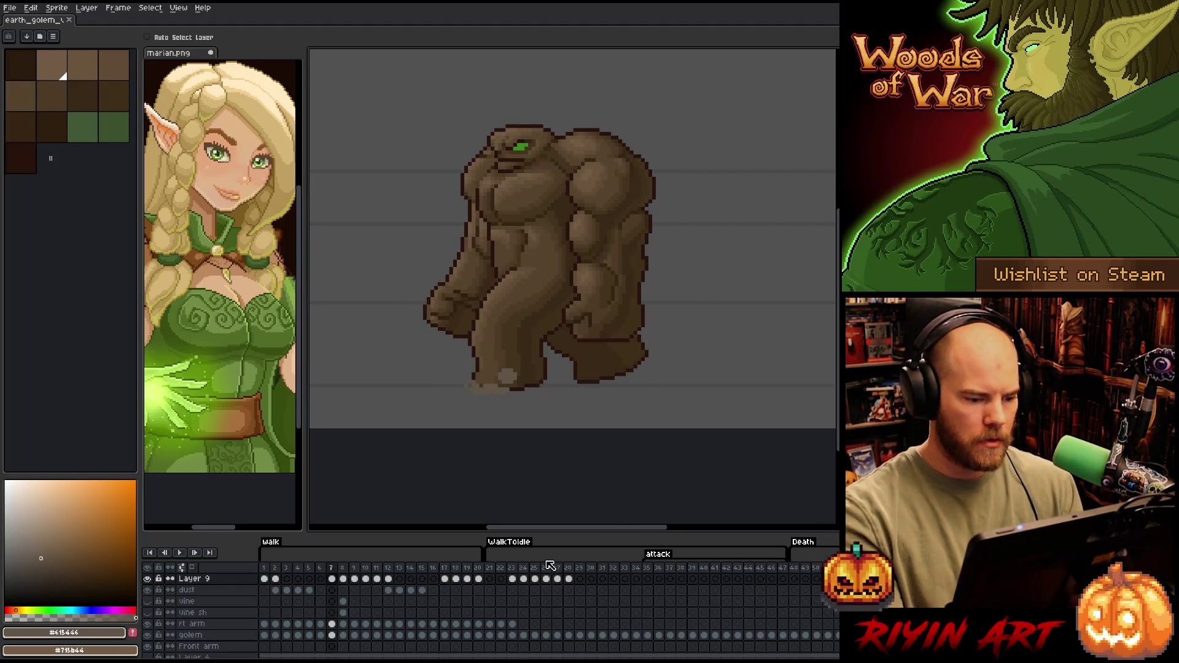
{"action": "left_click", "coordinate": [205, 583]}
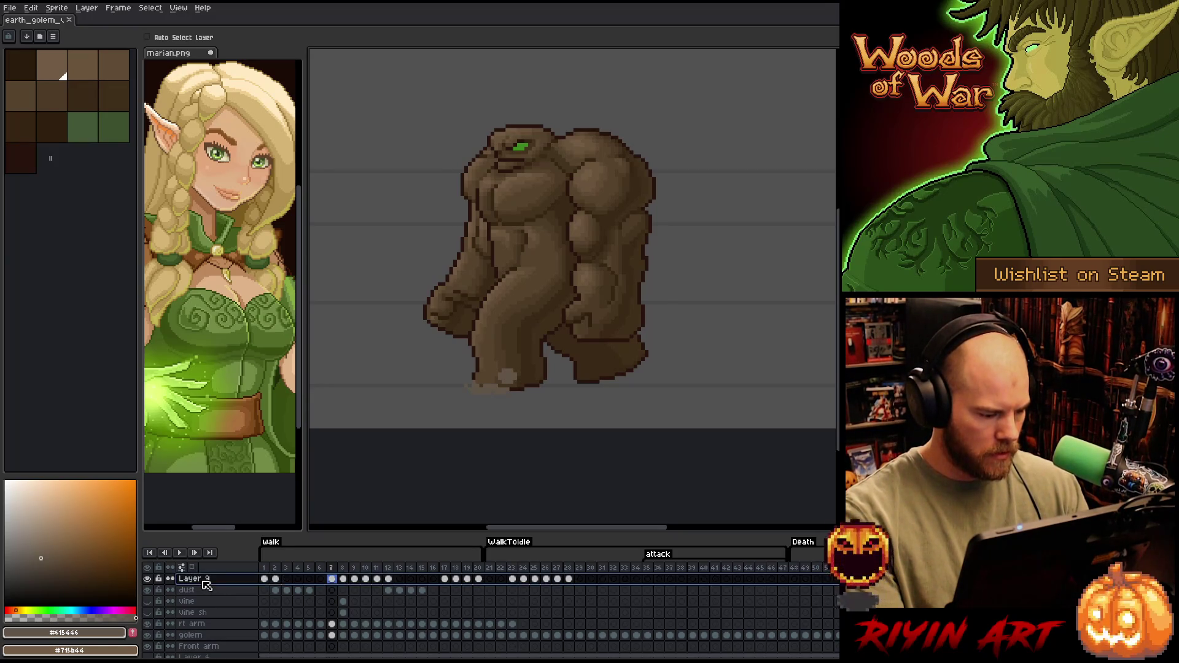
Rename Layer 9 to 'dust 2' and lower its opacity to about 75%
{"action": "double_click", "coordinate": [201, 579]}
{"action": "type", "text": "dust"}
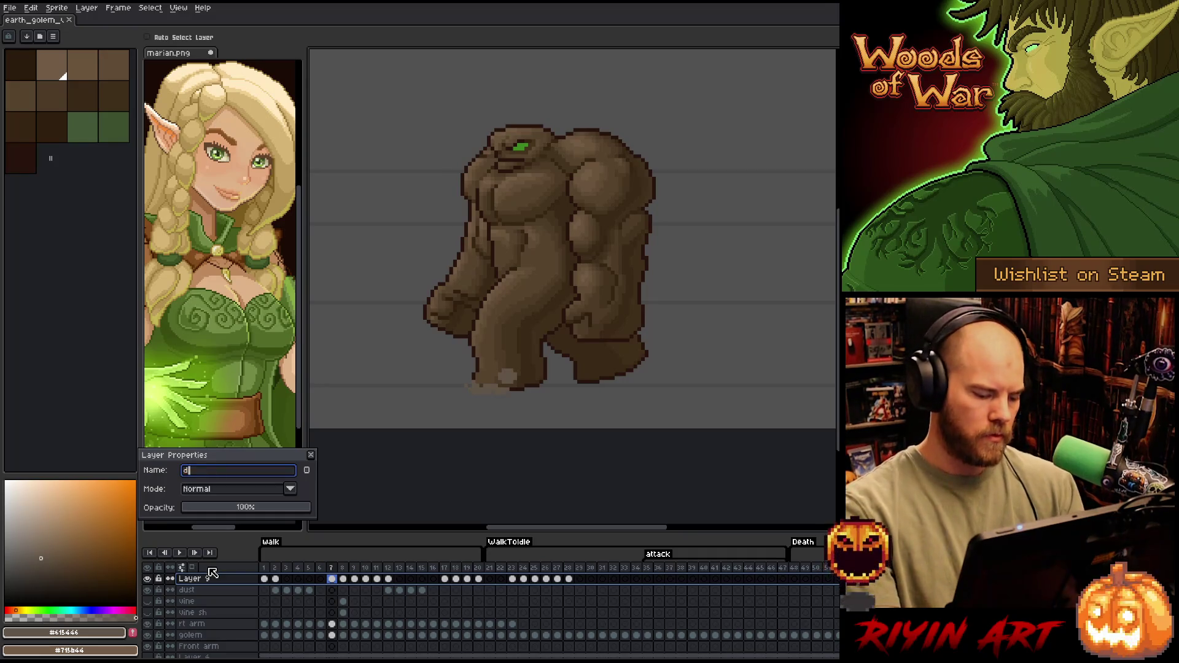
{"action": "key", "text": "Return"}
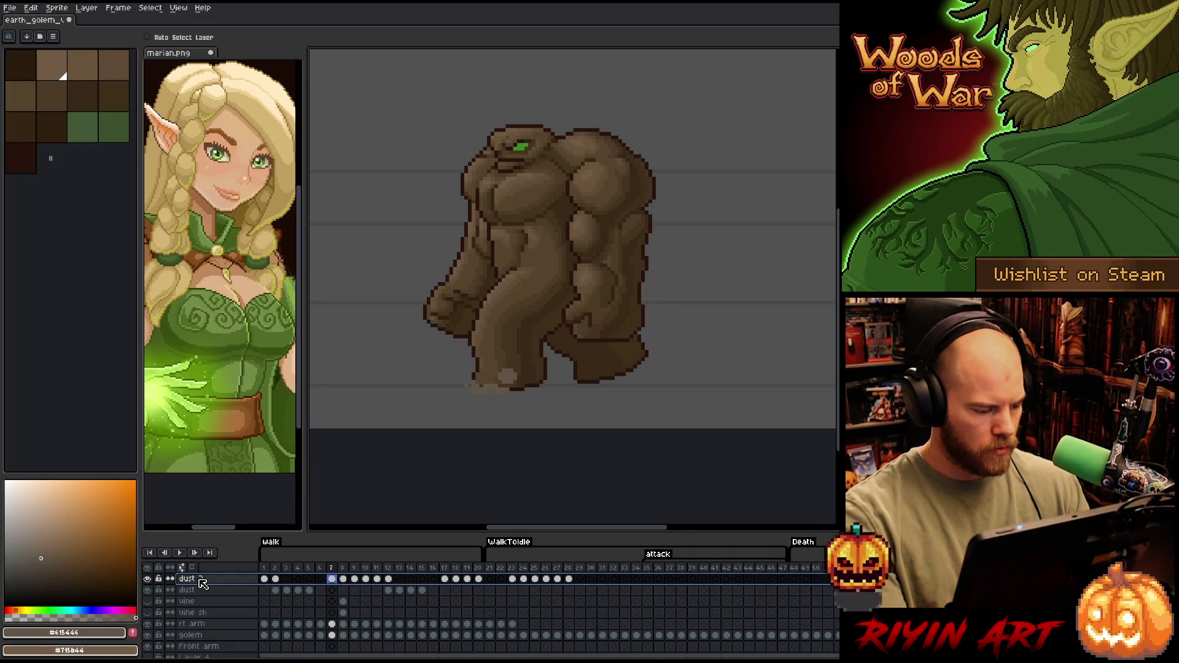
{"action": "double_click", "coordinate": [195, 579]}
{"action": "left_click", "coordinate": [283, 511]}
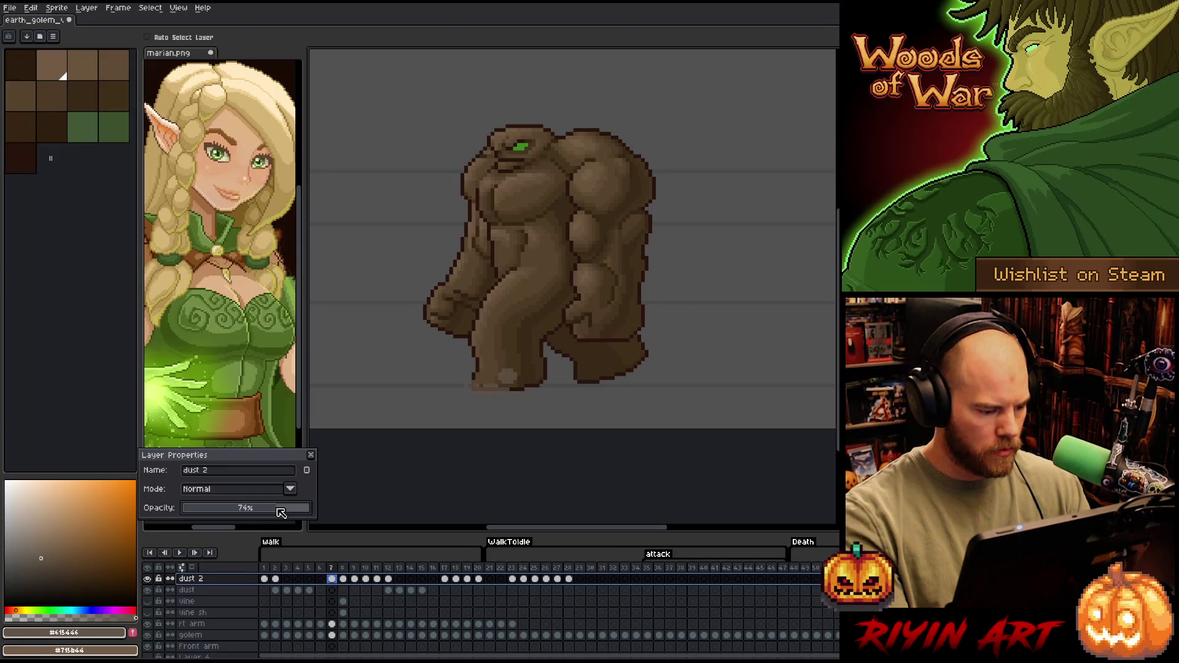
Set the dust layer's opacity to 75% as well and return to frame 1
{"action": "double_click", "coordinate": [202, 591]}
{"action": "left_click", "coordinate": [278, 511]}
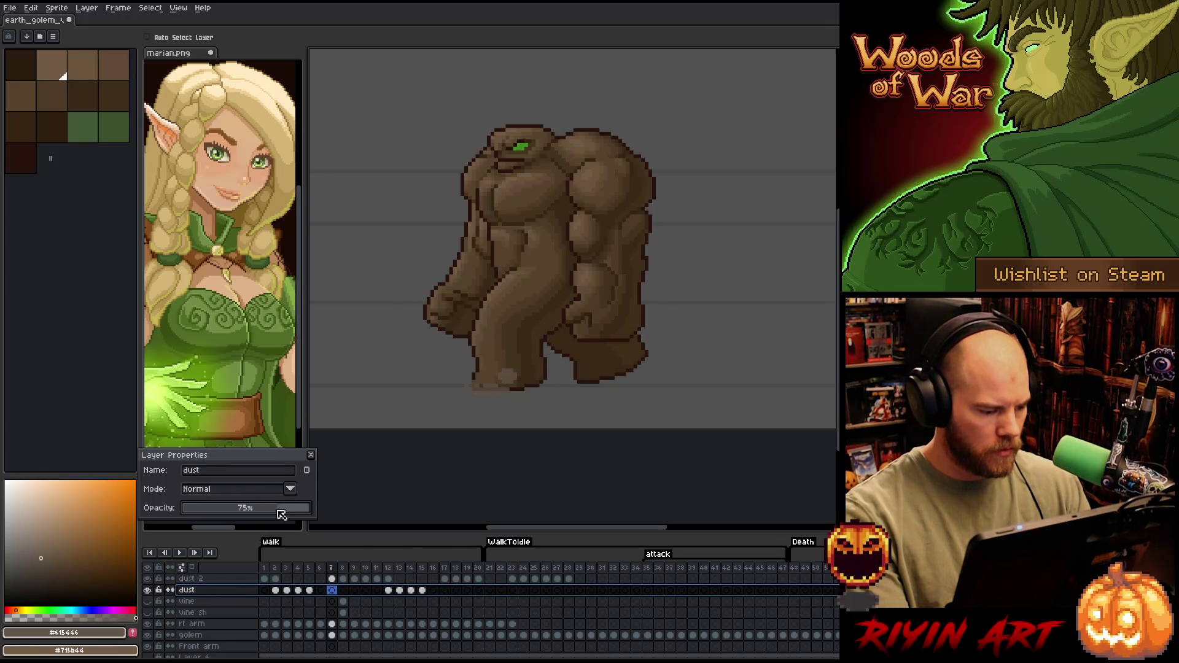
{"action": "left_click", "coordinate": [311, 456]}
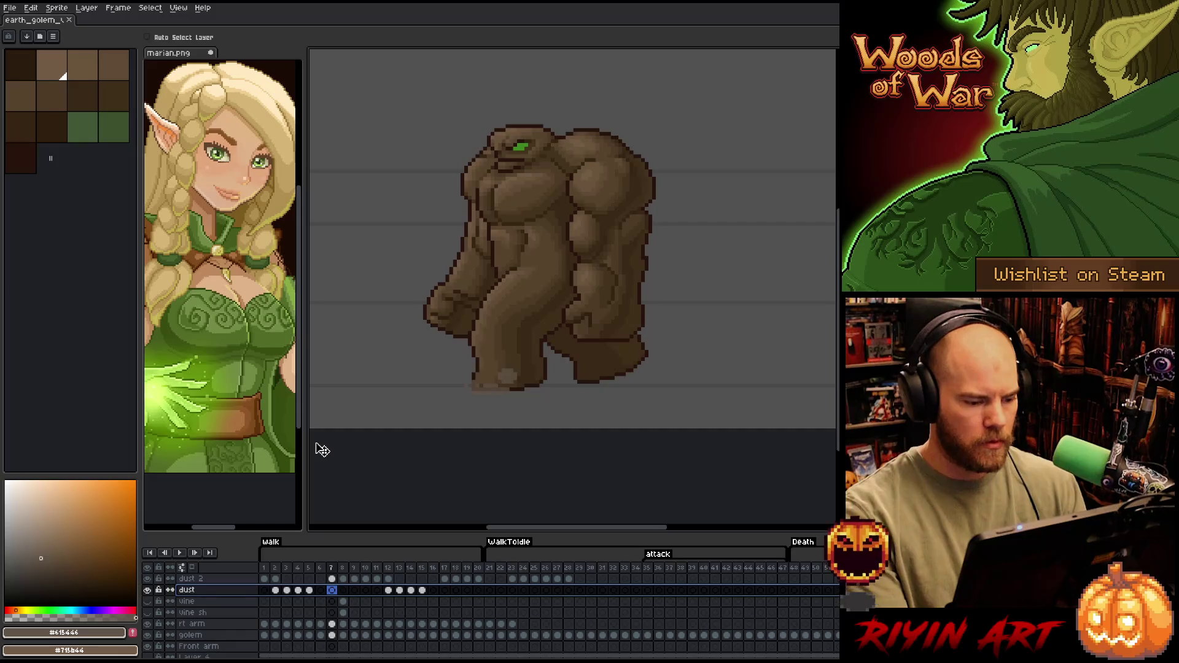
{"action": "left_click", "coordinate": [266, 568]}
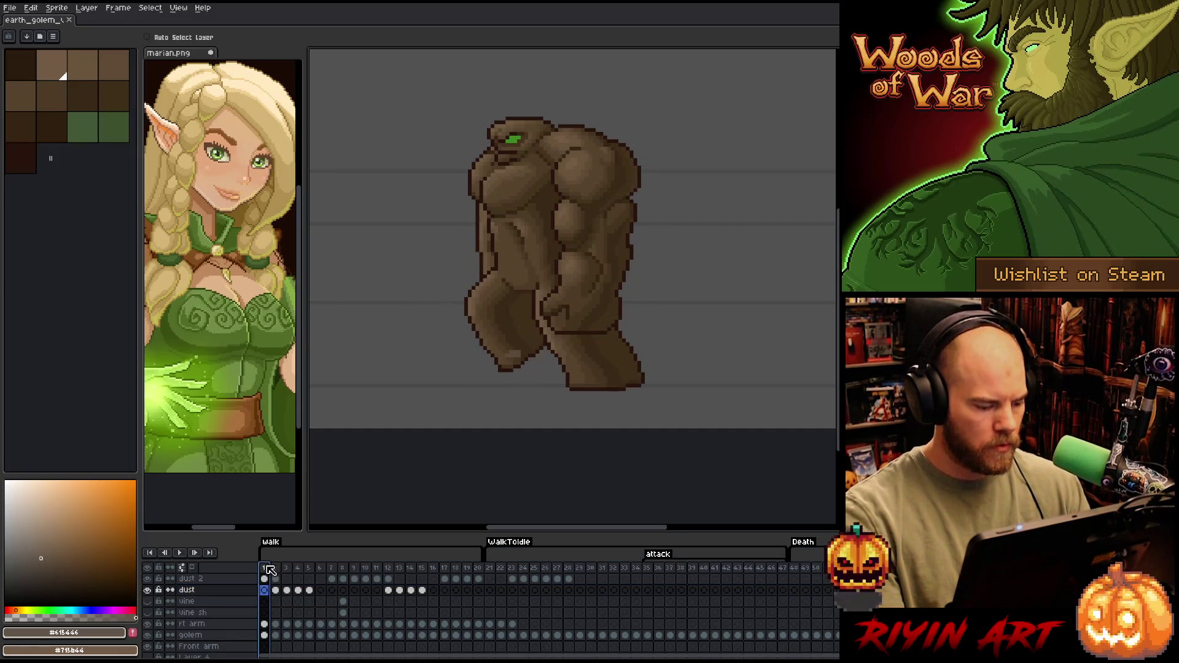
{"action": "key", "text": "Return"}
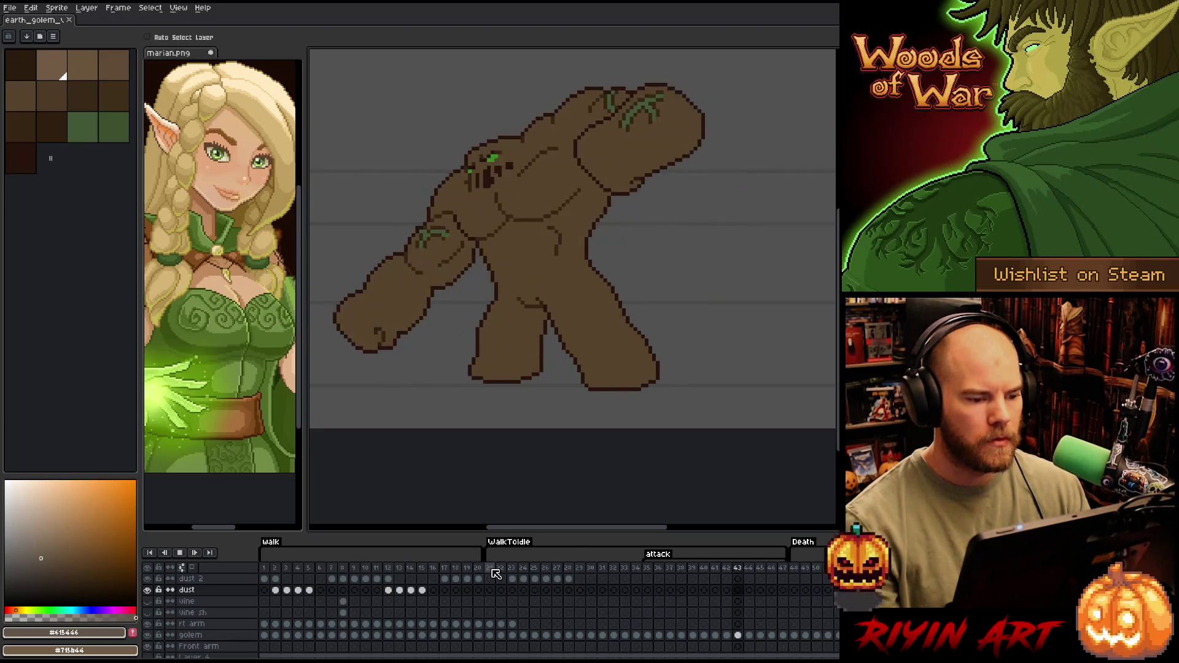
{"action": "scroll", "coordinate": [439, 347], "scroll_direction": "down", "scroll_amount": 1}
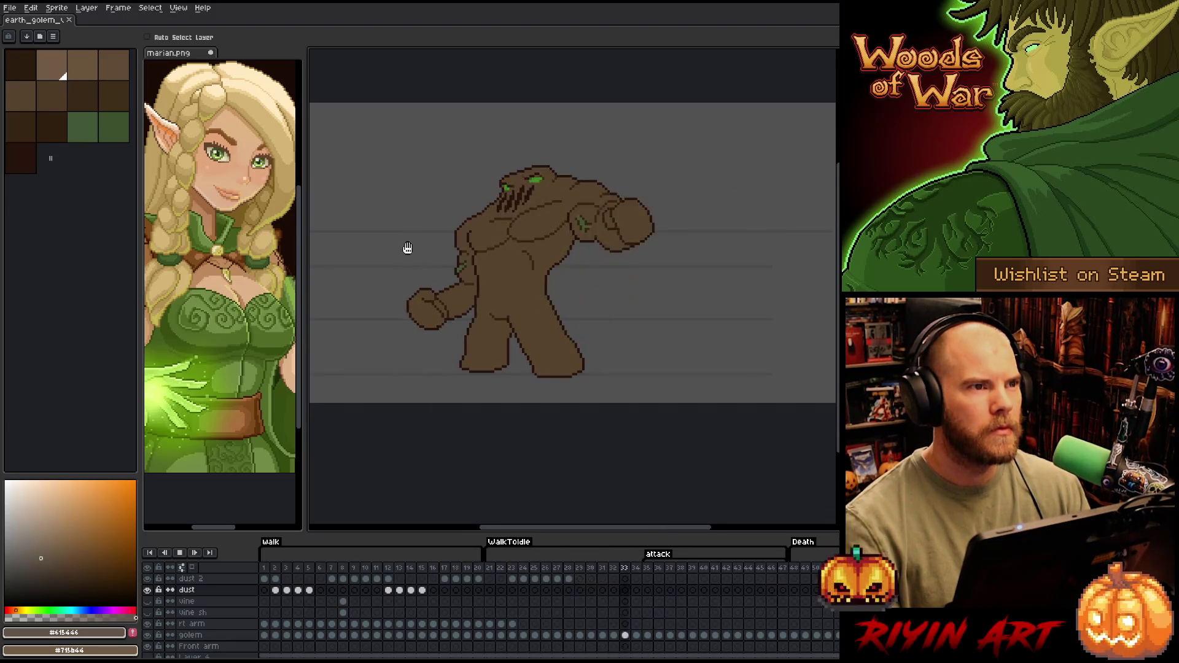
{"action": "scroll", "coordinate": [407, 248], "scroll_direction": "up", "scroll_amount": 1}
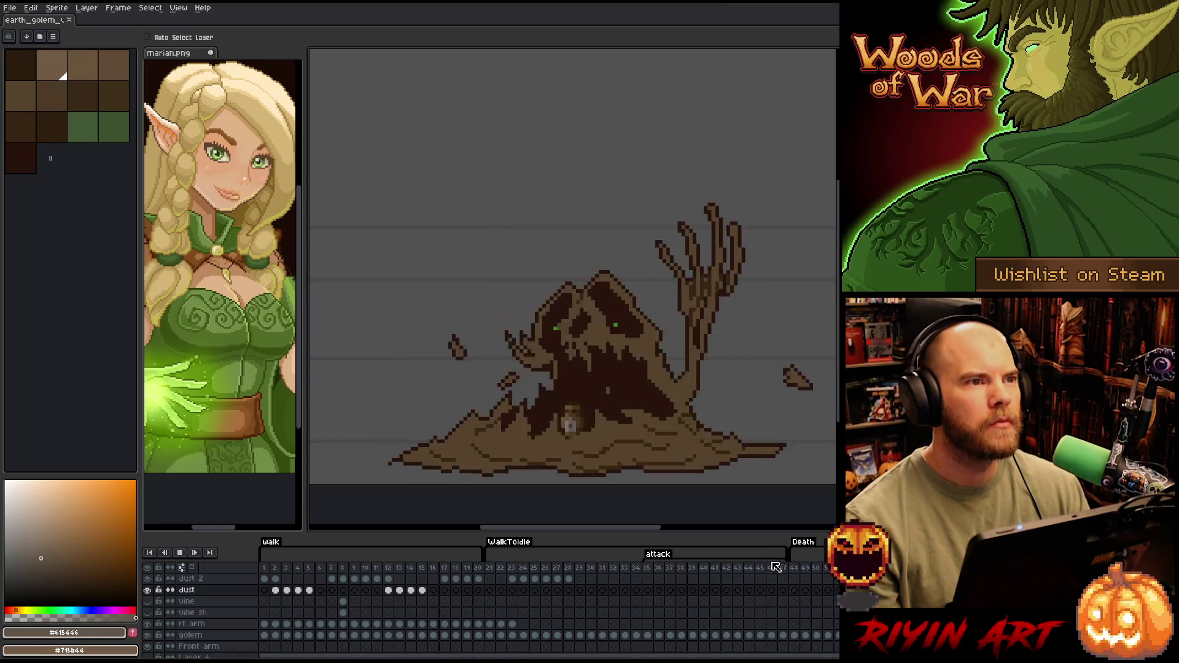
{"action": "left_click", "coordinate": [491, 568]}
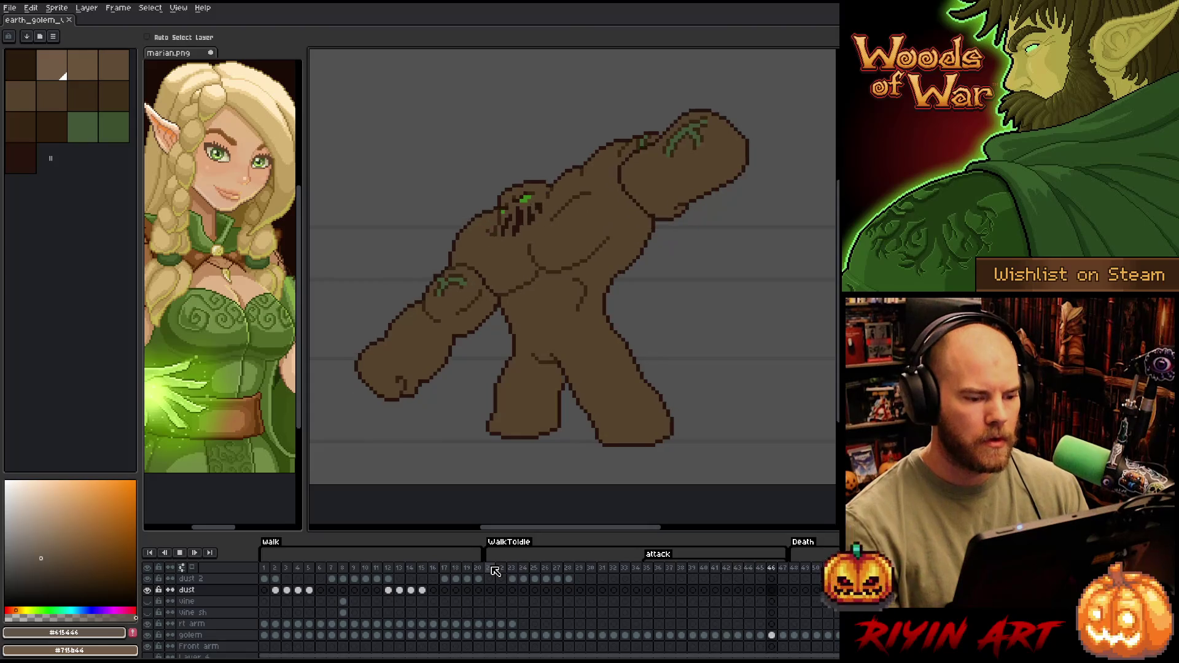
{"action": "left_click", "coordinate": [495, 572]}
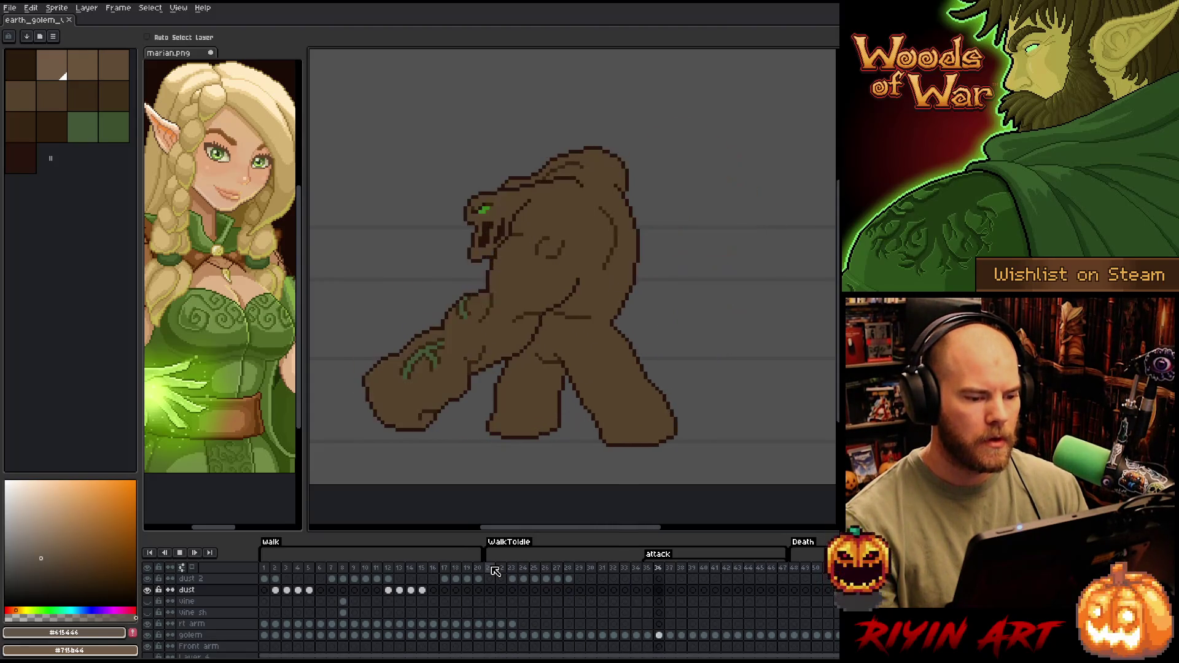
{"action": "left_click", "coordinate": [495, 571]}
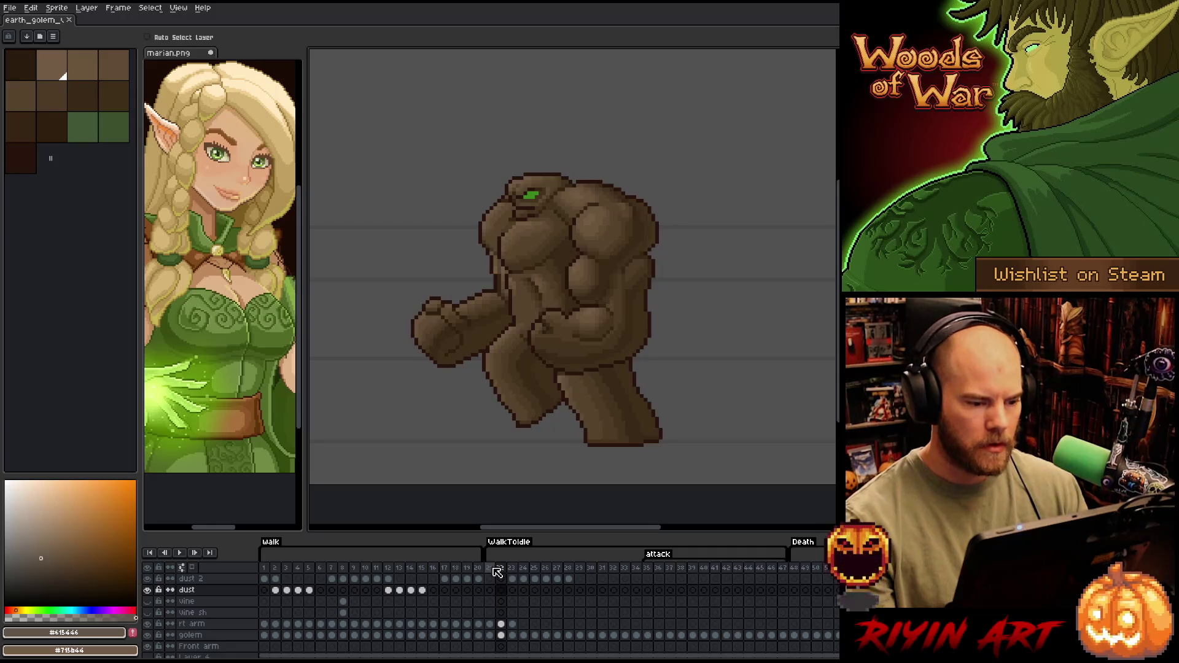
{"action": "key", "text": "Right"}
{"action": "key", "text": "Right"}
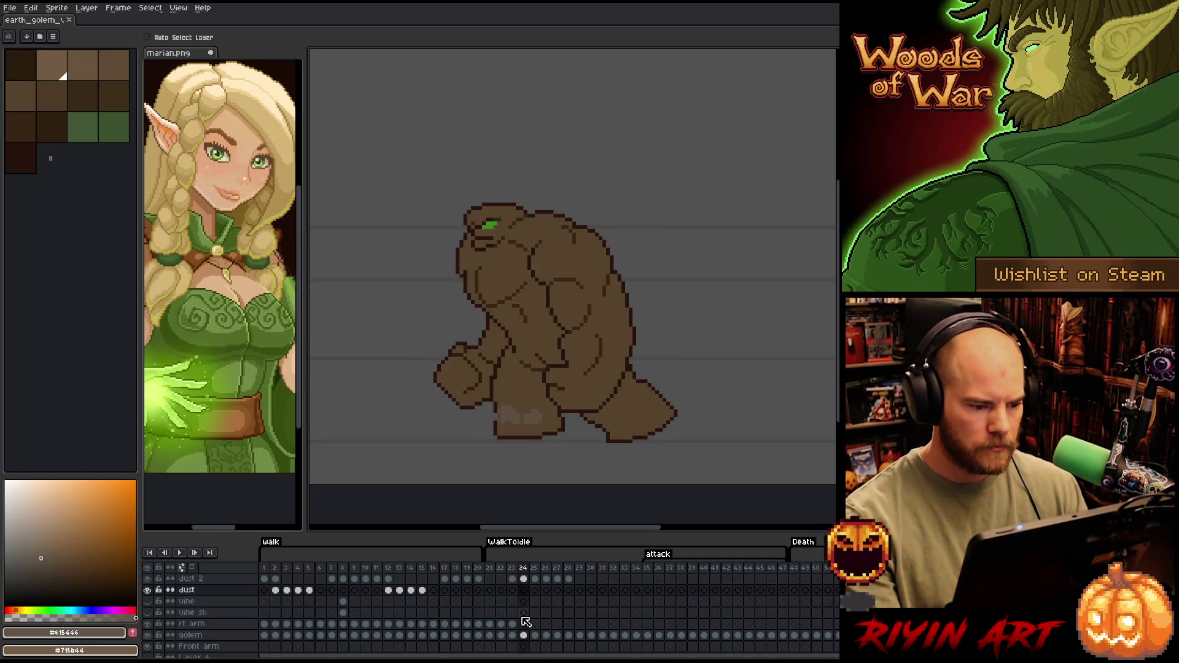
{"action": "key", "text": "Left"}
{"action": "key", "text": "Right"}
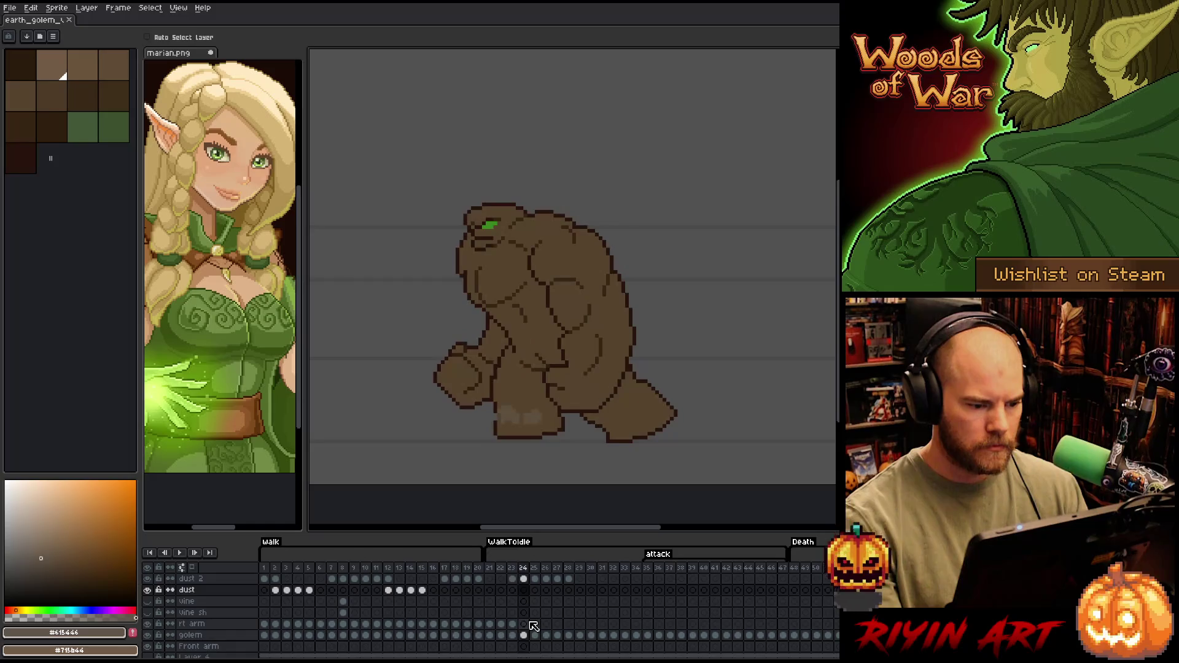
{"action": "key", "text": "Right"}
{"action": "key", "text": "Return"}
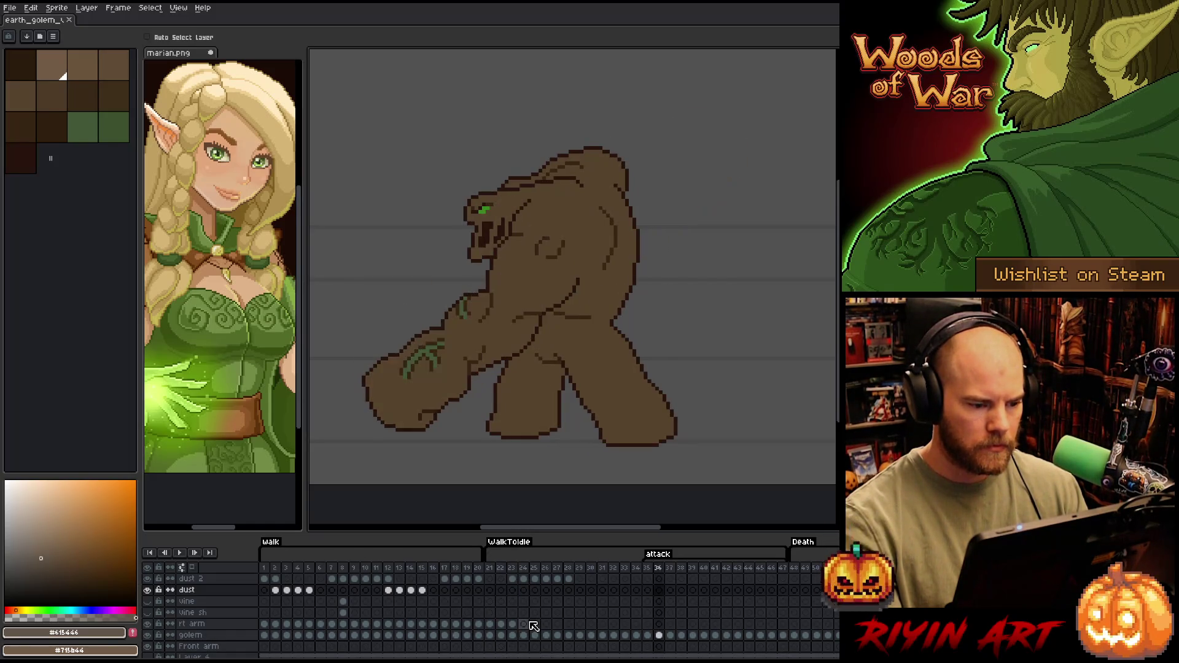
{"action": "key", "text": "Return"}
{"action": "left_click", "coordinate": [519, 571]}
{"action": "key", "text": "Right"}
{"action": "key", "text": "Right"}
{"action": "key", "text": "Left"}
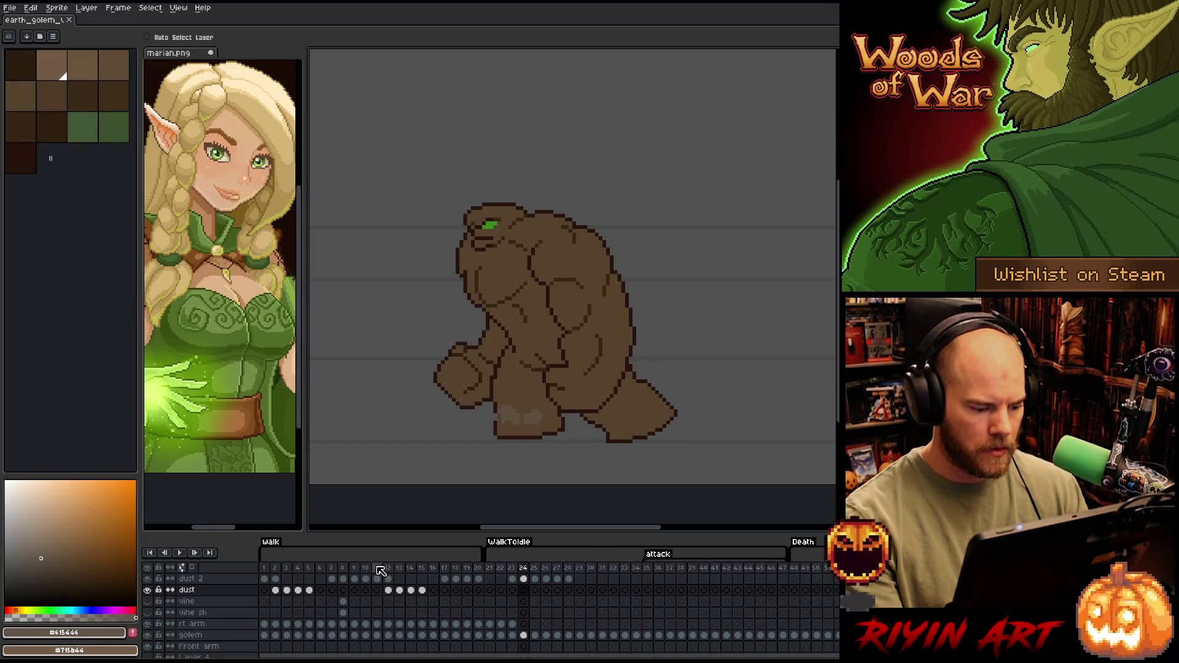
{"action": "left_click", "coordinate": [379, 568]}
{"action": "key", "text": "Right"}
{"action": "key", "text": "Right"}
{"action": "key", "text": "Right"}
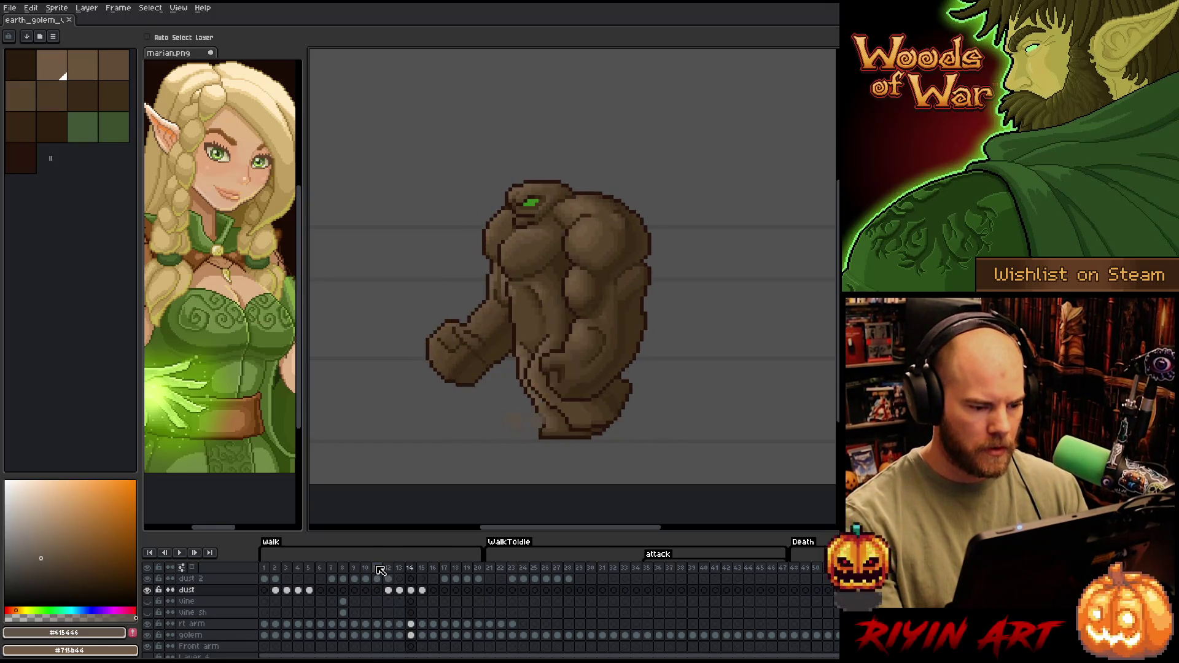
{"action": "key", "text": "Right"}
{"action": "key", "text": "Left"}
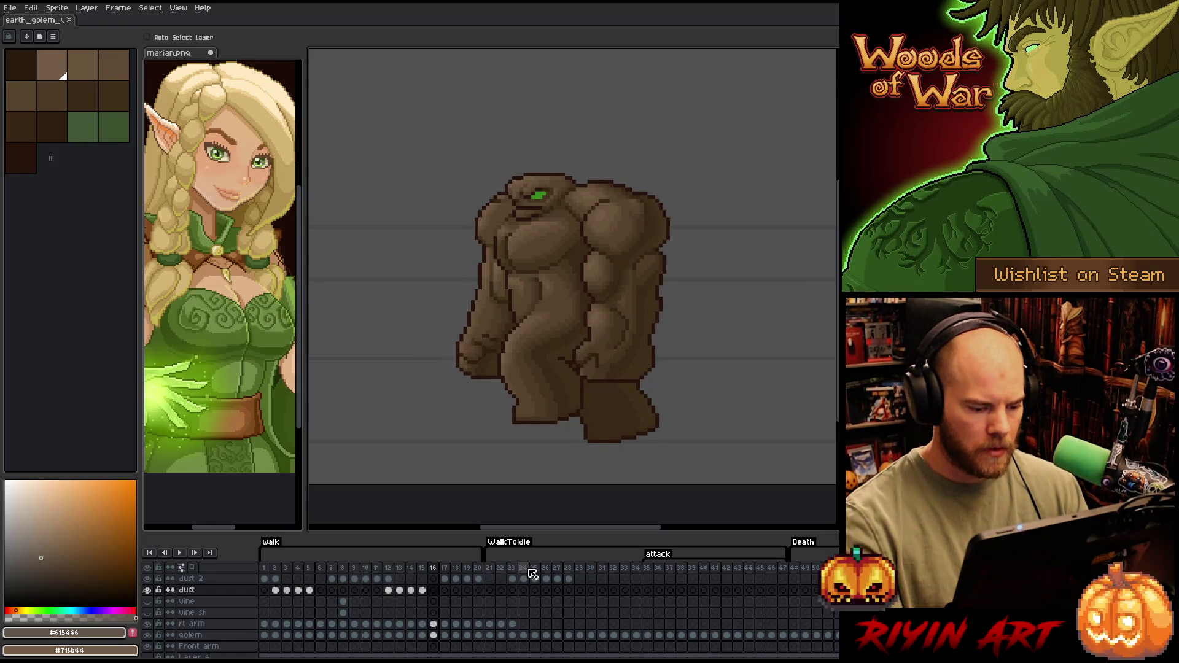
{"action": "left_click", "coordinate": [525, 568]}
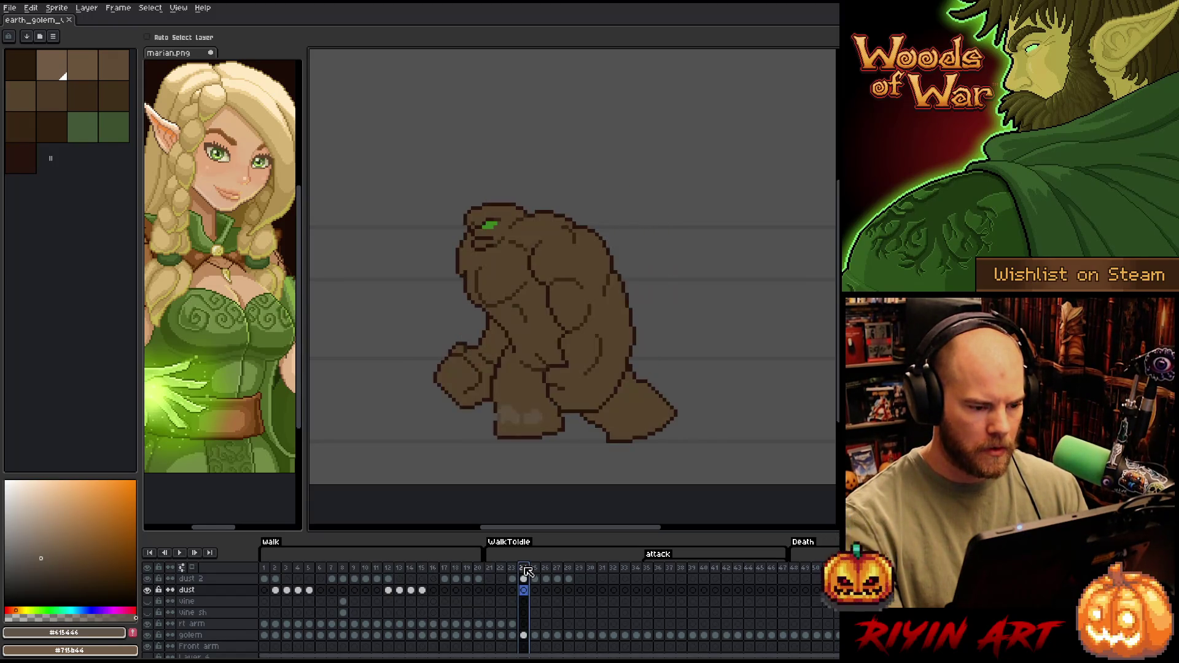
Inspect frame 16's rt arm and golem cels, toggling the rt arm layer's visibility
{"action": "left_click", "coordinate": [422, 568]}
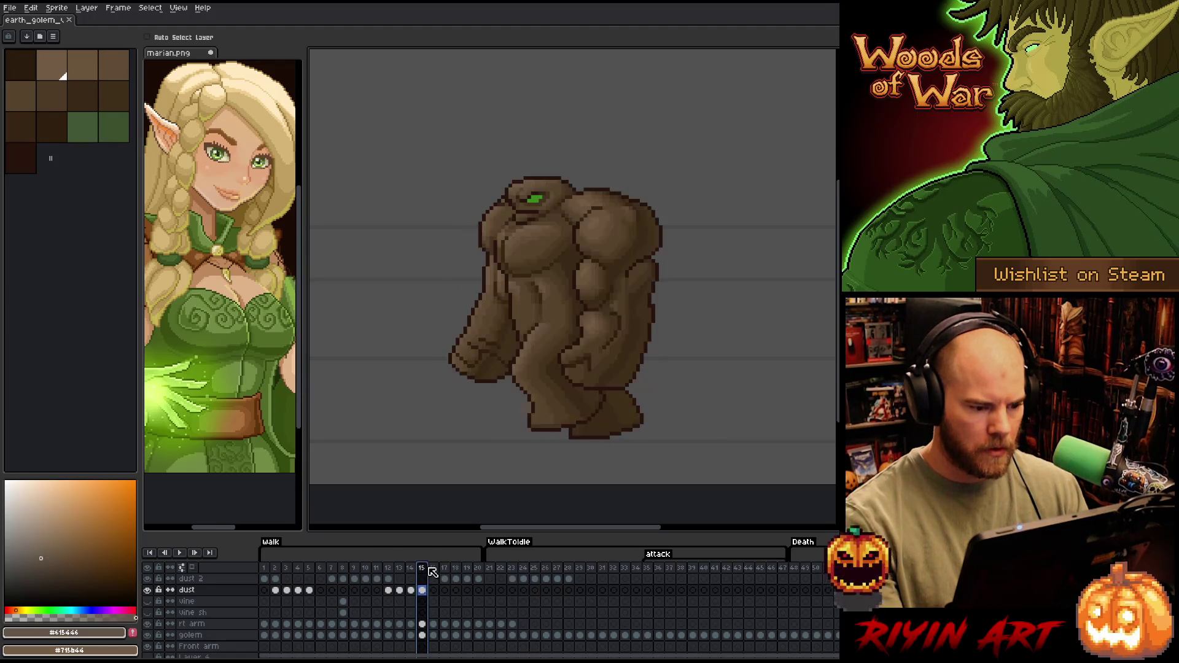
{"action": "left_click", "coordinate": [433, 569]}
{"action": "left_click", "coordinate": [437, 624]}
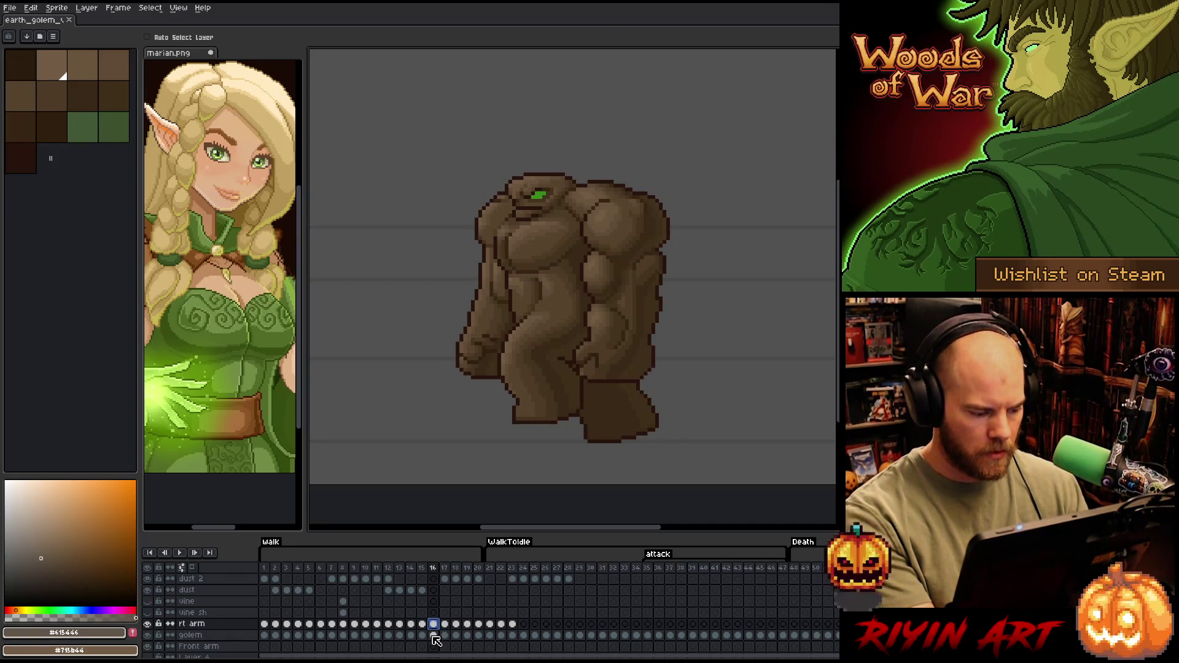
{"action": "left_click_drag", "start_coordinate": [435, 640], "coordinate": [436, 631]}
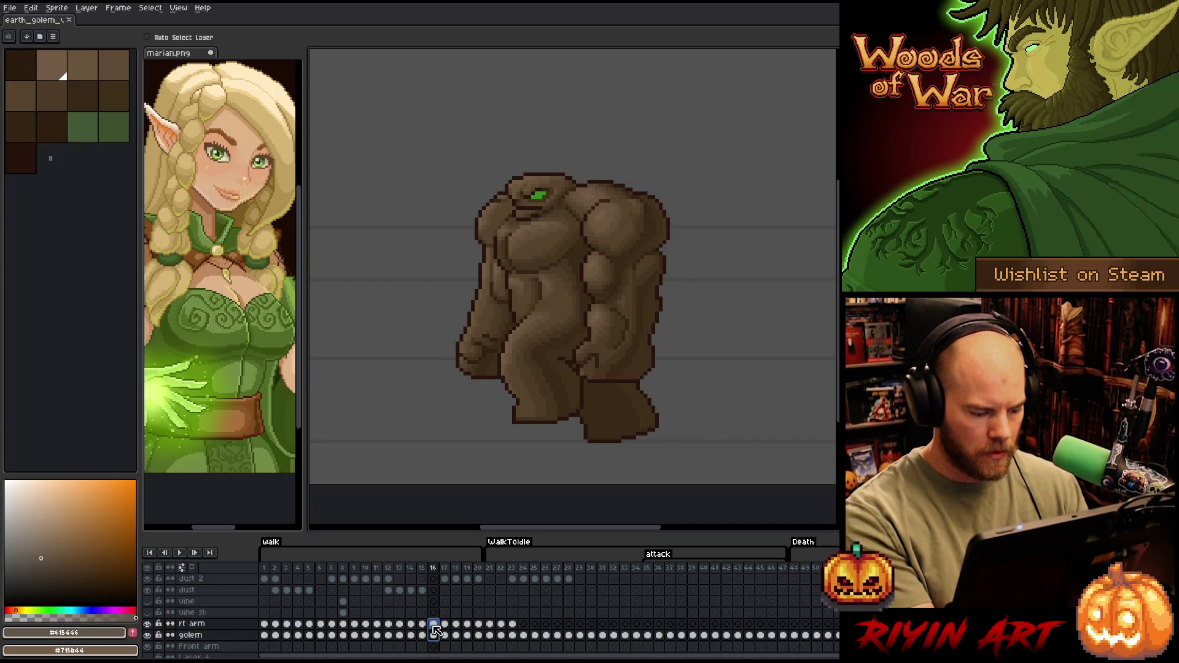
{"action": "left_click", "coordinate": [435, 626]}
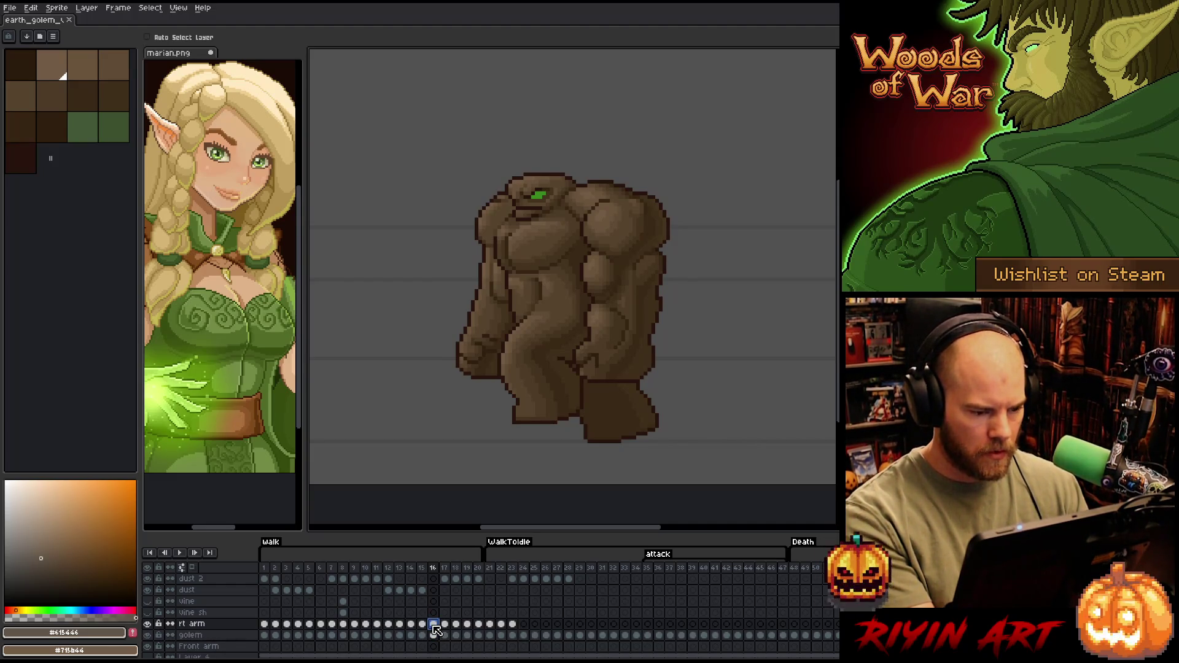
{"action": "left_click", "coordinate": [148, 625], "text": "alt"}
{"action": "left_click", "coordinate": [149, 624], "text": "alt"}
{"action": "left_click", "coordinate": [149, 624], "text": "alt"}
{"action": "left_click", "coordinate": [149, 624], "text": "alt"}
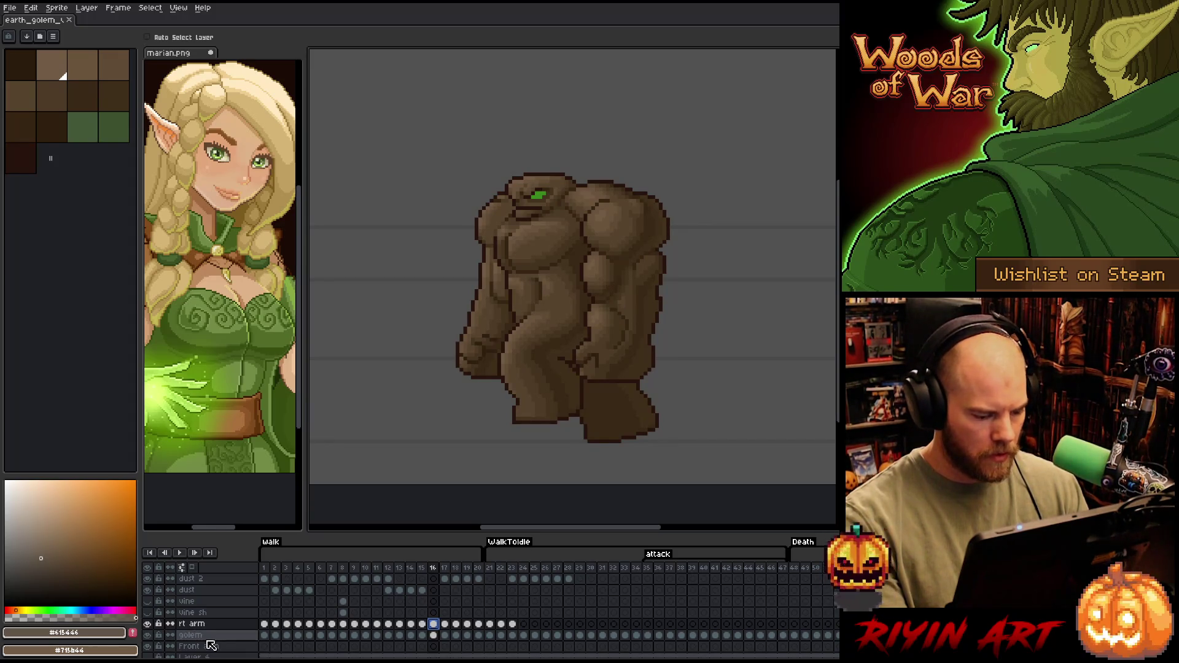
{"action": "left_click", "coordinate": [436, 636]}
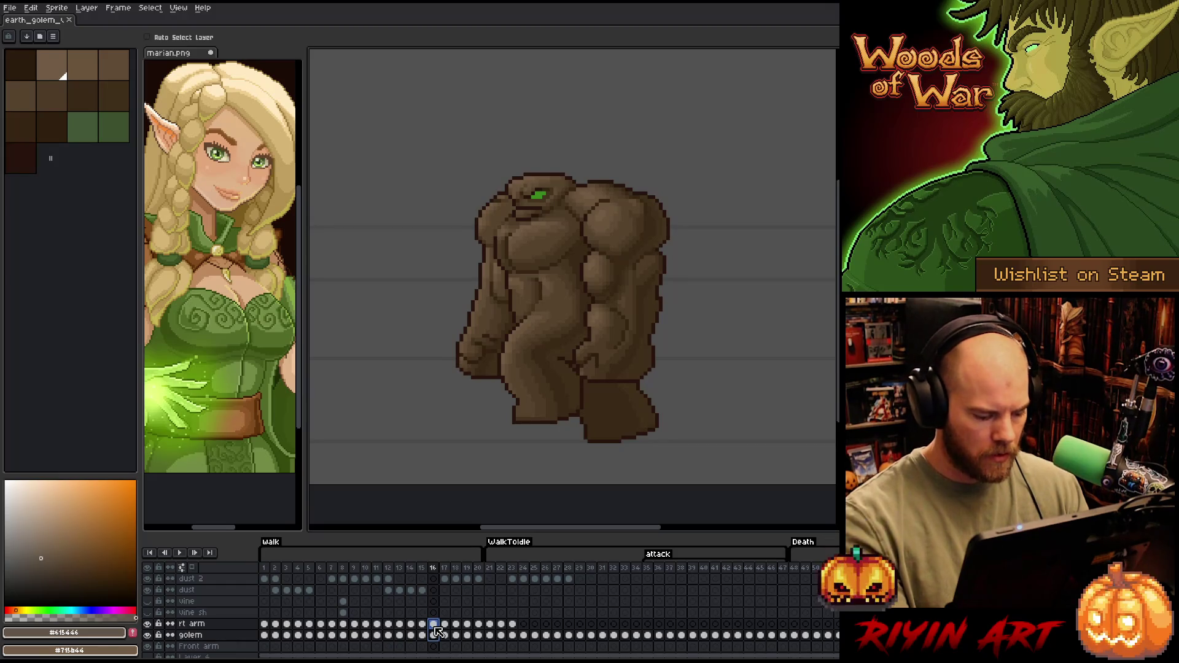
Add a new Layer 9 above the golem layer, undoing and redoing it once
{"action": "key", "text": "shift+n"}
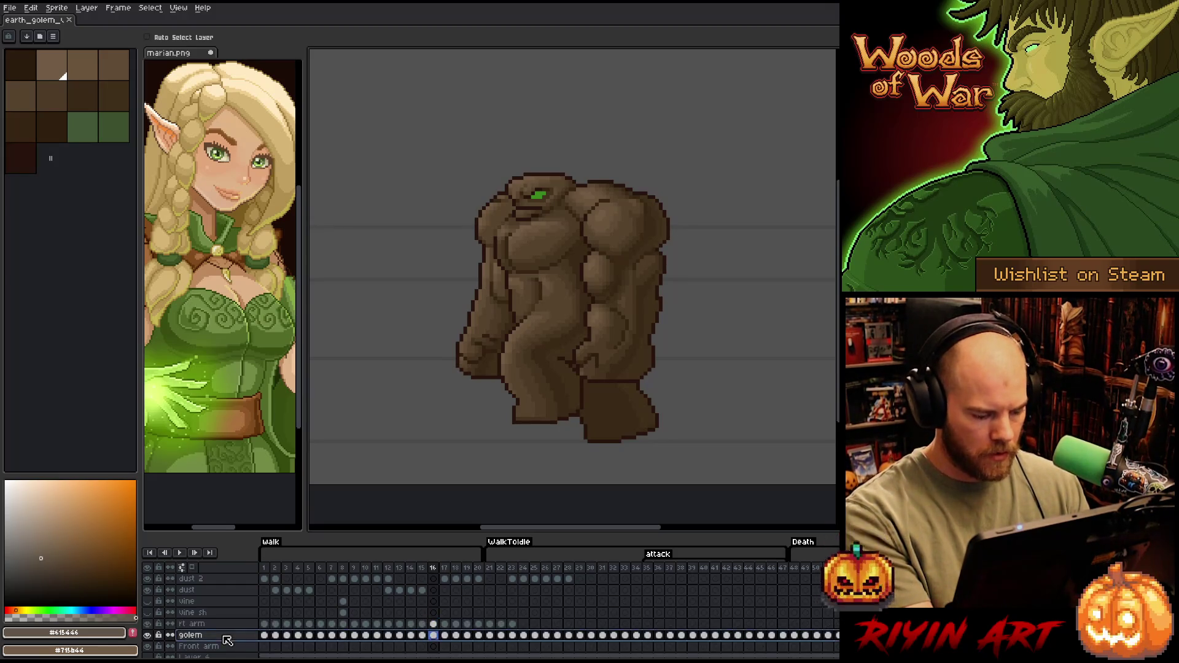
{"action": "scroll", "coordinate": [435, 635], "scroll_direction": "down", "scroll_amount": 2}
{"action": "left_click", "coordinate": [436, 626]}
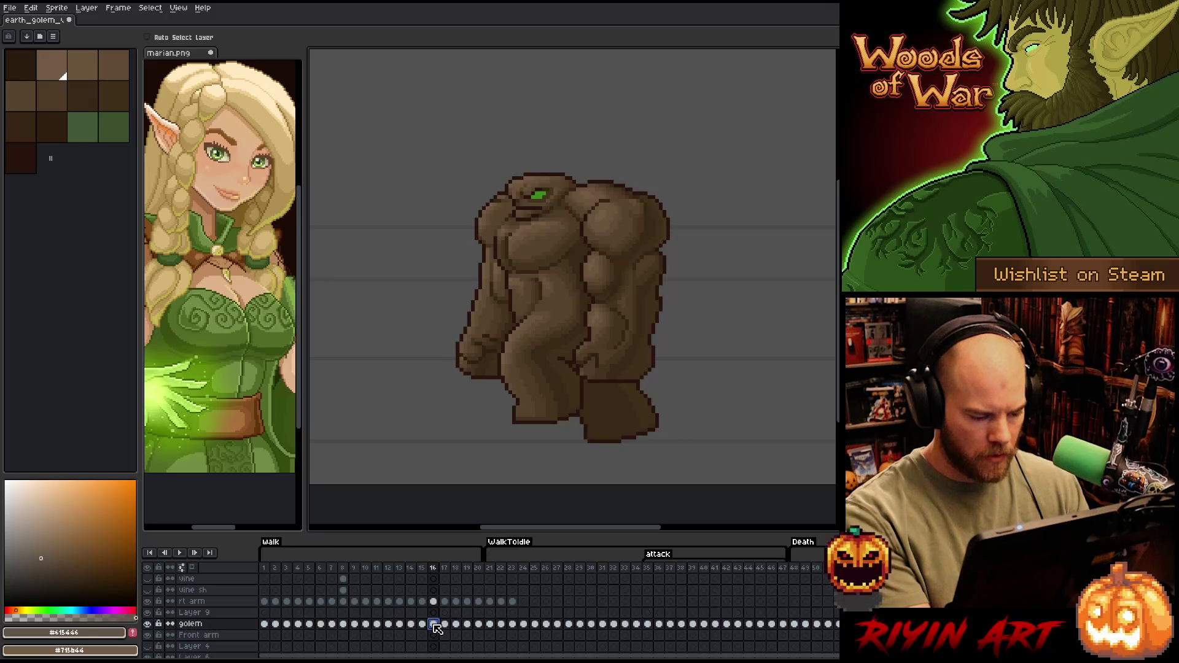
{"action": "left_click", "coordinate": [523, 623]}
{"action": "left_click", "coordinate": [523, 613]}
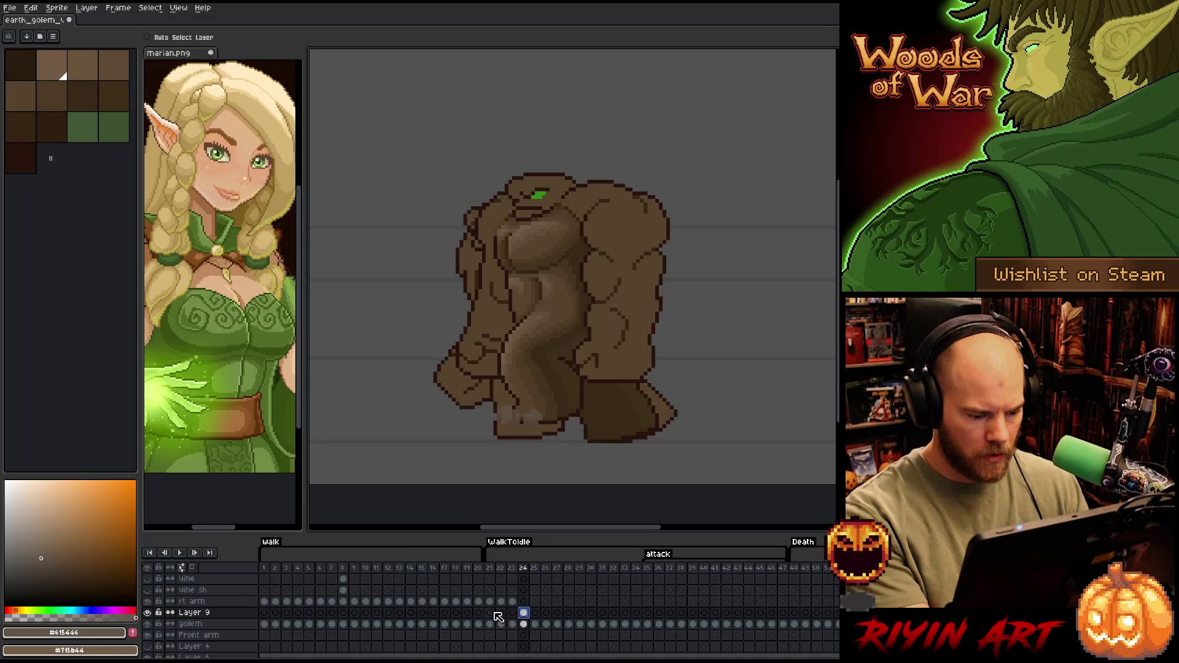
{"action": "left_click", "coordinate": [439, 612]}
{"action": "key", "text": "ctrl+z"}
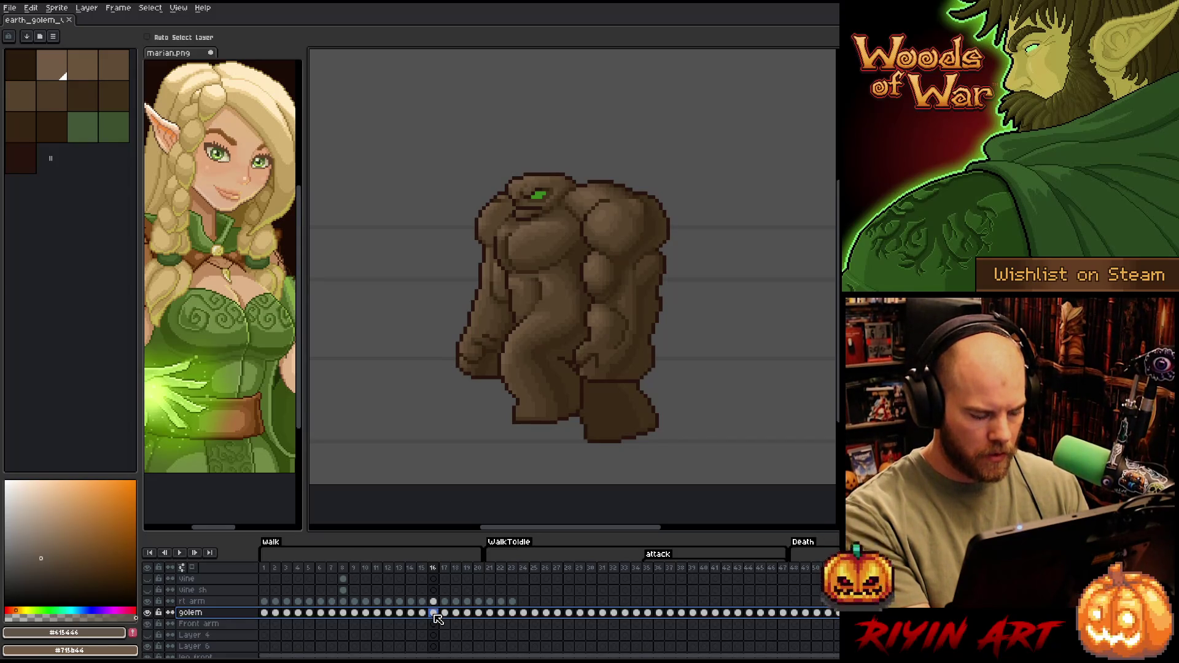
{"action": "key", "text": "ctrl+y"}
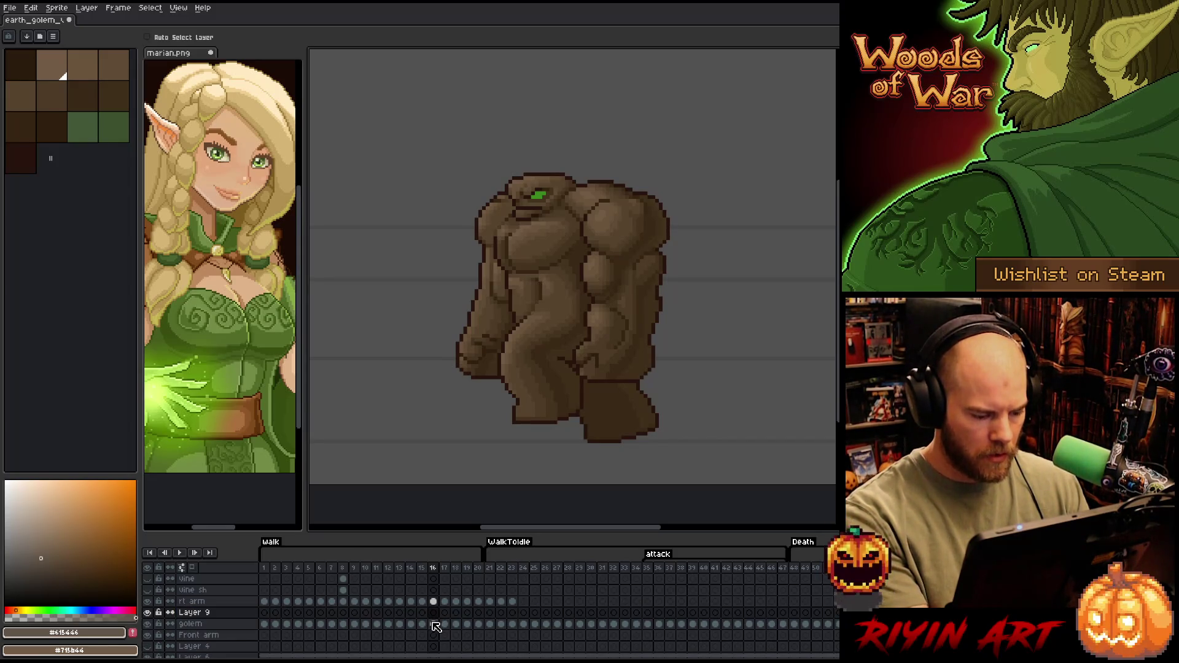
Paste the frame-16 arm into frame 24's rt arm cel and compare frames 15, 16, 24
{"action": "left_click", "coordinate": [434, 603]}
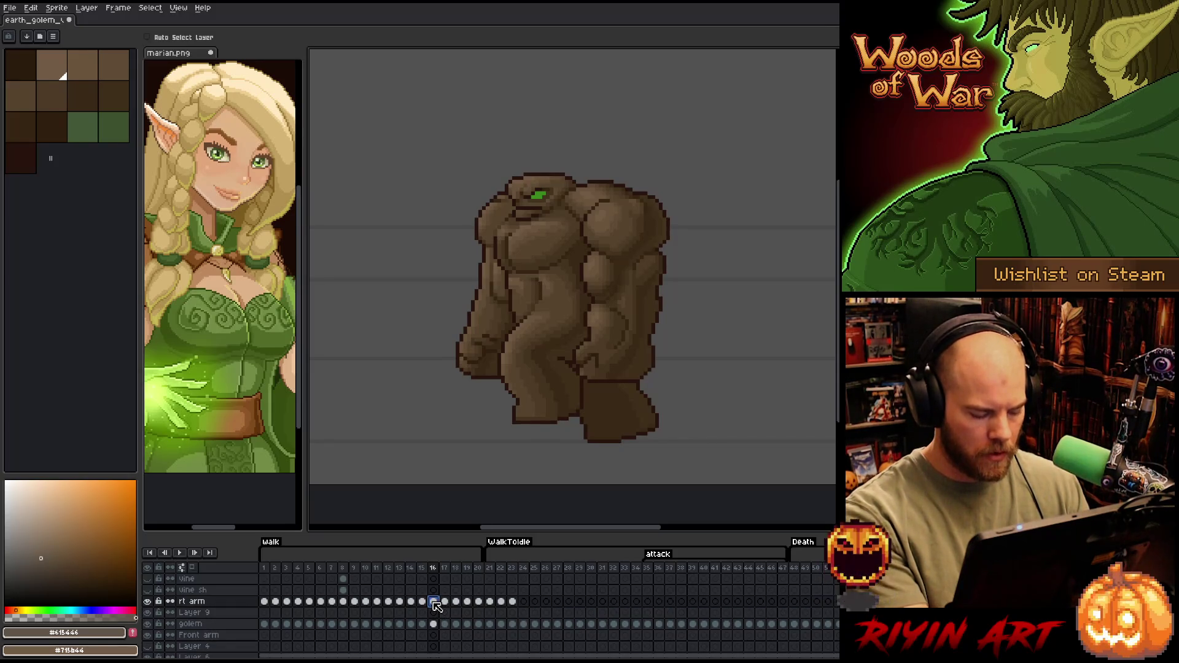
{"action": "left_click", "coordinate": [523, 603]}
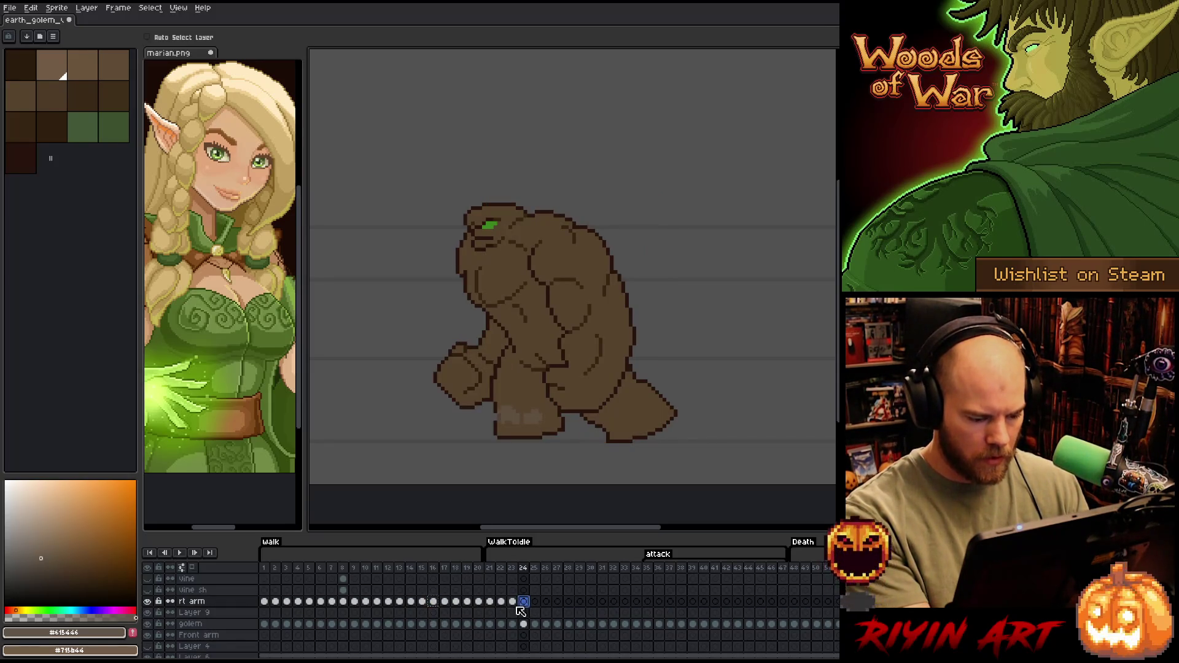
{"action": "key", "text": "ctrl+v"}
{"action": "left_click", "coordinate": [423, 624]}
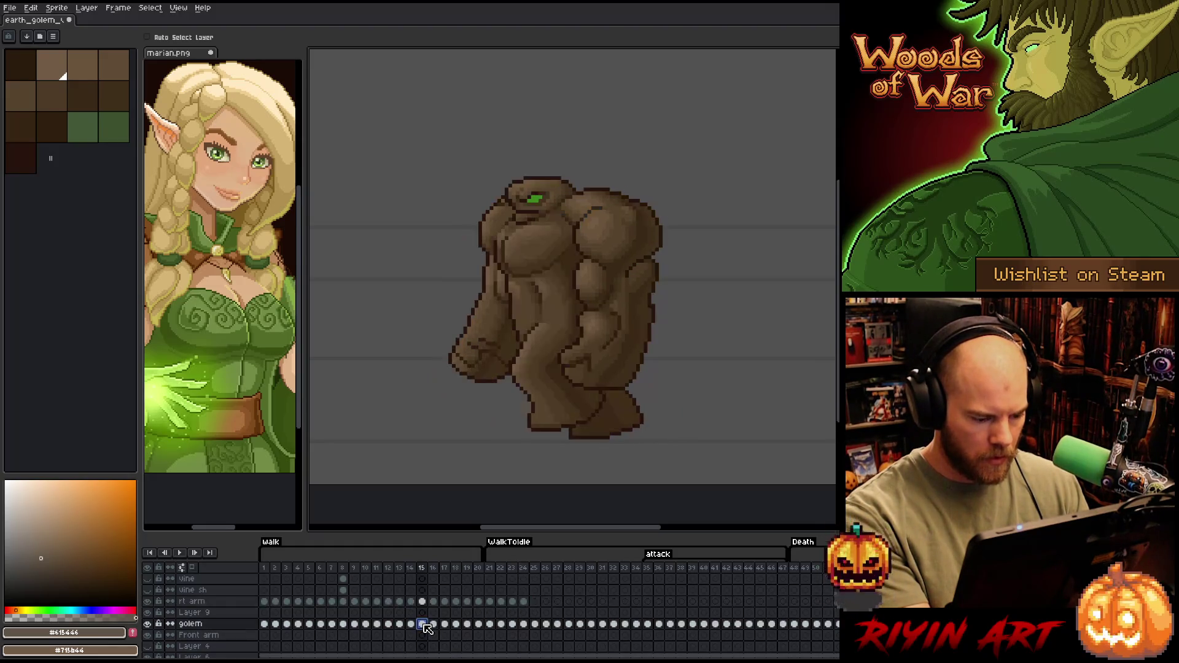
{"action": "left_click", "coordinate": [434, 624]}
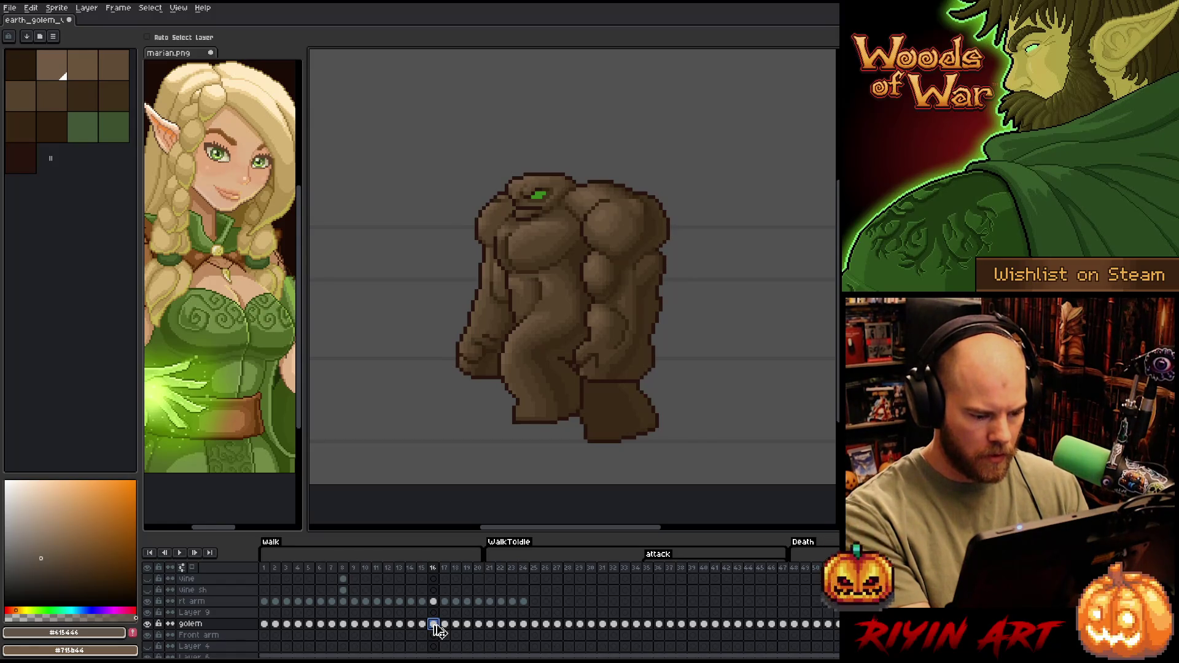
{"action": "left_click", "coordinate": [527, 571]}
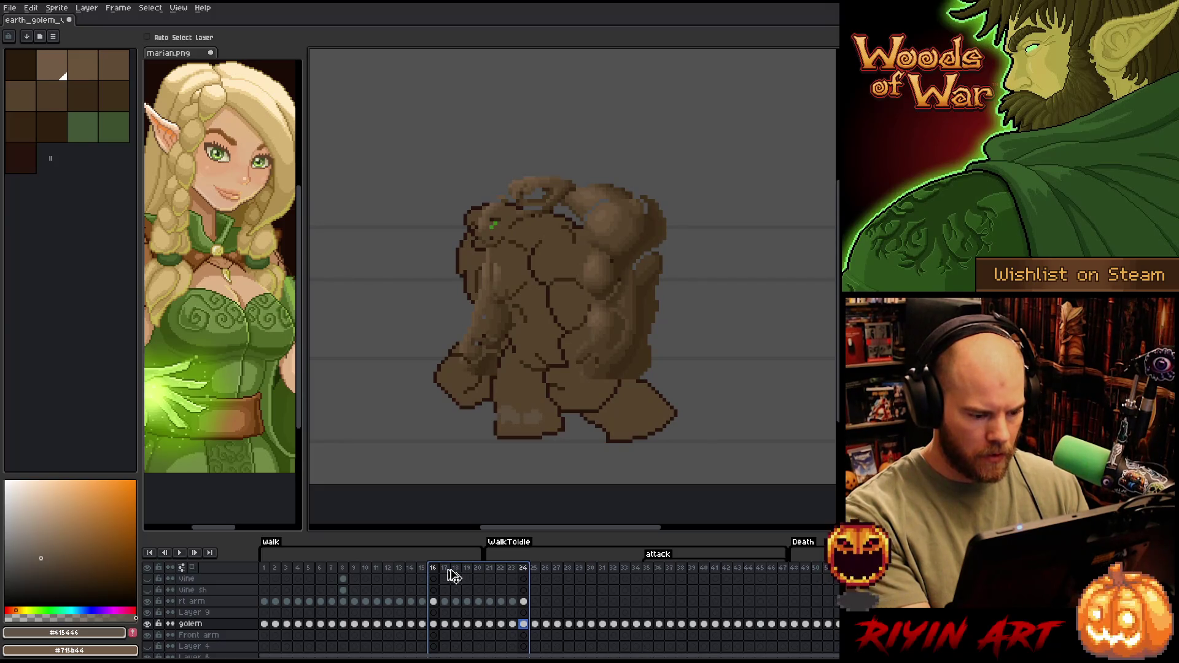
Select a frame range, undo the resulting change, and show Layer 9's frame-24 cel
{"action": "left_click_drag", "start_coordinate": [421, 571], "coordinate": [523, 577]}
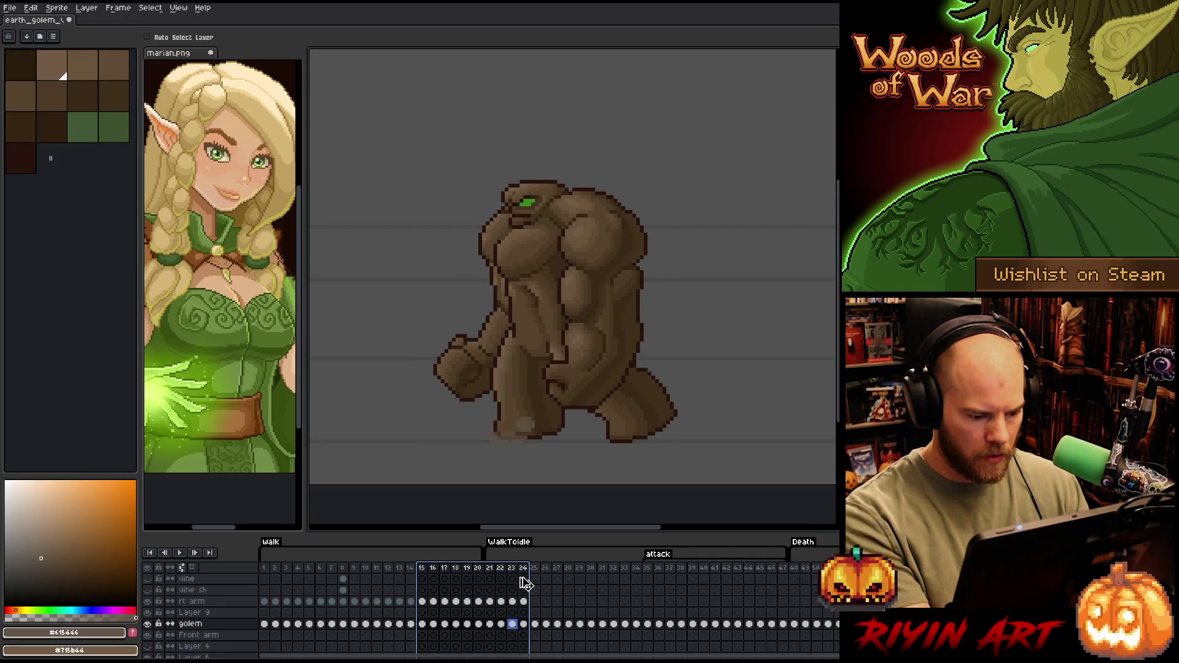
{"action": "left_click", "coordinate": [273, 571], "text": "shift"}
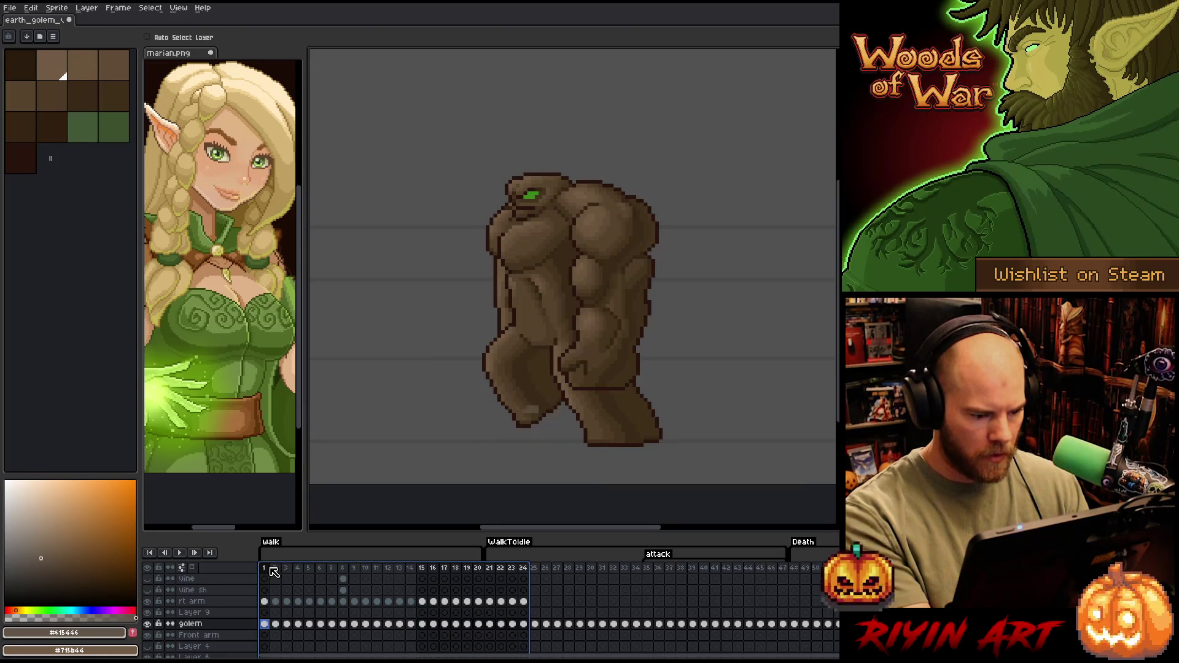
{"action": "left_click", "coordinate": [279, 572]}
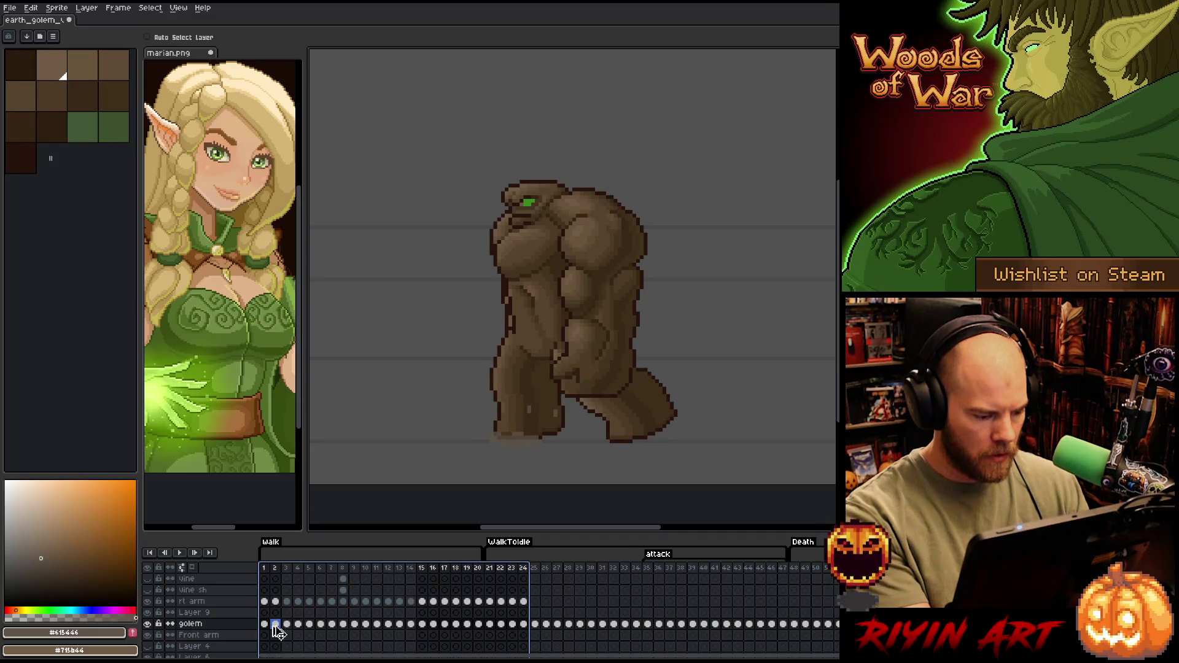
{"action": "key", "text": "ctrl+z"}
{"action": "left_click", "coordinate": [276, 625]}
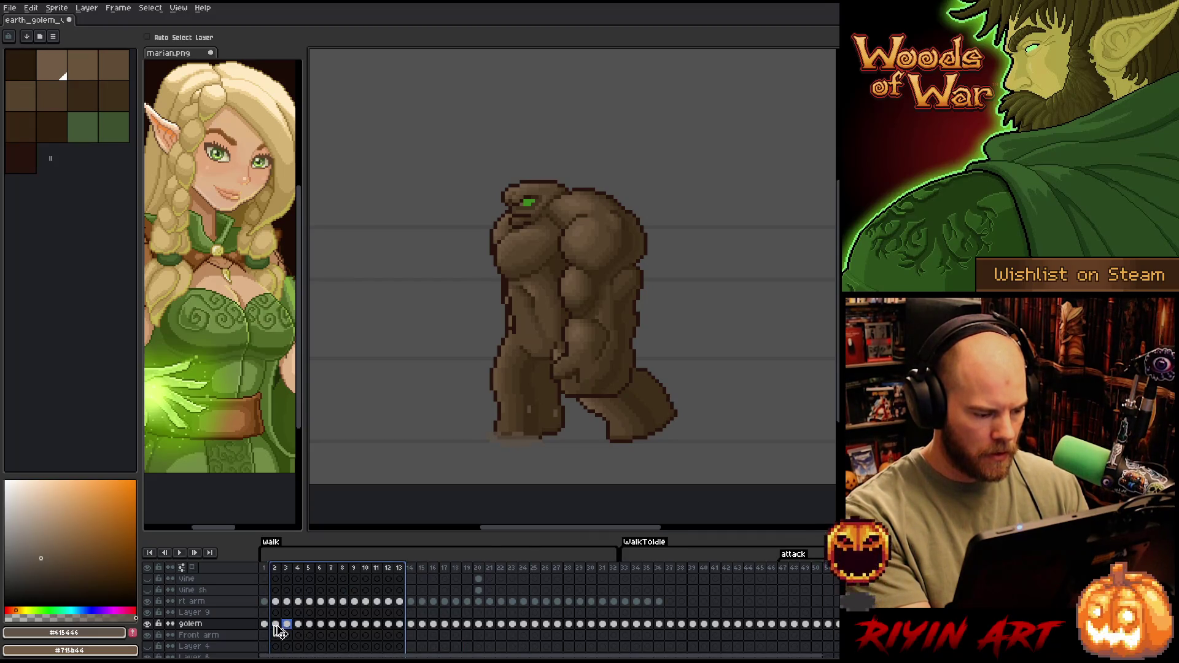
{"action": "key", "text": "ctrl+z"}
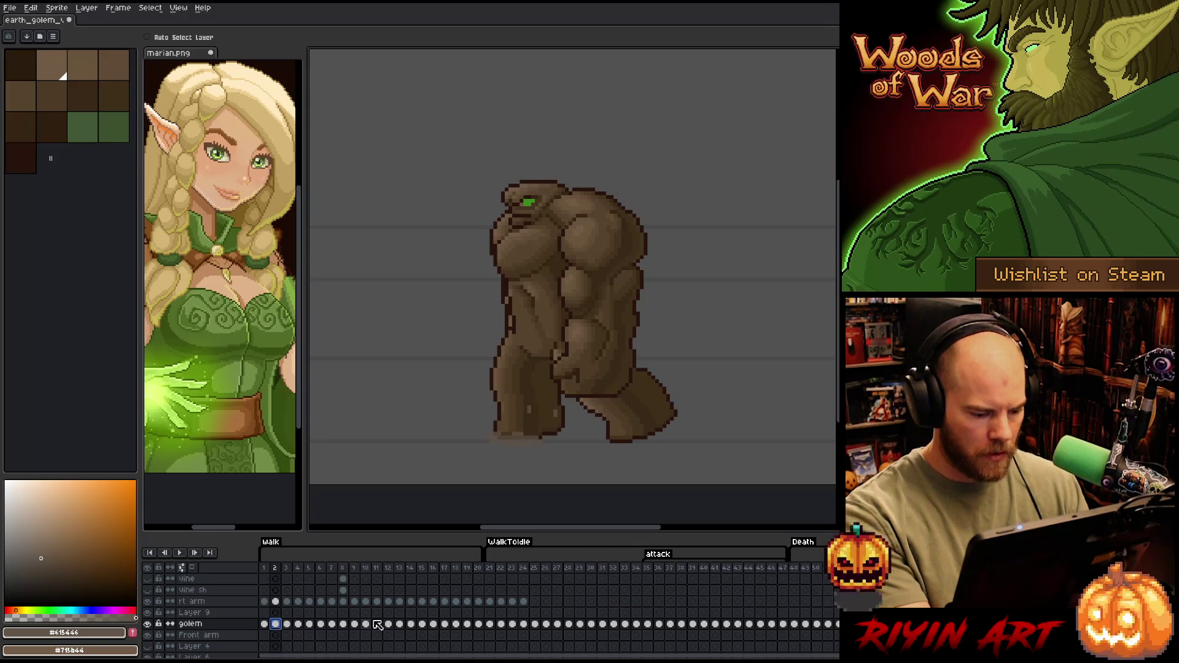
{"action": "left_click", "coordinate": [523, 613]}
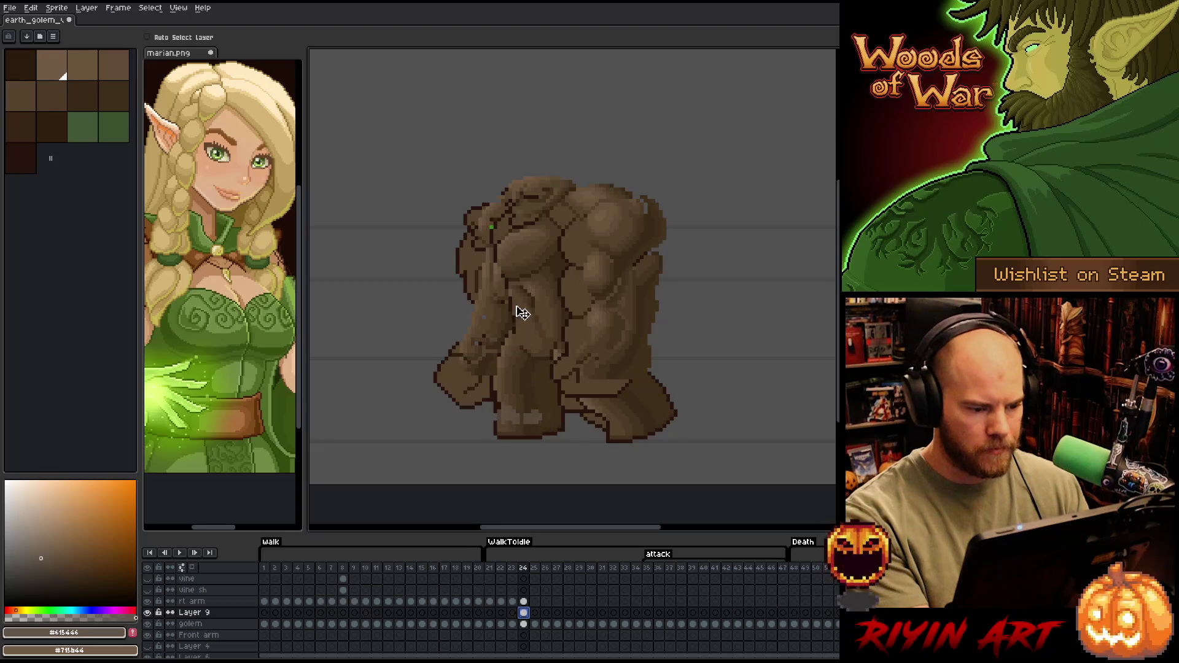
{"action": "scroll", "coordinate": [537, 311], "scroll_direction": "down", "scroll_amount": 1}
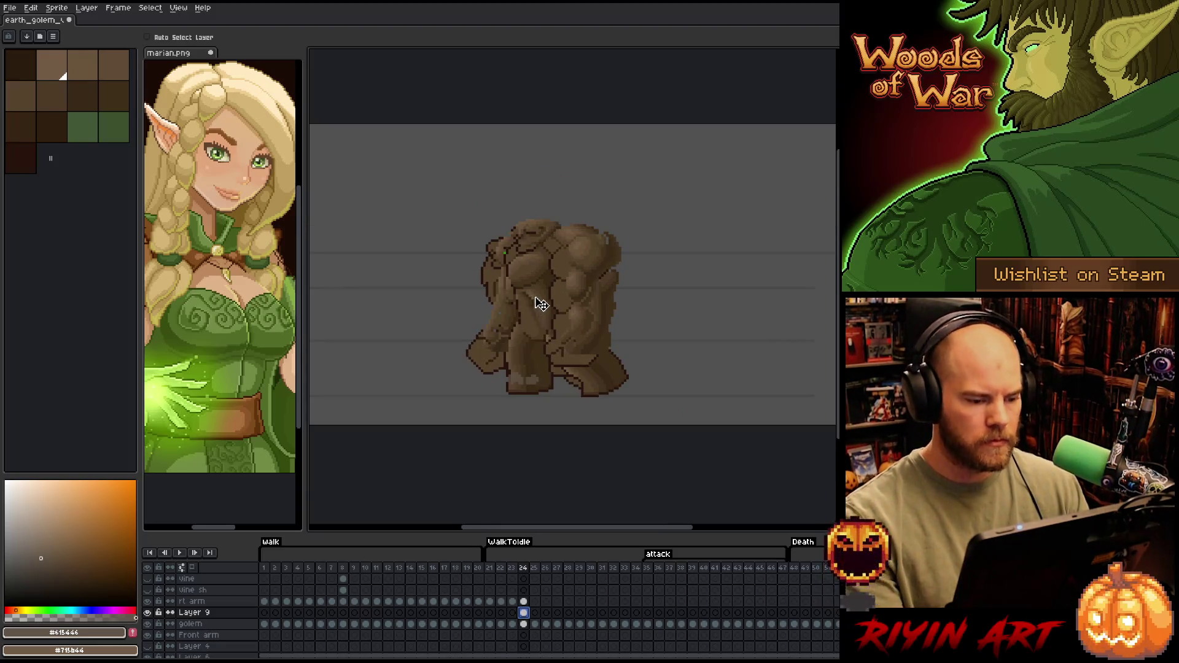
Move the Layer 9 golem copy to the right of the original pose on frame 24
{"action": "left_click_drag", "start_coordinate": [546, 304], "coordinate": [679, 304]}
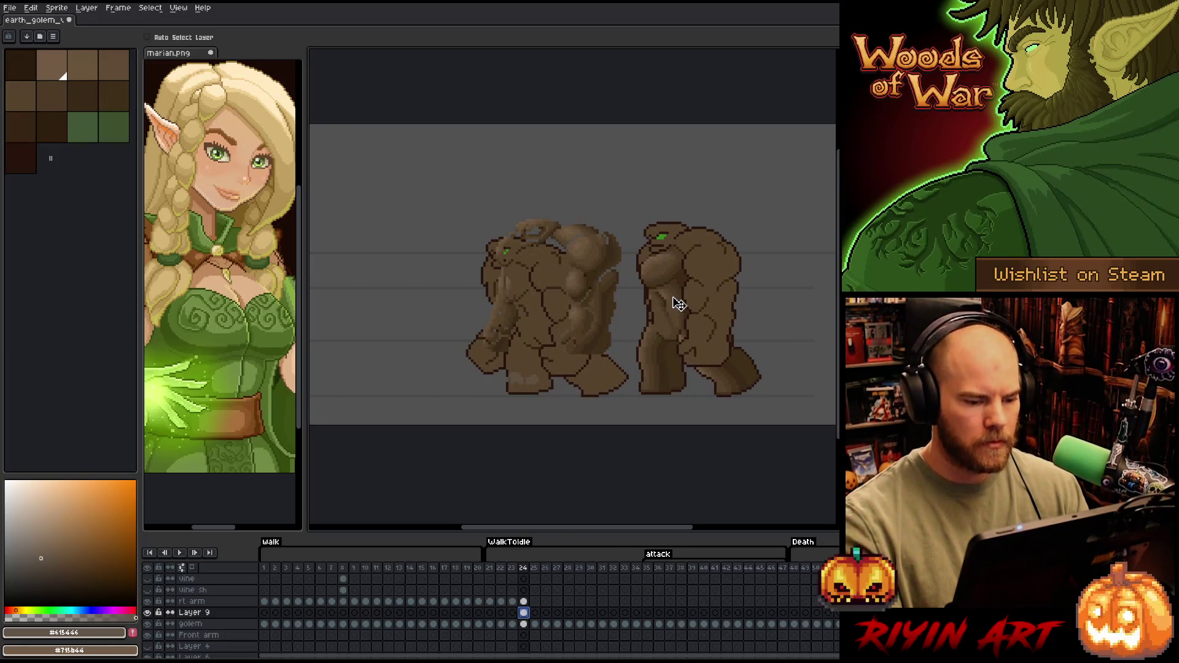
{"action": "left_click", "coordinate": [433, 624]}
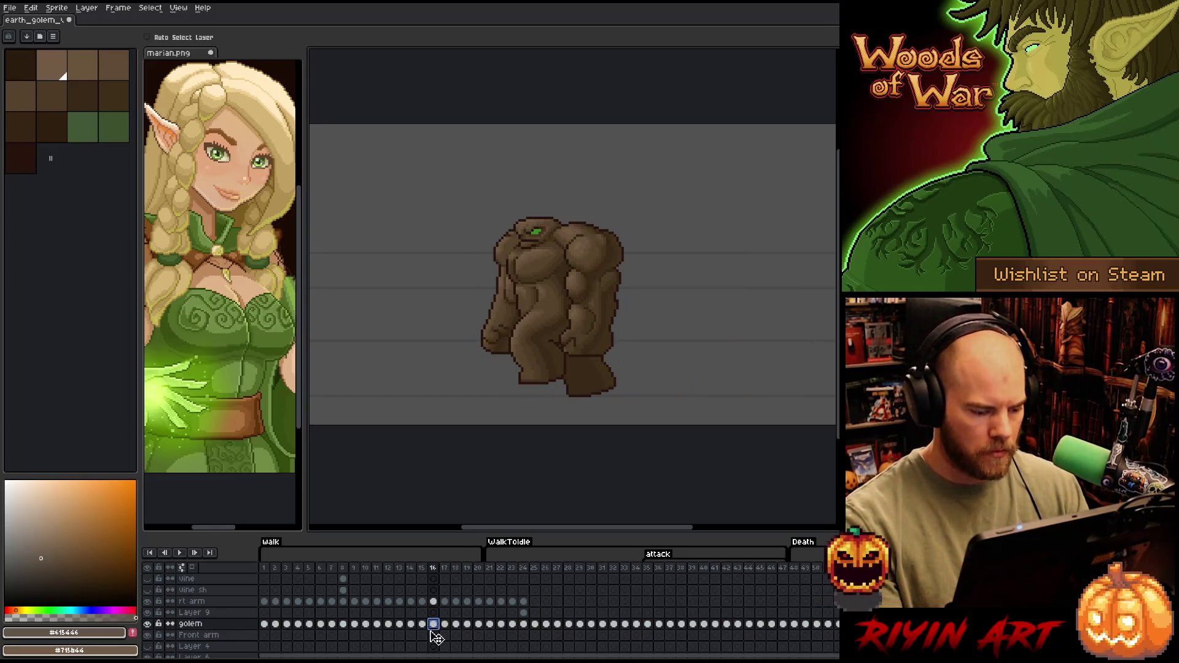
{"action": "left_click", "coordinate": [524, 613]}
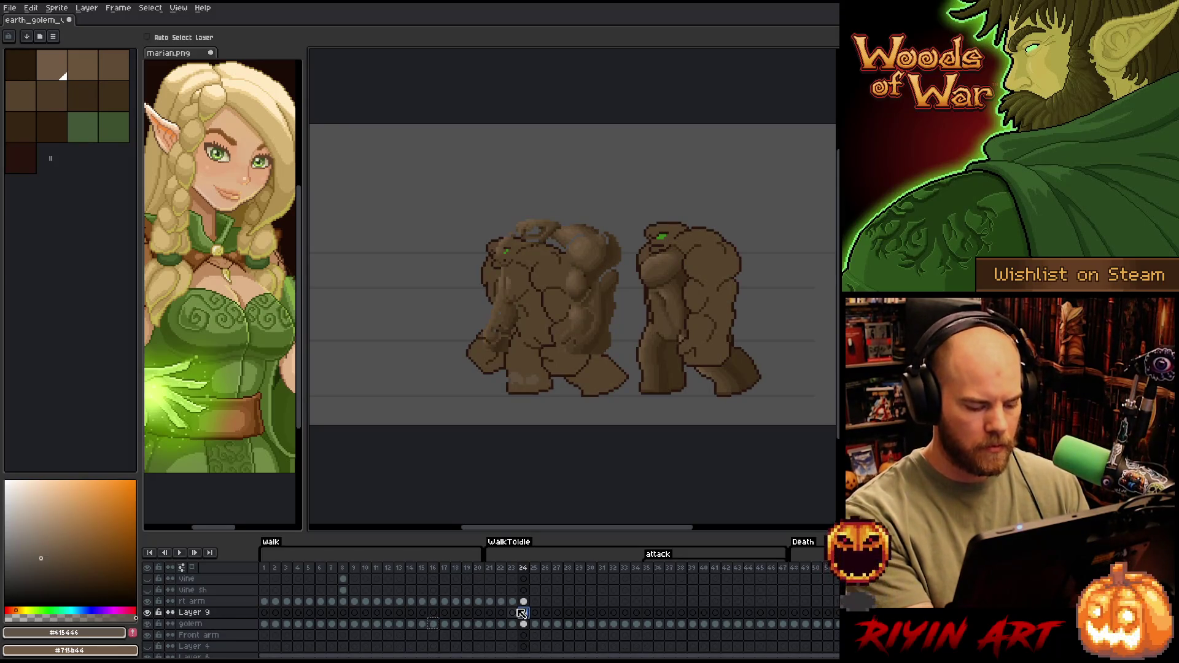
Add Layer 10 and drag its golem copy to the left of the central pose
{"action": "key", "text": "shift+n"}
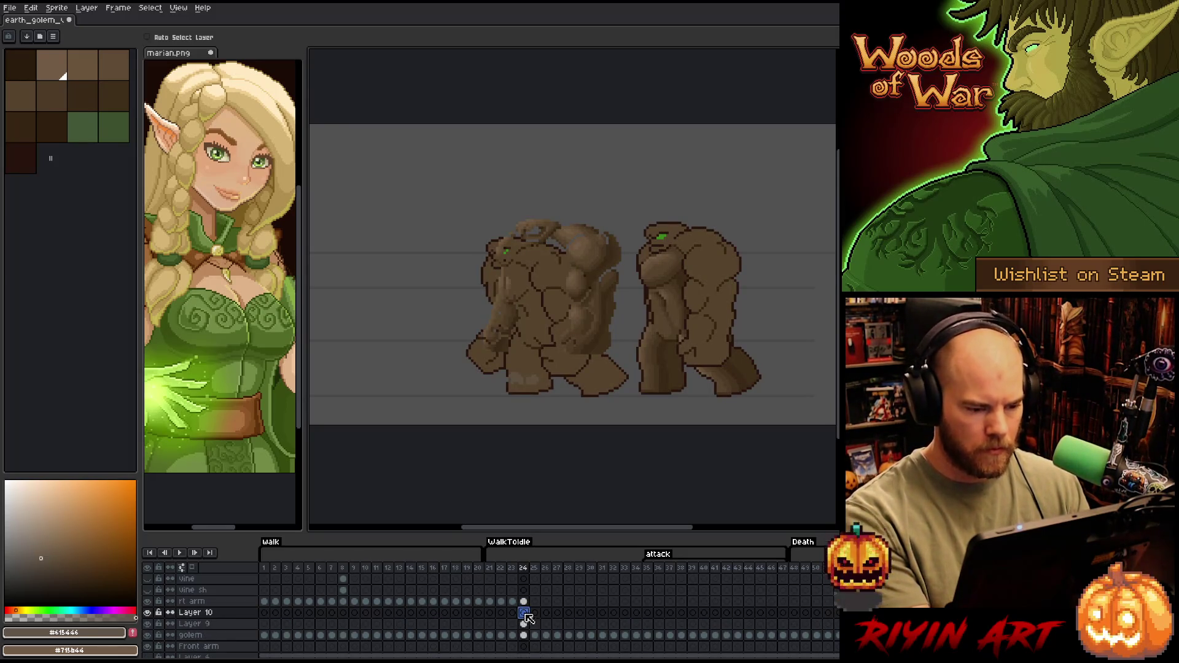
{"action": "left_click", "coordinate": [434, 636]}
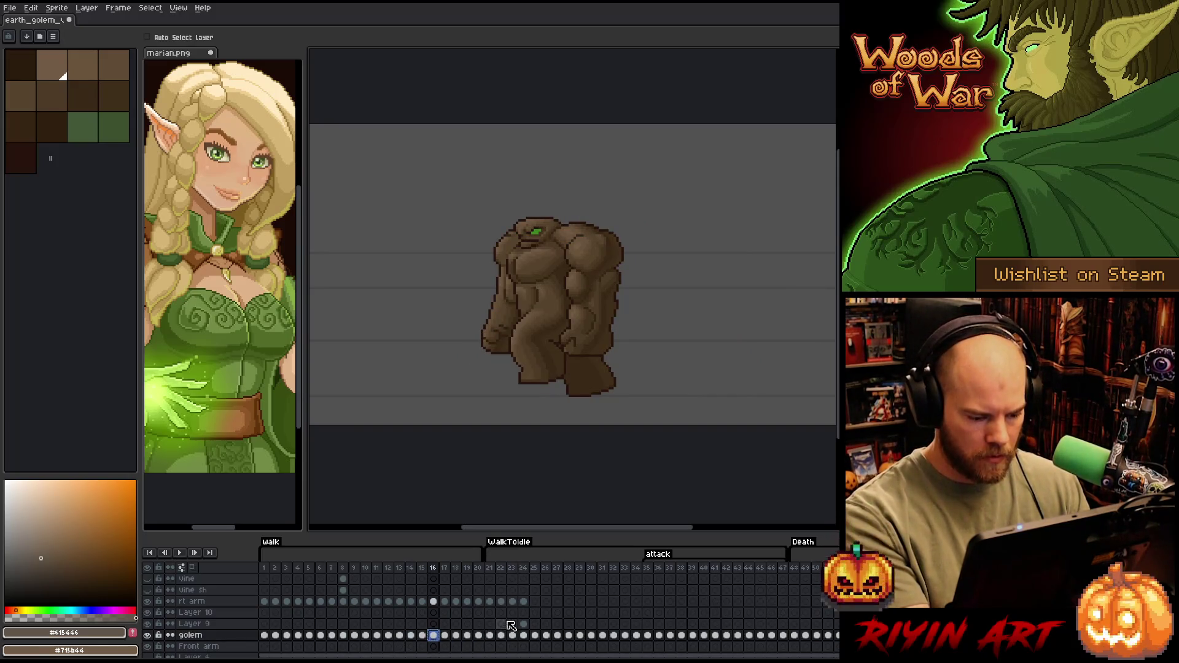
{"action": "left_click", "coordinate": [523, 612]}
{"action": "left_click_drag", "start_coordinate": [556, 292], "coordinate": [388, 308]}
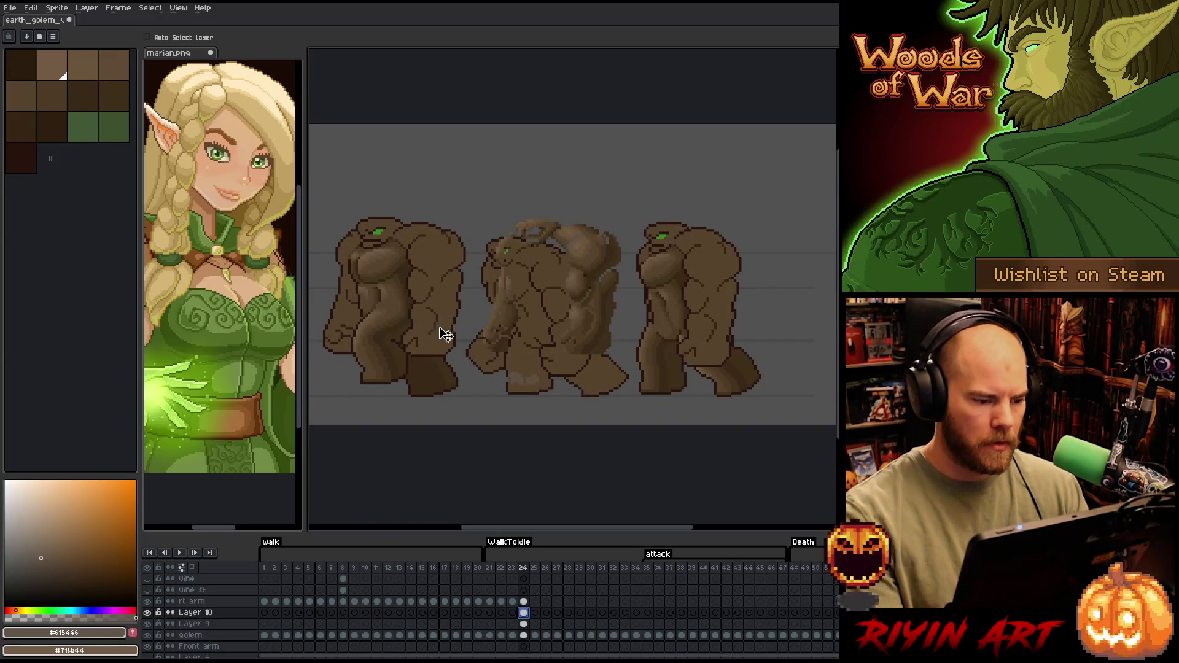
{"action": "left_click", "coordinate": [523, 601]}
{"action": "mouse_move", "coordinate": [537, 401]}
{"action": "left_mouse_down"}
{"action": "mouse_move", "coordinate": [571, 377]}
{"action": "mouse_move", "coordinate": [540, 358]}
{"action": "mouse_move", "coordinate": [527, 381]}
{"action": "left_mouse_up"}
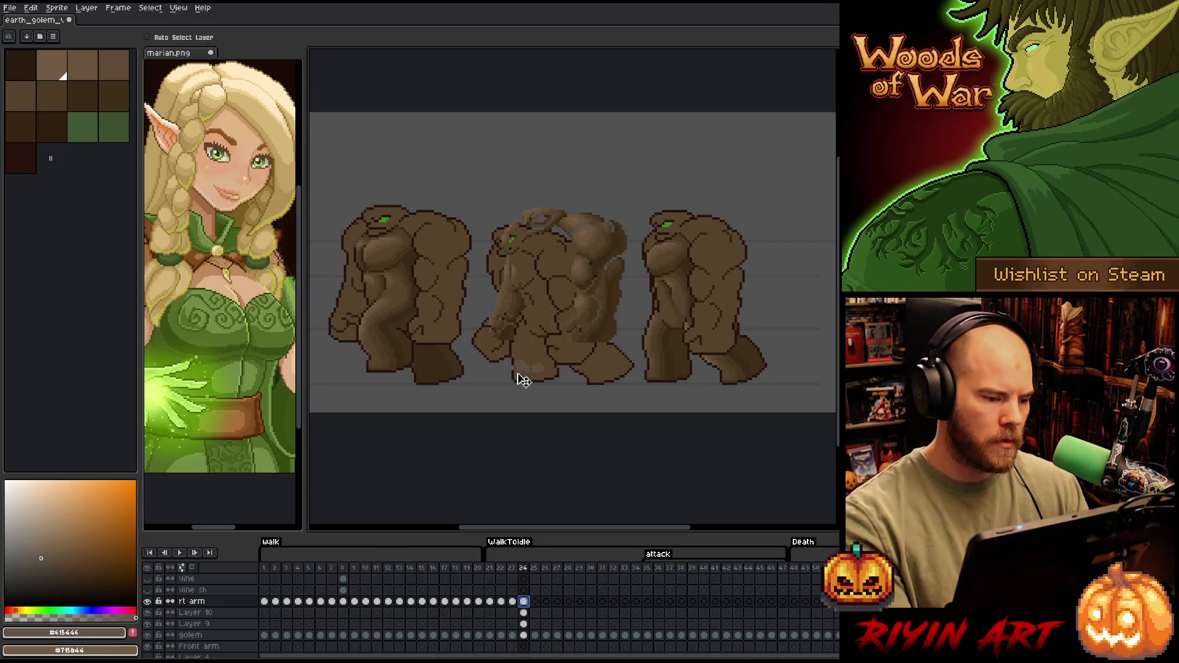
{"action": "scroll", "coordinate": [552, 303], "scroll_direction": "up", "scroll_amount": 1}
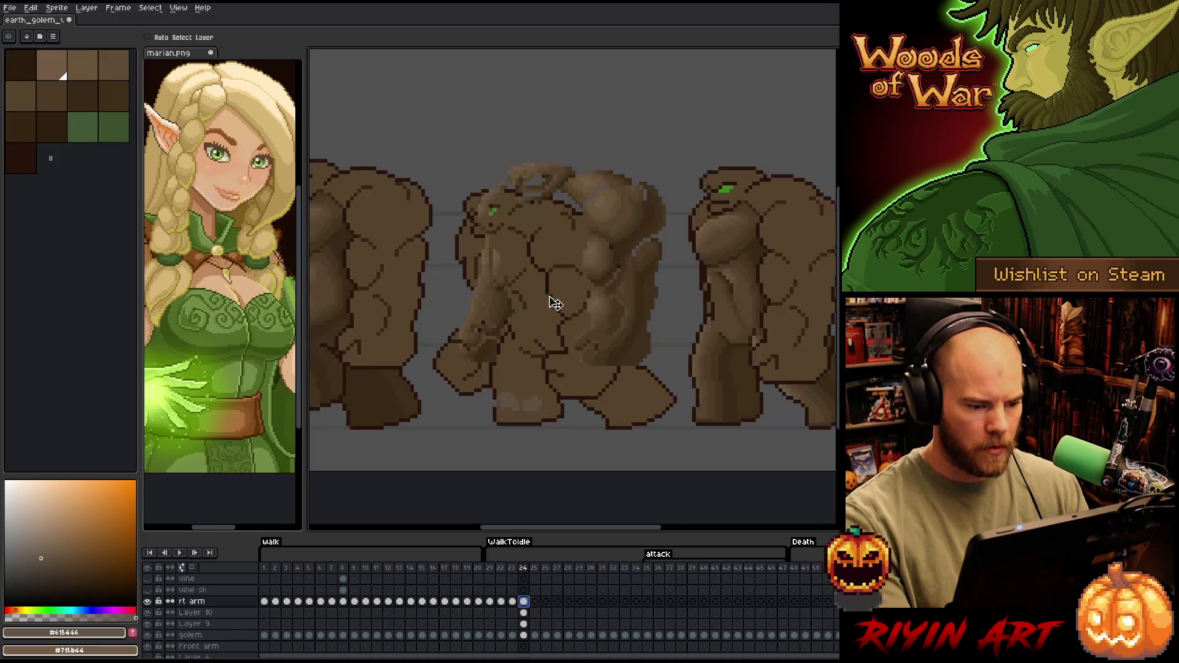
{"action": "scroll", "coordinate": [554, 303], "scroll_direction": "down", "scroll_amount": 1}
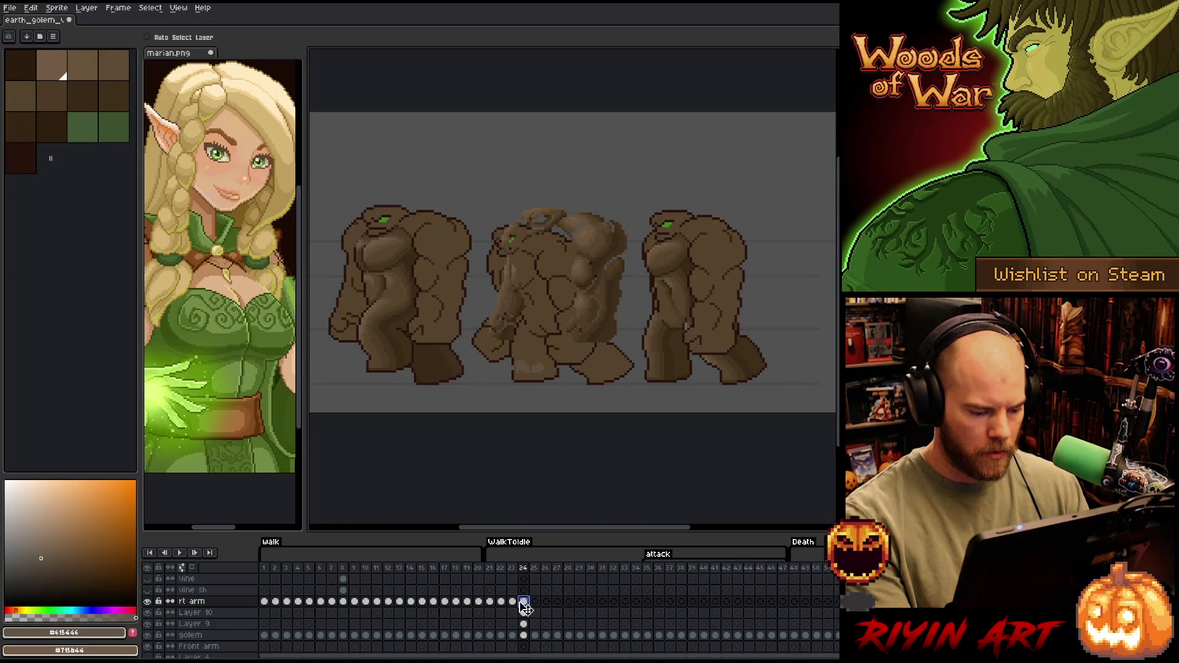
Lasso-select the middle golem's right arm on the rt arm layer
{"action": "key", "text": "q"}
{"action": "left_click_drag", "start_coordinate": [611, 368], "coordinate": [626, 242]}
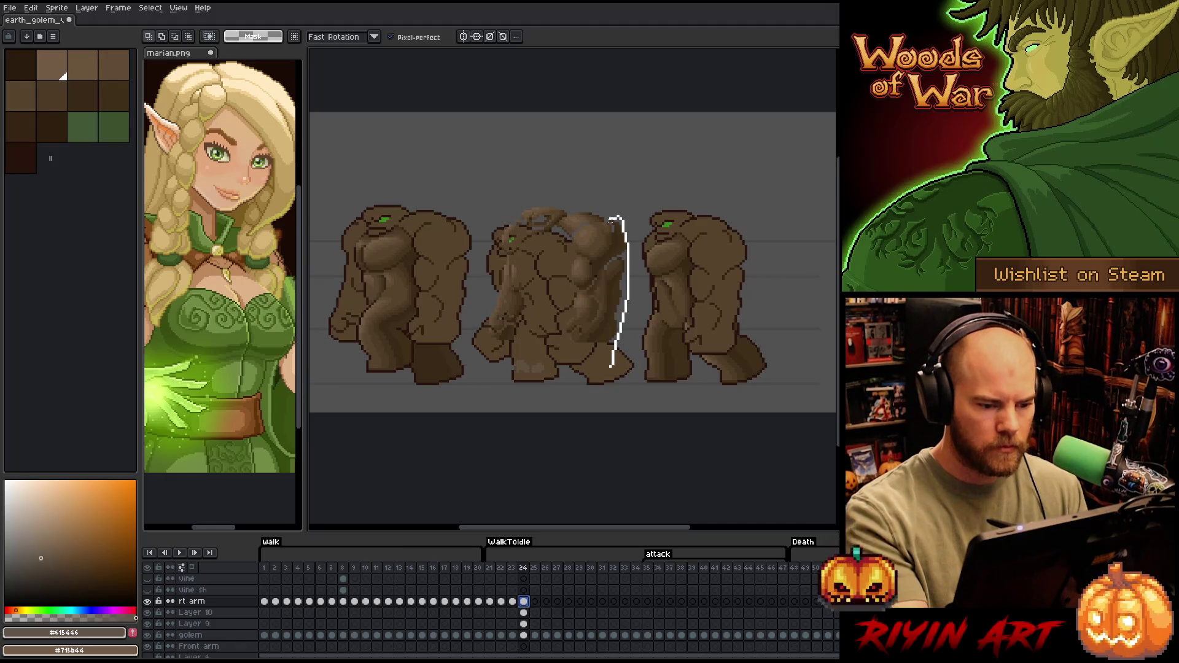
{"action": "left_click_drag", "start_coordinate": [569, 242], "coordinate": [559, 365]}
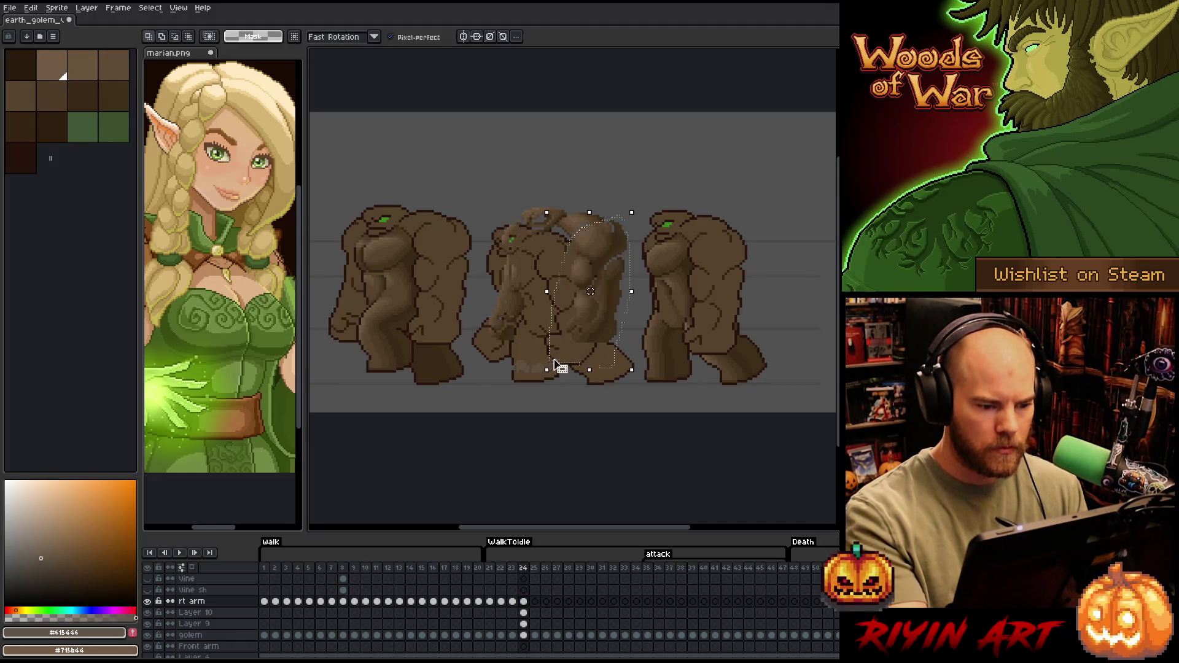
{"action": "scroll", "coordinate": [614, 236], "scroll_direction": "up", "scroll_amount": 3}
{"action": "mouse_move", "coordinate": [537, 232]}
{"action": "left_mouse_down"}
{"action": "mouse_move", "coordinate": [470, 245]}
{"action": "mouse_move", "coordinate": [439, 301]}
{"action": "left_mouse_up"}
{"action": "left_click_drag", "start_coordinate": [465, 252], "coordinate": [494, 224]}
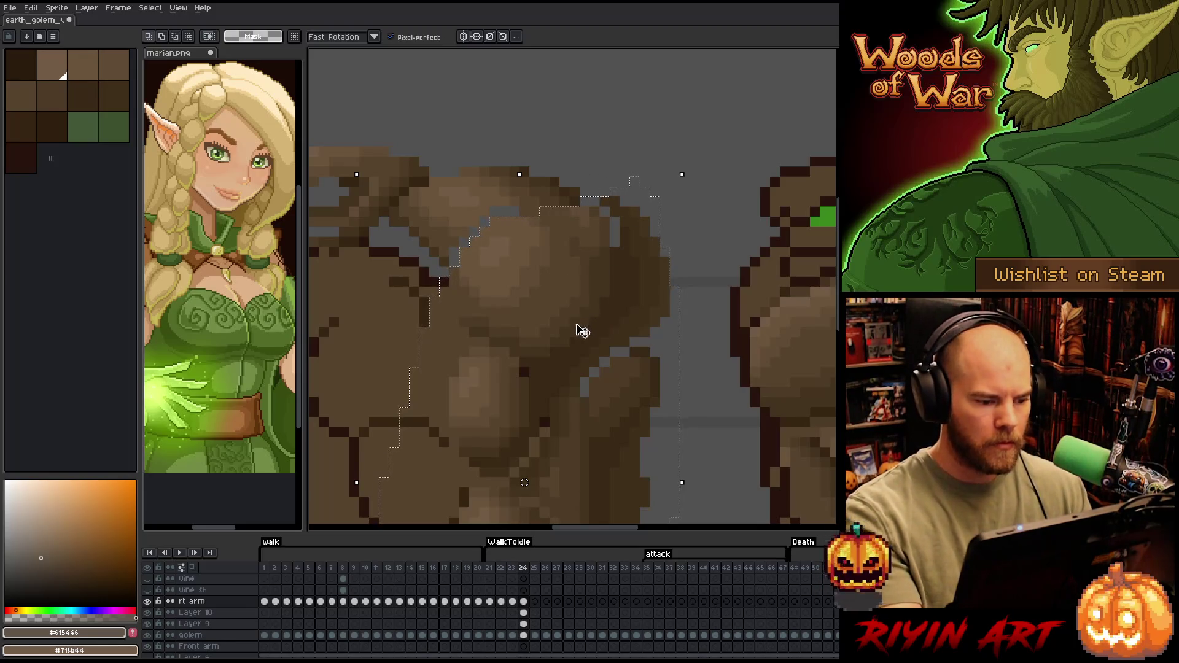
{"action": "scroll", "coordinate": [583, 331], "scroll_direction": "down", "scroll_amount": 4}
Shift the selected arm up-left, rotate it about 15 degrees, and commit it
{"action": "mouse_move", "coordinate": [594, 321]}
{"action": "left_mouse_down"}
{"action": "mouse_move", "coordinate": [569, 321]}
{"action": "mouse_move", "coordinate": [633, 345]}
{"action": "left_mouse_up"}
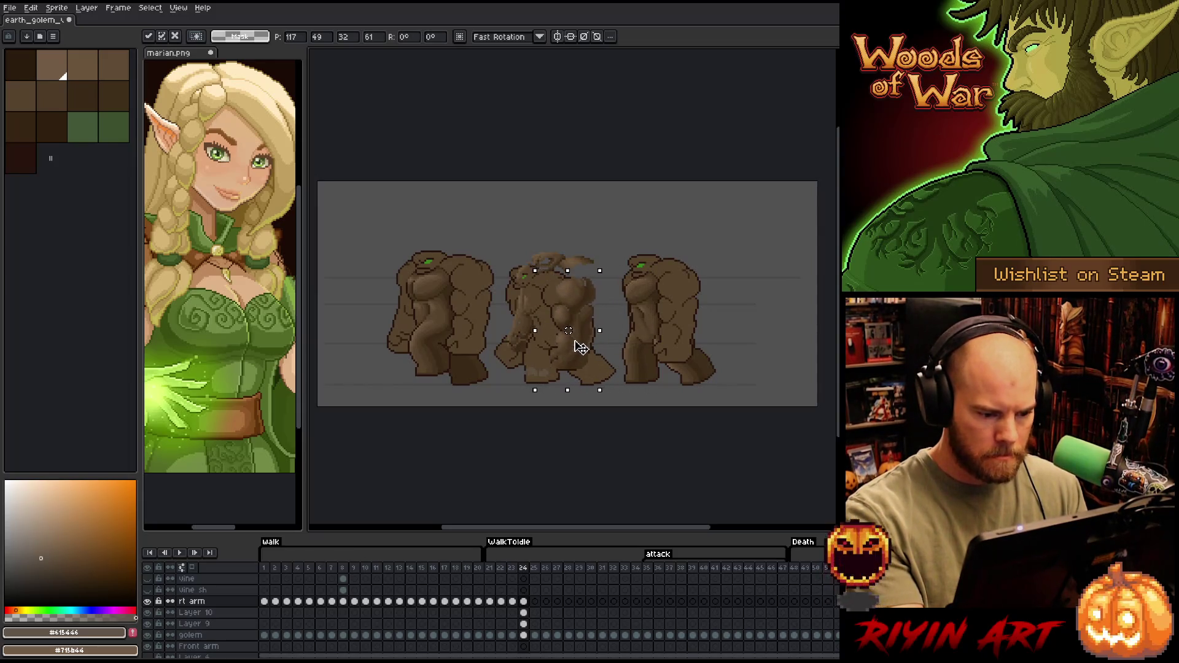
{"action": "mouse_move", "coordinate": [576, 361]}
{"action": "left_mouse_down"}
{"action": "mouse_move", "coordinate": [578, 342]}
{"action": "mouse_move", "coordinate": [582, 367]}
{"action": "mouse_move", "coordinate": [577, 357]}
{"action": "left_mouse_up"}
{"action": "scroll", "coordinate": [593, 336], "scroll_direction": "up", "scroll_amount": 2}
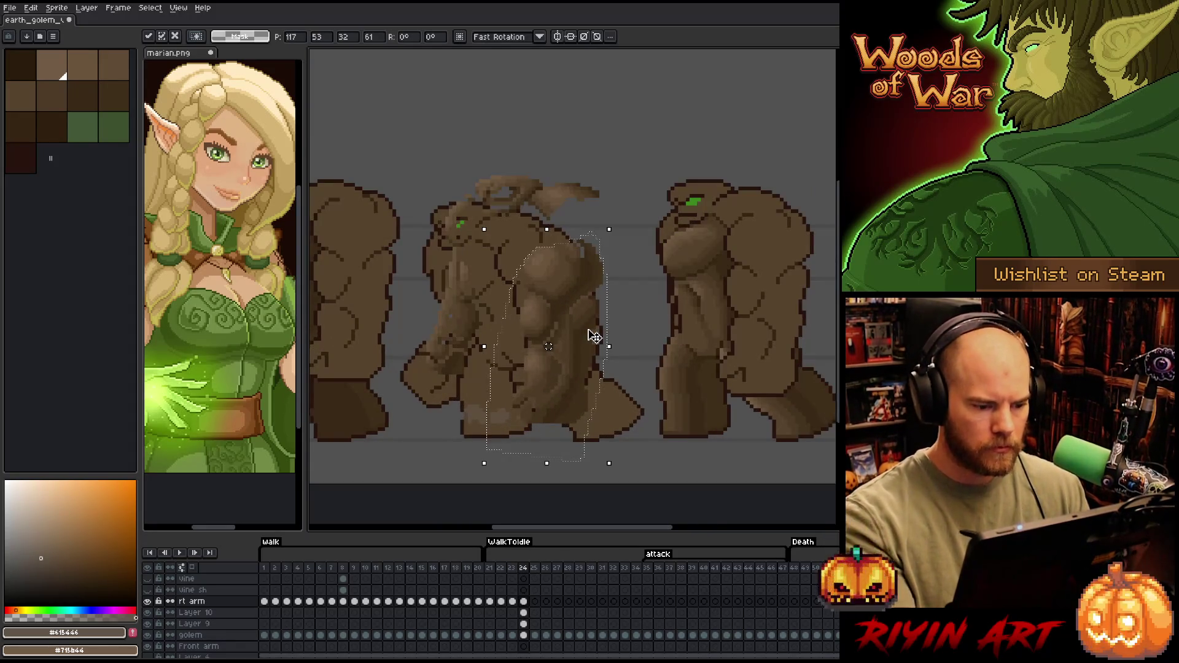
{"action": "left_click_drag", "start_coordinate": [621, 231], "coordinate": [587, 225]}
{"action": "key", "text": "Up"}
{"action": "key", "text": "Up"}
{"action": "key", "text": "Left"}
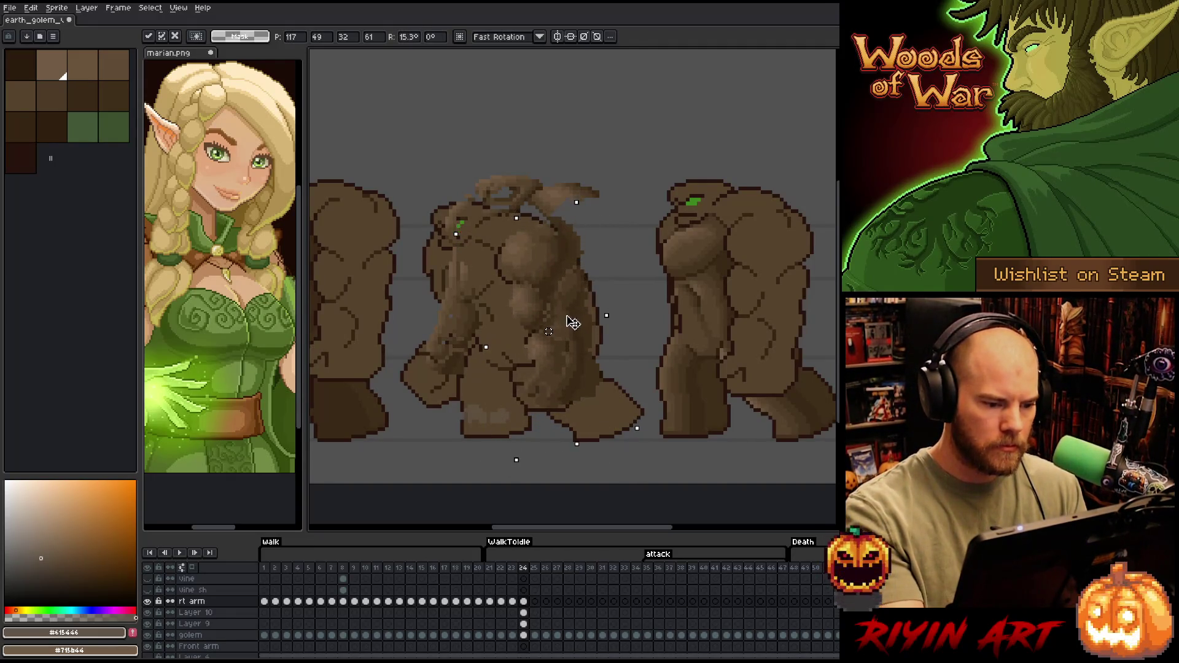
{"action": "mouse_move", "coordinate": [571, 331]}
{"action": "left_mouse_down"}
{"action": "mouse_move", "coordinate": [651, 321]}
{"action": "mouse_move", "coordinate": [592, 324]}
{"action": "left_mouse_up"}
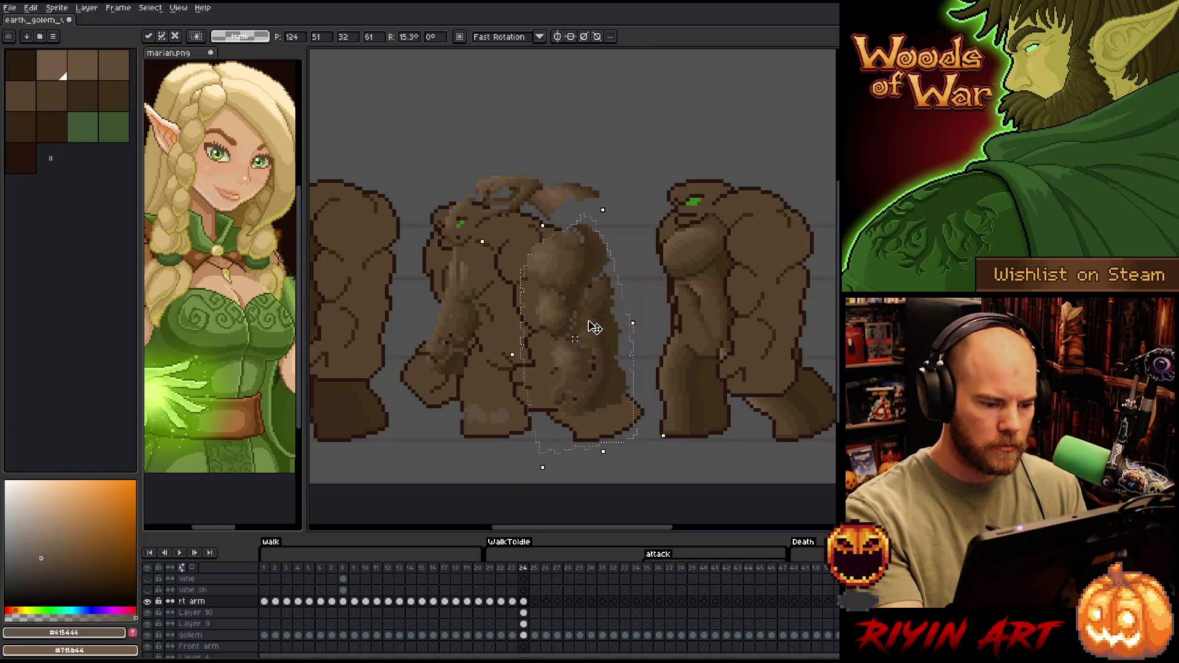
{"action": "key", "text": "Return"}
{"action": "scroll", "coordinate": [607, 391], "scroll_direction": "down", "scroll_amount": 1}
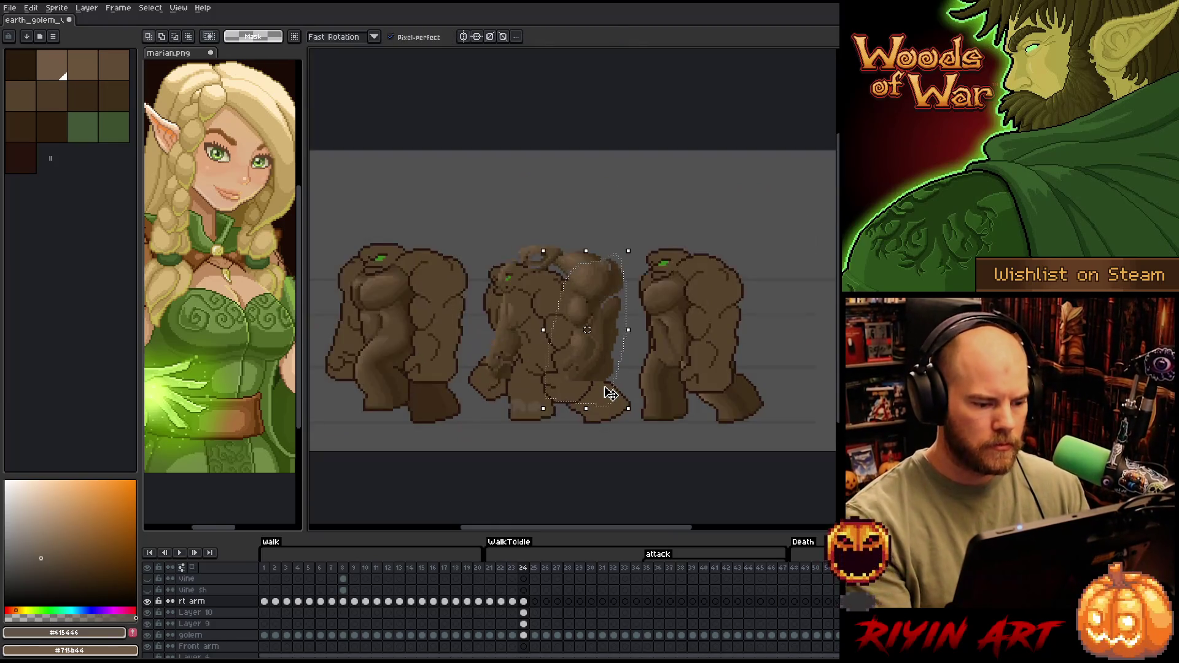
{"action": "scroll", "coordinate": [592, 372], "scroll_direction": "up", "scroll_amount": 1}
{"action": "scroll", "coordinate": [595, 362], "scroll_direction": "down", "scroll_amount": 1}
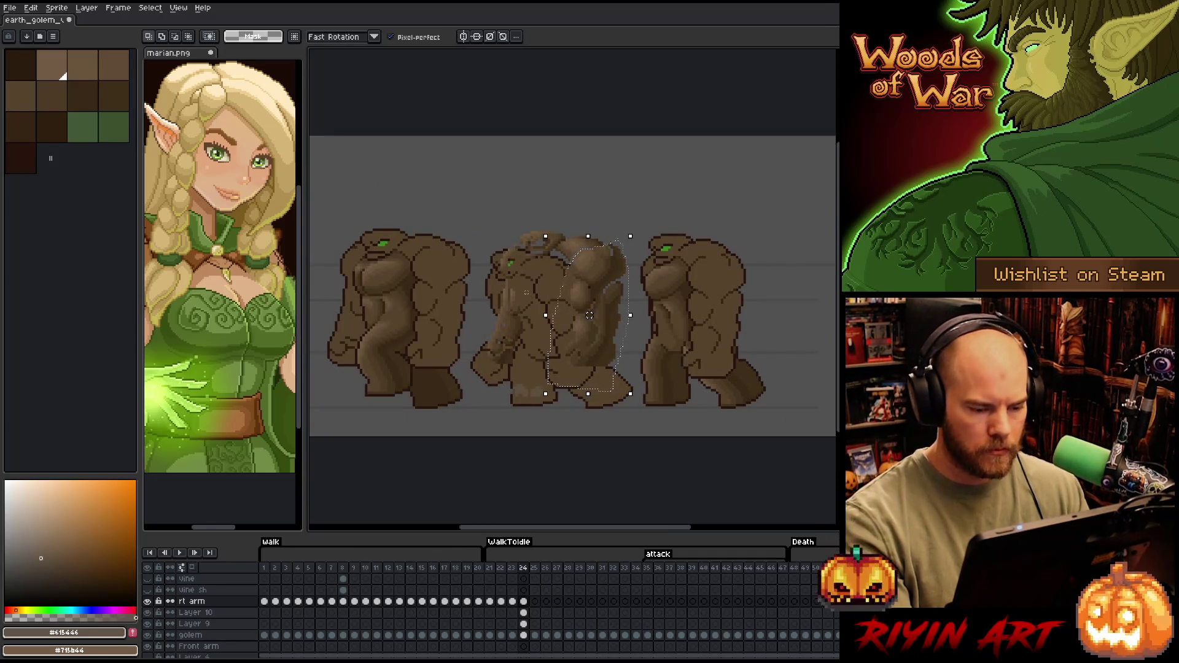
{"action": "left_click", "coordinate": [616, 209]}
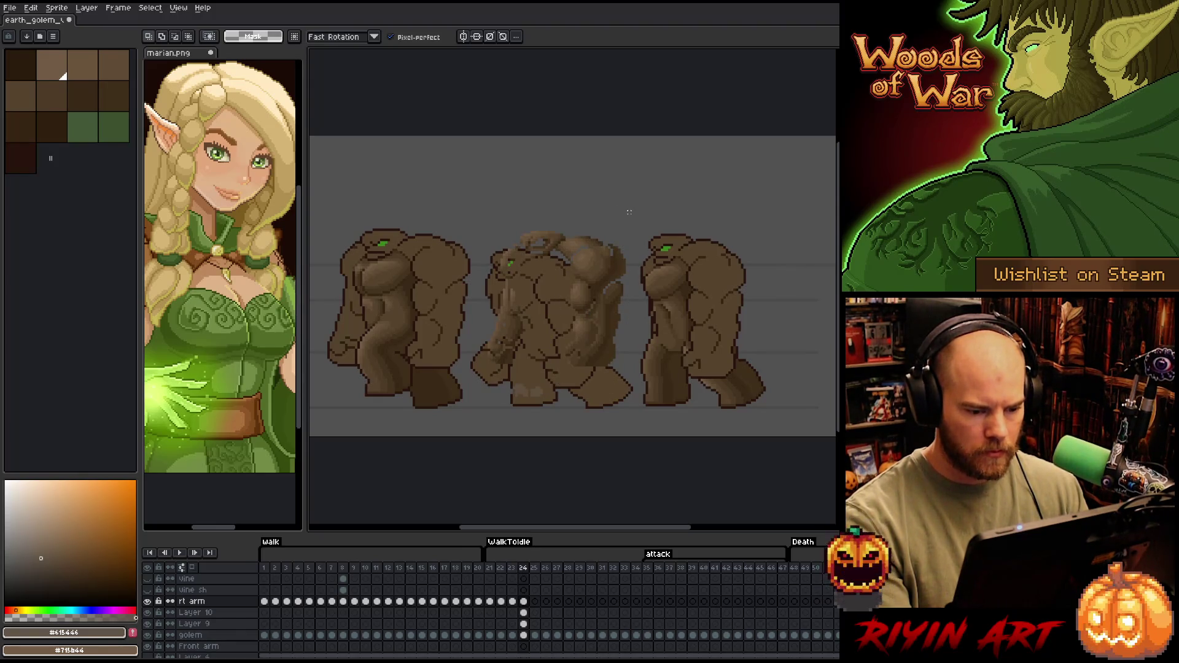
{"action": "left_click", "coordinate": [524, 624]}
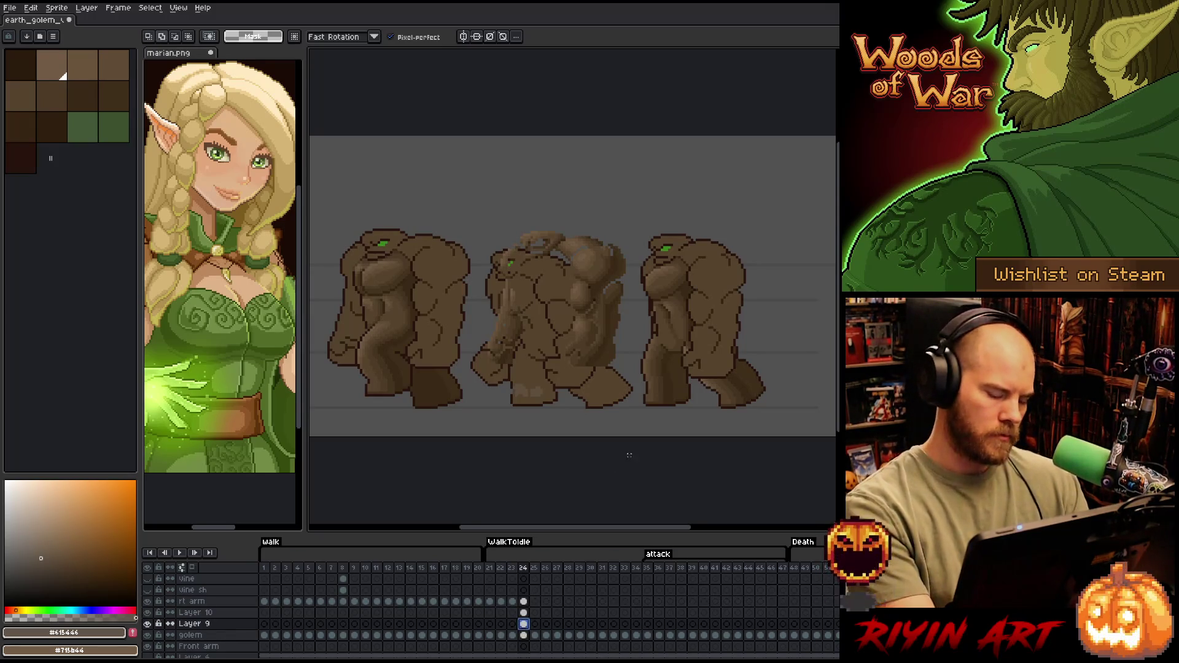
With Replace Color, swap #28130d for a paler brown chosen through HSL values
{"action": "key", "text": "shift+r"}
{"action": "left_click", "coordinate": [719, 365]}
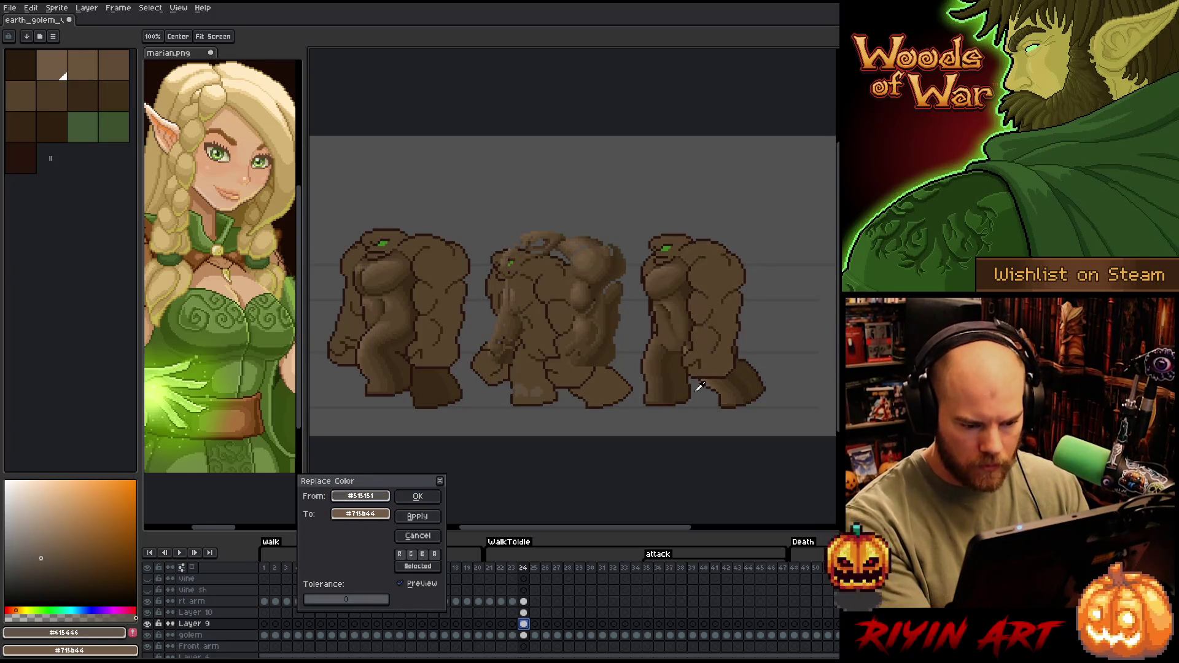
{"action": "left_click", "coordinate": [695, 387]}
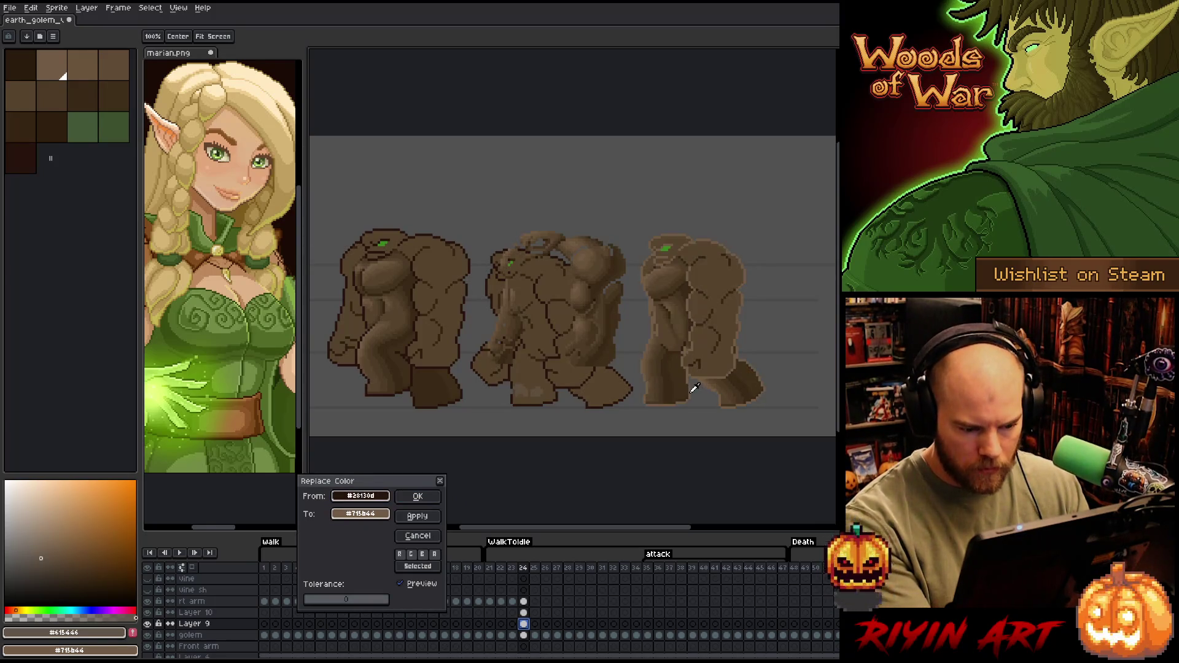
{"action": "left_click", "coordinate": [375, 515]}
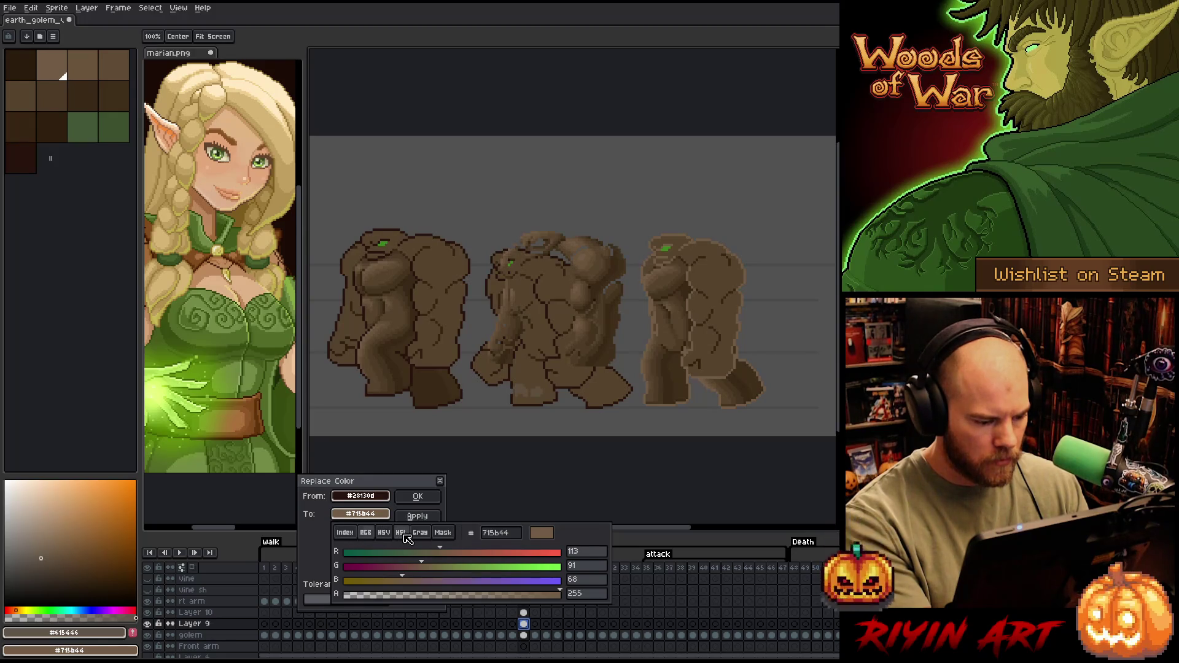
{"action": "left_click", "coordinate": [403, 533]}
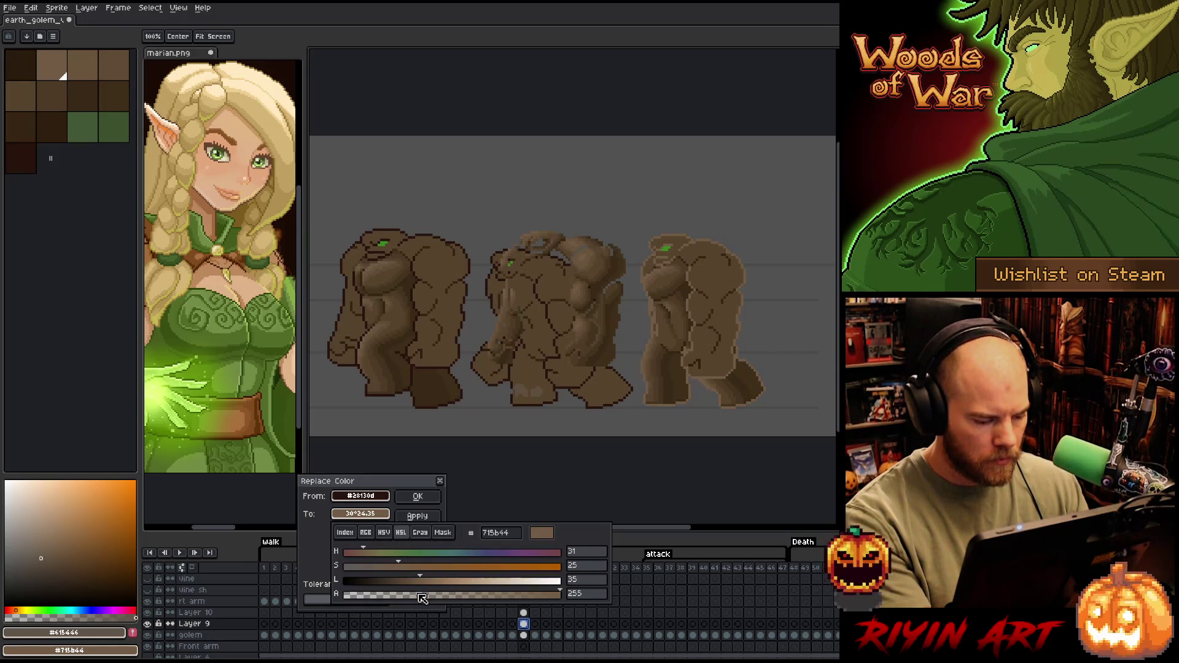
{"action": "left_click", "coordinate": [247, 597]}
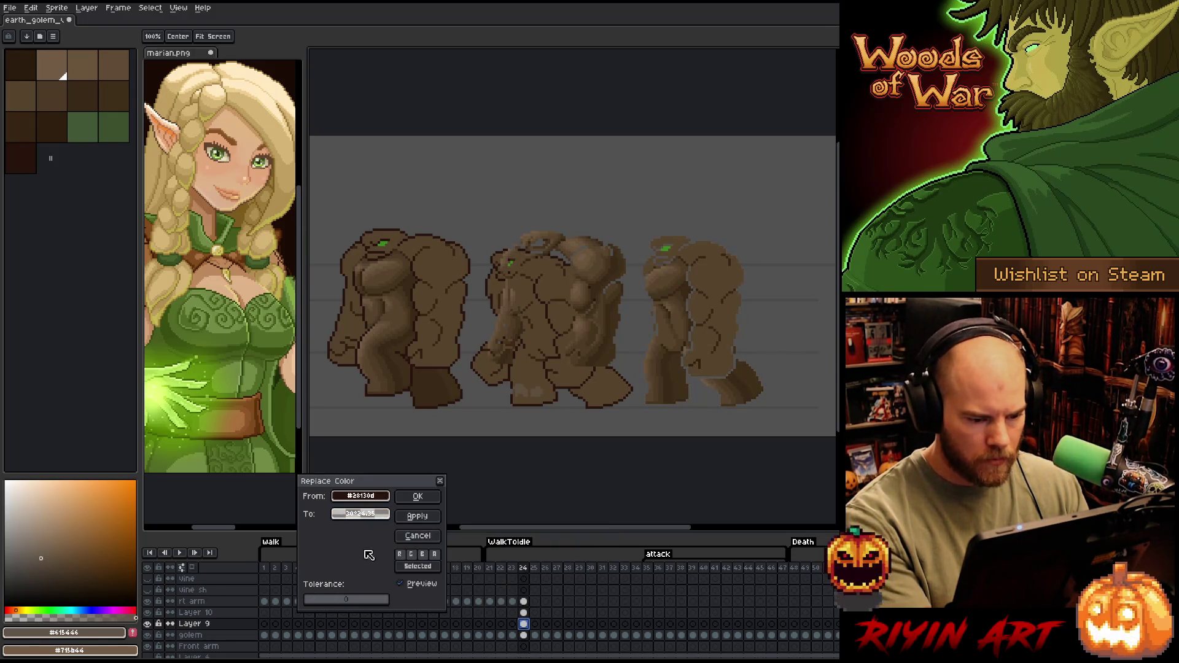
{"action": "left_click", "coordinate": [417, 496]}
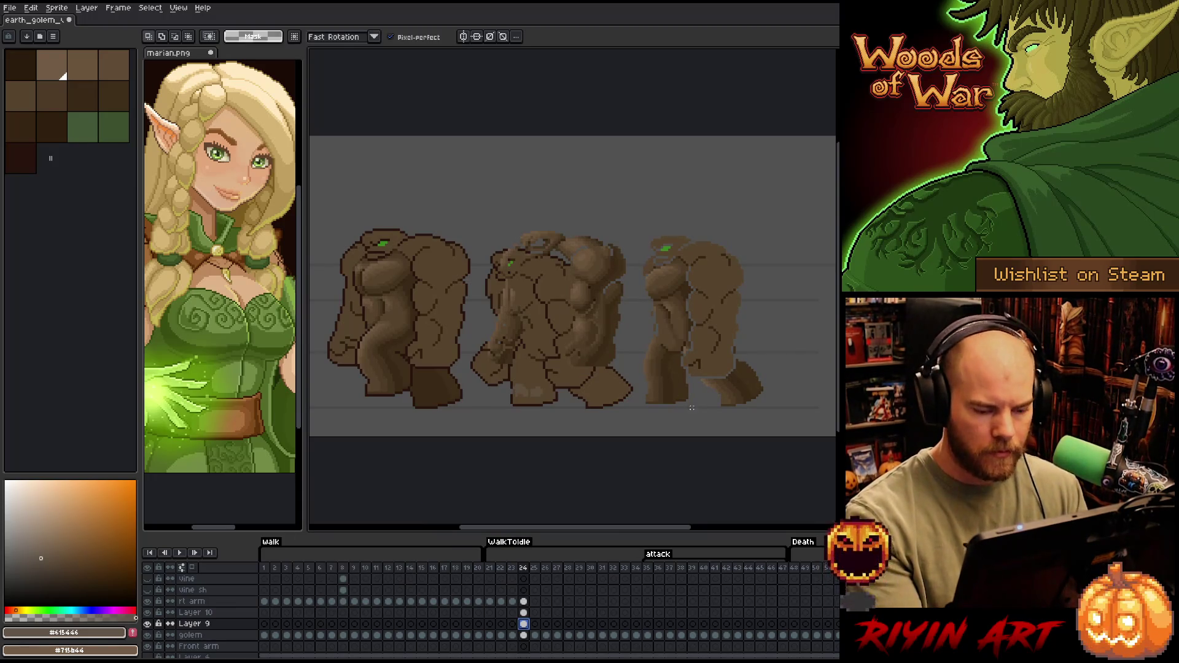